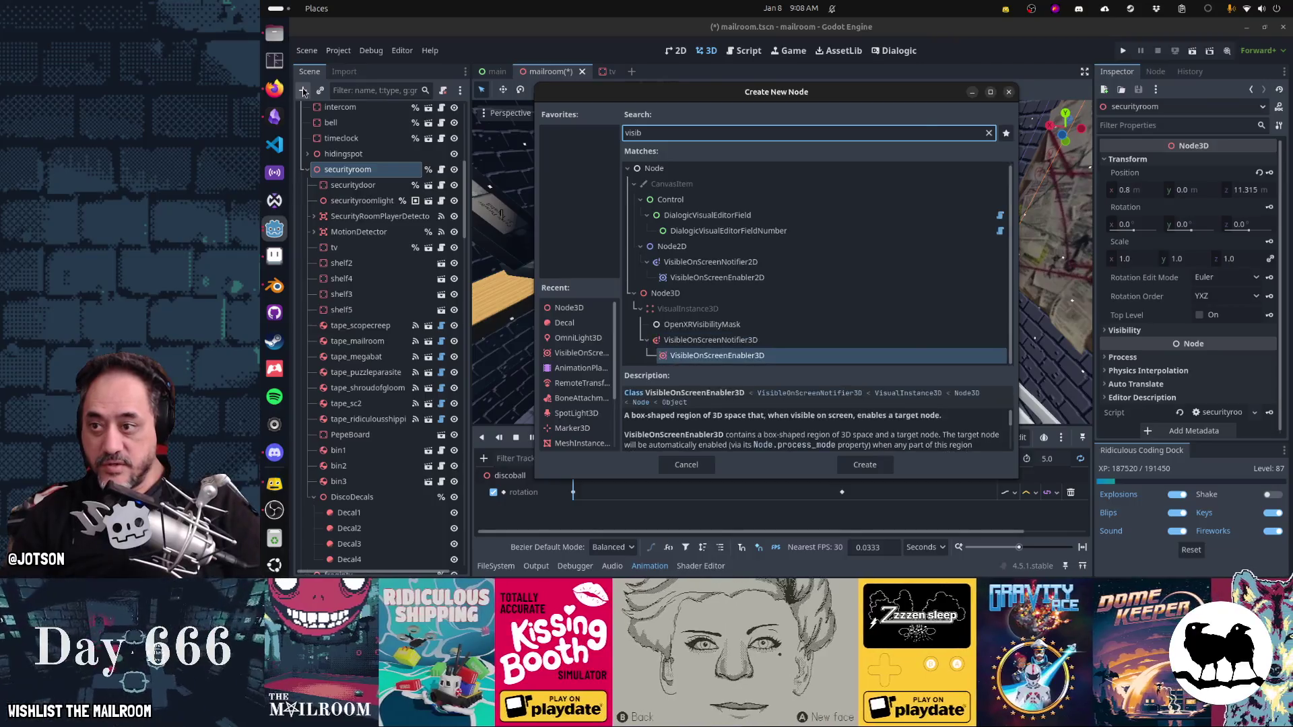
Step: From a top-down view, stretch the VisibleOnScreenEnabler3D box to 6.2 m deep
scroll(633, 242, "down", 5)
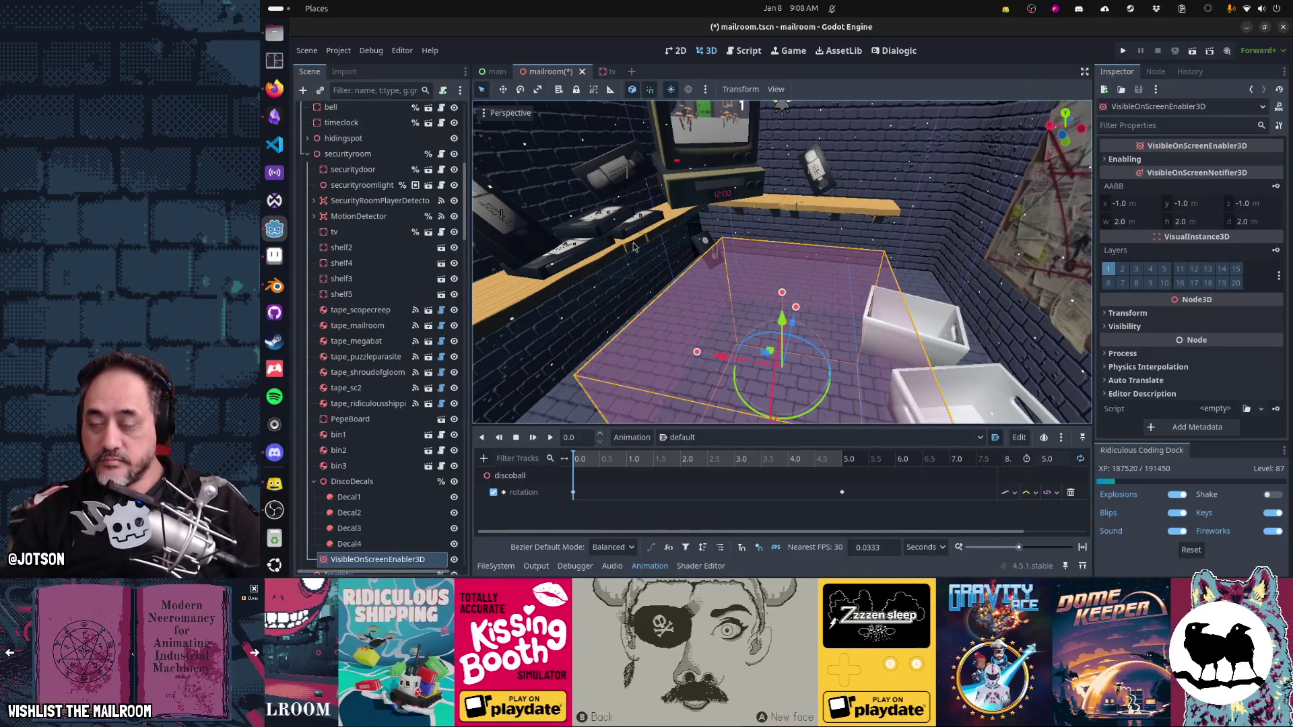
mouse_move(633, 243)
left_mouse_down()
mouse_move(796, 303)
mouse_move(694, 312)
mouse_move(782, 278)
mouse_move(779, 190)
mouse_move(781, 248)
left_mouse_up()
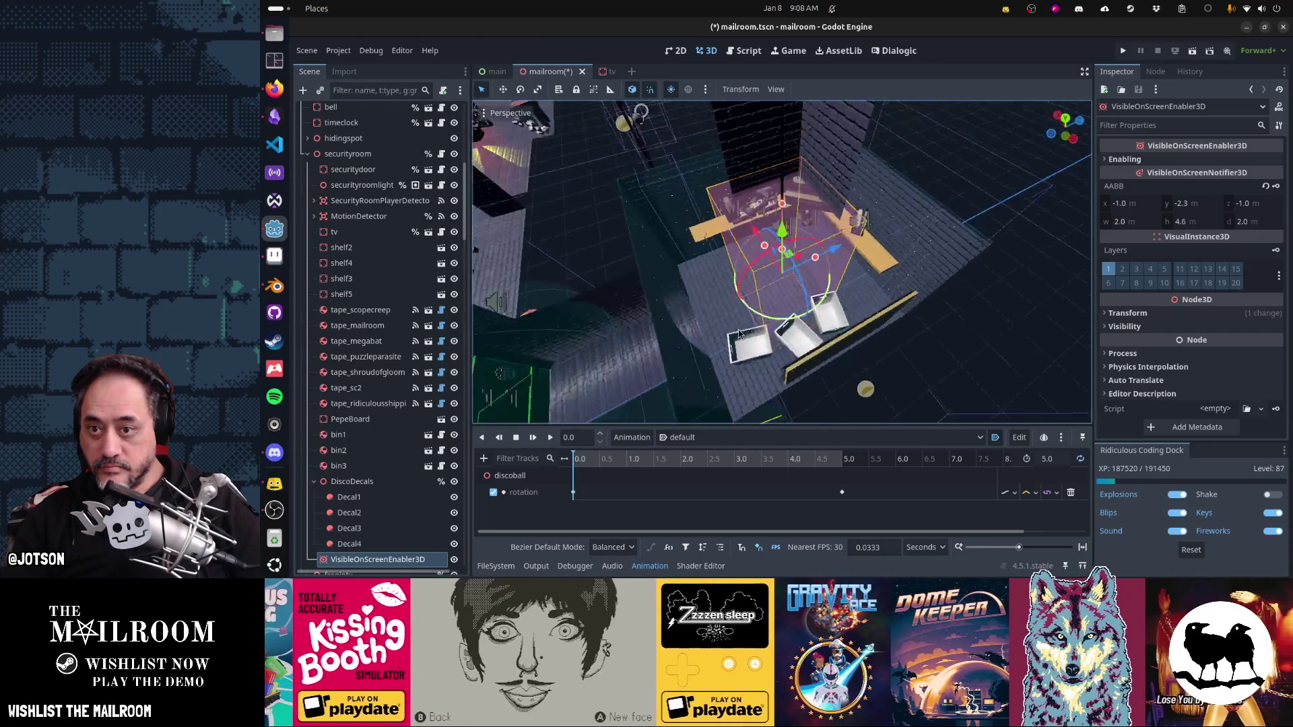
left_click_drag(780, 261, 781, 202)
left_click_drag(823, 269, 906, 276)
mouse_move(774, 279)
left_mouse_down()
mouse_move(769, 267)
mouse_move(666, 253)
mouse_move(732, 122)
mouse_move(748, 130)
mouse_move(729, 156)
mouse_move(800, 222)
mouse_move(785, 209)
left_mouse_up()
Step: Lower the box height to 3.8 m and nudge it down to fit the security room
scroll(729, 158, "down", 3)
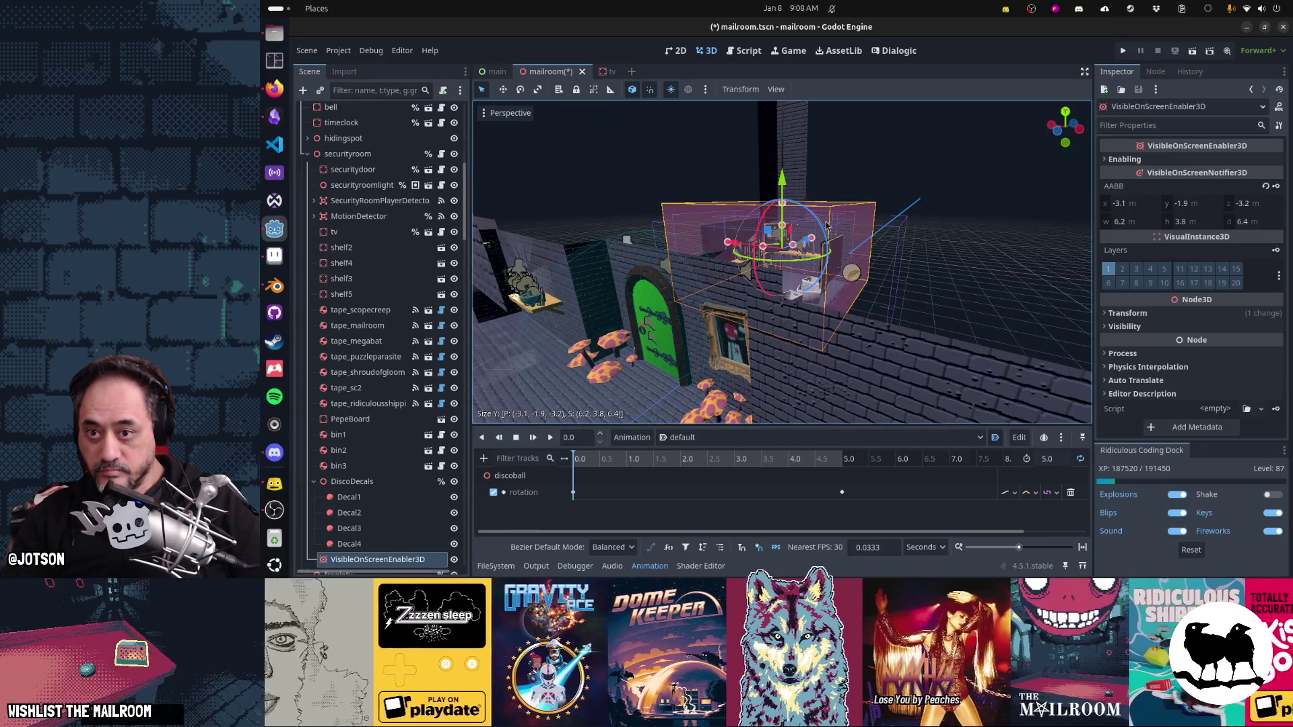
key("KP_3")
left_click_drag(687, 193, 810, 235)
mouse_move(783, 180)
left_mouse_down()
mouse_move(775, 222)
mouse_move(741, 242)
mouse_move(757, 257)
mouse_move(747, 270)
left_mouse_up()
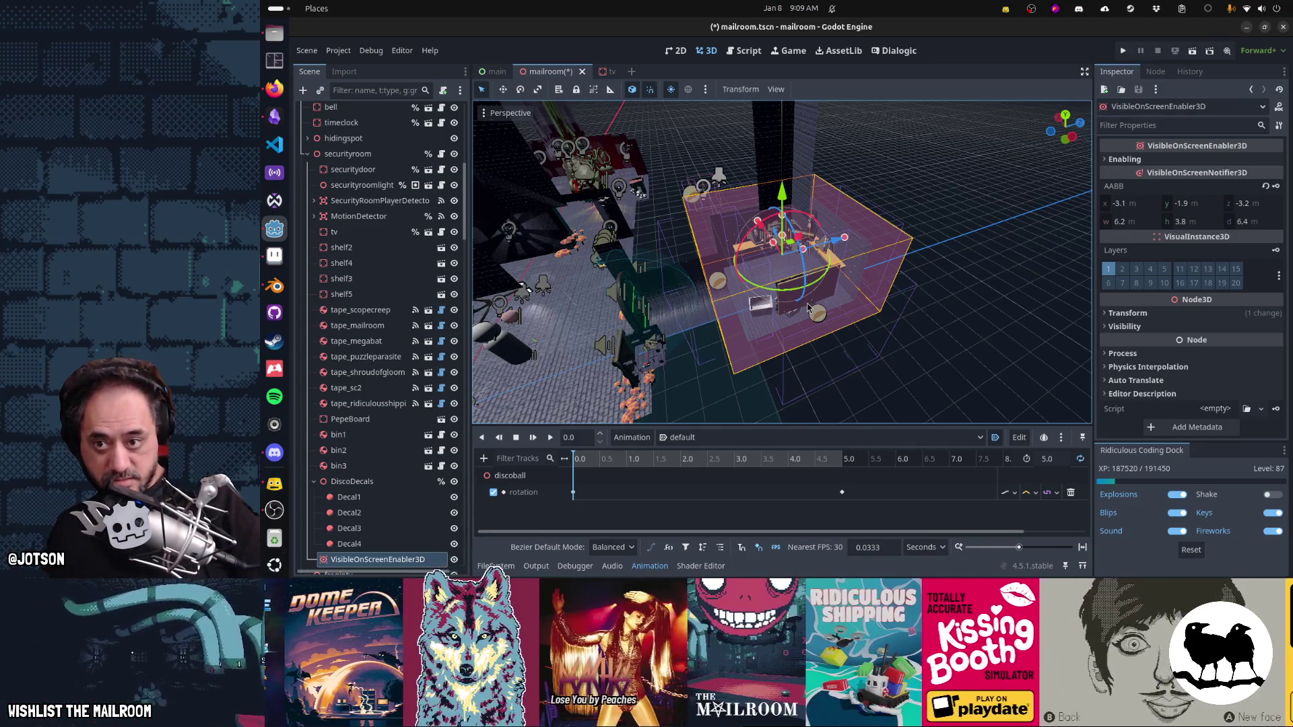
mouse_move(818, 287)
left_mouse_down()
mouse_move(754, 304)
mouse_move(767, 320)
mouse_move(805, 316)
left_mouse_up()
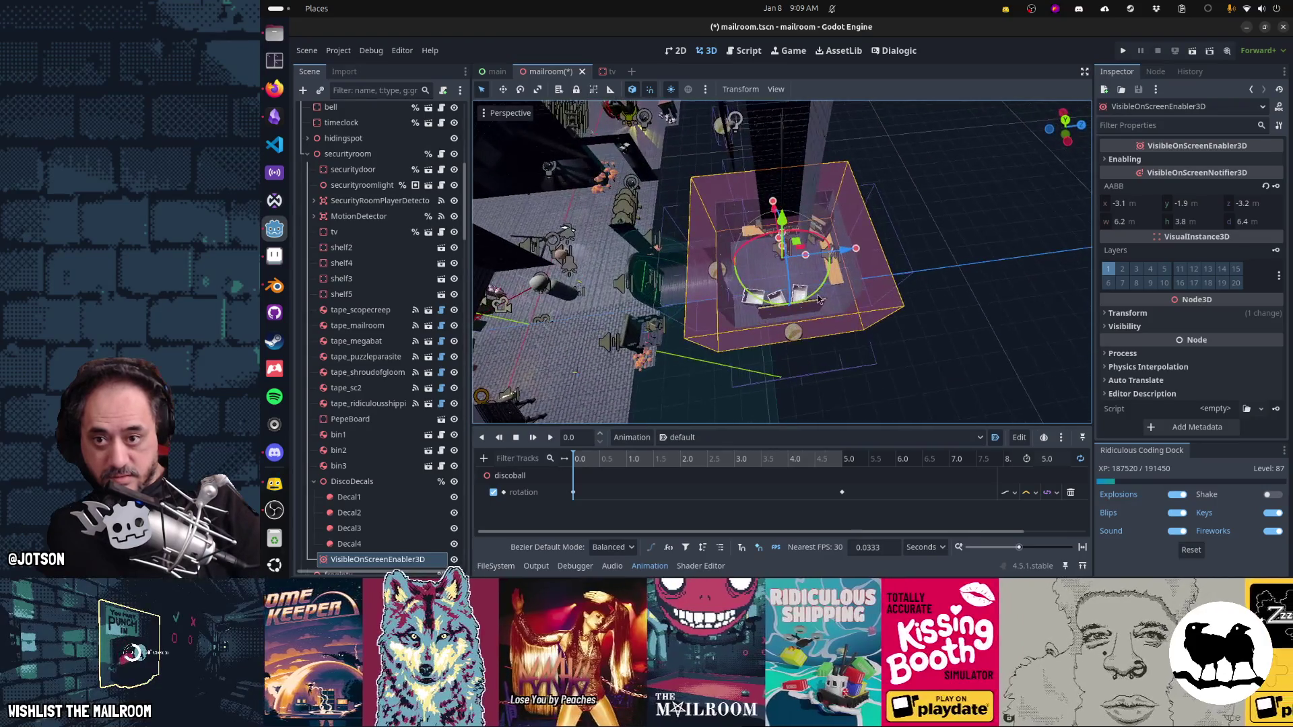
Step: Deepen the box to 8.6 m and slide it along Z until it spans the security room
mouse_move(861, 250)
left_mouse_down()
mouse_move(879, 249)
mouse_move(838, 256)
left_mouse_up()
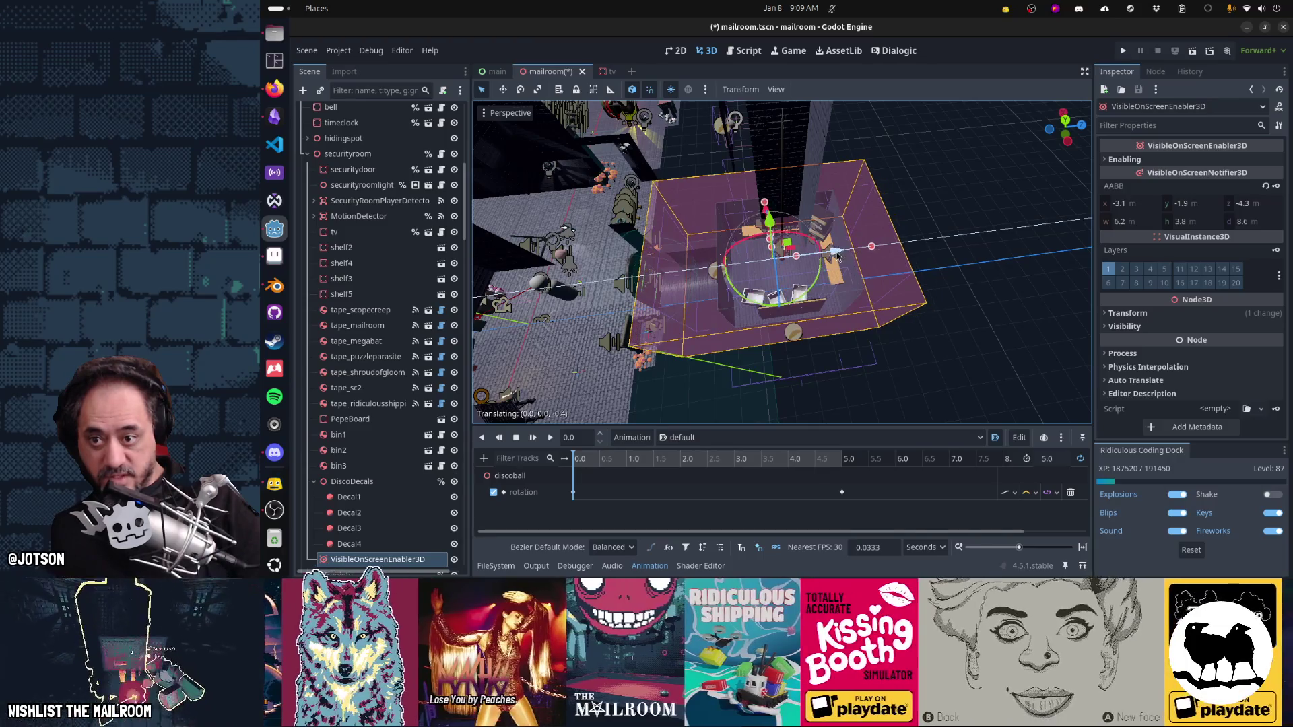
key("KP_7")
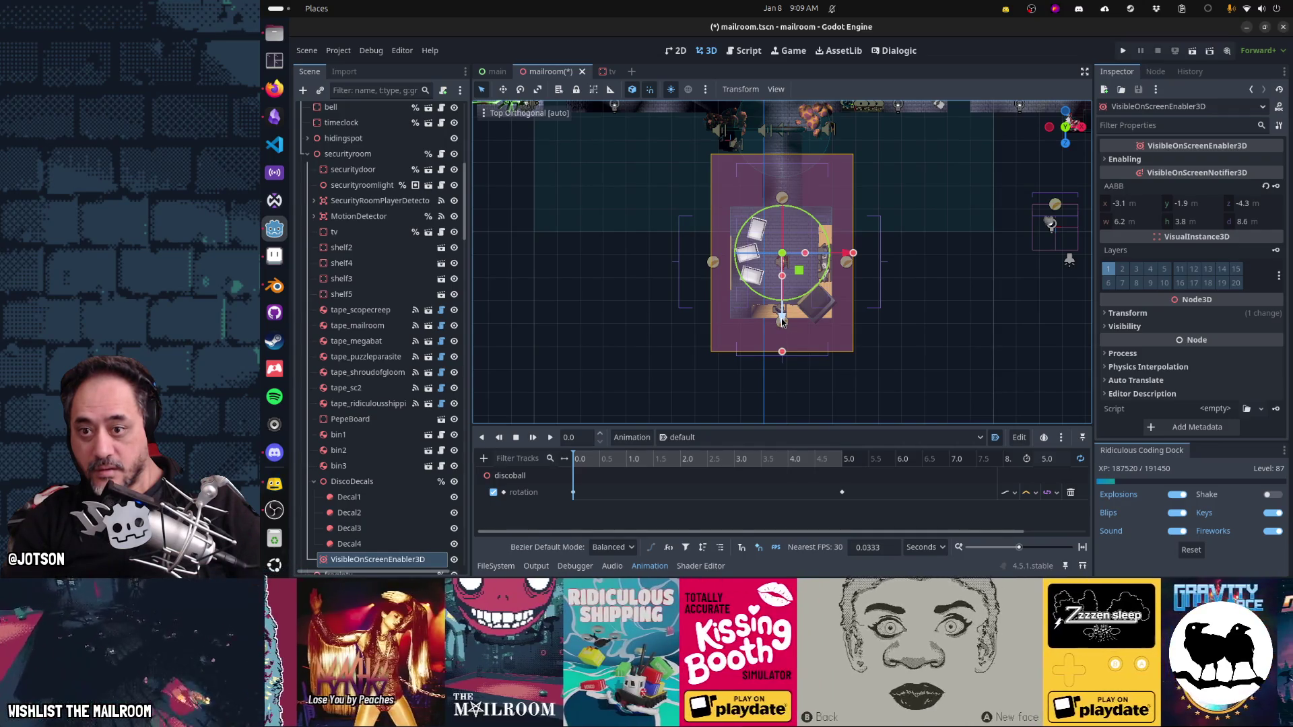
left_click_drag(782, 320, 787, 304)
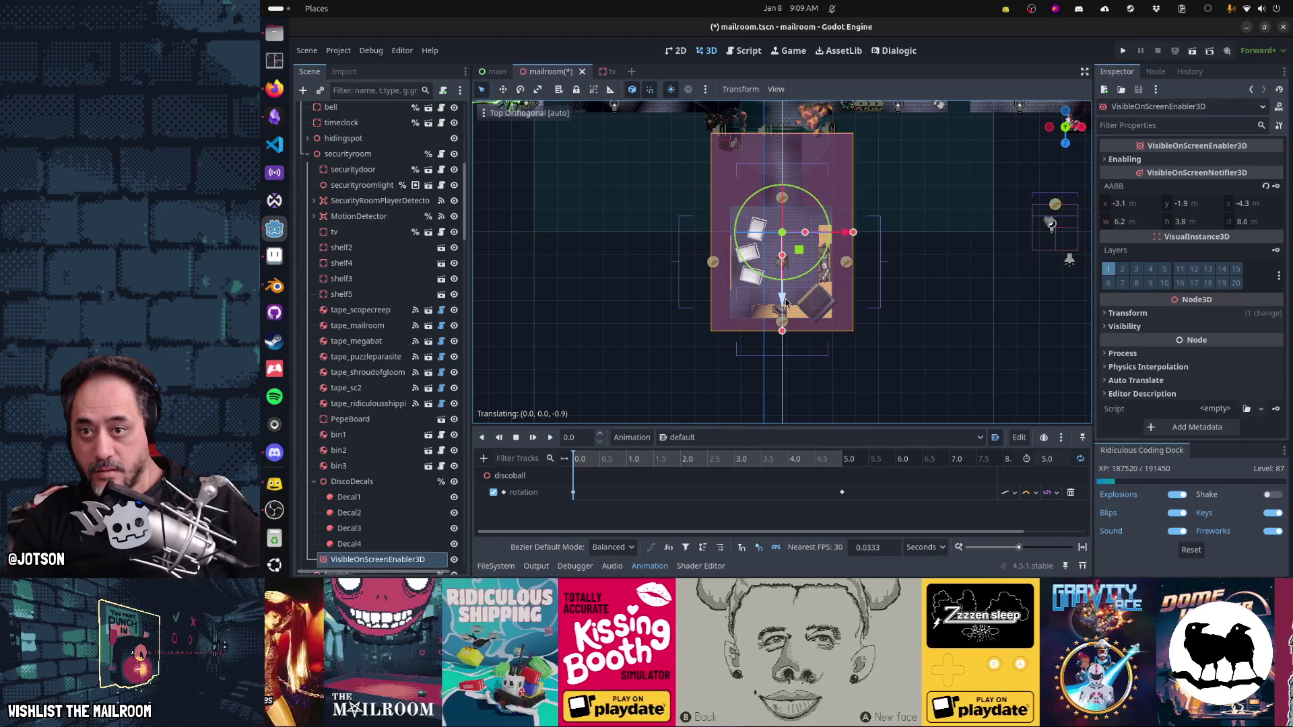
left_click_drag(787, 305, 789, 307)
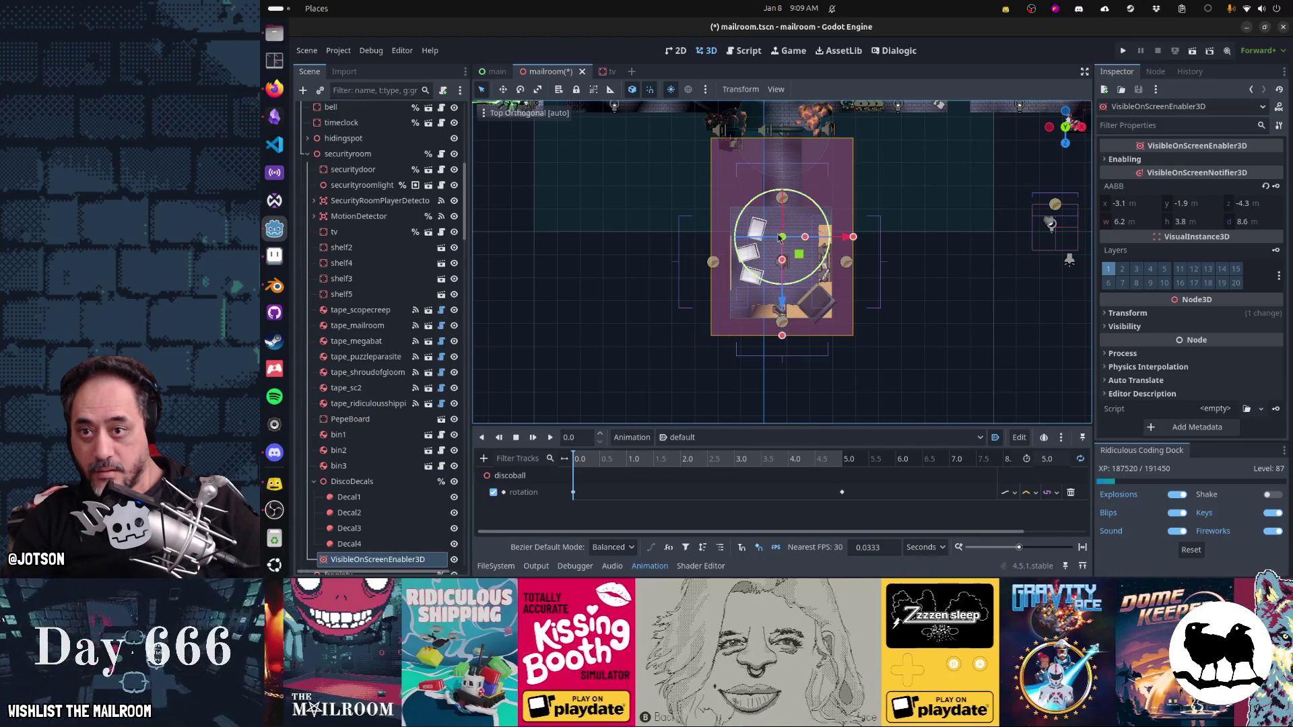
scroll(781, 262, "up", 5)
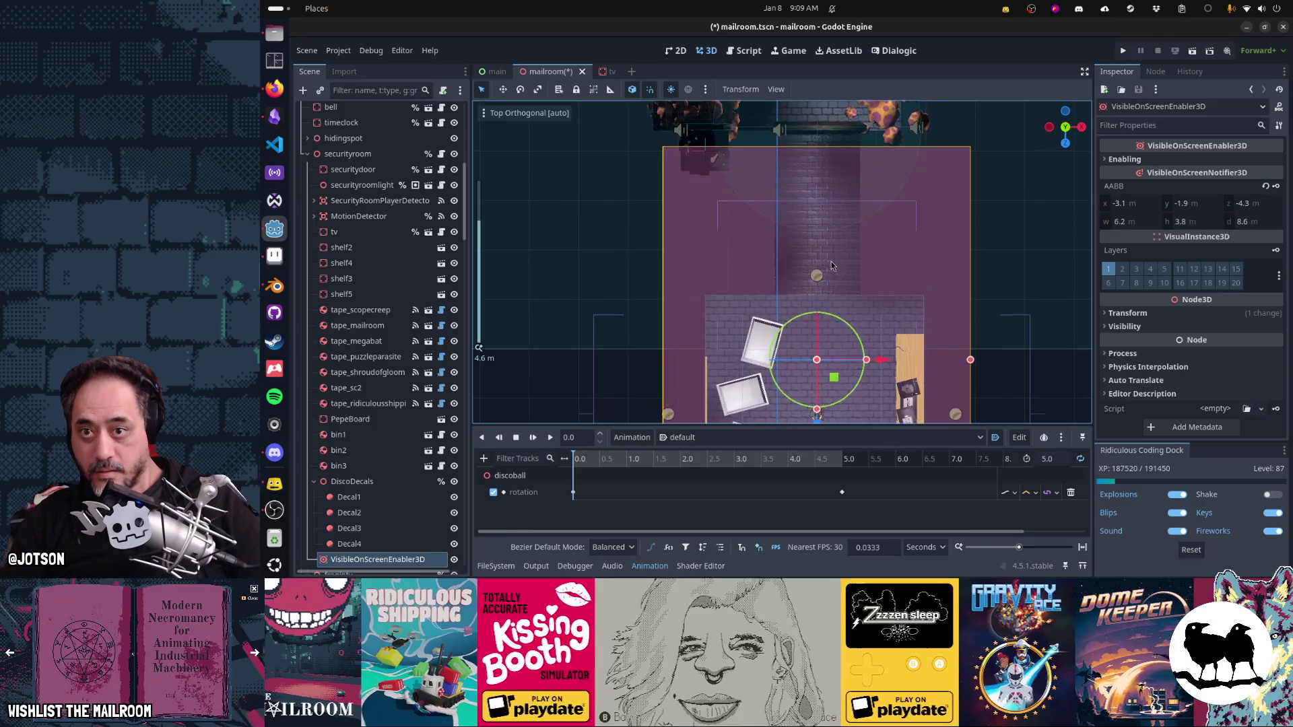
scroll(831, 279, "up", 2)
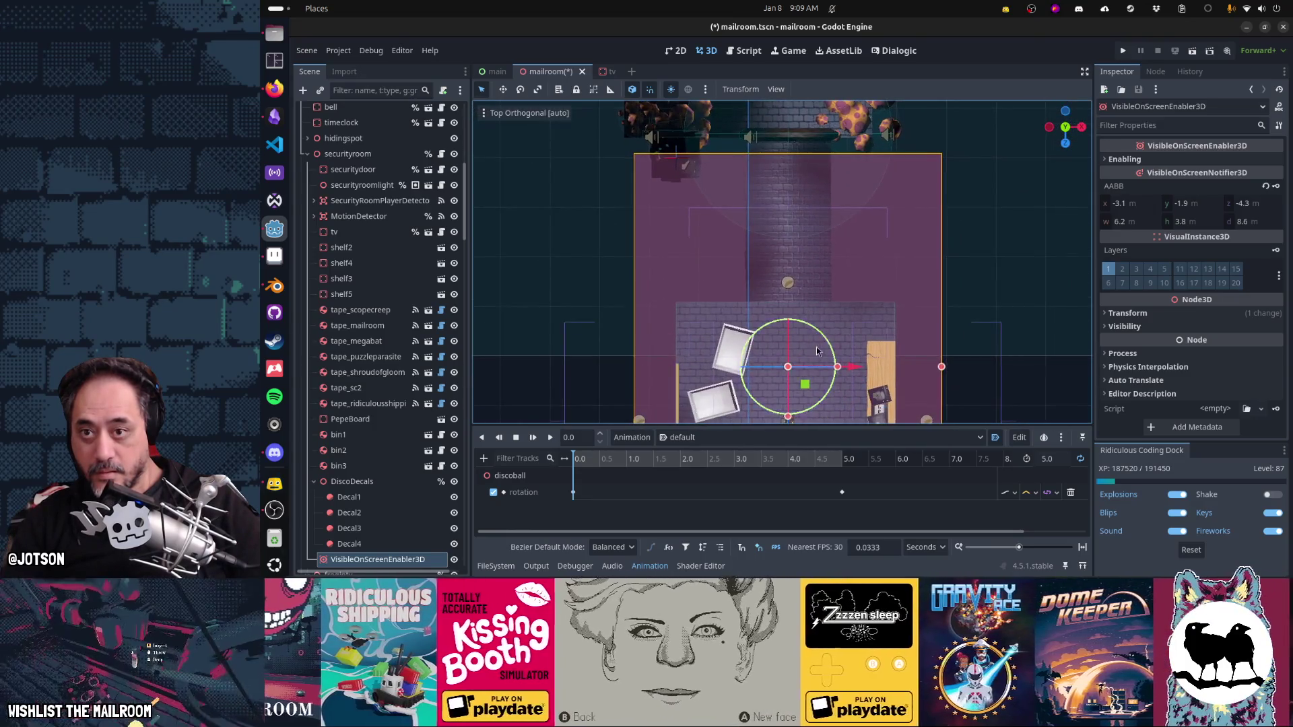
scroll(815, 404, "down", 2)
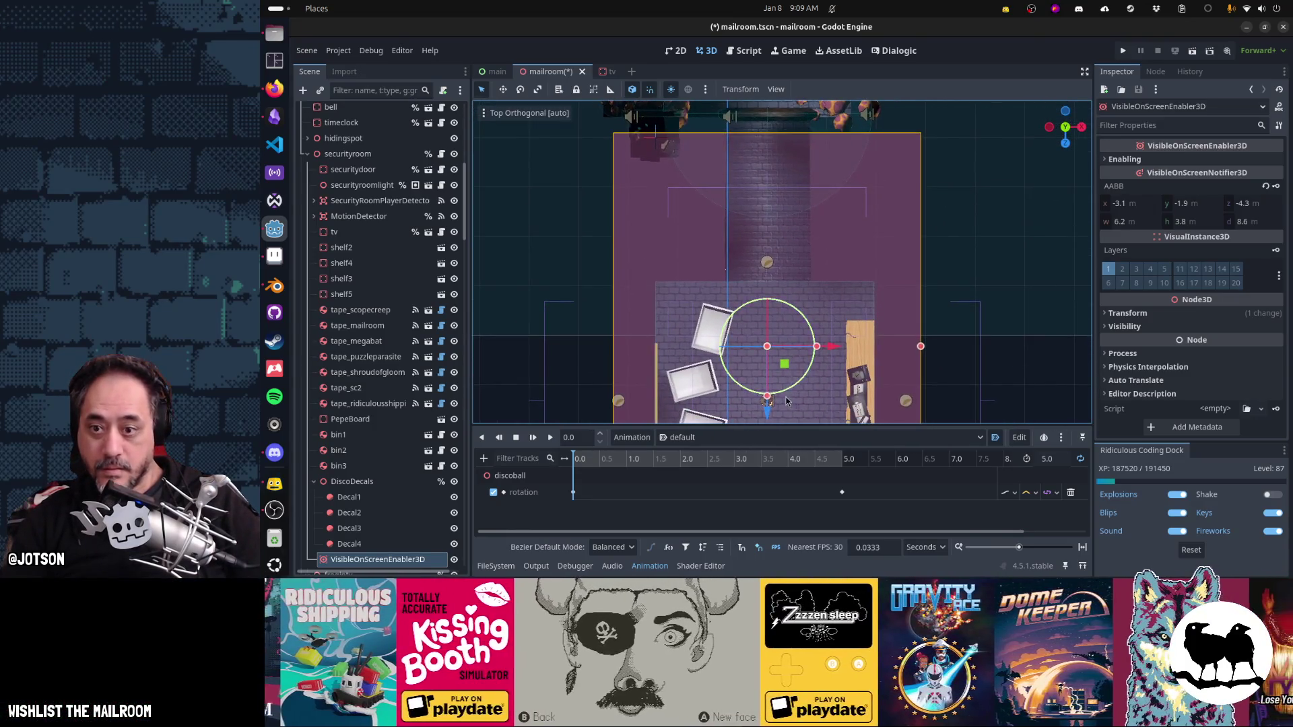
left_click_drag(770, 417, 773, 410)
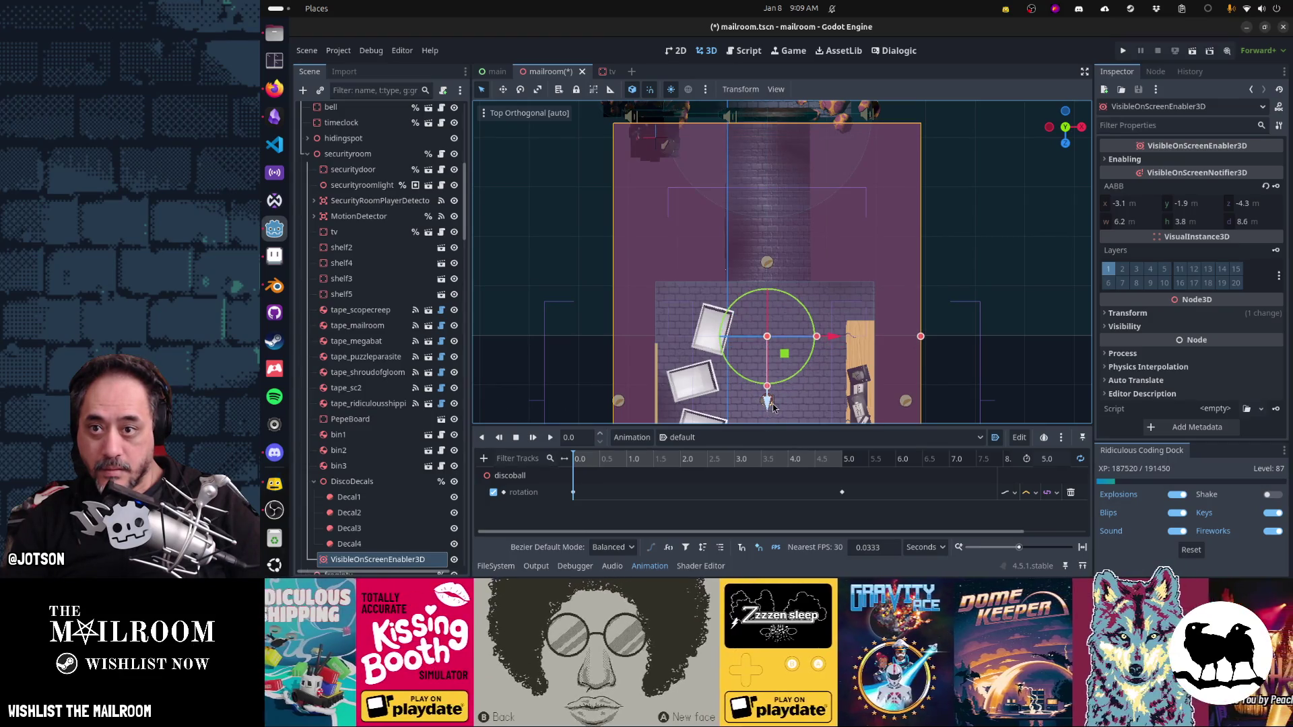
mouse_move(768, 354)
left_mouse_down()
mouse_move(991, 283)
mouse_move(901, 279)
mouse_move(996, 280)
mouse_move(915, 273)
mouse_move(797, 203)
mouse_move(821, 200)
mouse_move(799, 229)
mouse_move(841, 253)
mouse_move(870, 294)
mouse_move(935, 308)
mouse_move(979, 306)
mouse_move(1036, 246)
mouse_move(703, 161)
left_mouse_up()
key("f")
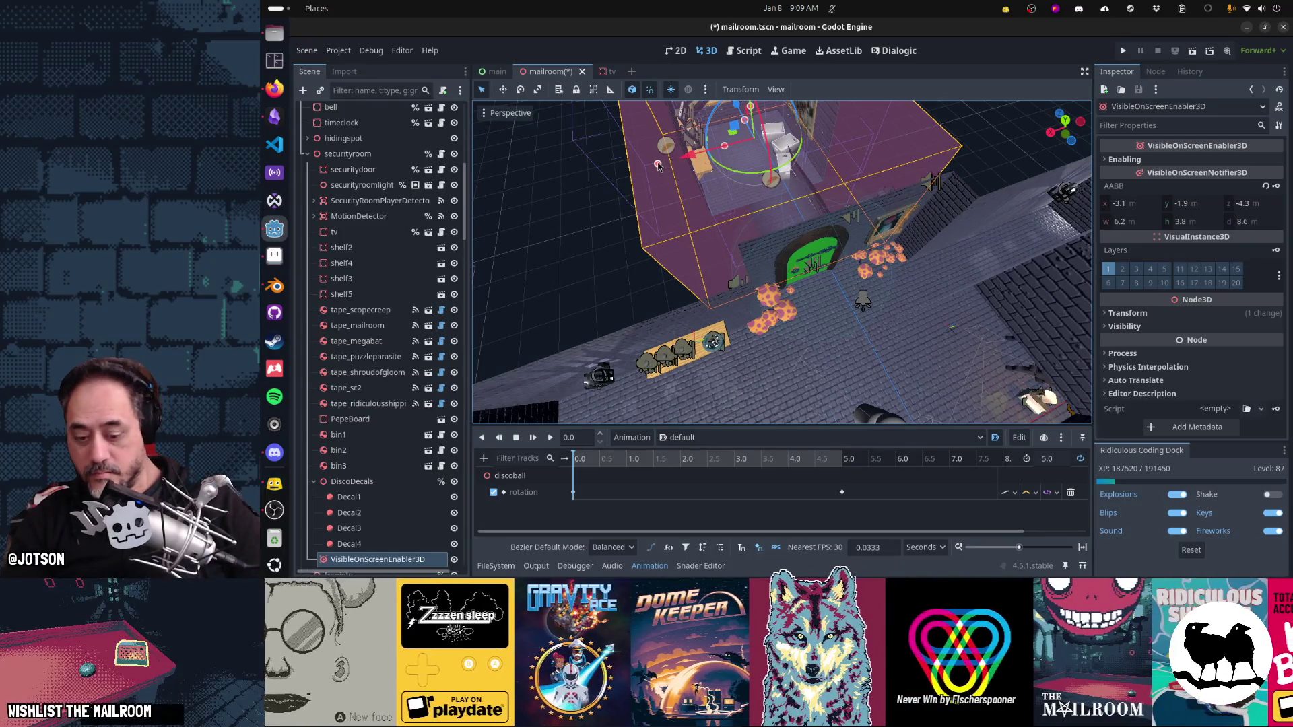
Step: Shift the box 0.6 m right along X for a 4.4 m-wide fit, then select DiscoDecals
key("KP_7")
key("f")
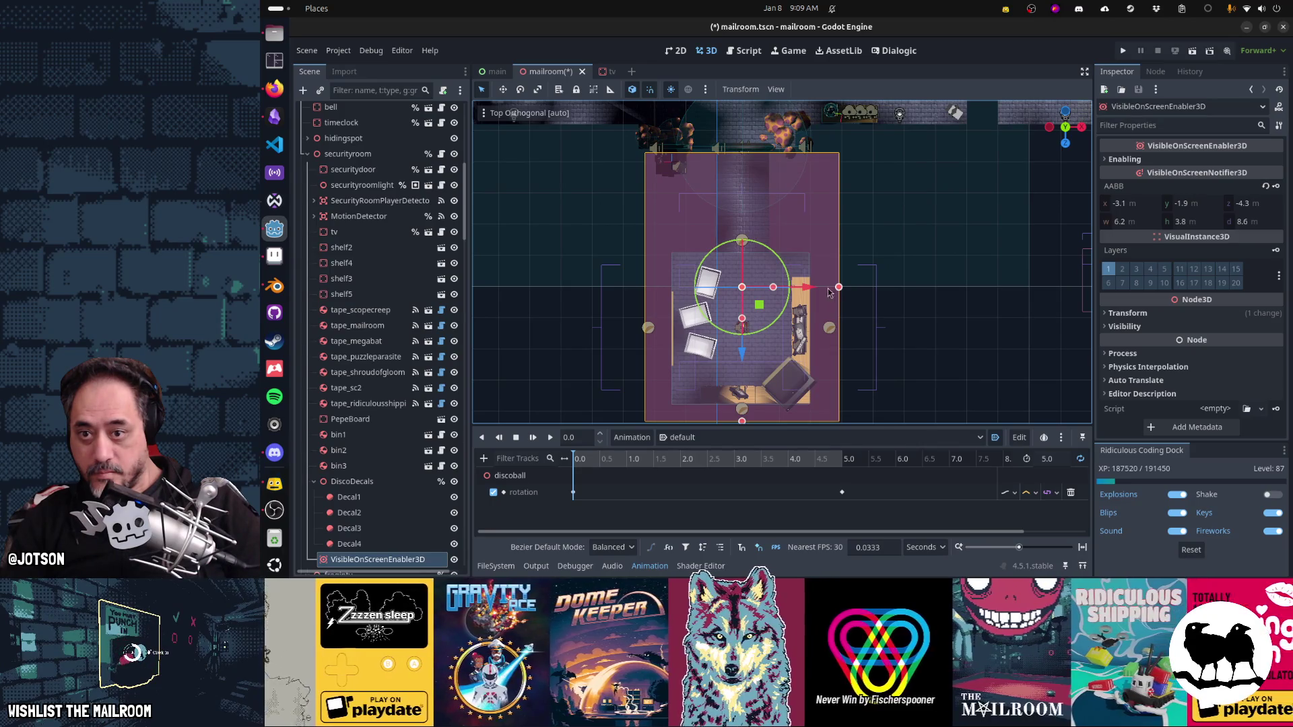
mouse_move(808, 288)
left_mouse_down()
mouse_move(843, 292)
mouse_move(803, 293)
left_mouse_up()
left_click_drag(705, 309, 828, 200)
mouse_move(658, 245)
left_mouse_down()
mouse_move(864, 278)
mouse_move(691, 264)
mouse_move(717, 257)
mouse_move(734, 266)
mouse_move(626, 297)
left_mouse_up()
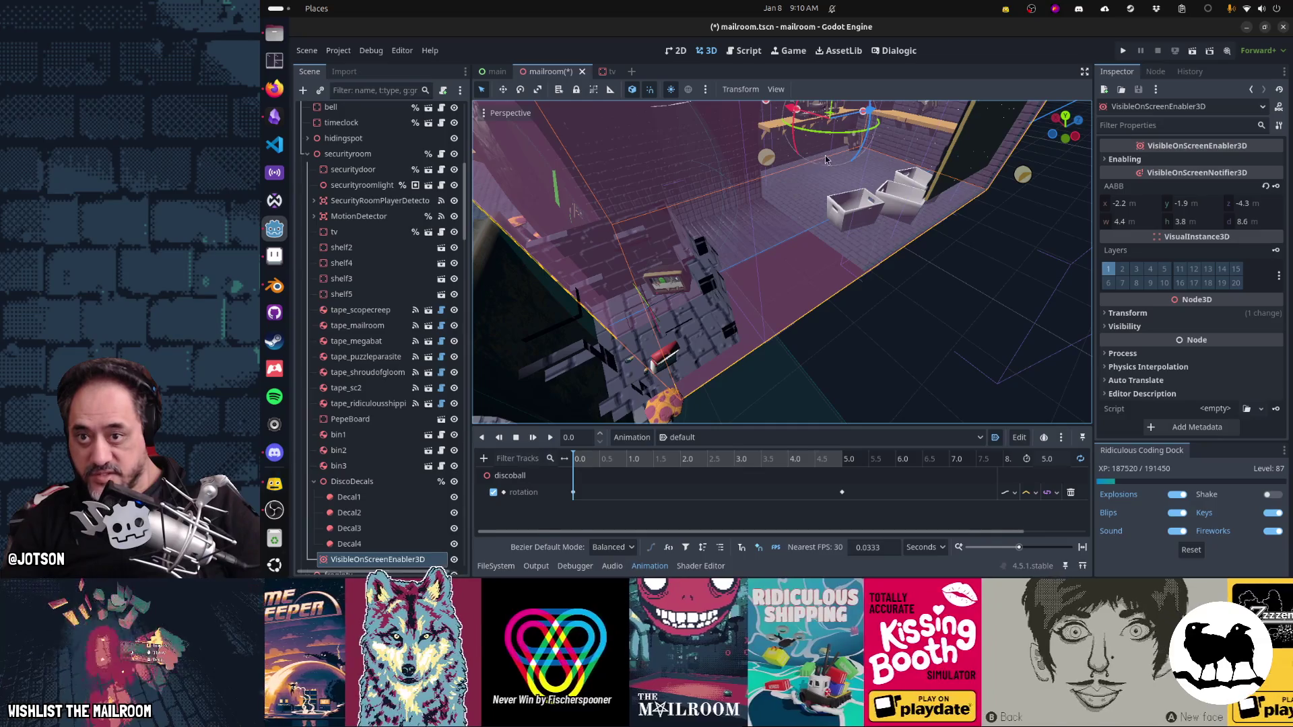
mouse_move(751, 270)
left_mouse_down()
mouse_move(811, 298)
mouse_move(735, 274)
mouse_move(802, 244)
mouse_move(682, 267)
mouse_move(616, 312)
left_mouse_up()
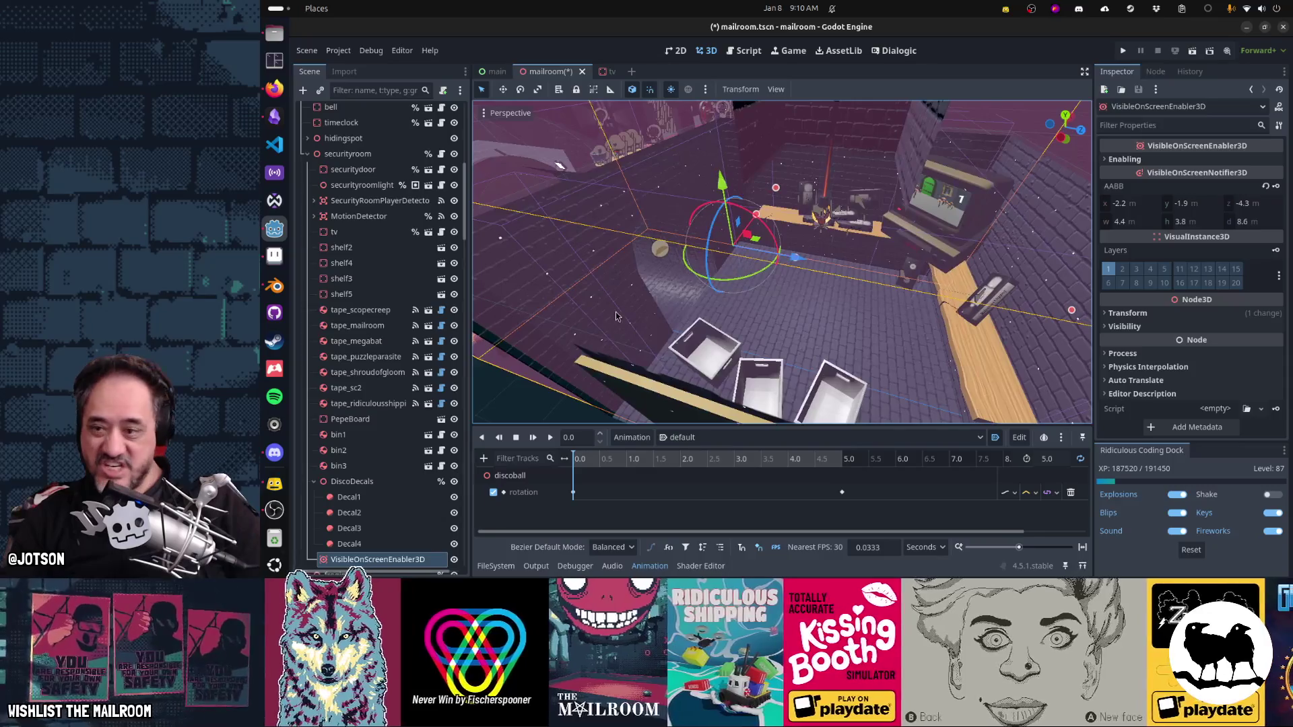
left_click(404, 482)
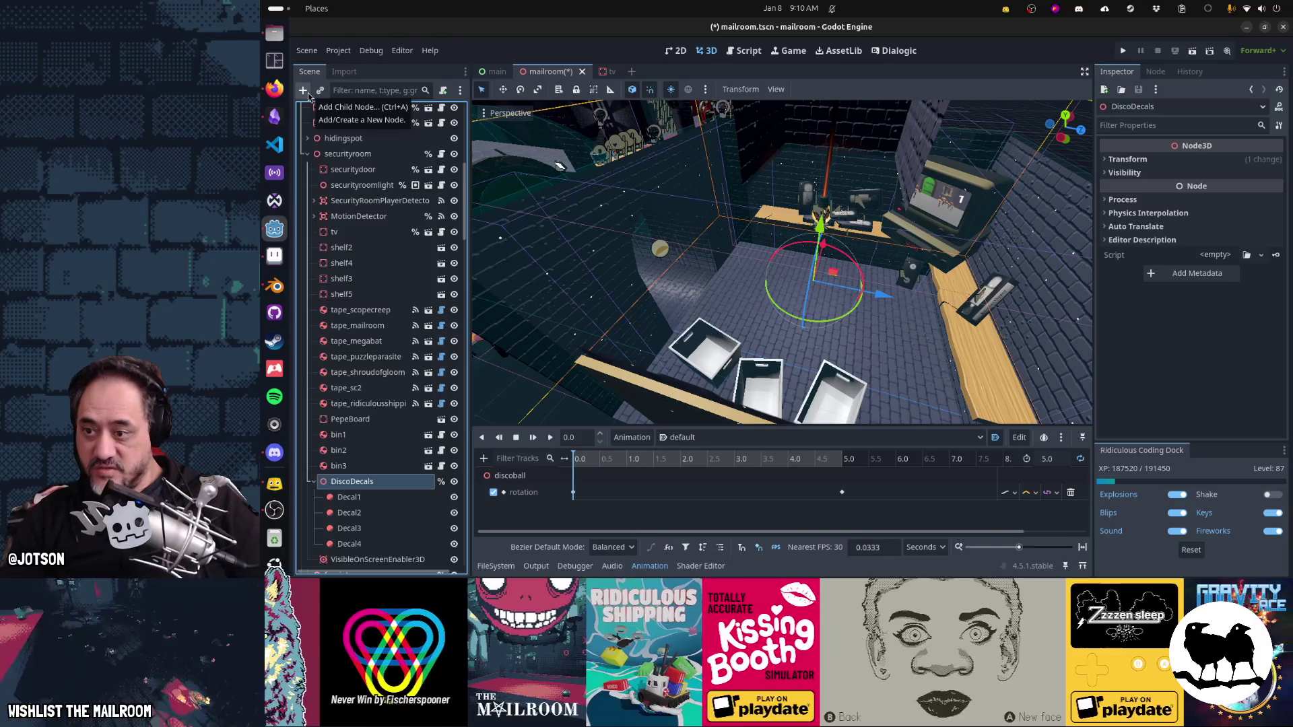
Step: Add an AnimationPlayer as a child of DiscoDecals
left_click(306, 94)
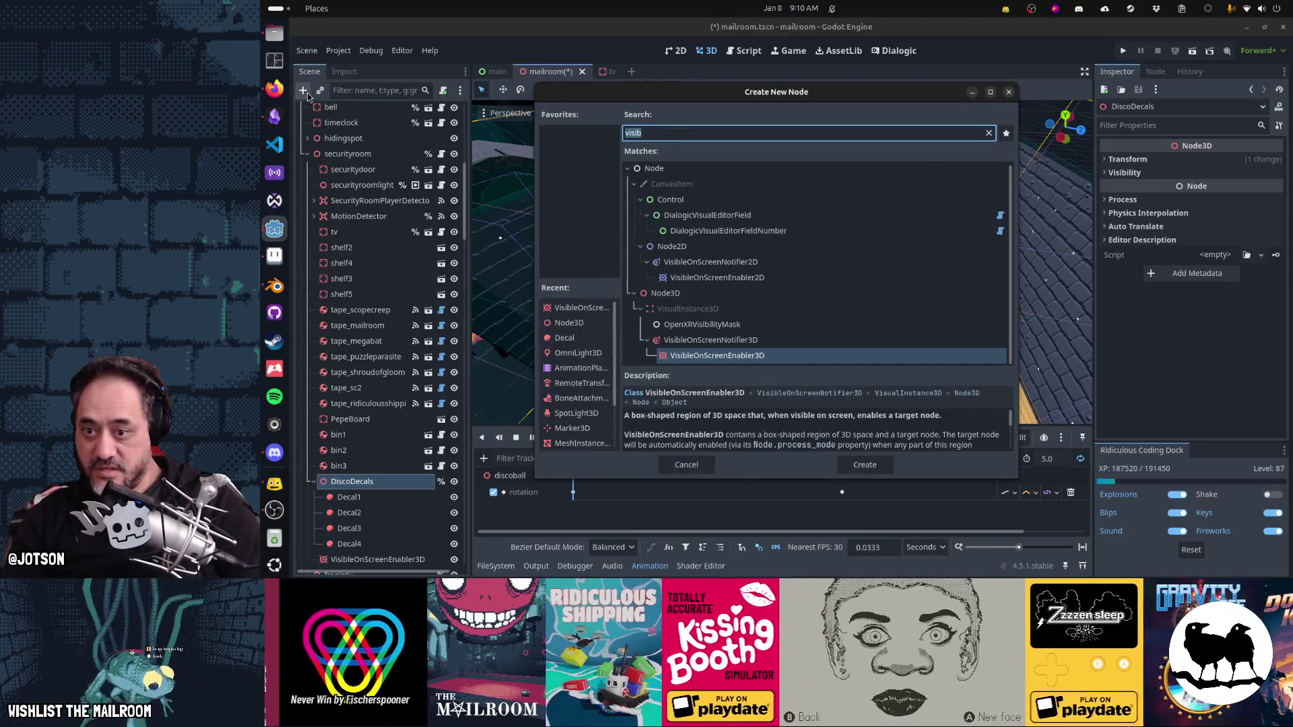
type("animation")
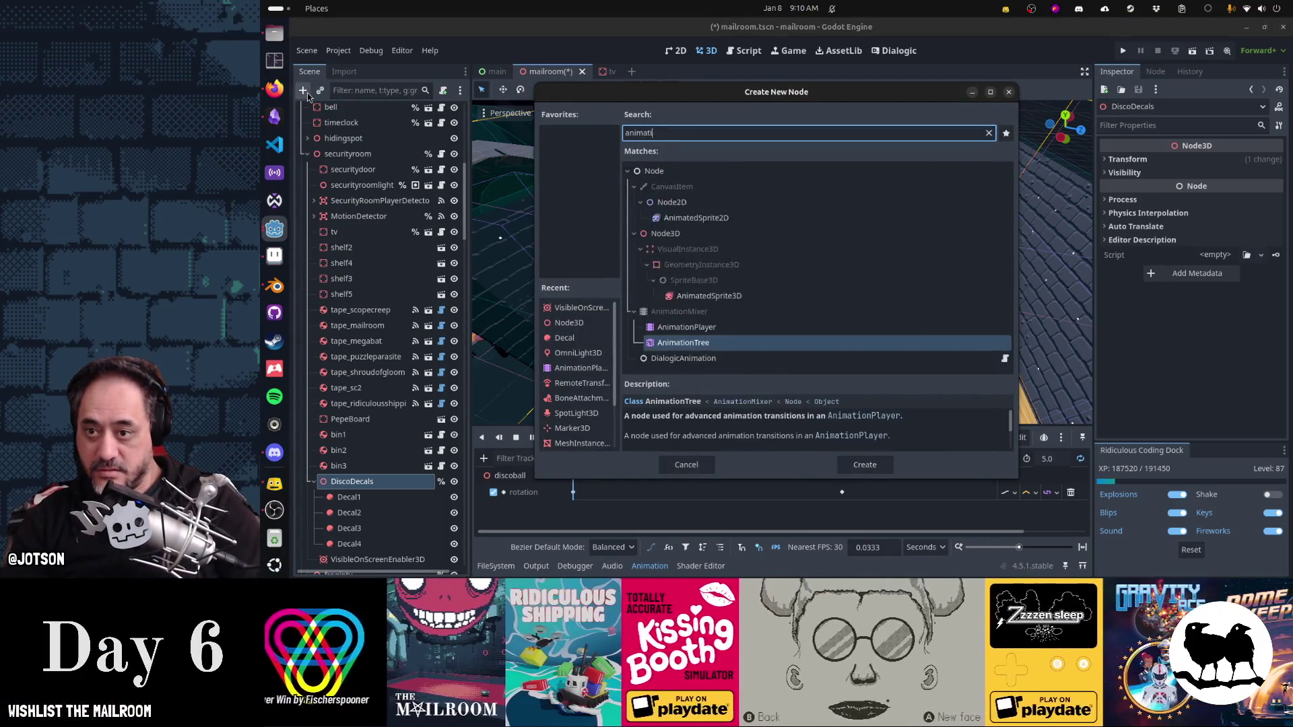
key("Up")
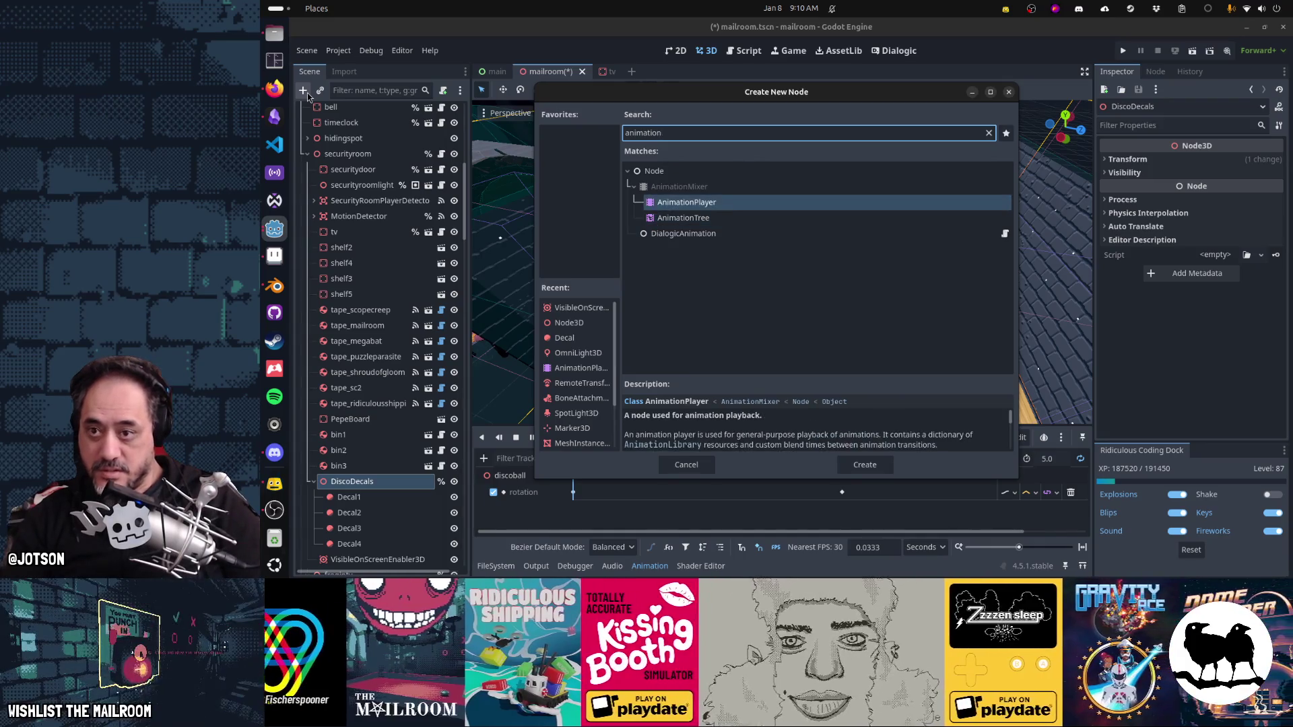
key("Return")
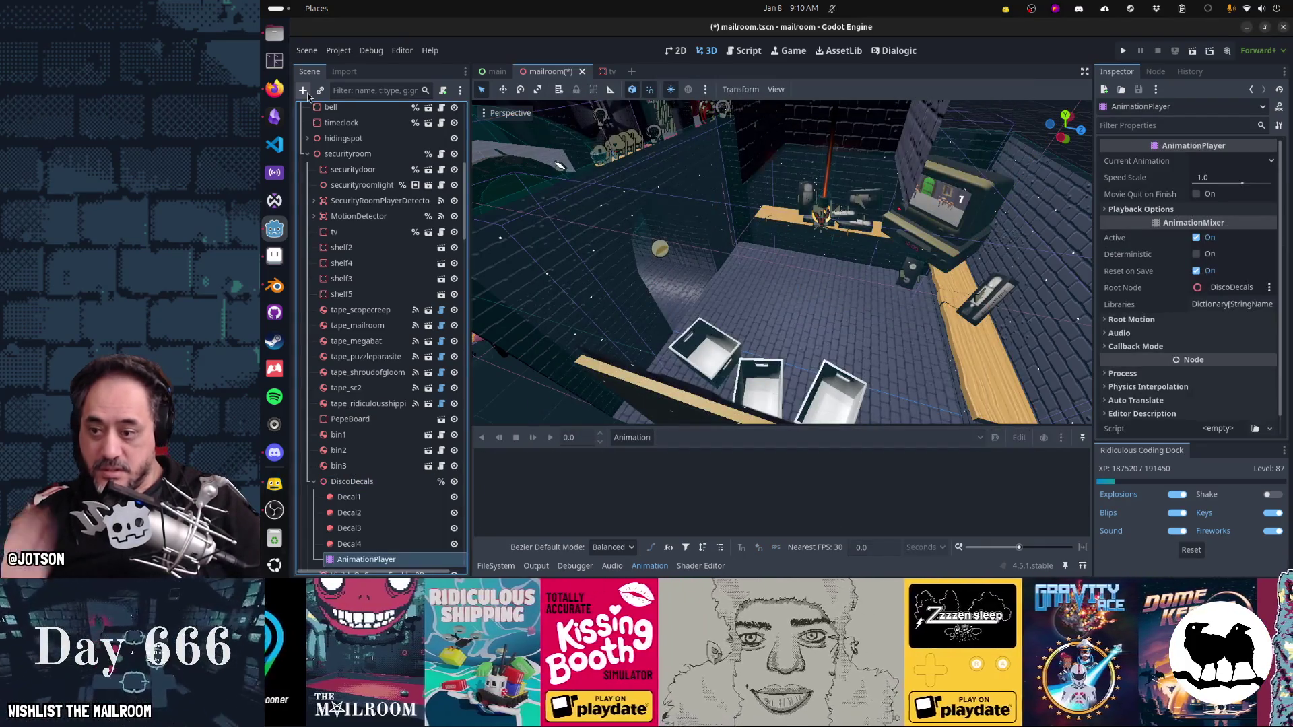
Step: Create an autoplaying animation named 'default' with a 10-second length
left_click(632, 438)
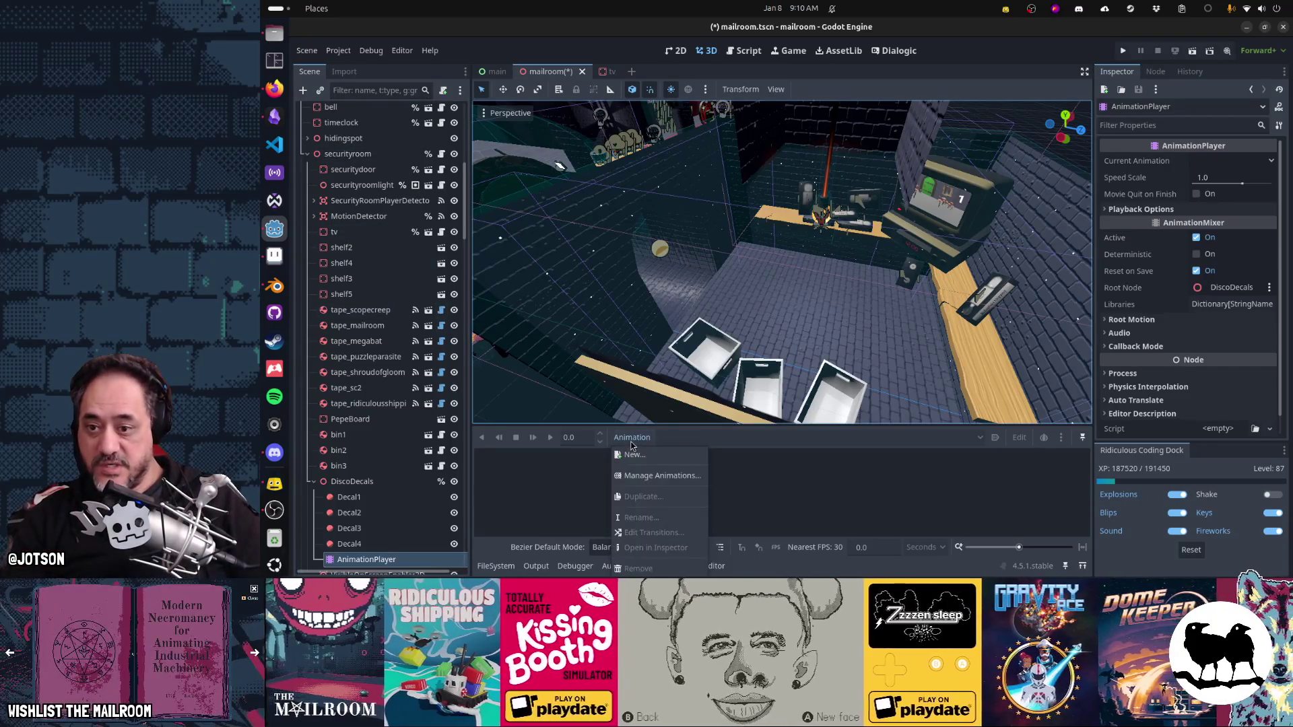
left_click(635, 456)
type("default")
key("Return")
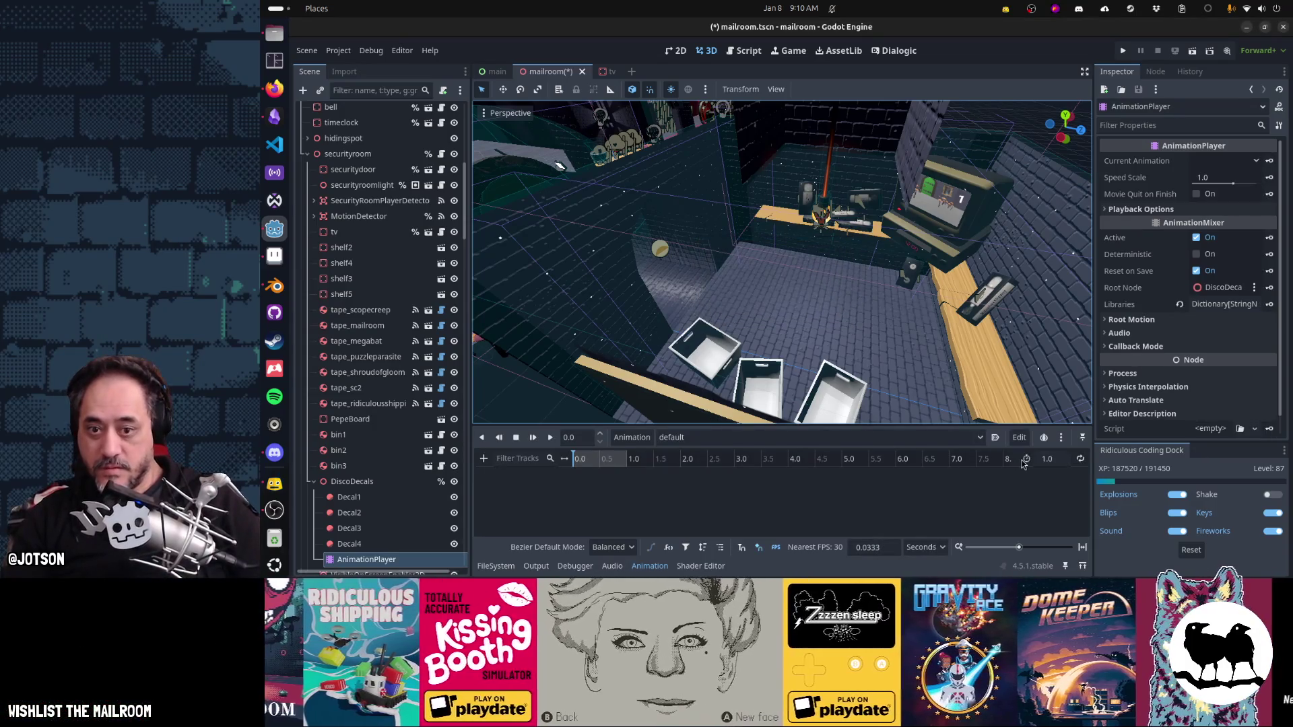
left_click(997, 438)
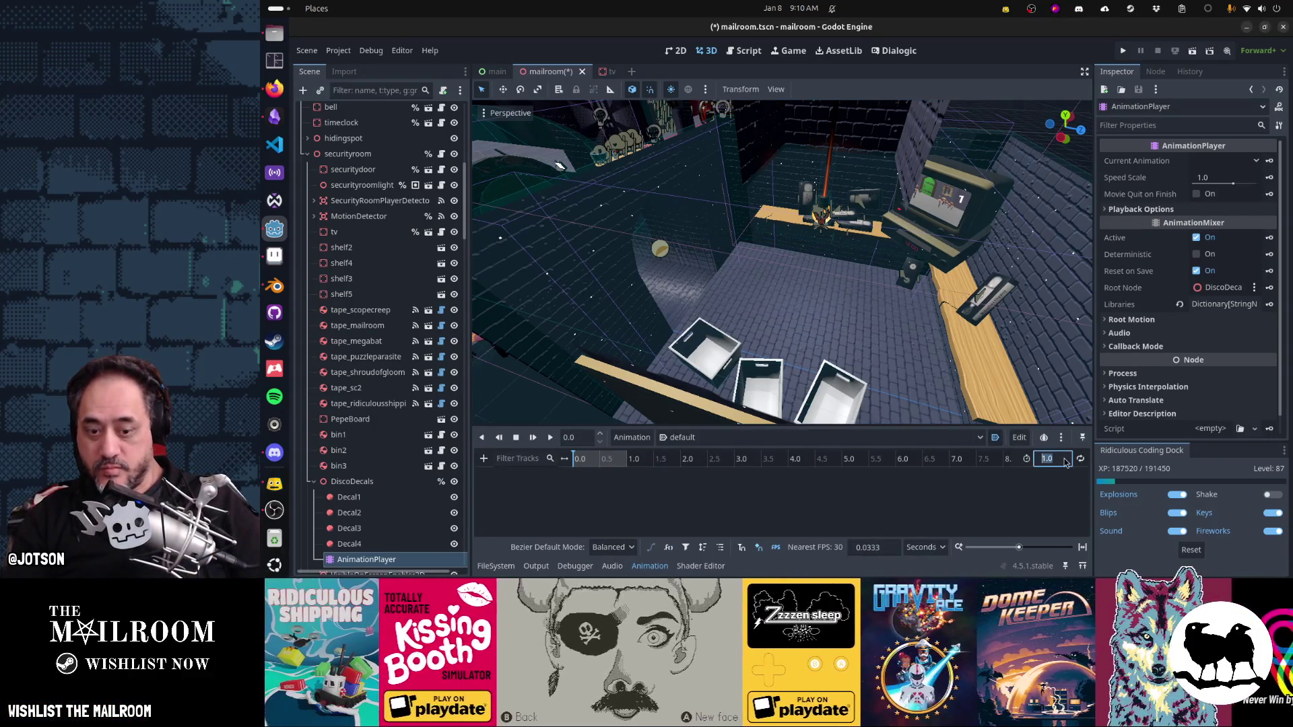
type("10")
key("Return")
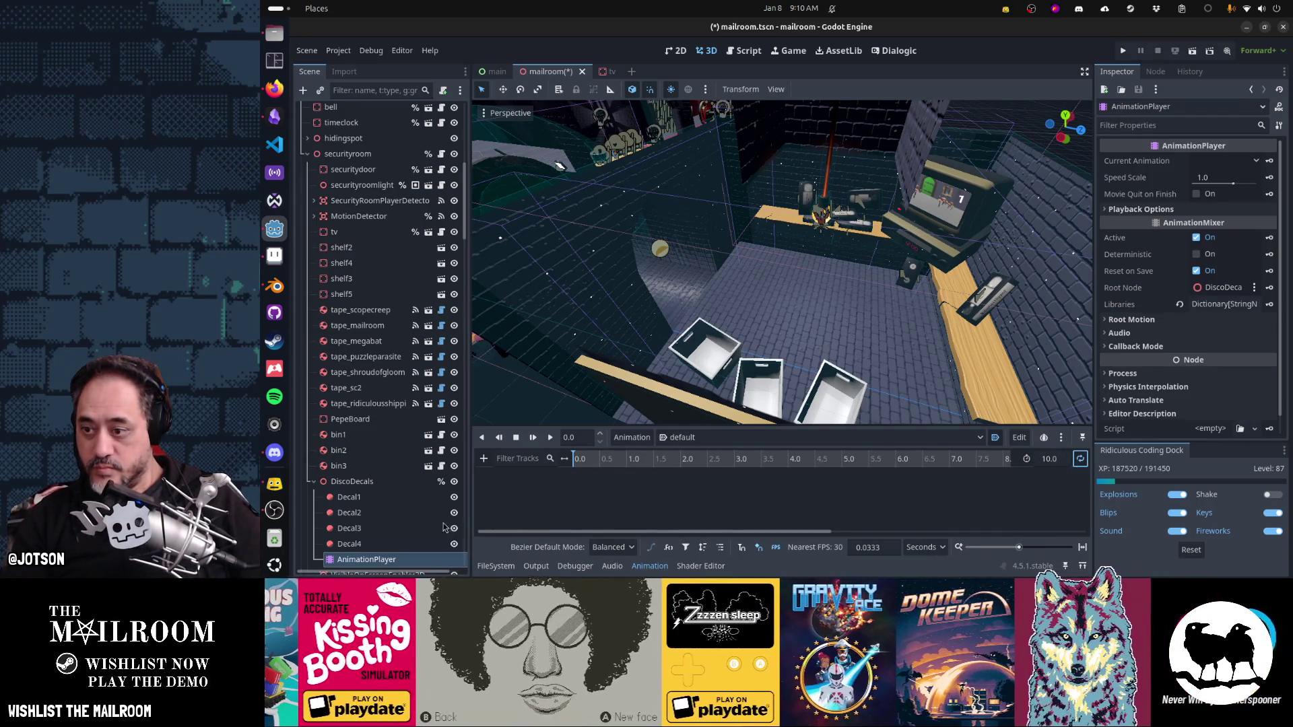
Step: Select DiscoDecals and key its Rotation property
left_click(380, 482)
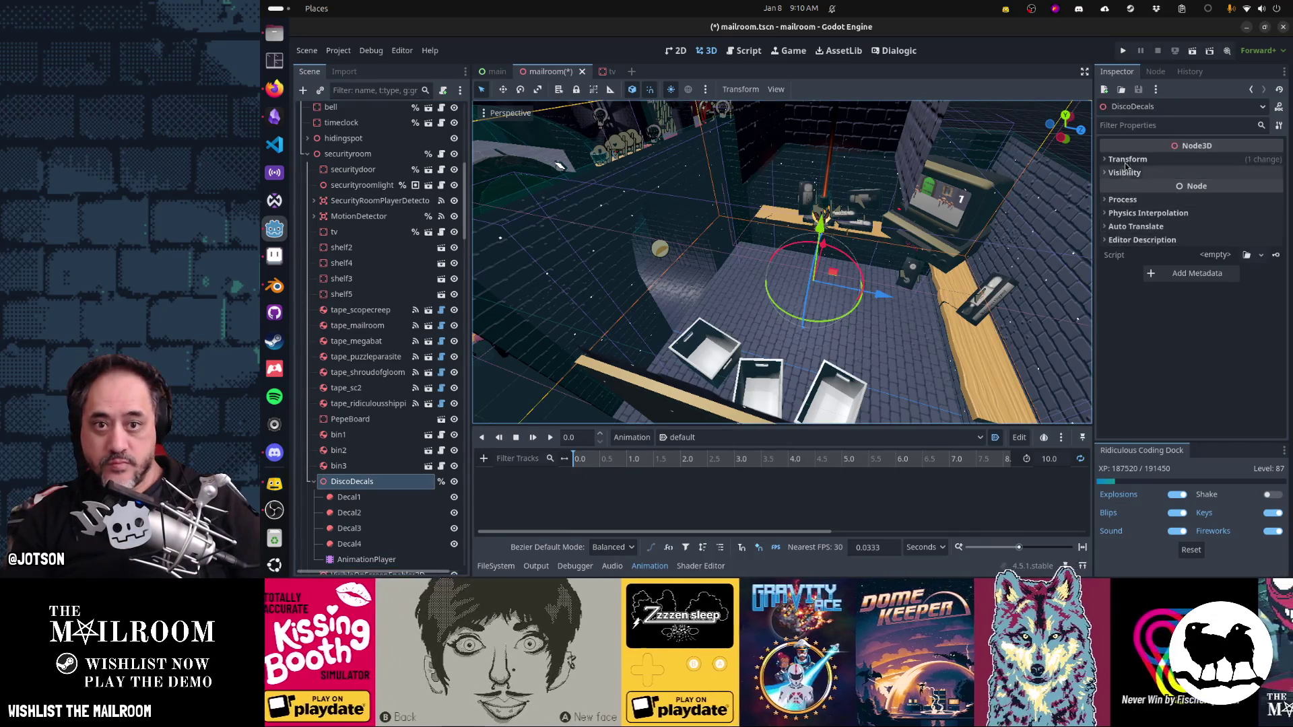
left_click(1127, 160)
left_click(1270, 206)
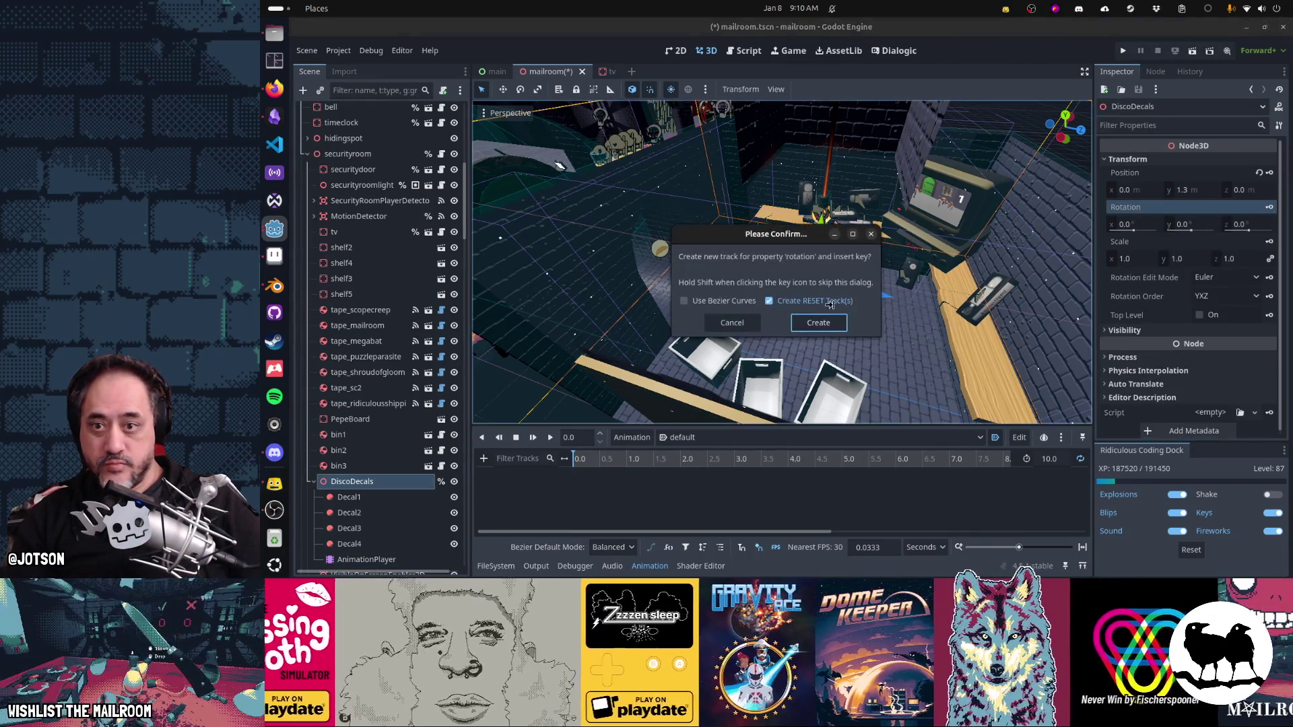
Step: Create the rotation track, key Y rotation 360° at 10 s, and preview the spin
left_click(818, 322)
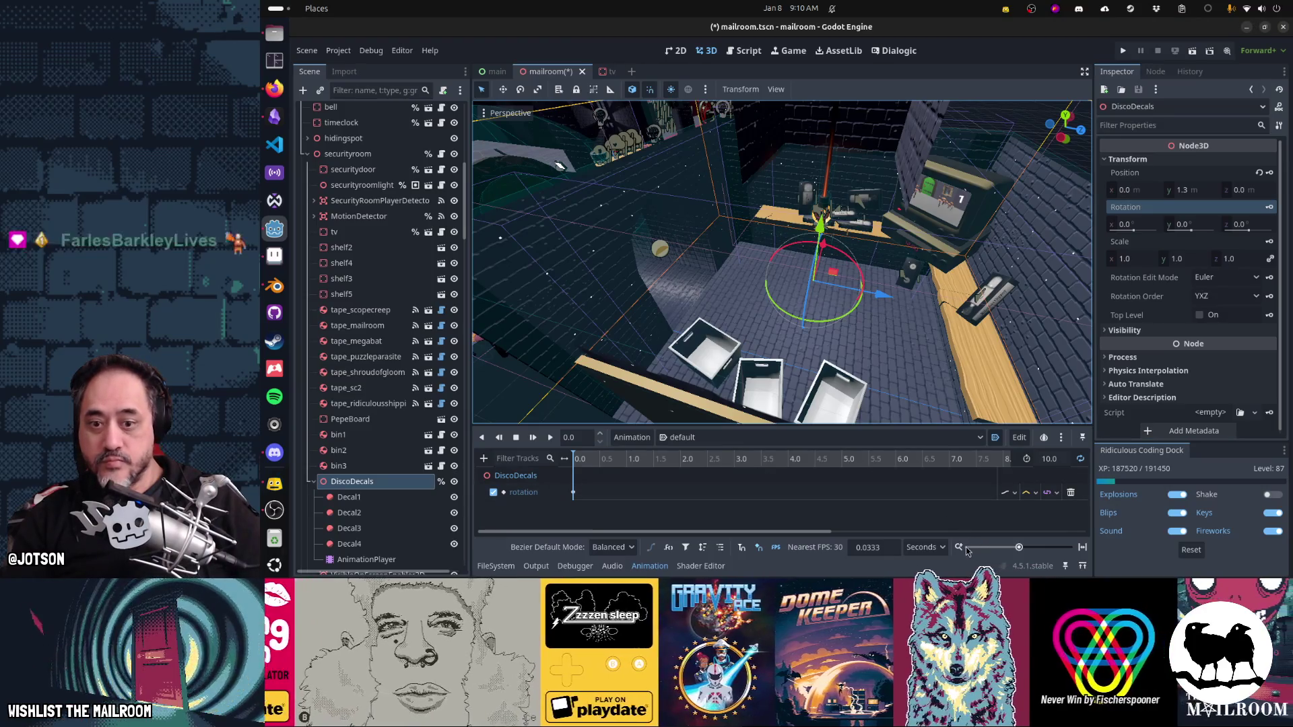
left_click(1082, 549)
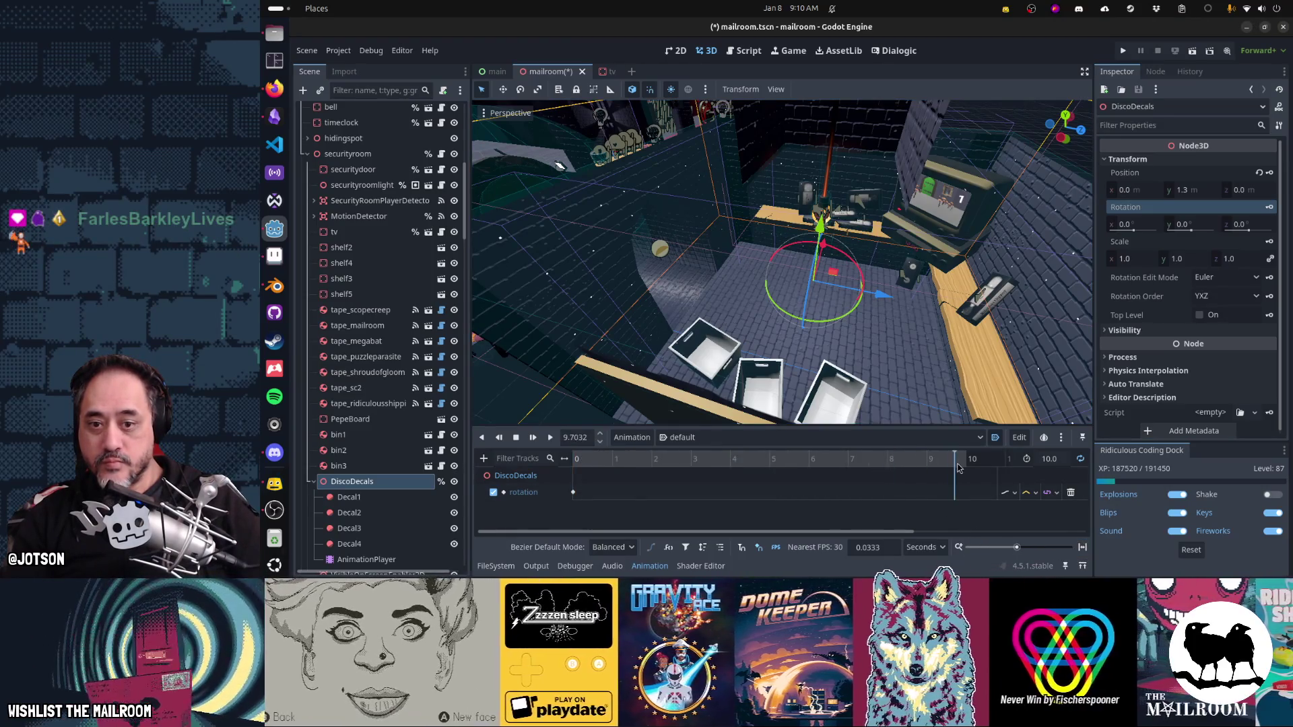
left_click(1199, 192)
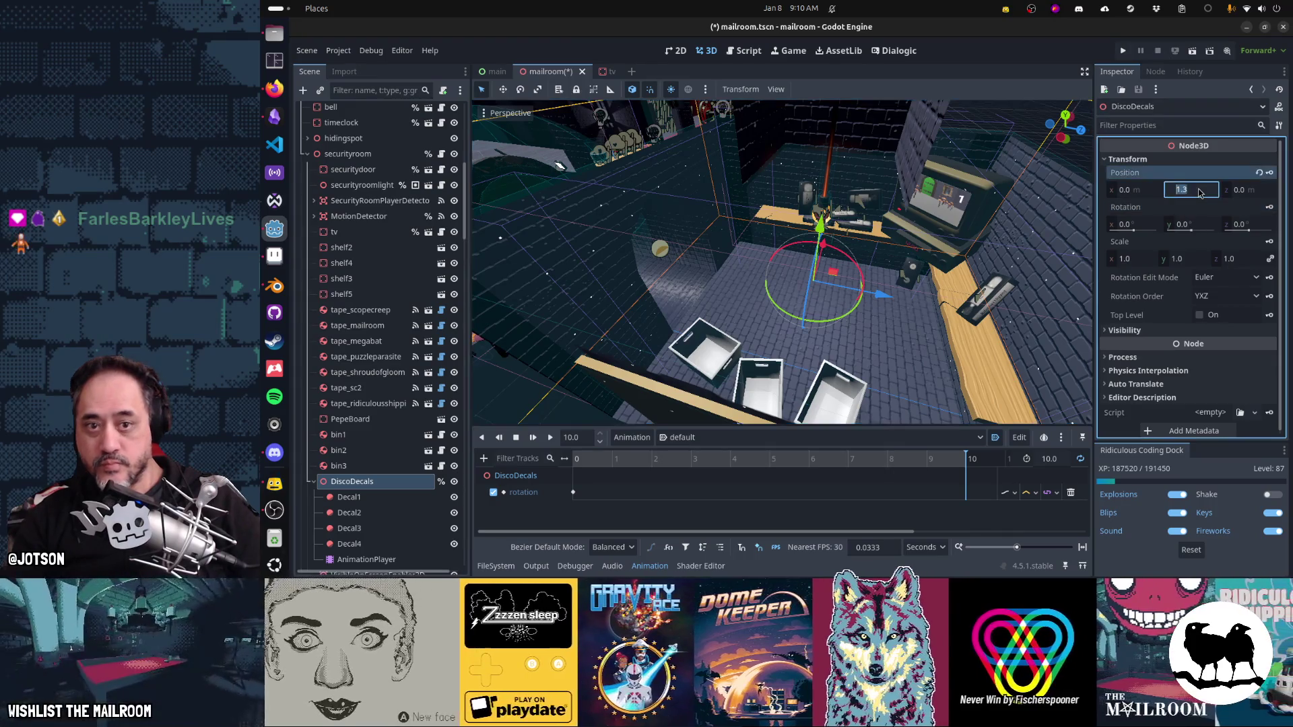
key("Tab")
key("Tab")
key("Tab")
type("360")
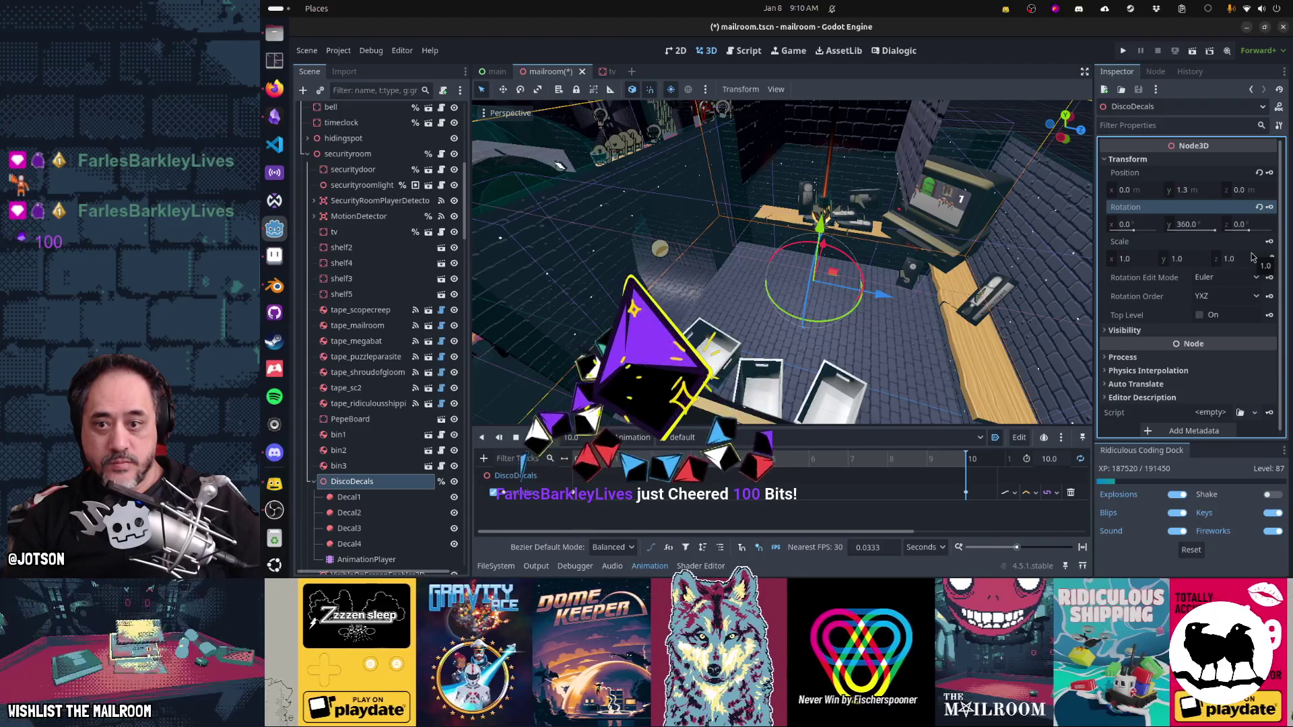
left_click(549, 437)
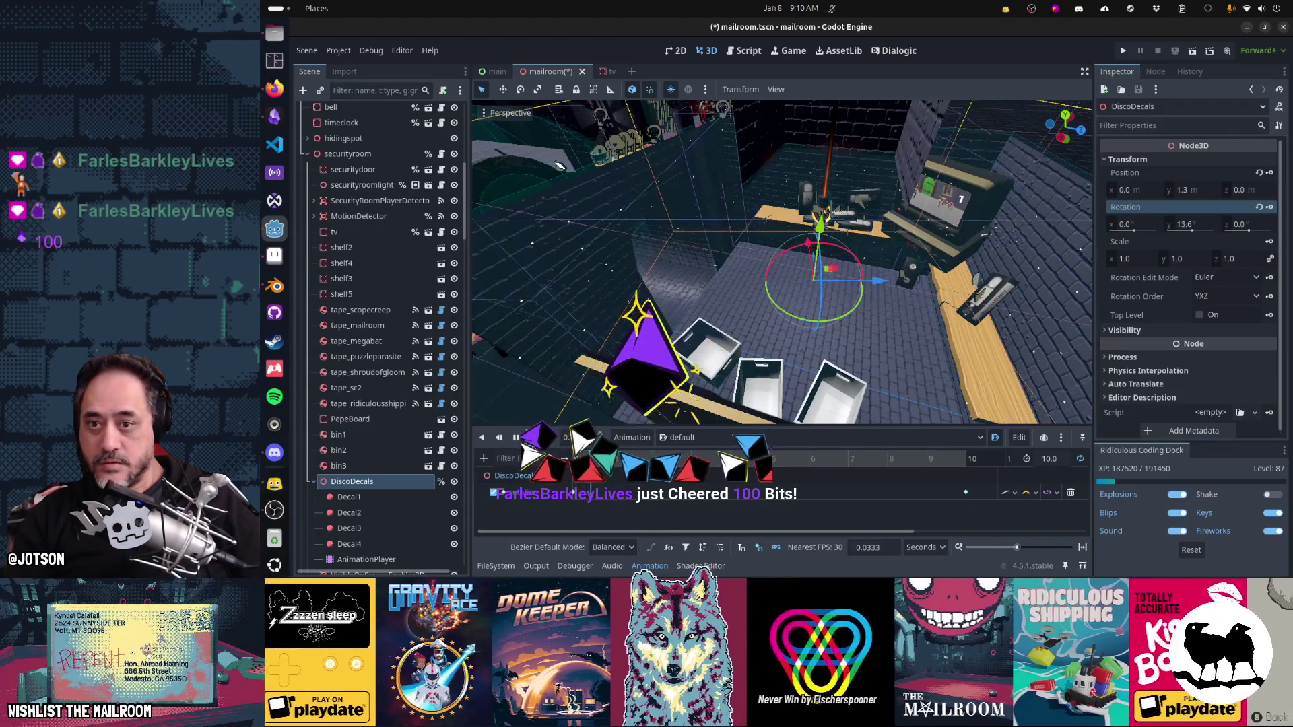
mouse_move(560, 166)
left_mouse_down()
mouse_move(828, 342)
mouse_move(862, 300)
mouse_move(892, 311)
mouse_move(732, 293)
mouse_move(751, 296)
left_mouse_up()
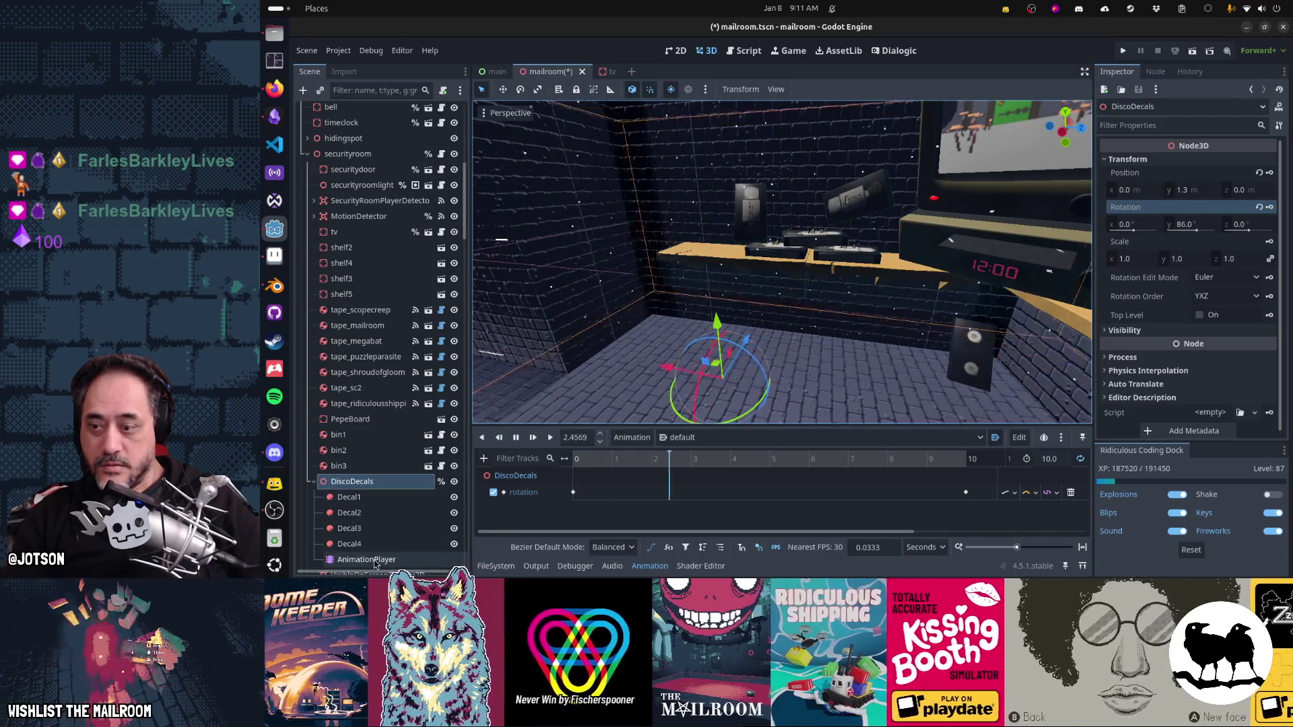
left_click(1045, 462)
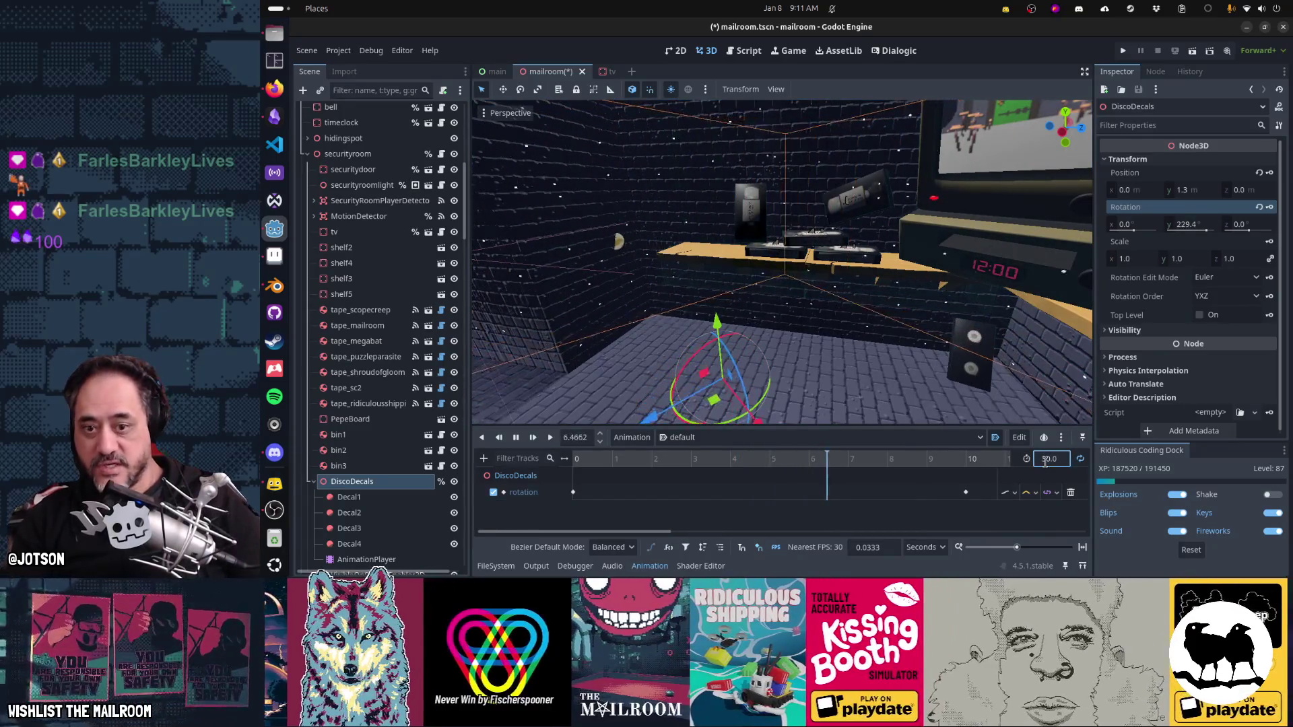
Step: Set the animation length to 30 s and drag the 360° key to about 30 s
type("30")
key("Return")
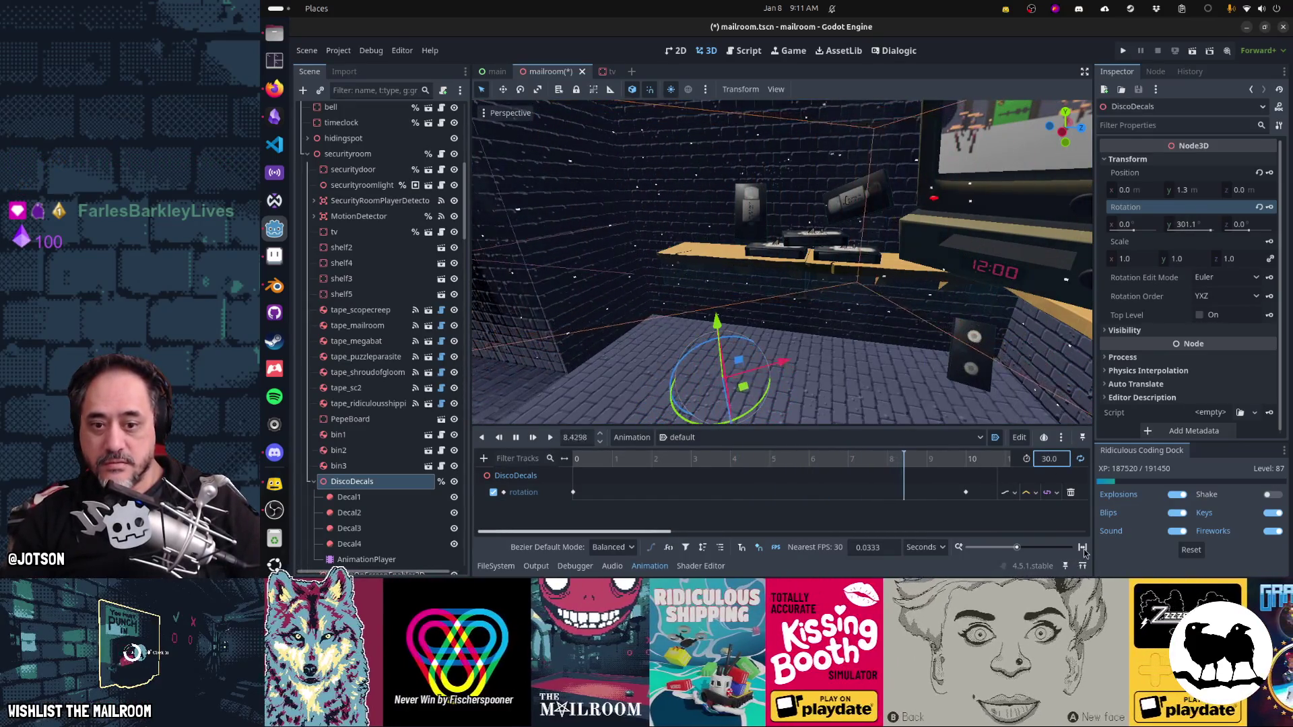
mouse_move(707, 493)
left_mouse_down()
mouse_move(977, 493)
mouse_move(978, 507)
left_mouse_up()
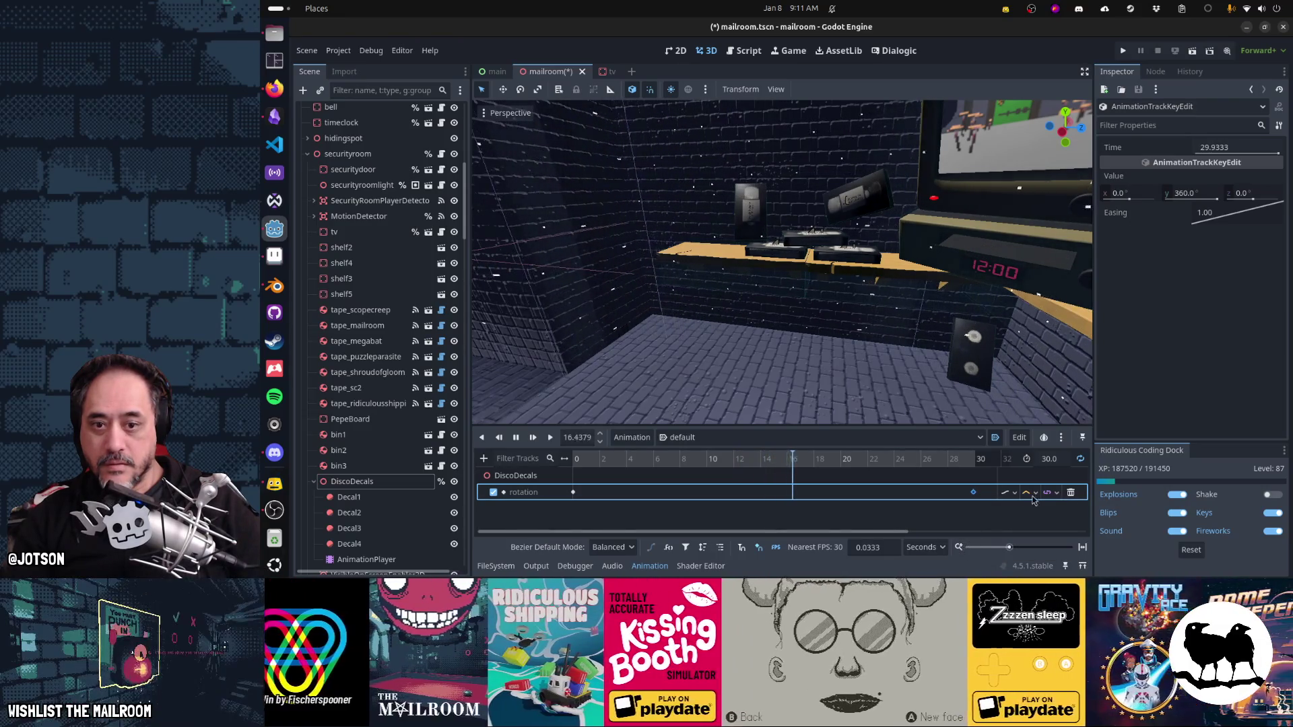
Step: Shorten the animation to 20 s and set the rotation key time to exactly 20 s
left_click(1050, 459)
type("20")
key("Return")
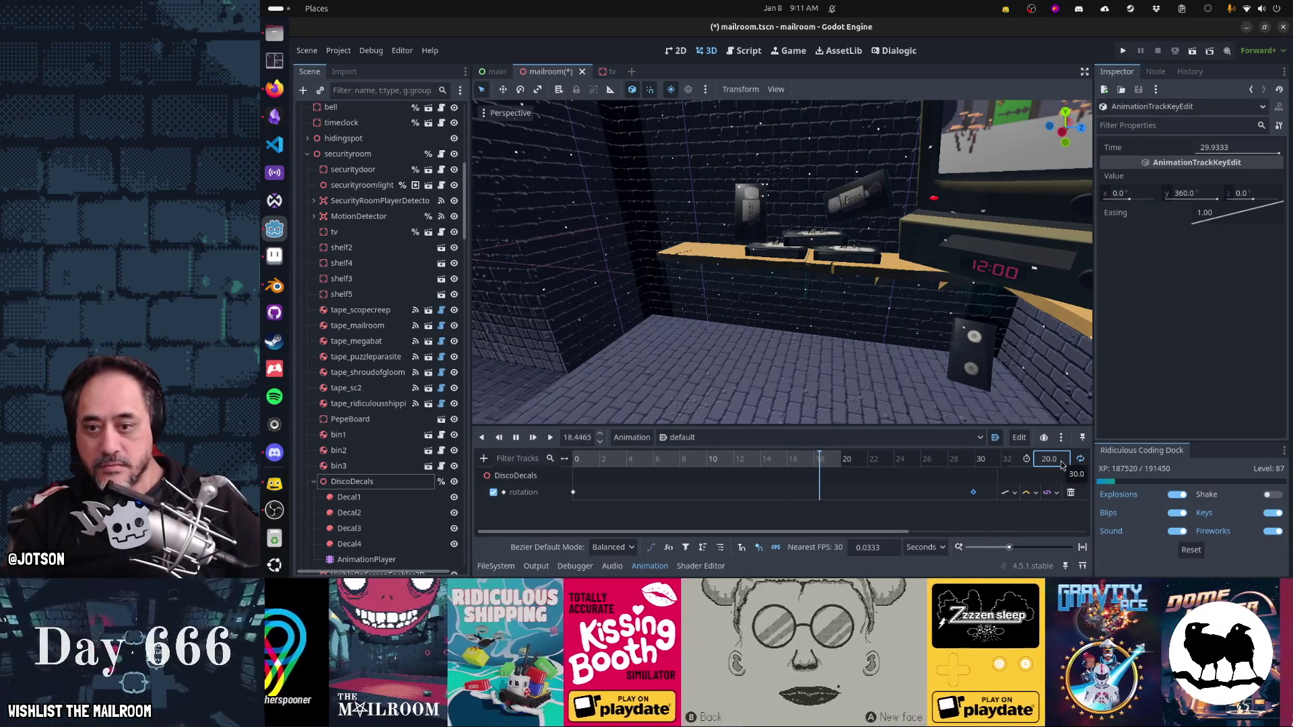
left_click_drag(976, 496, 890, 492)
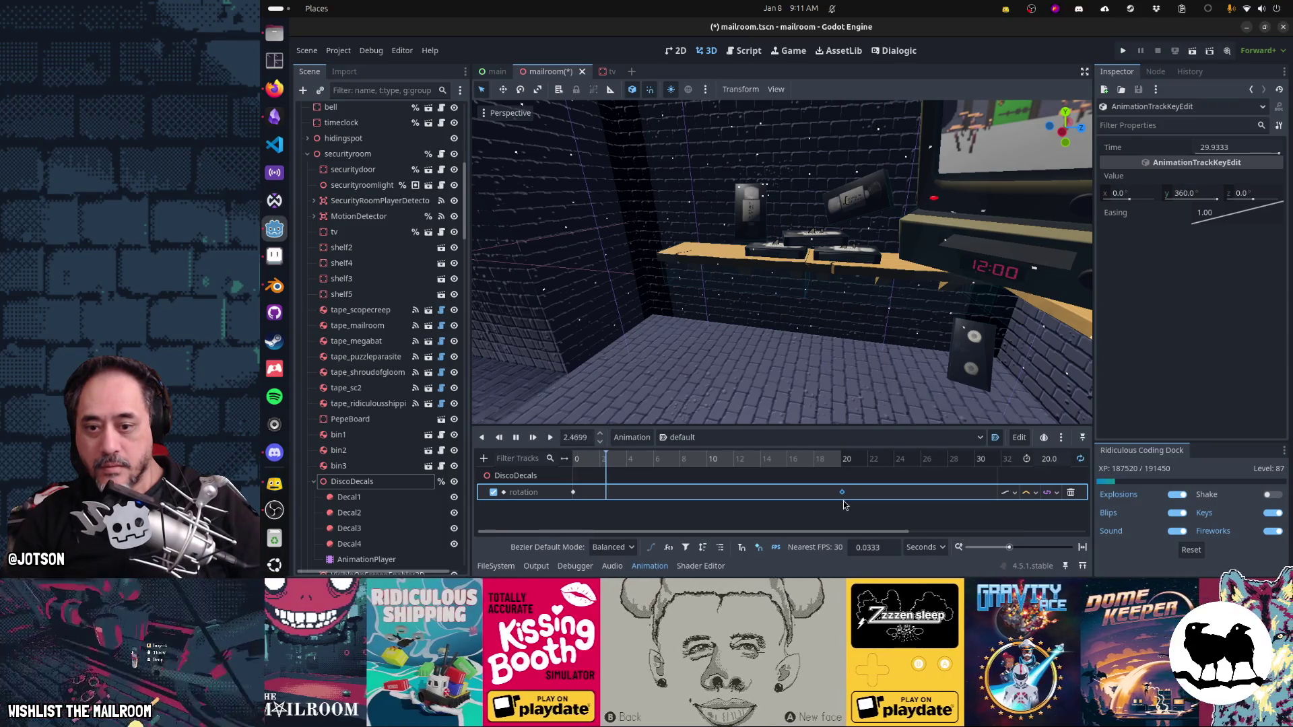
left_click(1256, 149)
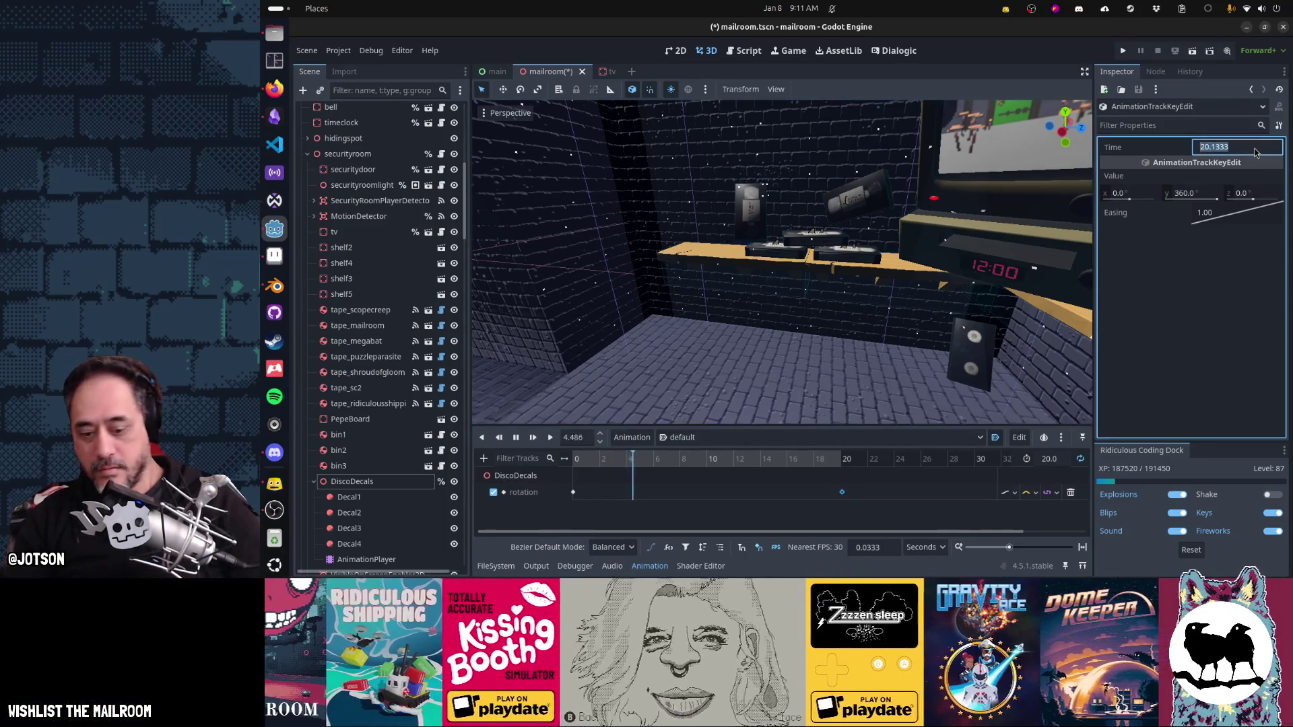
type("20")
key("Return")
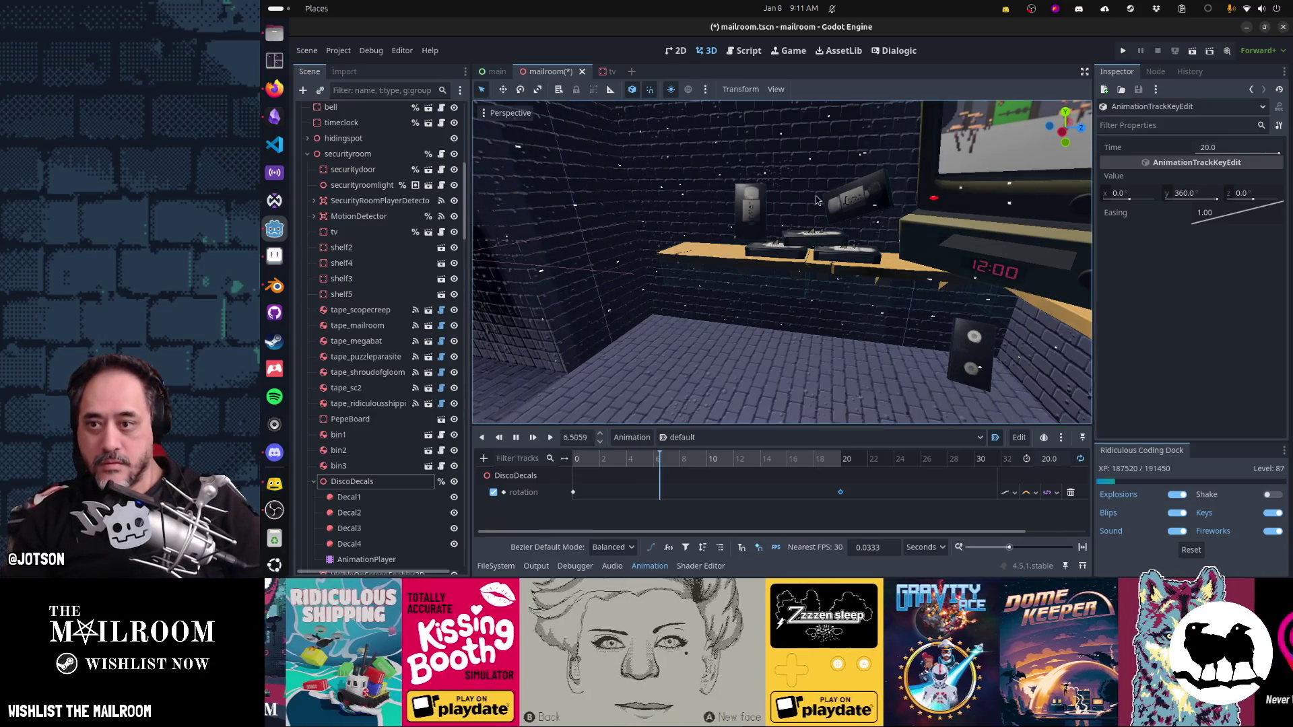
mouse_move(722, 263)
left_mouse_down()
mouse_move(859, 281)
mouse_move(883, 275)
mouse_move(907, 241)
left_mouse_up()
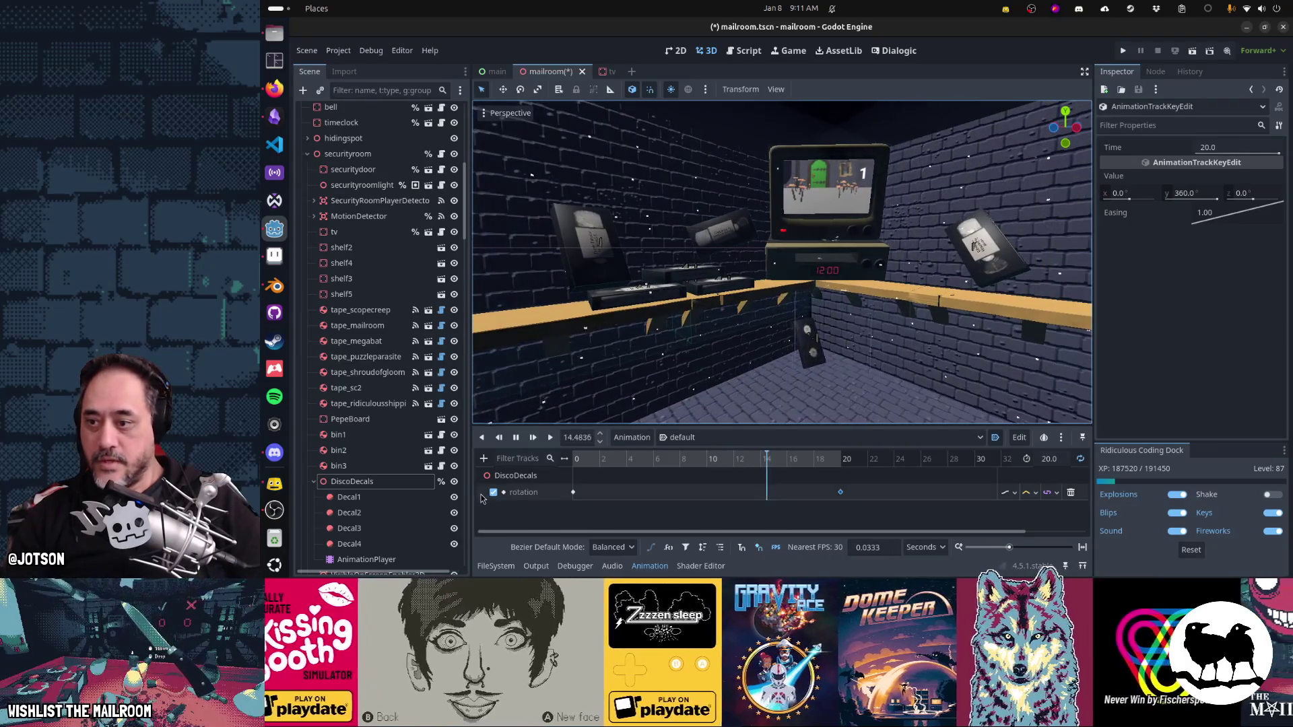
Step: Save the mailroom scene and select DiscoDecals to watch its slower 20-second spin
key("ctrl+s")
scroll(424, 221, "up", 2)
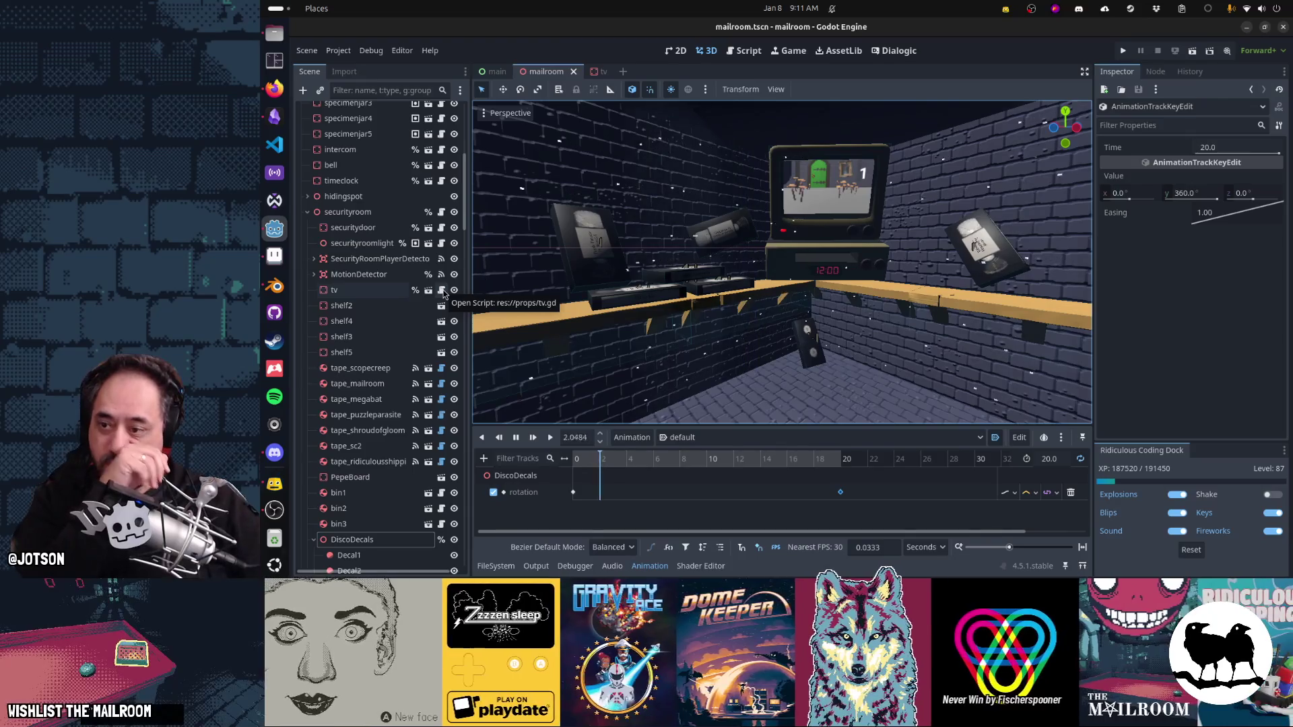
left_click(353, 547)
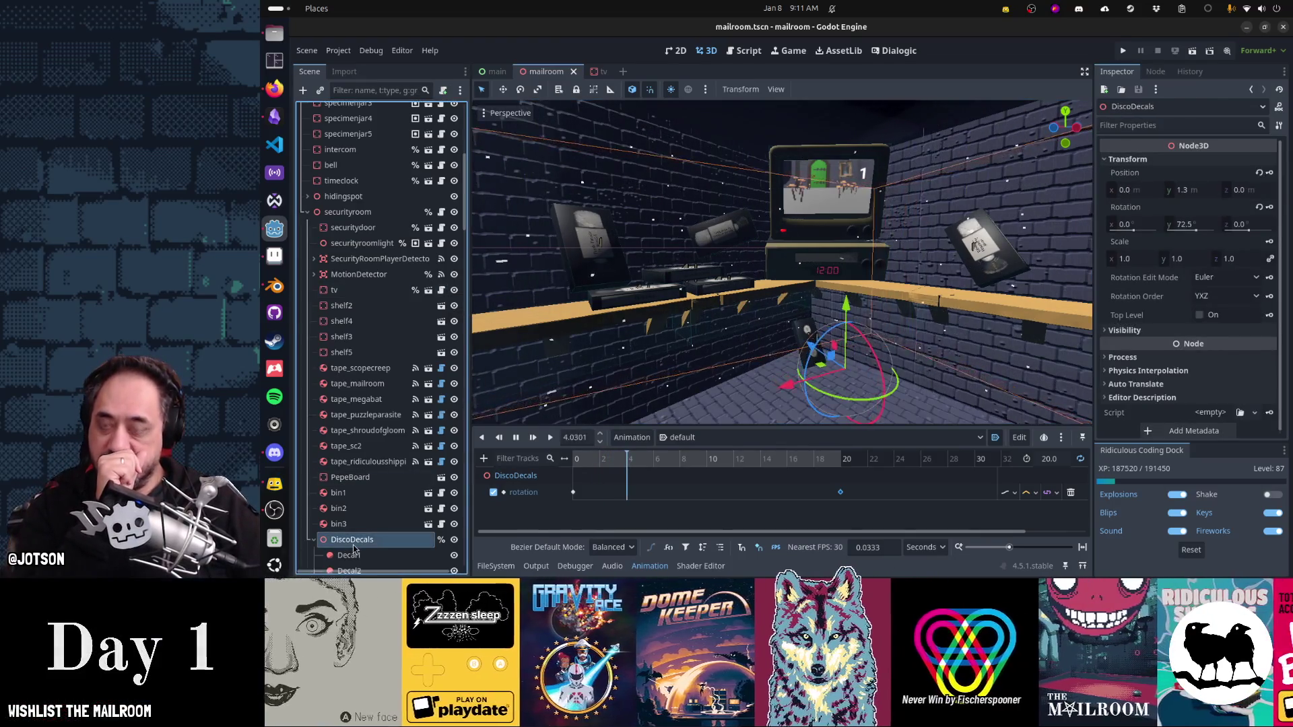
scroll(707, 381, "down", 2)
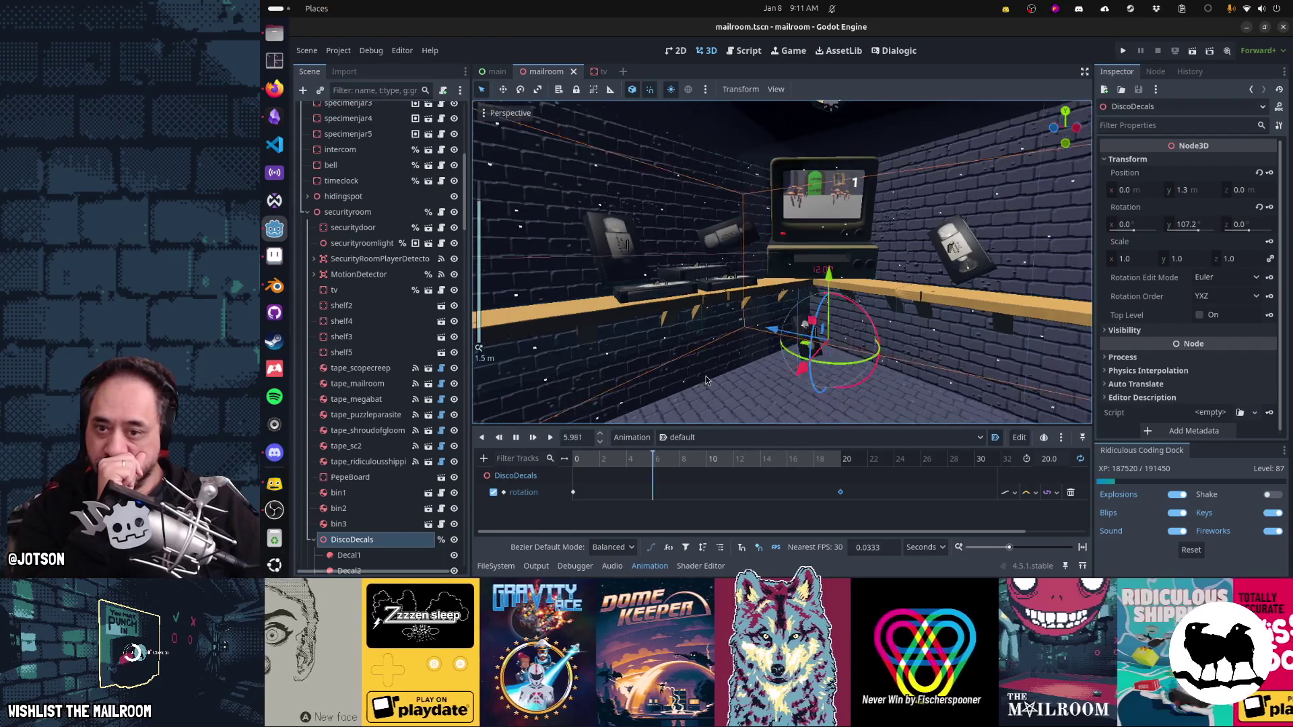
left_click_drag(707, 380, 797, 377)
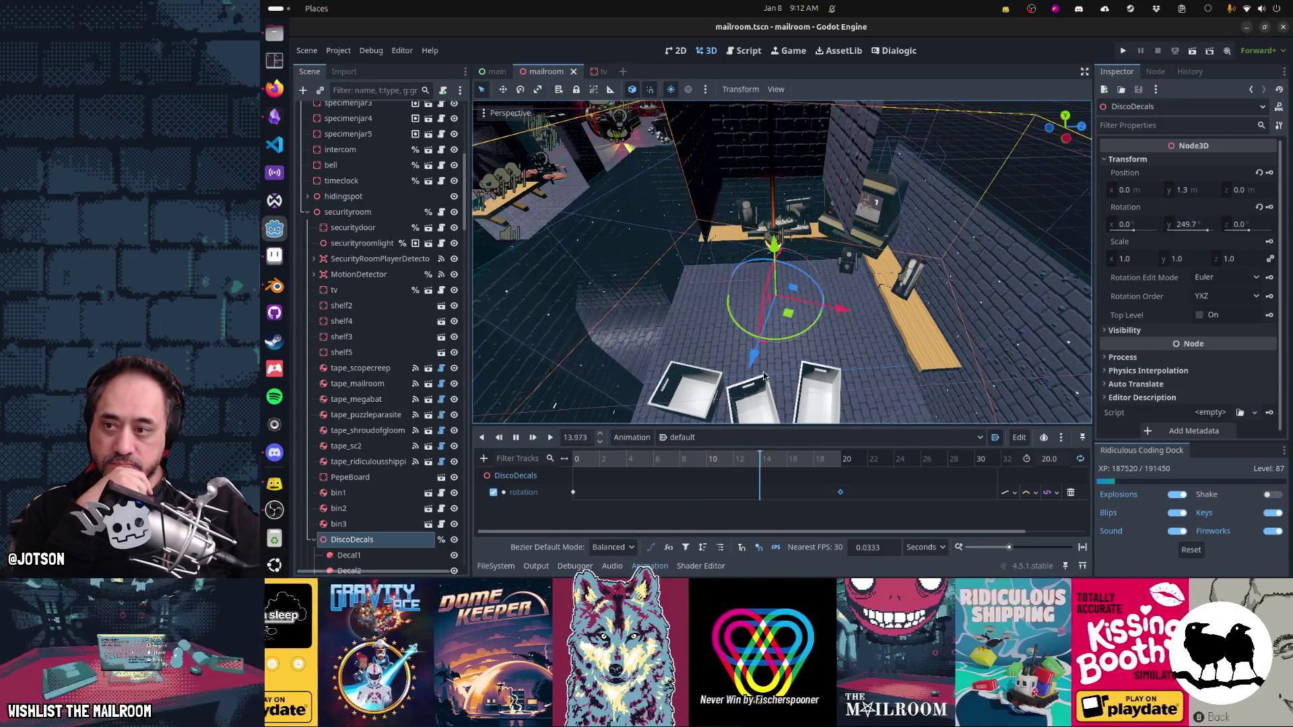
scroll(764, 377, "down", 3)
scroll(428, 422, "down", 3)
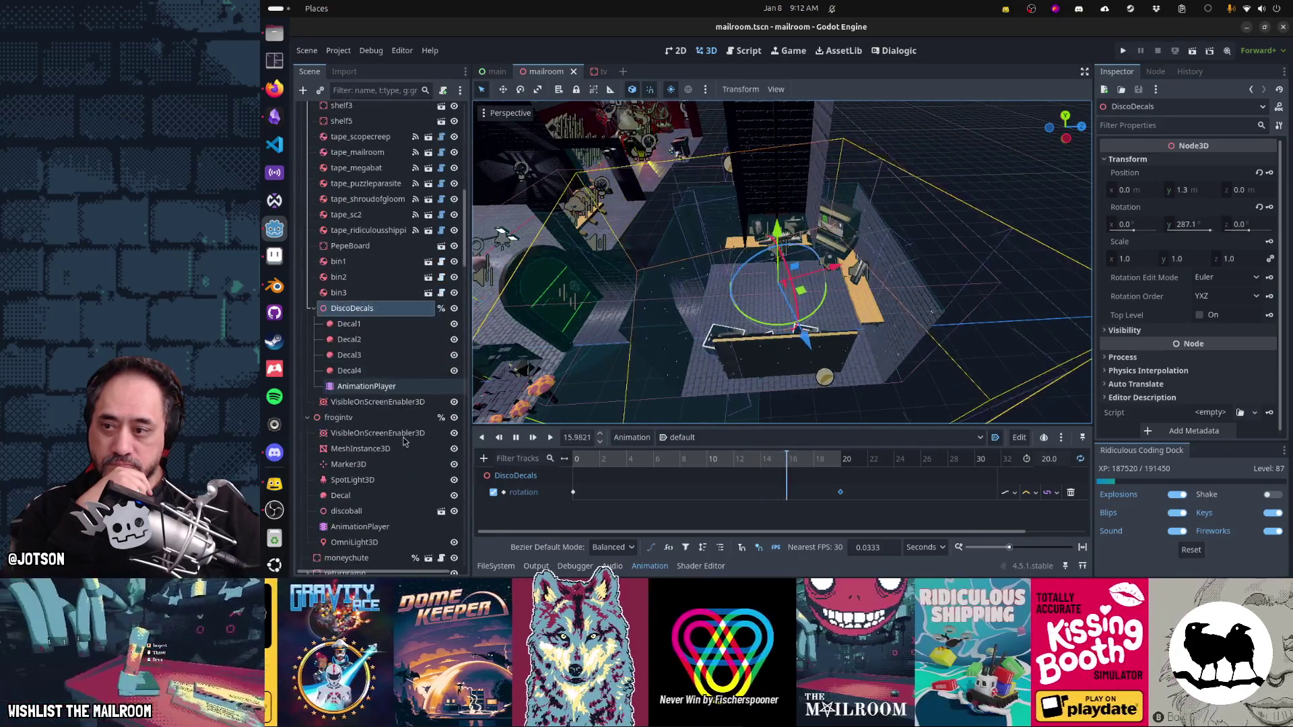
scroll(405, 441, "down", 3)
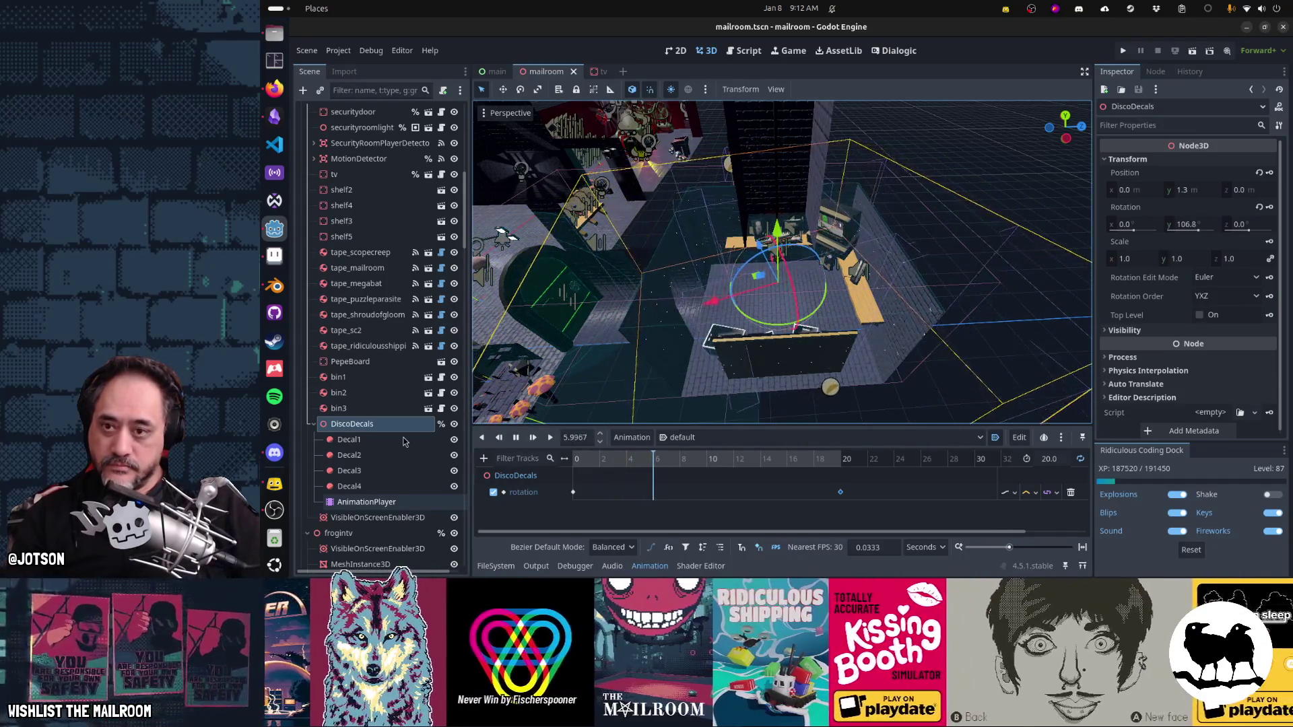
Step: Move DiscoDecals from the mailroom scene into the tv scene and reset its rotation to 0
key("Delete")
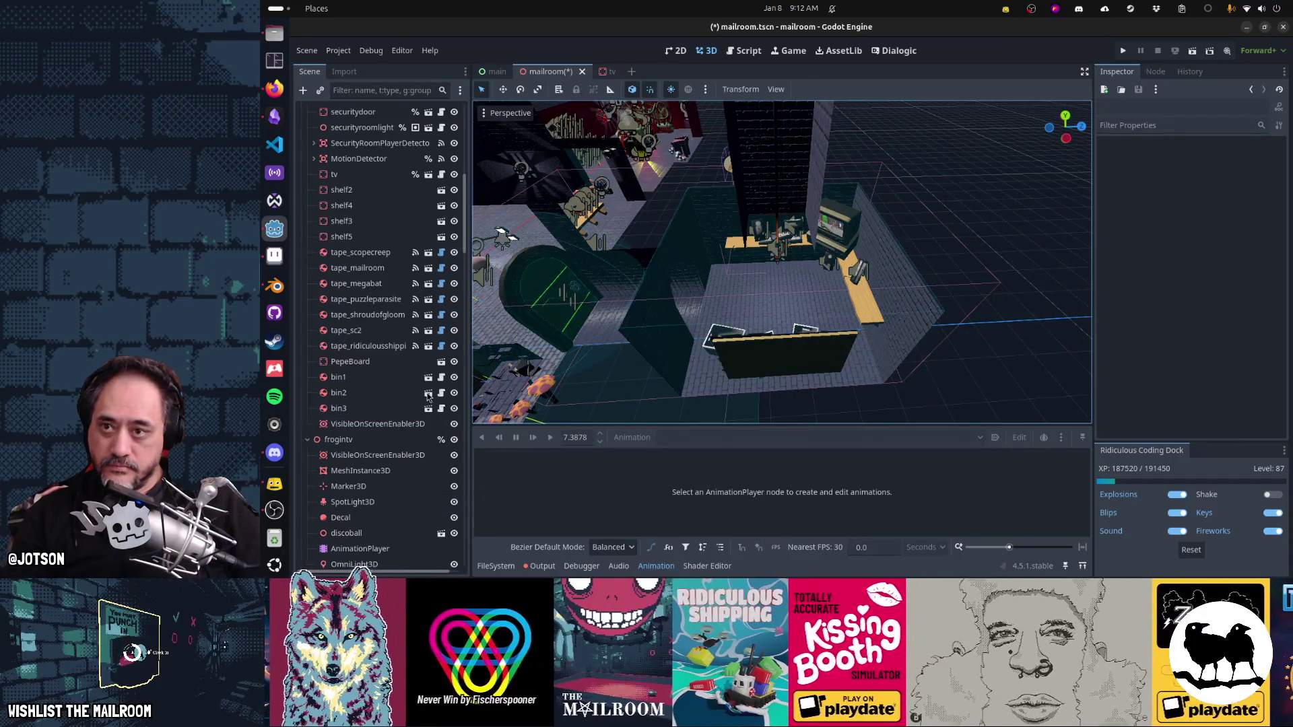
left_click(602, 76)
left_click(364, 110)
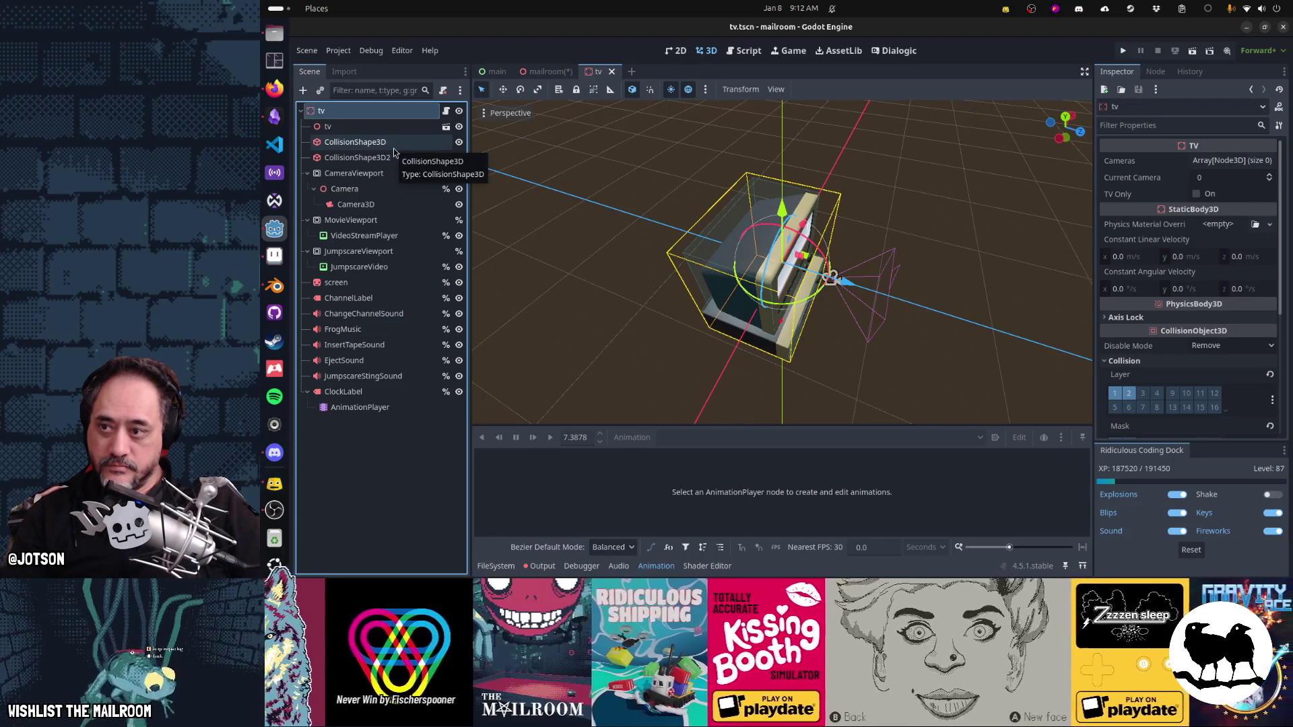
key("ctrl+v")
scroll(784, 231, "down", 5)
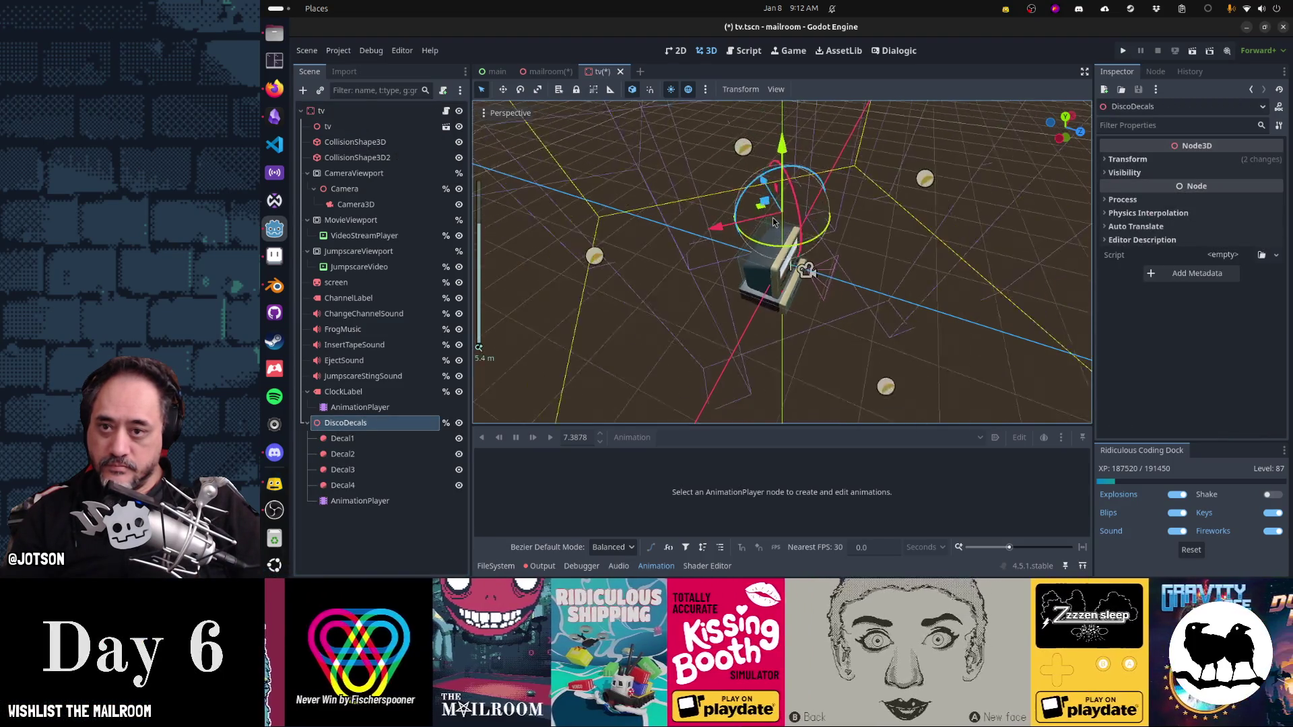
left_click_drag(784, 231, 842, 286)
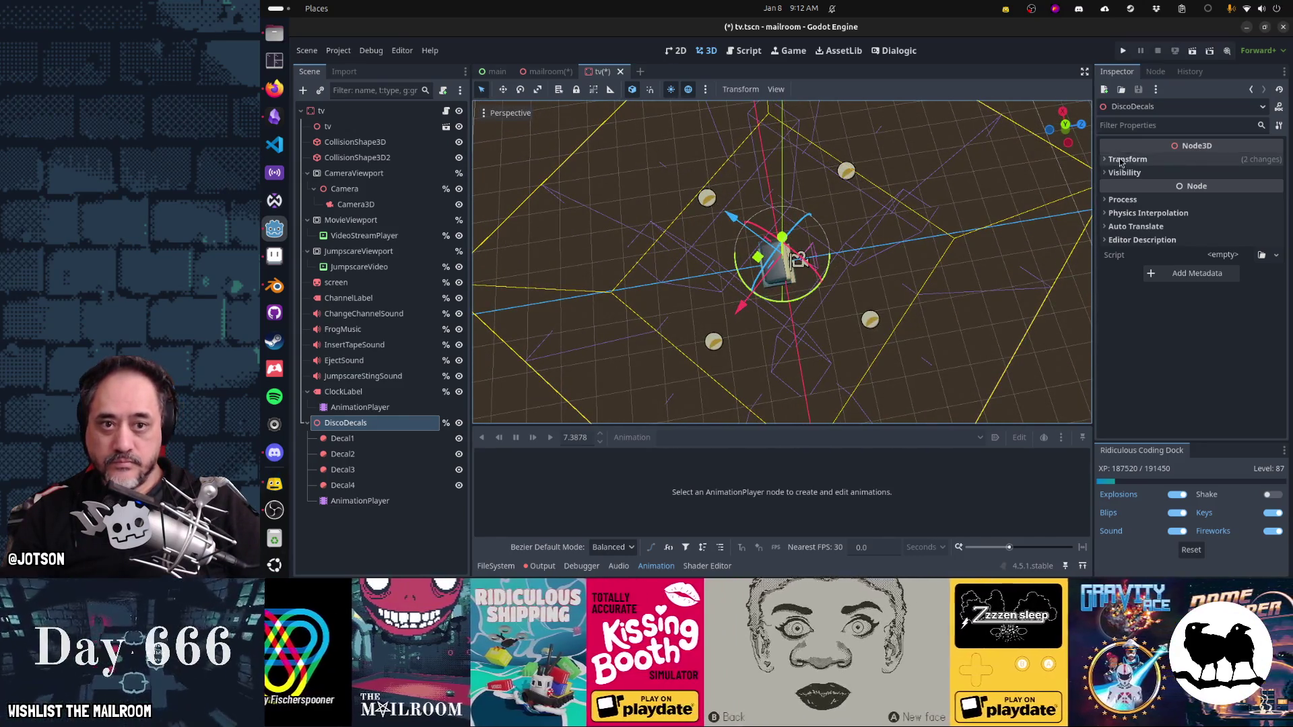
left_click(1119, 159)
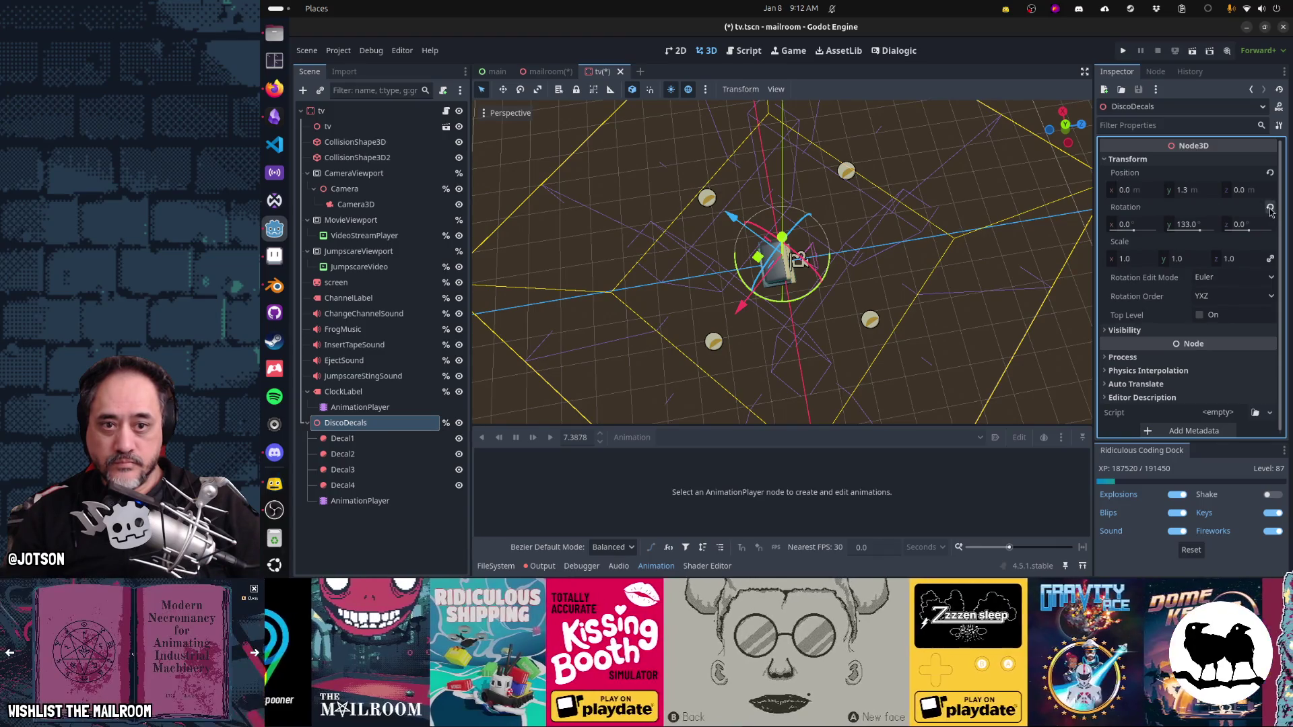
left_click(1270, 207)
Step: In top view, slide DiscoDecals 4.668 m along Z and save the tv scene
key("KP_1")
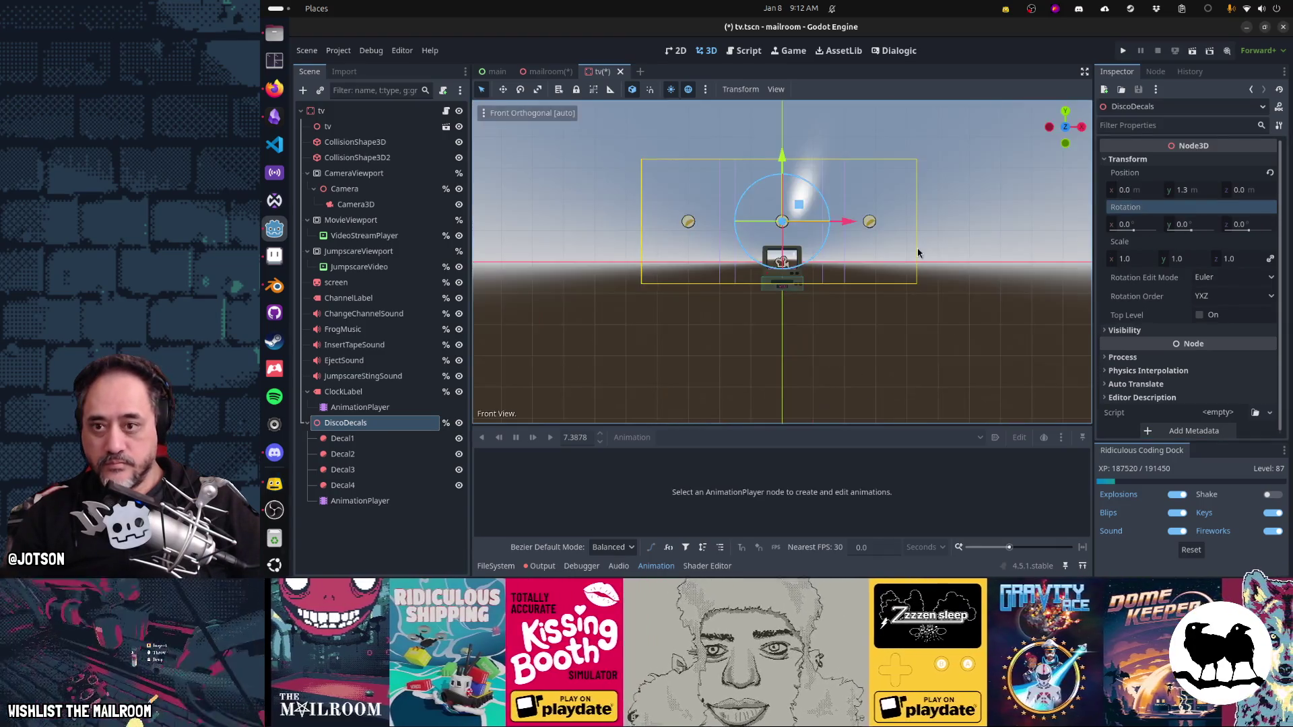
key("KP_7")
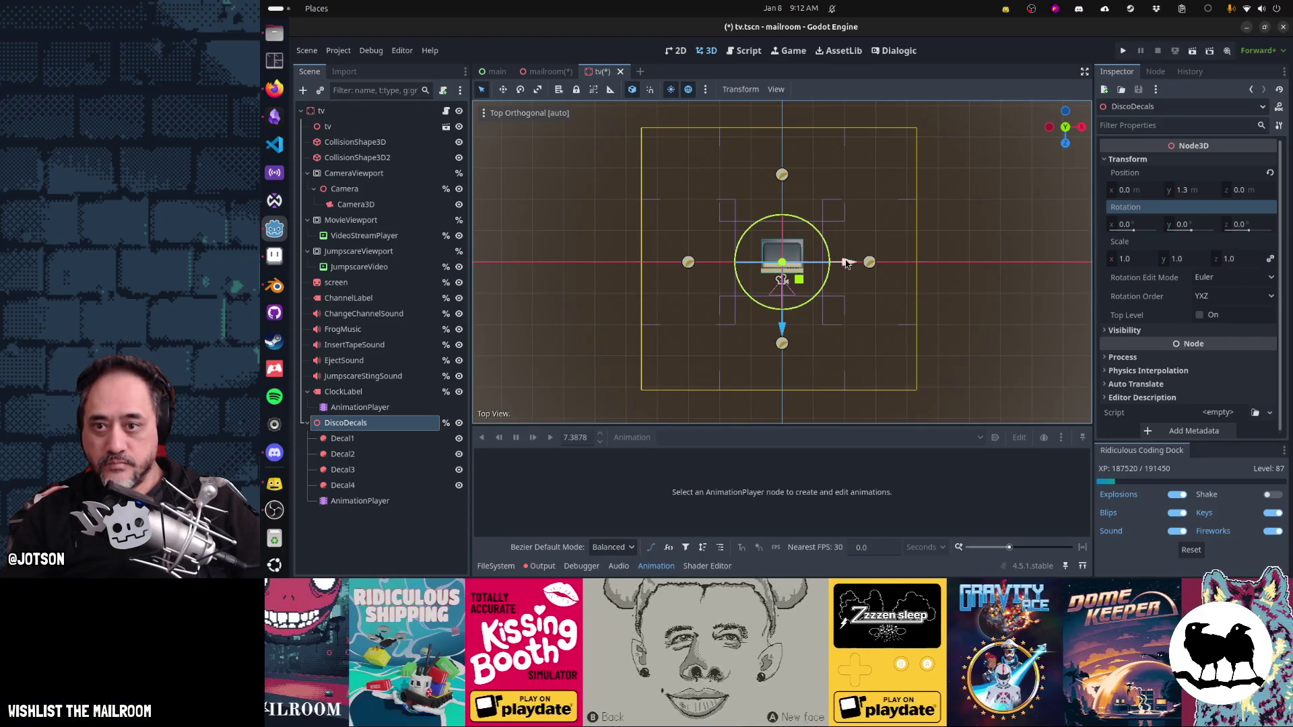
left_click_drag(801, 280, 816, 297)
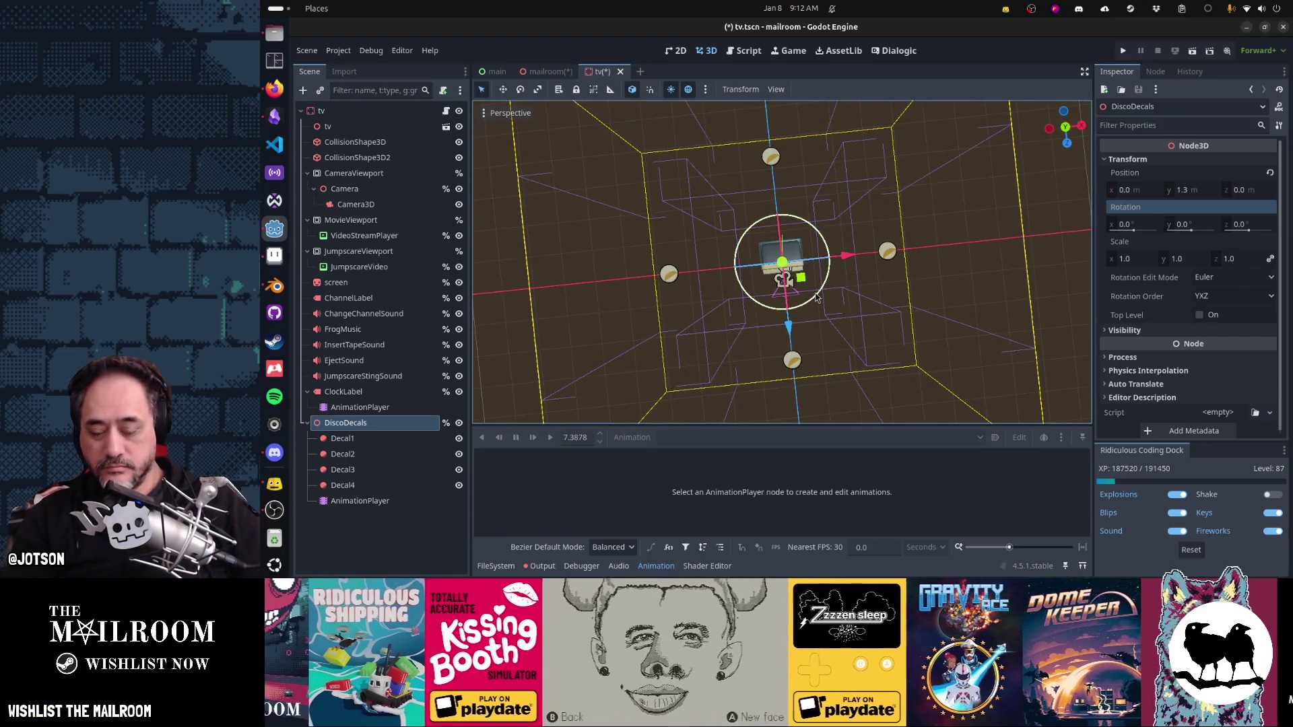
key("KP_7")
left_click_drag(786, 331, 773, 473)
left_click_drag(820, 350, 839, 235)
key("ctrl+s")
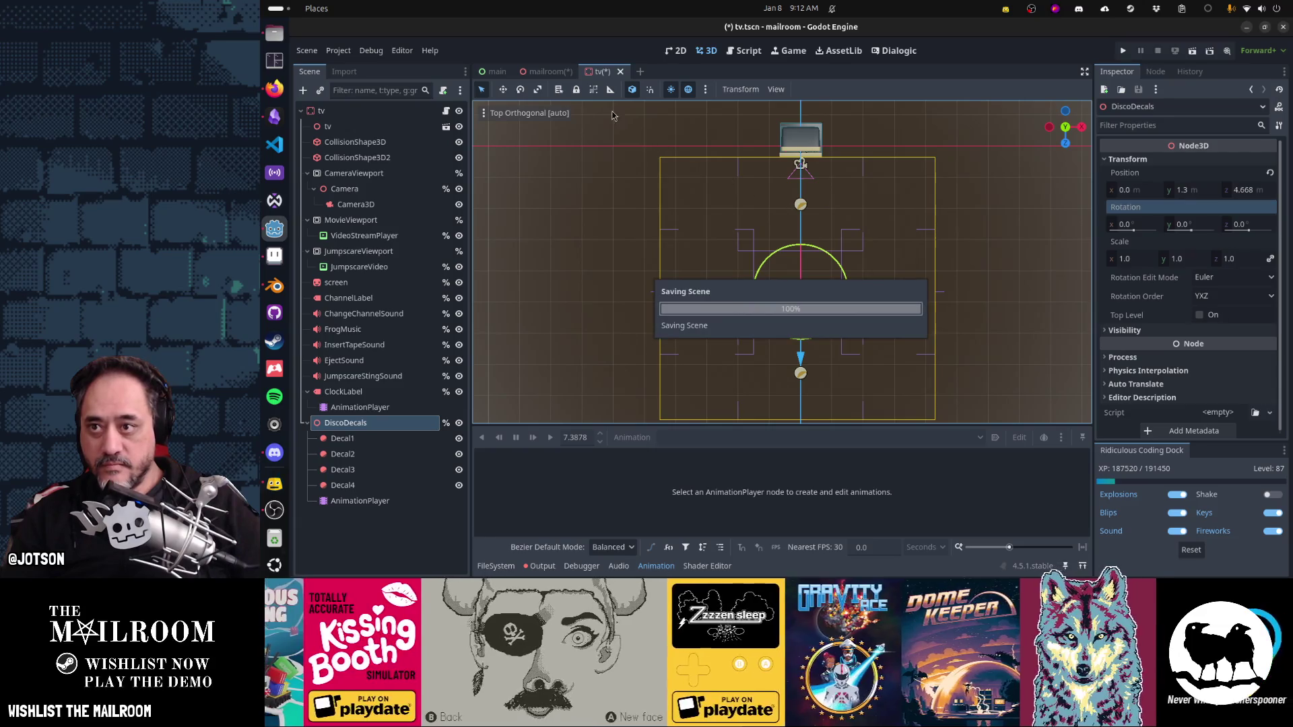
left_click(545, 72)
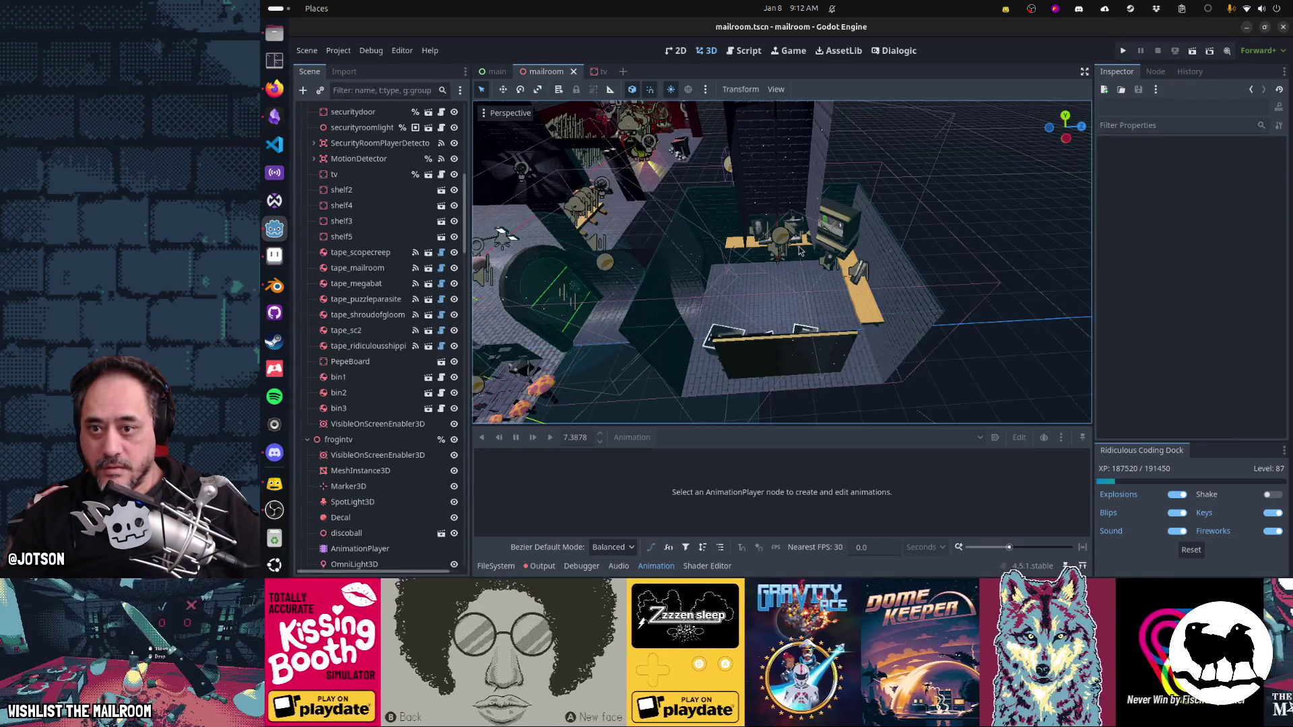
Step: Orbit the mailroom view toward the shelves and bins
scroll(624, 340, "up", 3)
key("ctrl+s")
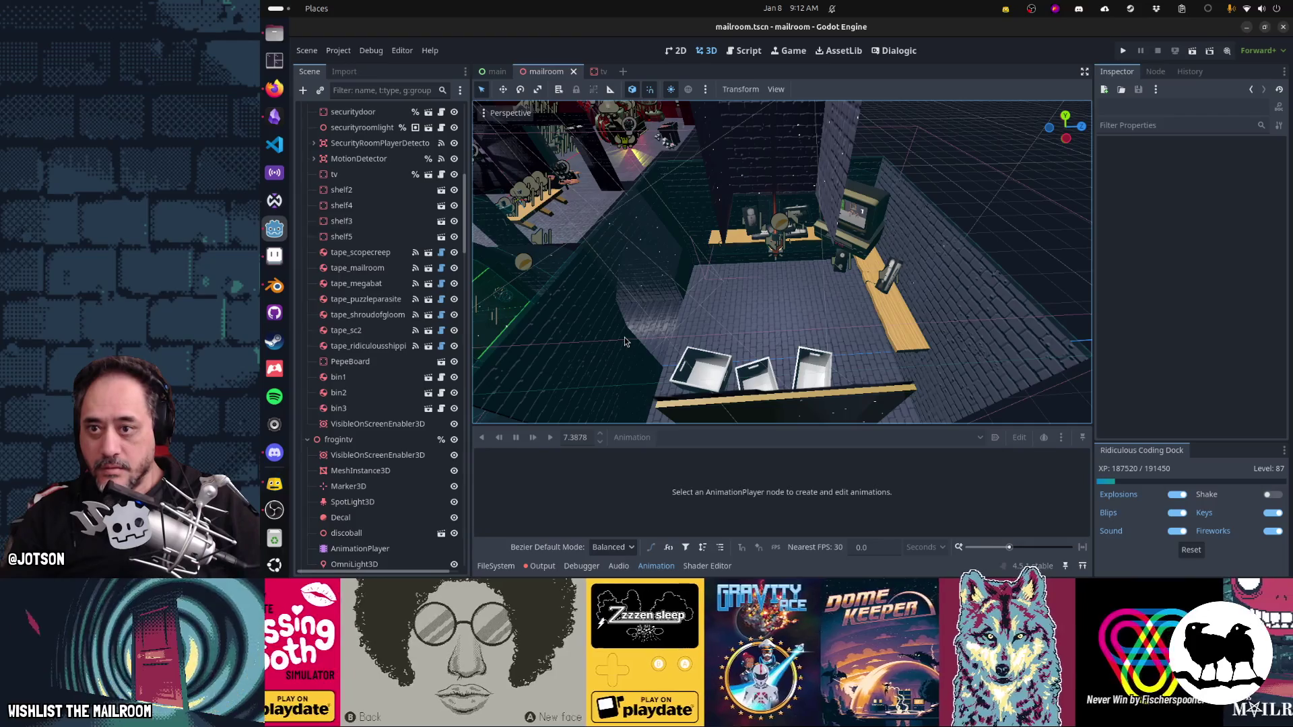
mouse_move(689, 322)
left_mouse_down()
mouse_move(754, 271)
mouse_move(791, 266)
mouse_move(620, 274)
left_mouse_up()
Step: In the tv scene, lower DiscoDecals along Y below the TV and save
left_click(602, 76)
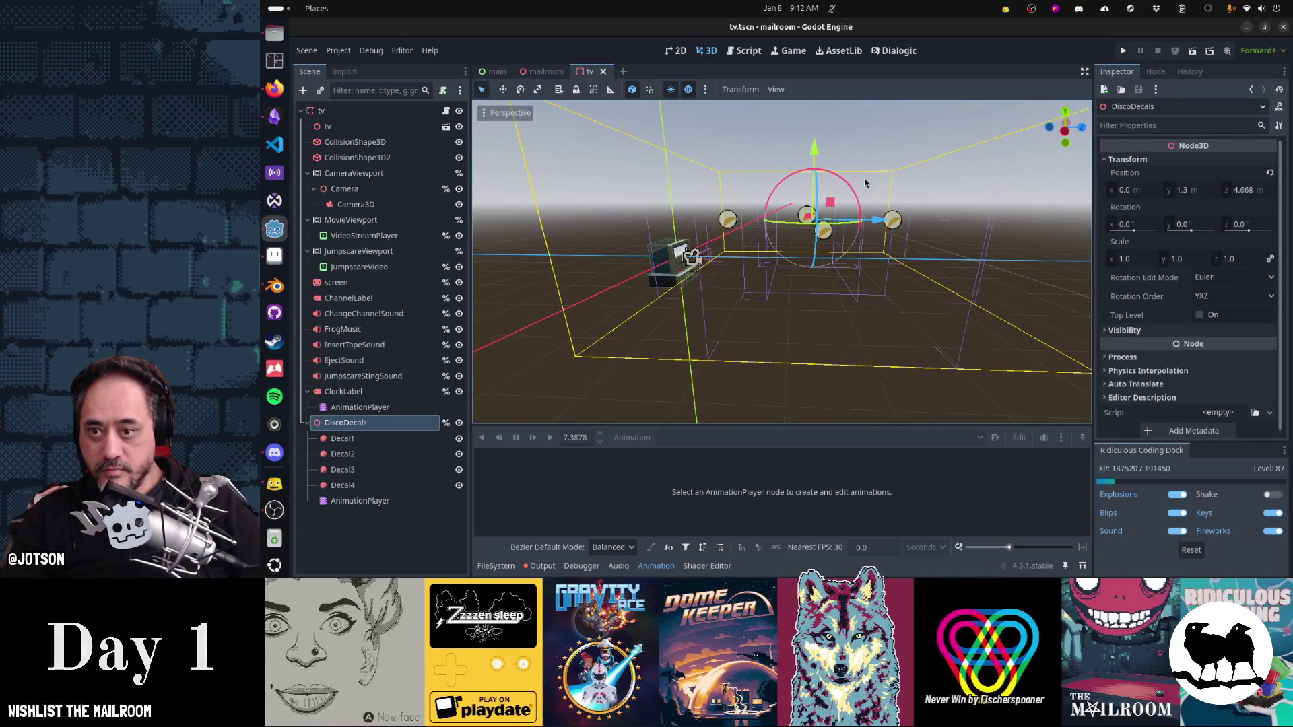
mouse_move(817, 150)
left_mouse_down()
mouse_move(822, 236)
mouse_move(824, 207)
left_mouse_up()
key("ctrl+s")
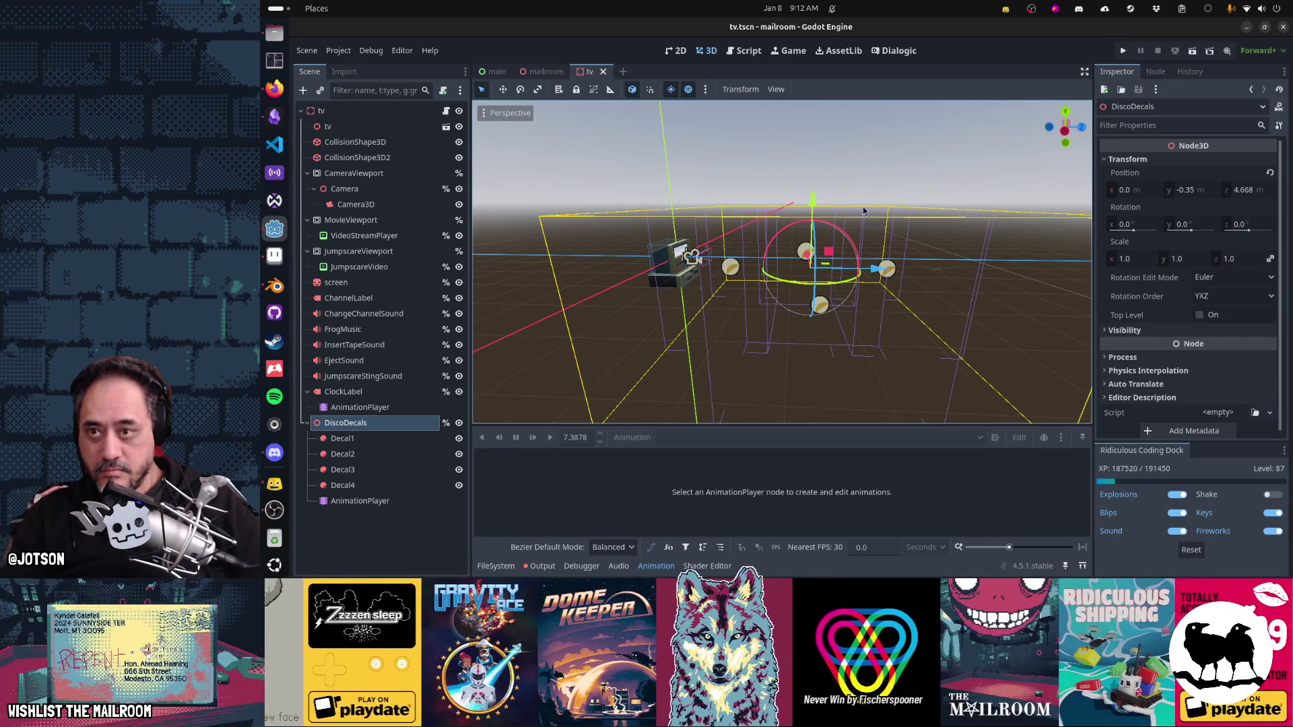
Step: Back in mailroom, select the tv instance to inspect its six-camera Cameras array
left_click(556, 75)
mouse_move(842, 254)
left_mouse_down()
mouse_move(800, 280)
mouse_move(929, 276)
mouse_move(862, 302)
left_mouse_up()
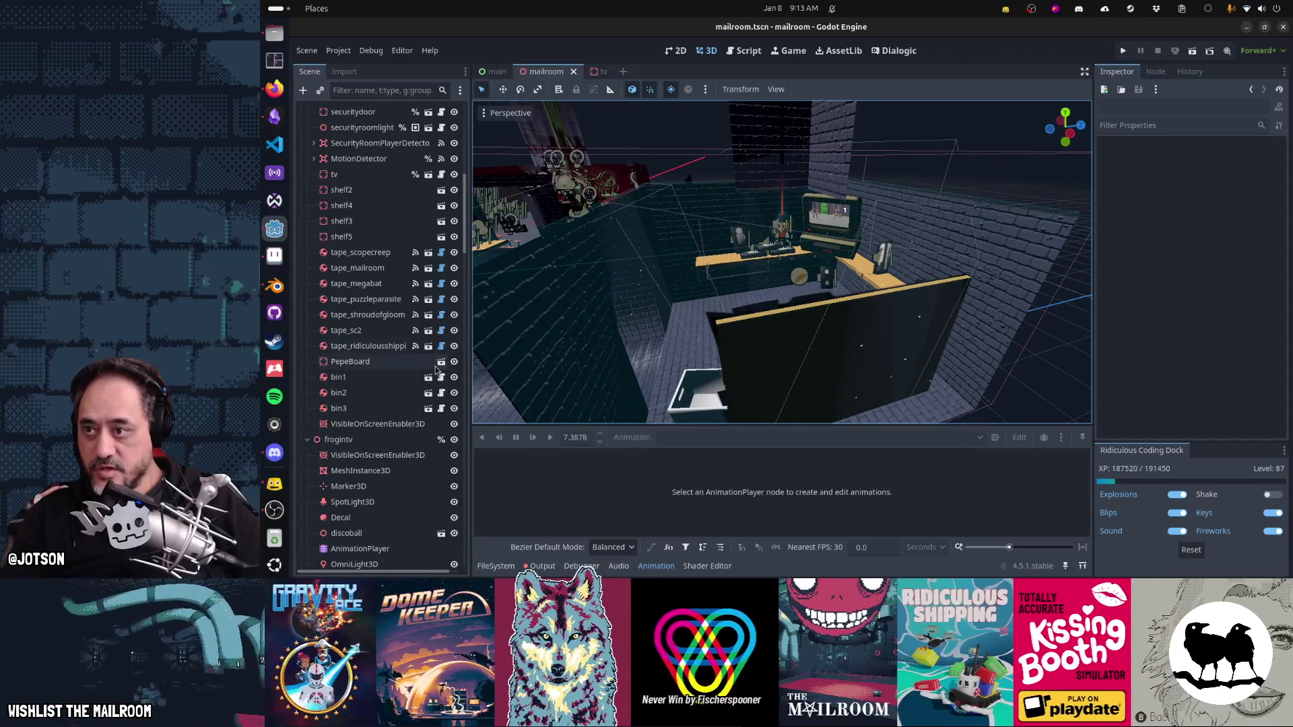
left_click(376, 176)
left_click_drag(842, 228, 941, 228)
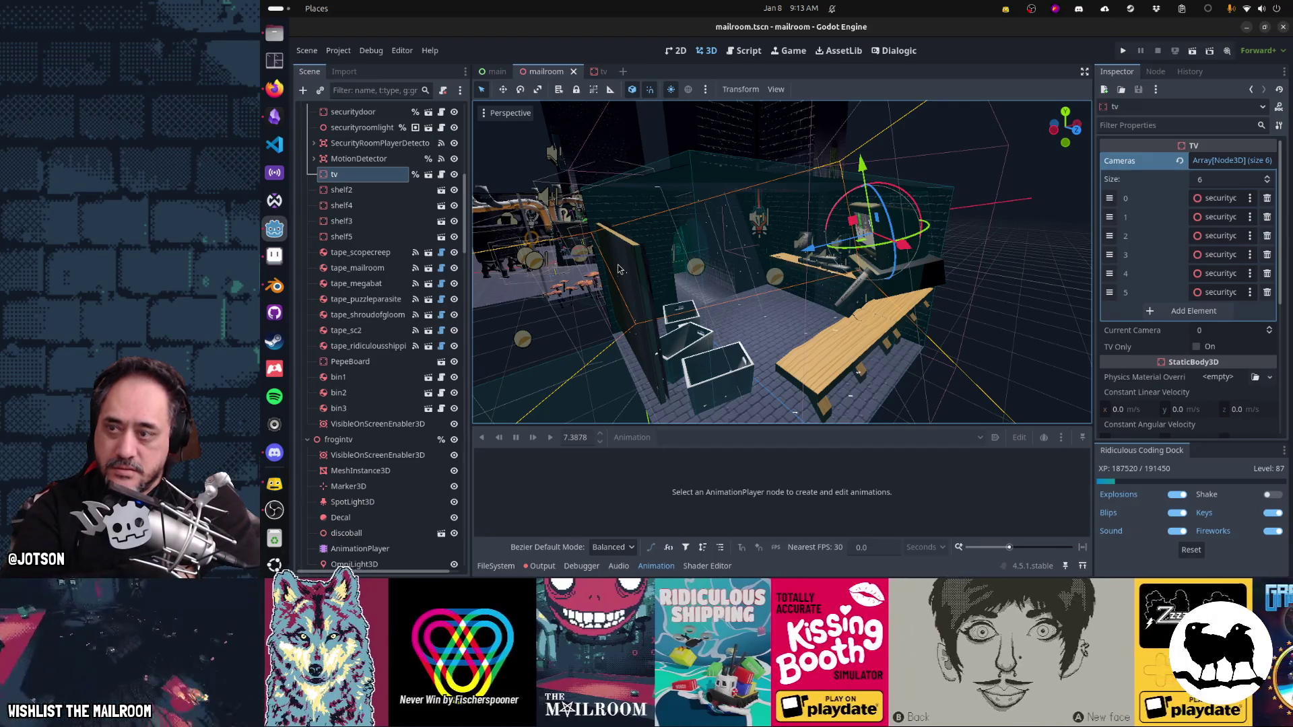
Step: Cut DiscoDecals from the tv scene and paste it under securityroom in the mailroom scene
left_click(597, 71)
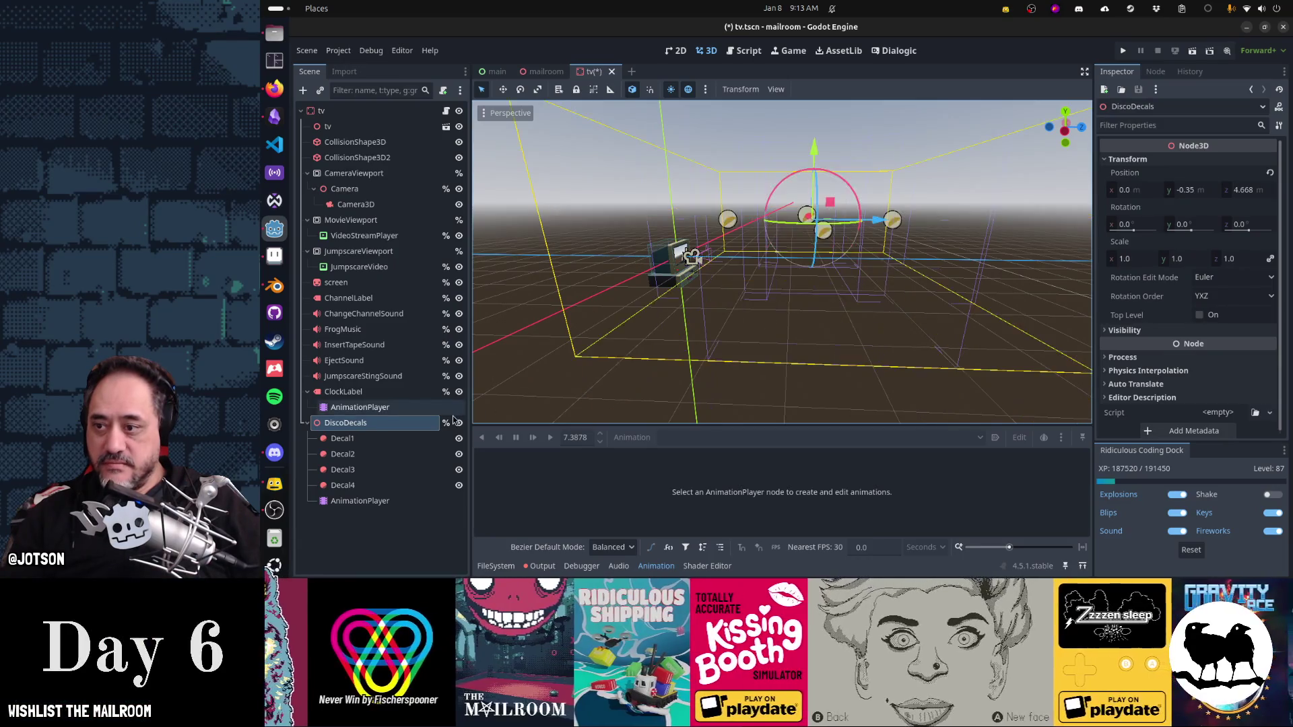
key("ctrl+z")
key("ctrl+z")
key("ctrl+z")
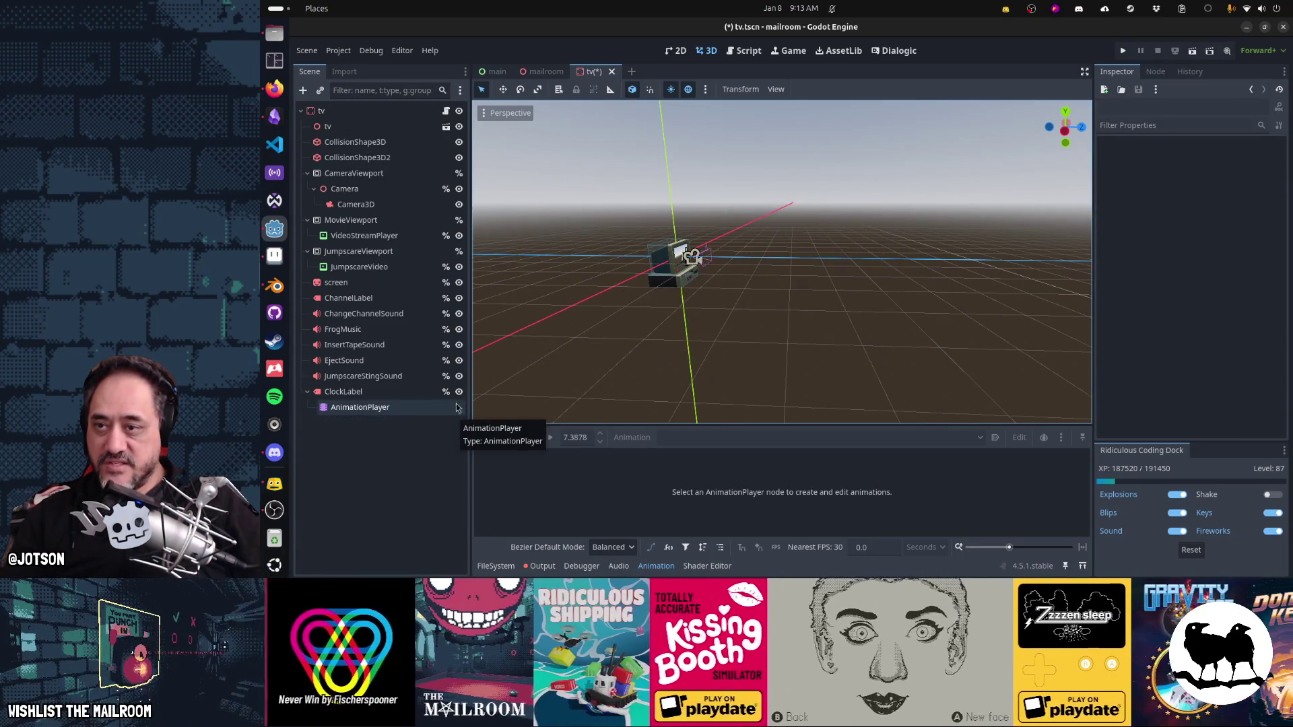
left_click(542, 71)
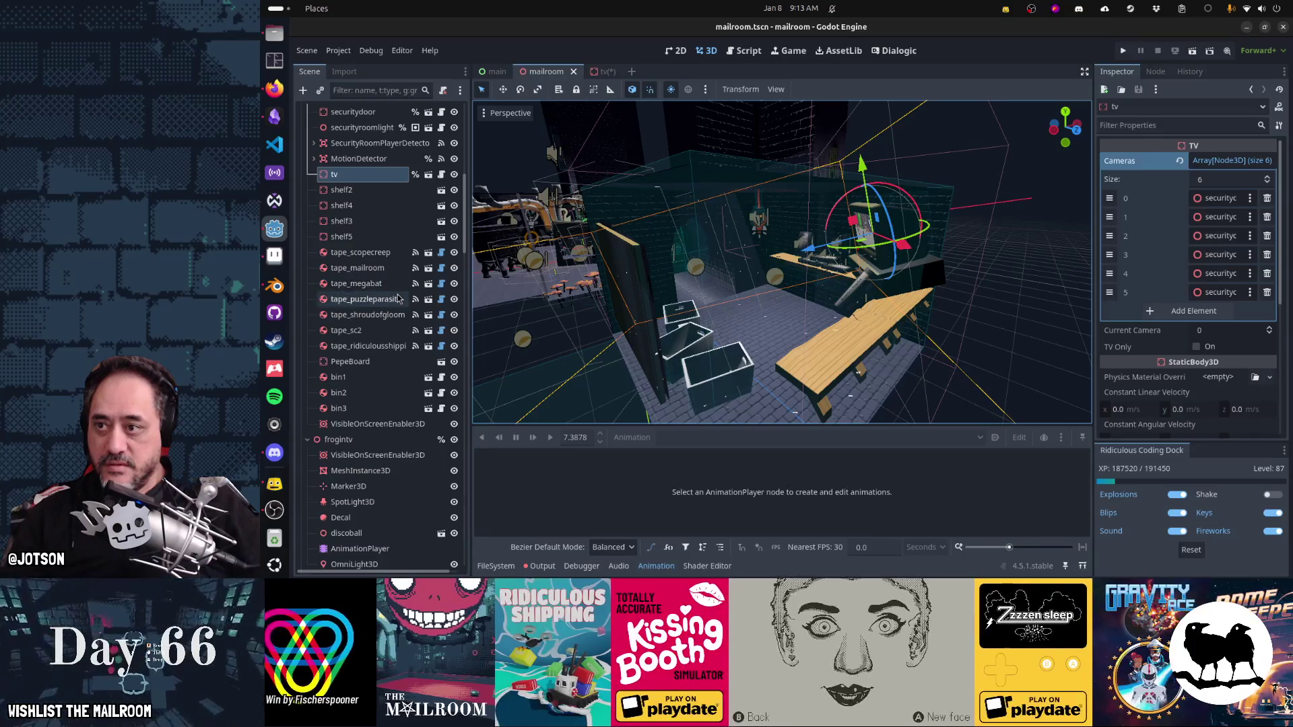
left_click(371, 315)
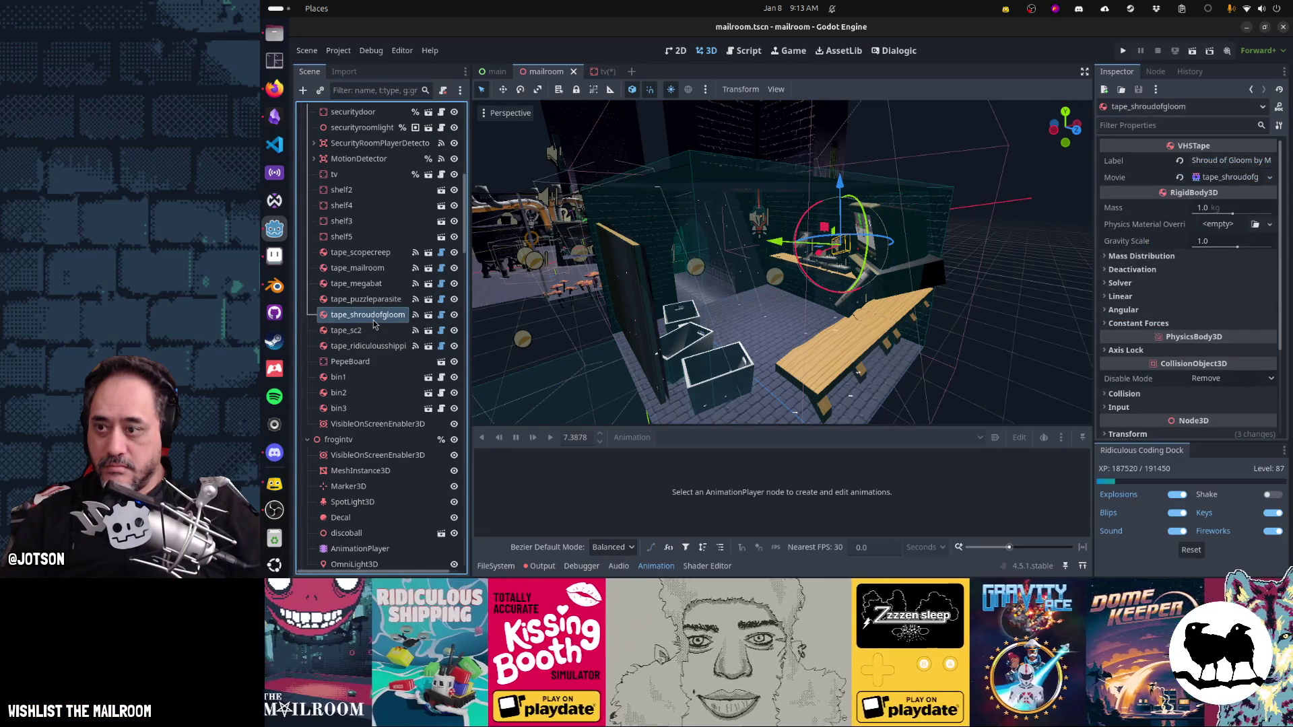
scroll(374, 309, "up", 5)
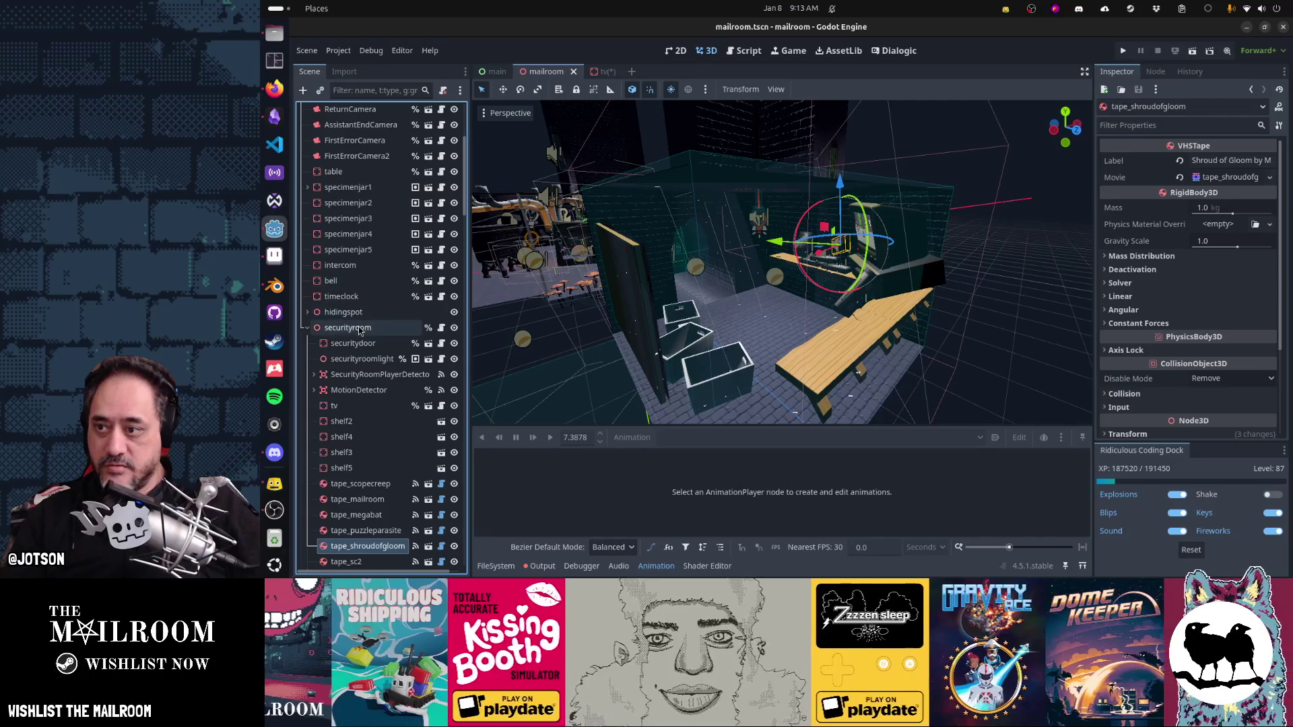
left_click(358, 328)
scroll(394, 358, "down", 6)
left_click(392, 385)
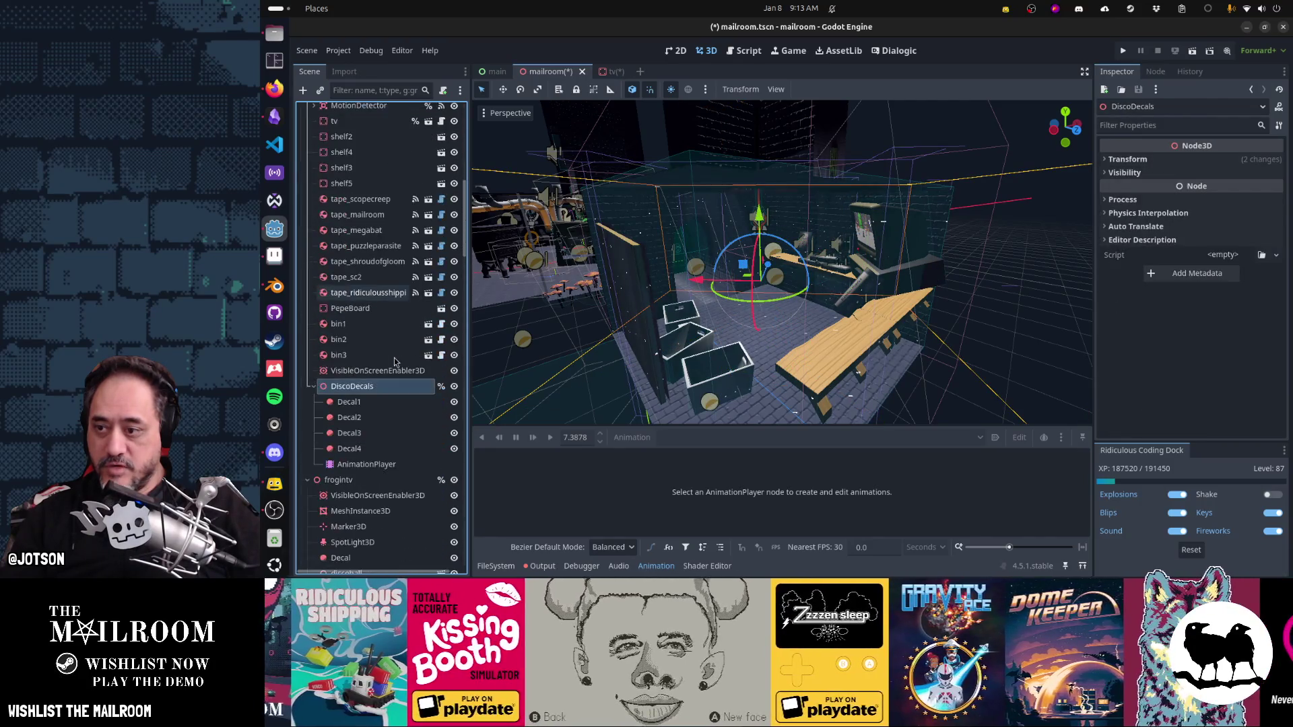
Step: Revert DiscoDecals' rotation to its default in the Transform section
left_click_drag(694, 306, 771, 321)
left_click(1127, 159)
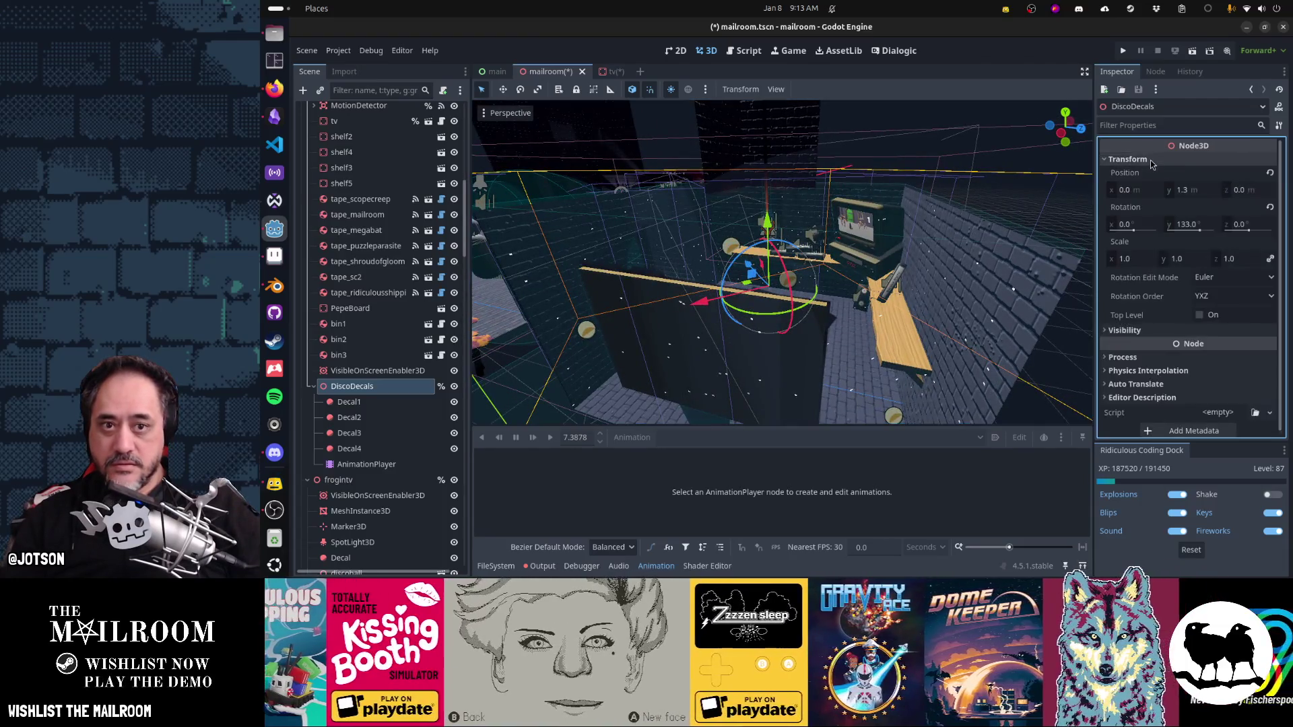
left_click(1270, 208)
key("Return")
Step: Preview the 'default' spinning animation on DiscoDecals' AnimationPlayer
left_click(367, 464)
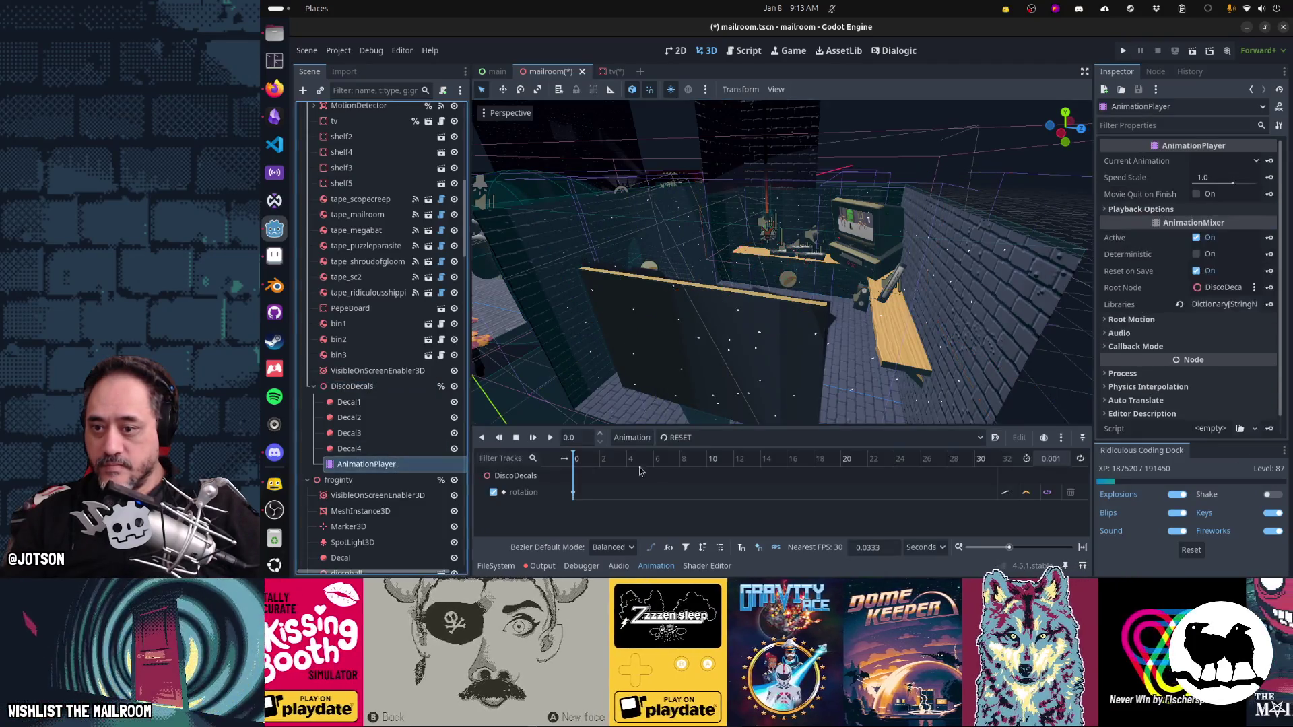
left_click(741, 437)
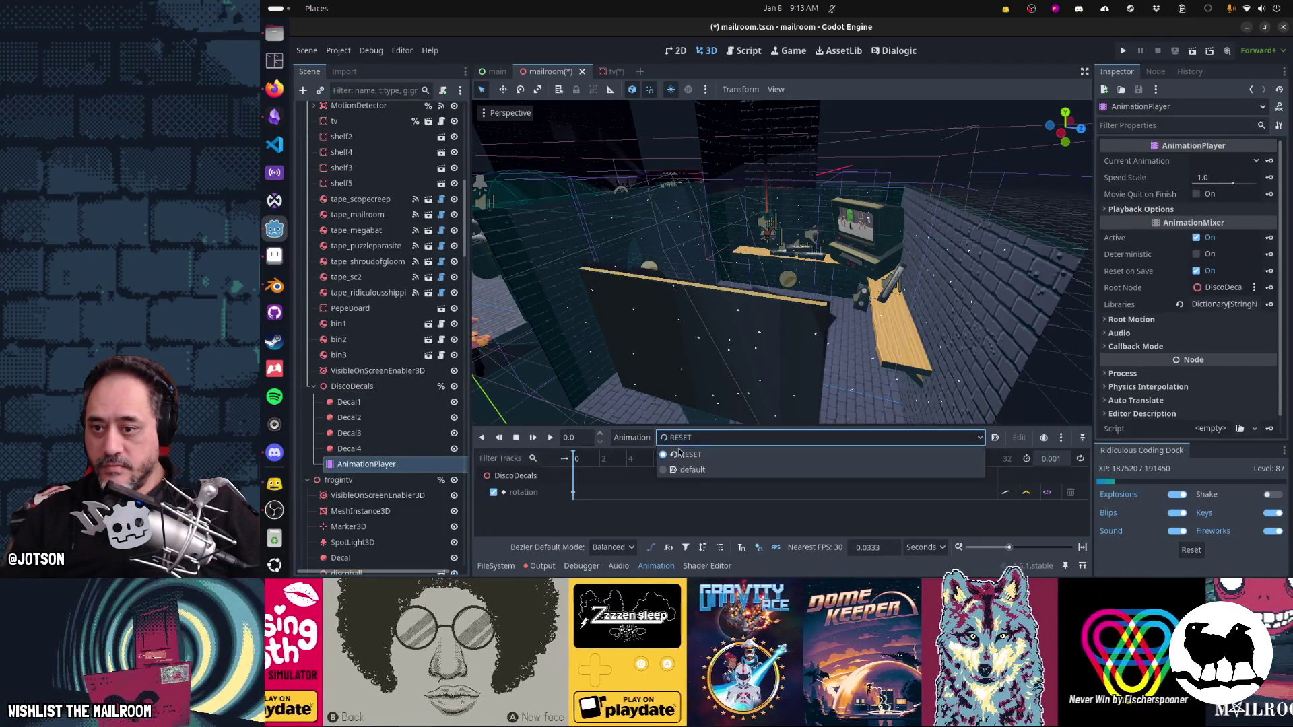
left_click(680, 469)
left_click(550, 437)
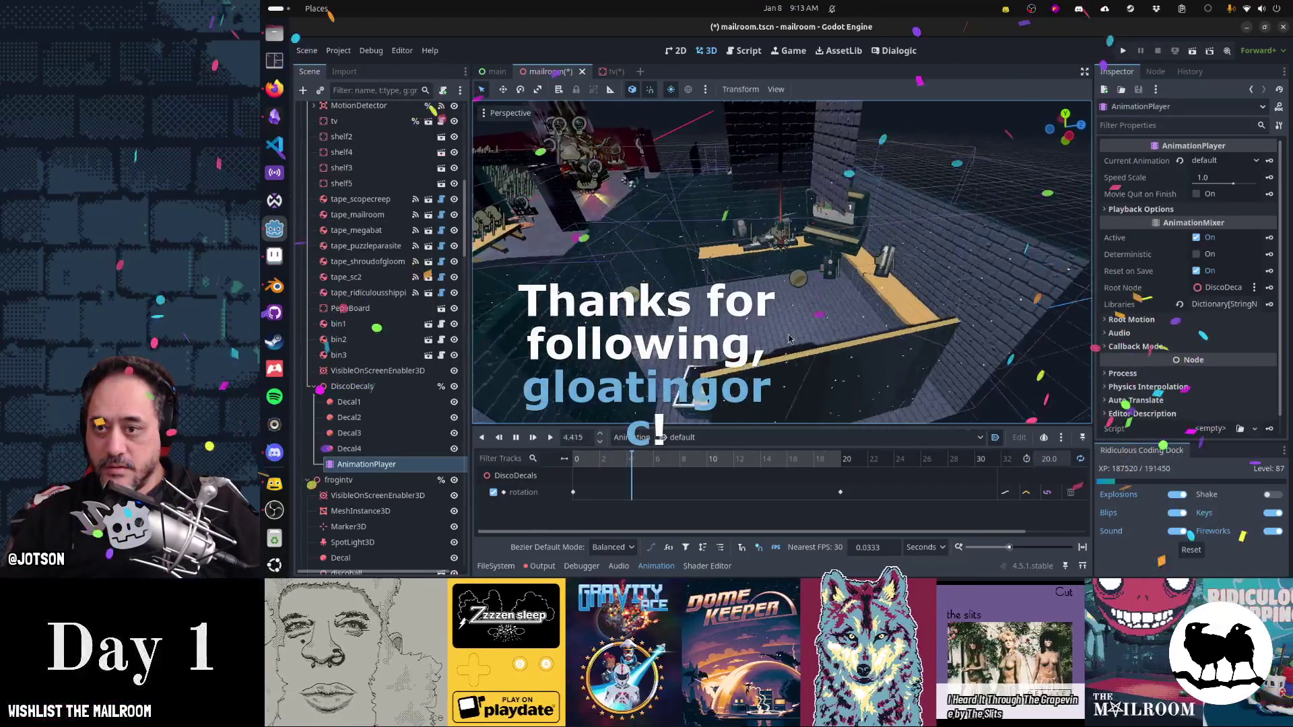
Step: Save the mailroom scene and orbit the view around the room to face the TV wall
key("ctrl+s")
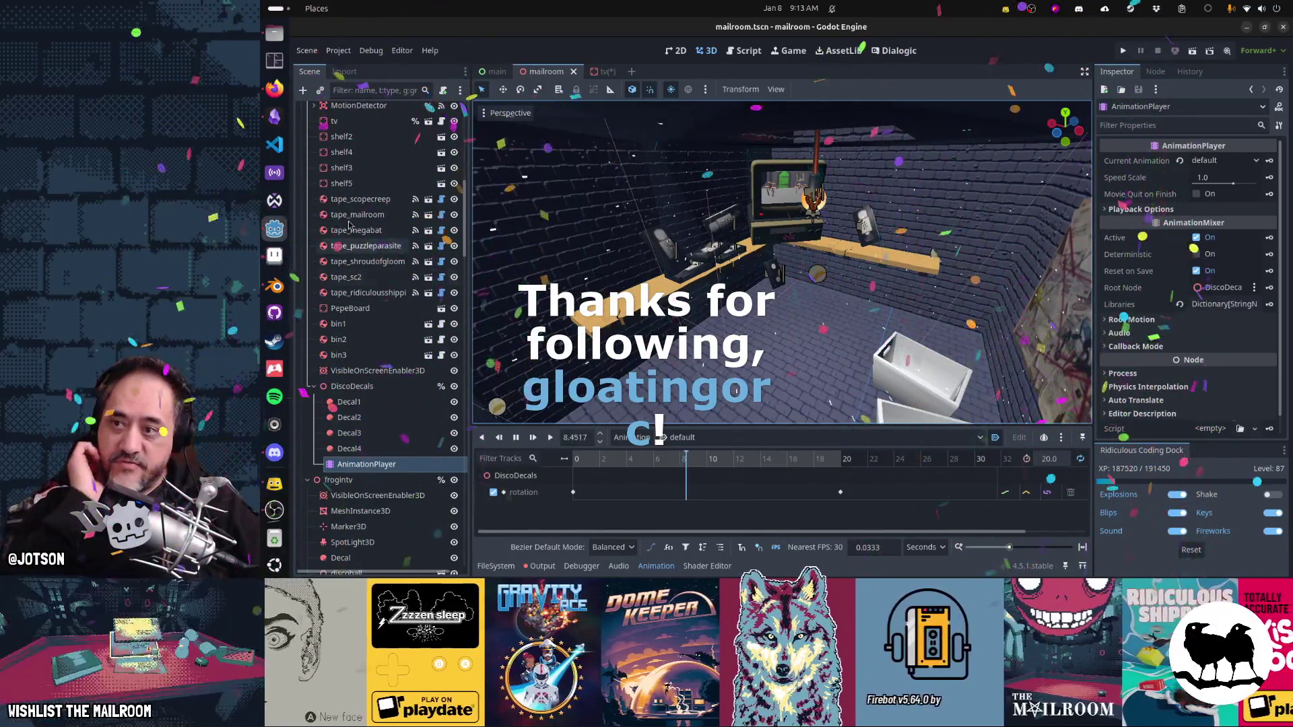
scroll(375, 335, "up", 5)
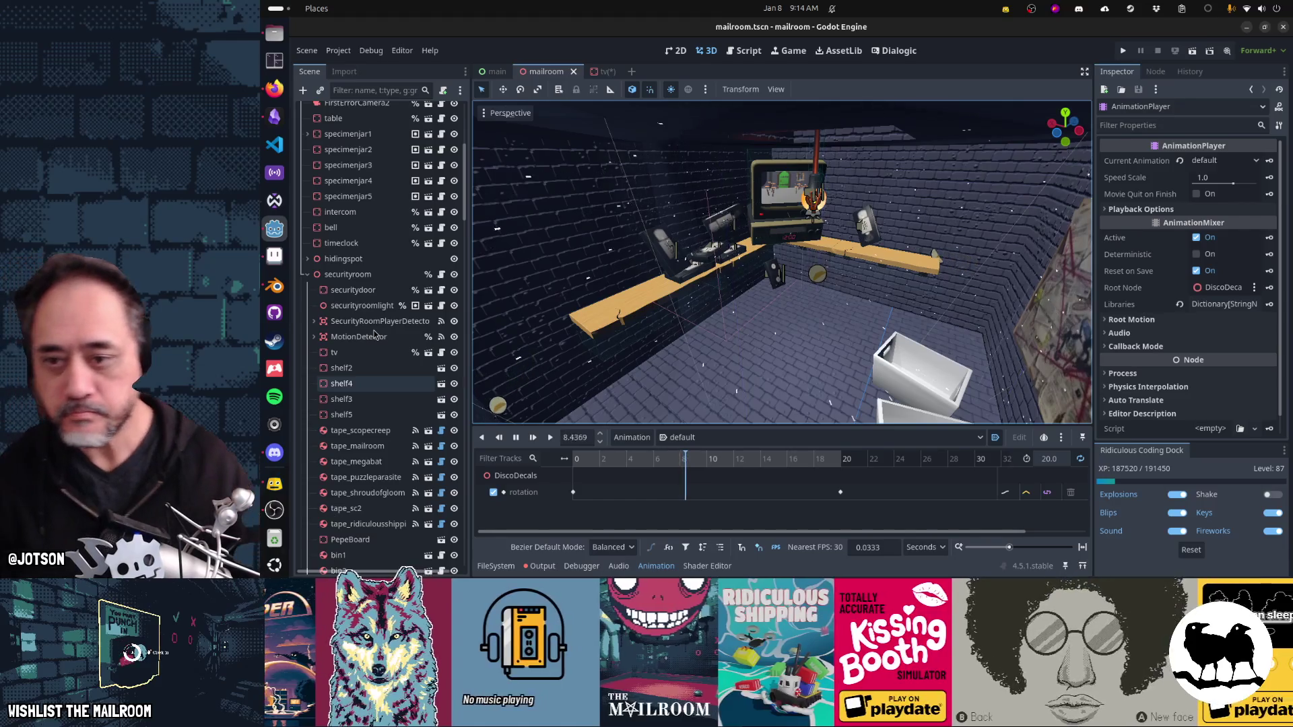
mouse_move(667, 301)
left_mouse_down()
mouse_move(771, 356)
mouse_move(859, 346)
mouse_move(791, 330)
mouse_move(843, 398)
mouse_move(826, 428)
left_mouse_up()
mouse_move(818, 384)
left_mouse_down()
mouse_move(862, 253)
mouse_move(753, 337)
left_mouse_up()
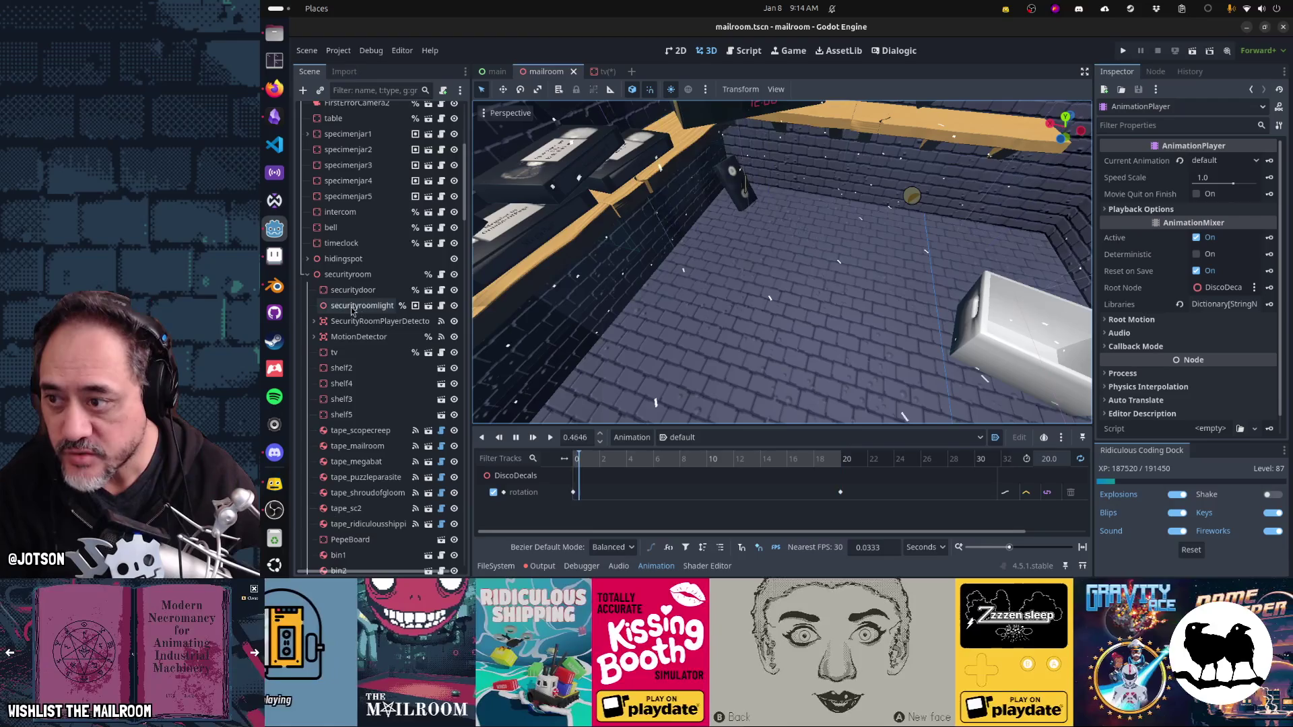
mouse_move(722, 301)
left_mouse_down()
mouse_move(669, 287)
mouse_move(551, 296)
left_mouse_up()
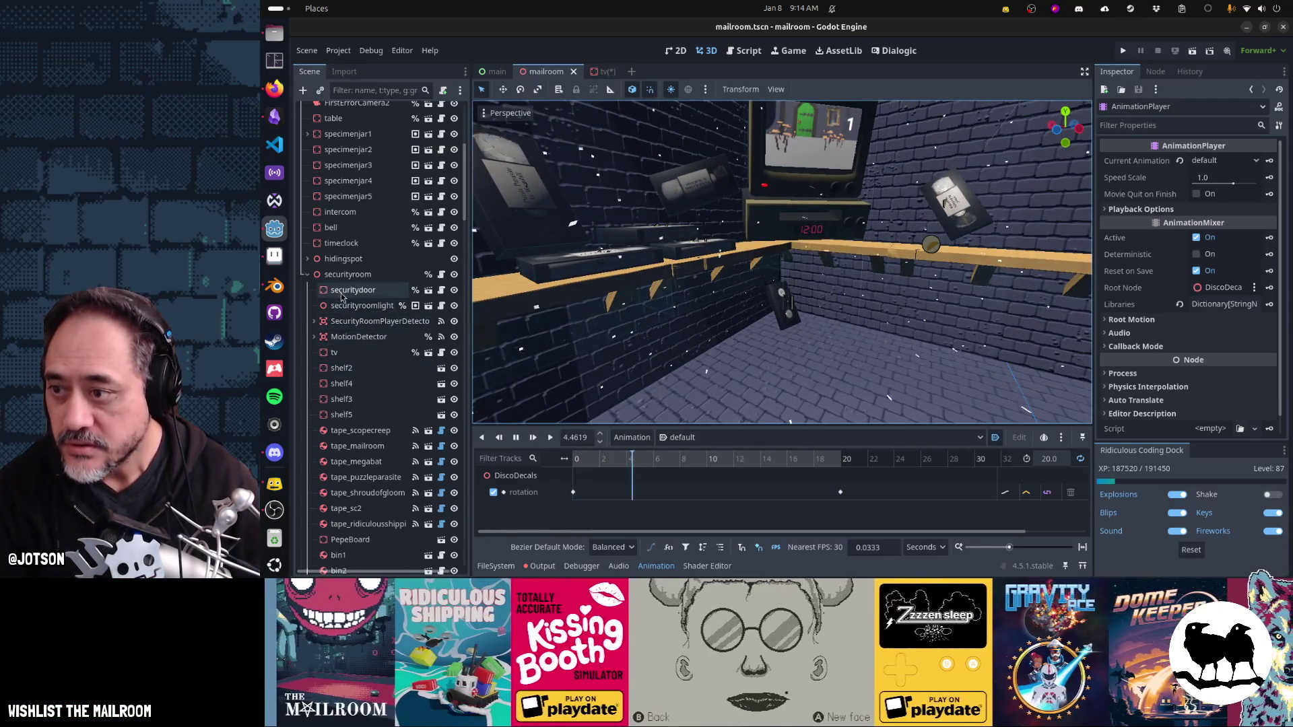
scroll(379, 387, "down", 5)
Step: Frame Decal4, make the DiscoDecals group visible again, and resave the mailroom scene
left_click(348, 333)
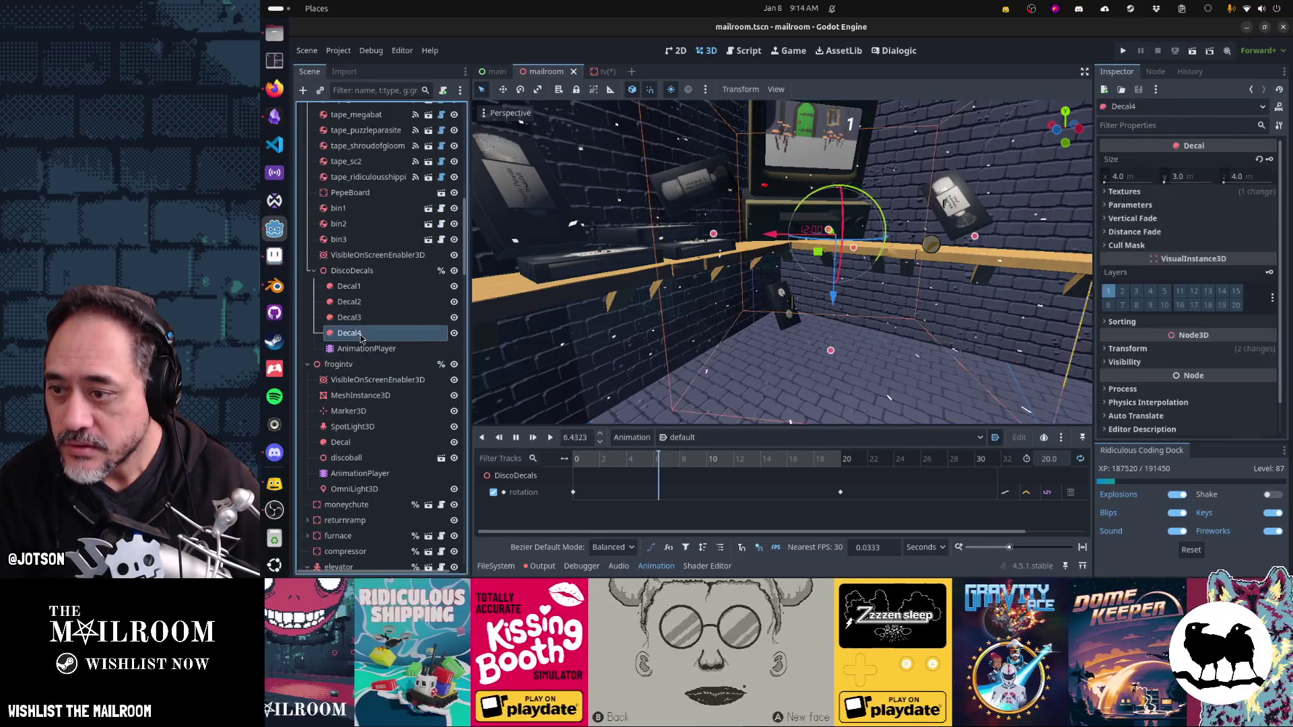
left_click(454, 334)
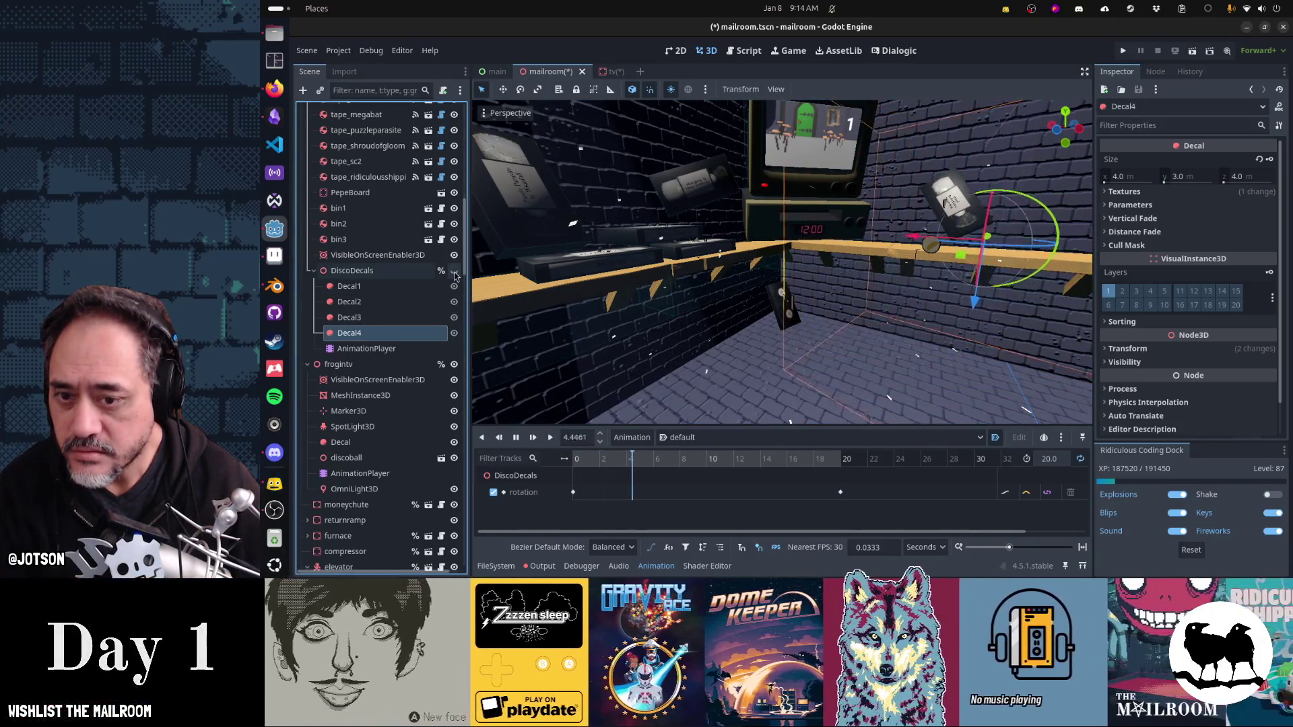
key("f")
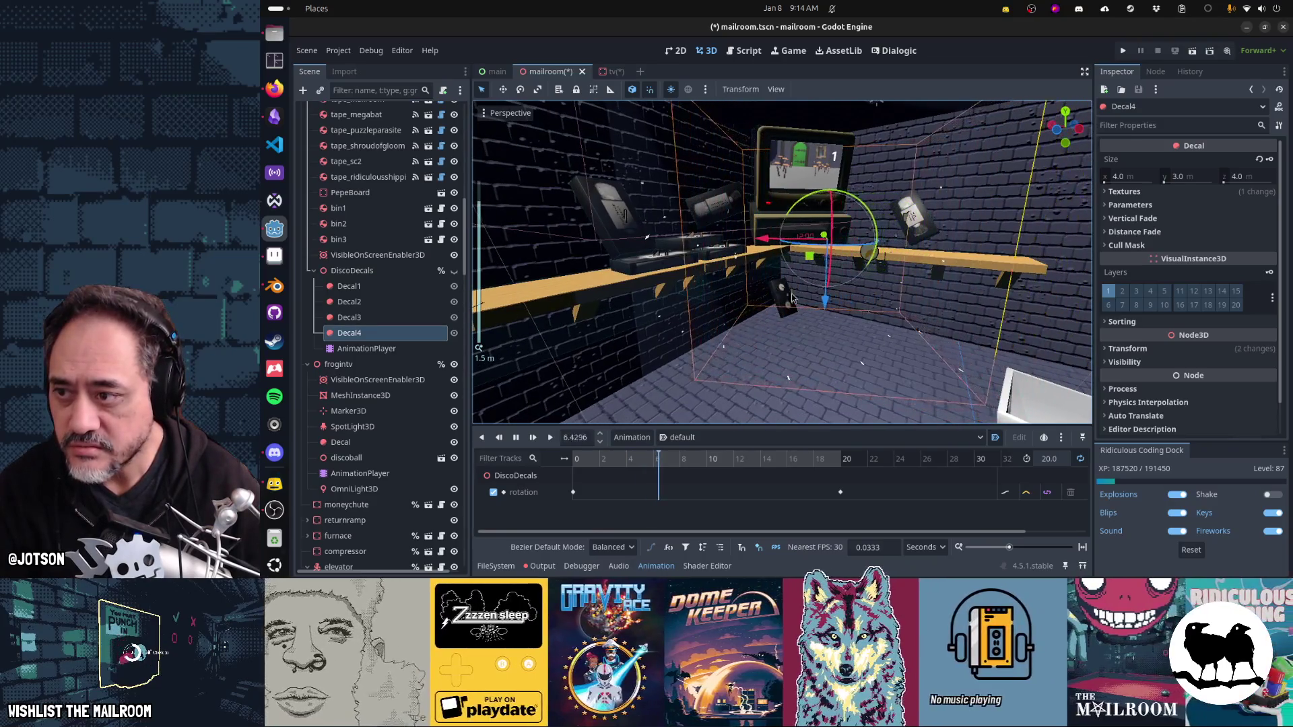
key("ctrl+Tab")
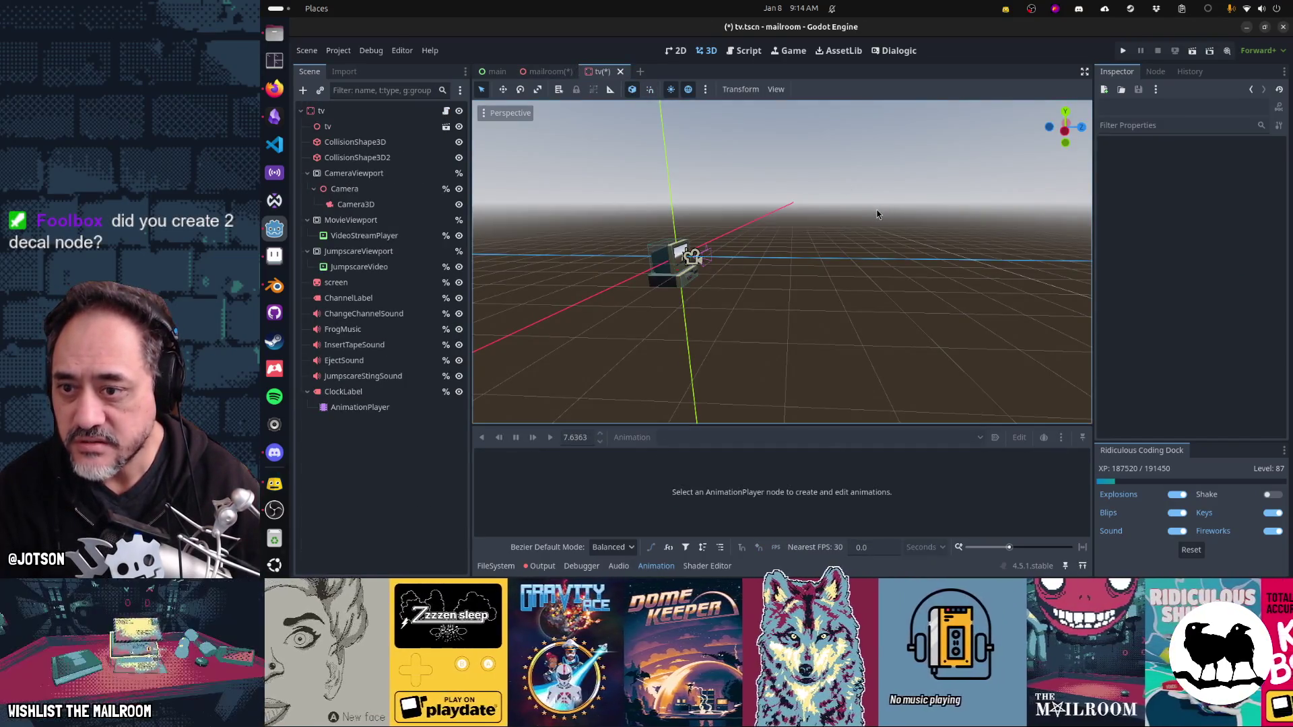
left_click(549, 72)
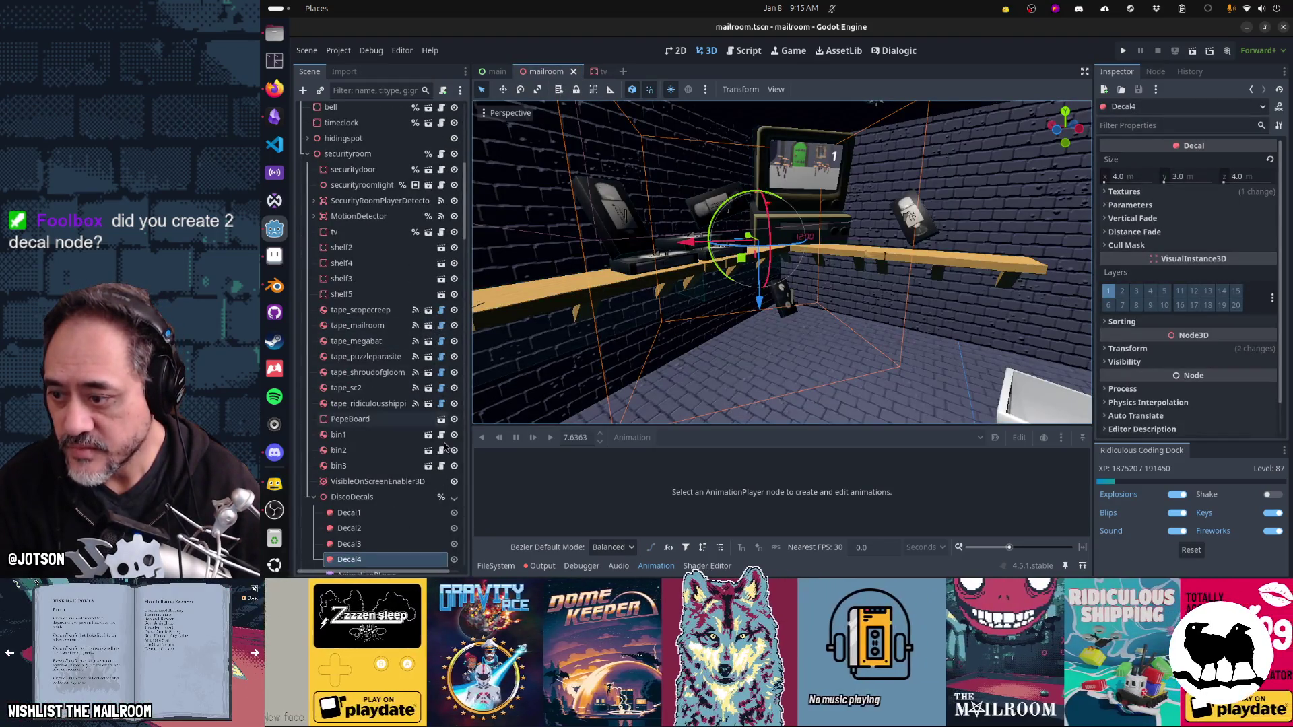
left_click(454, 497)
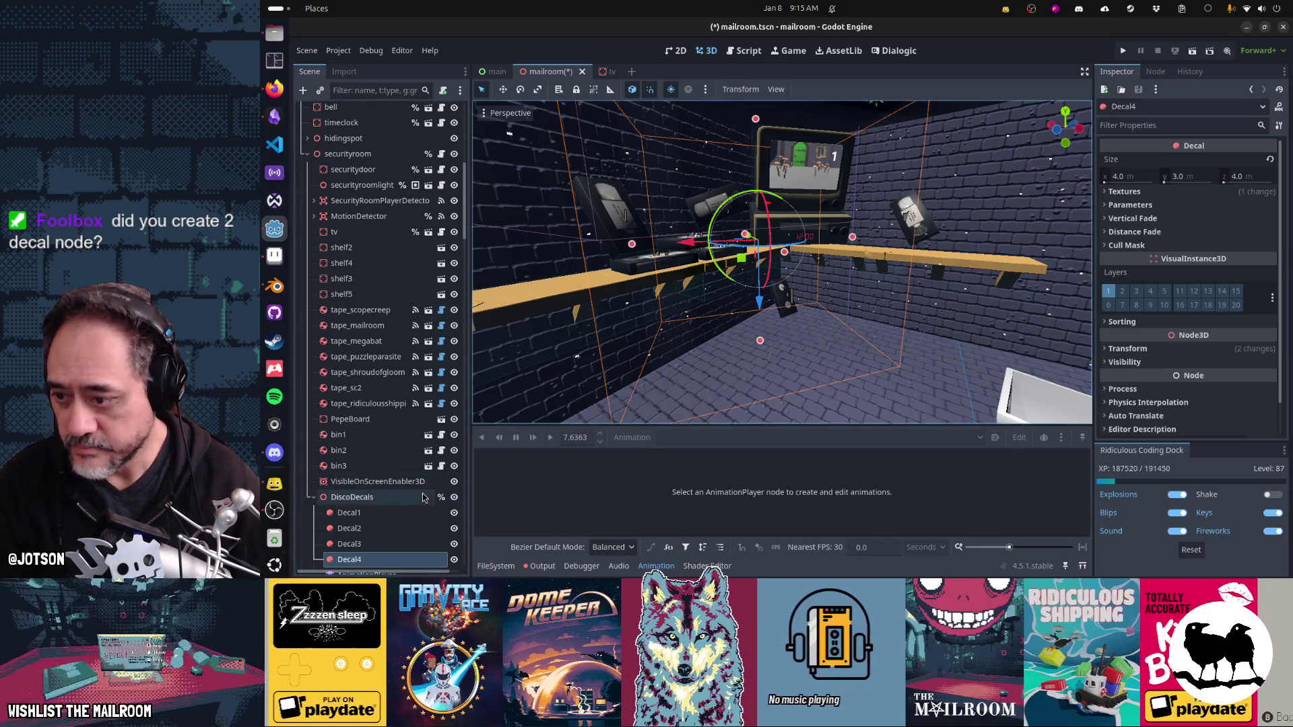
key("ctrl+s")
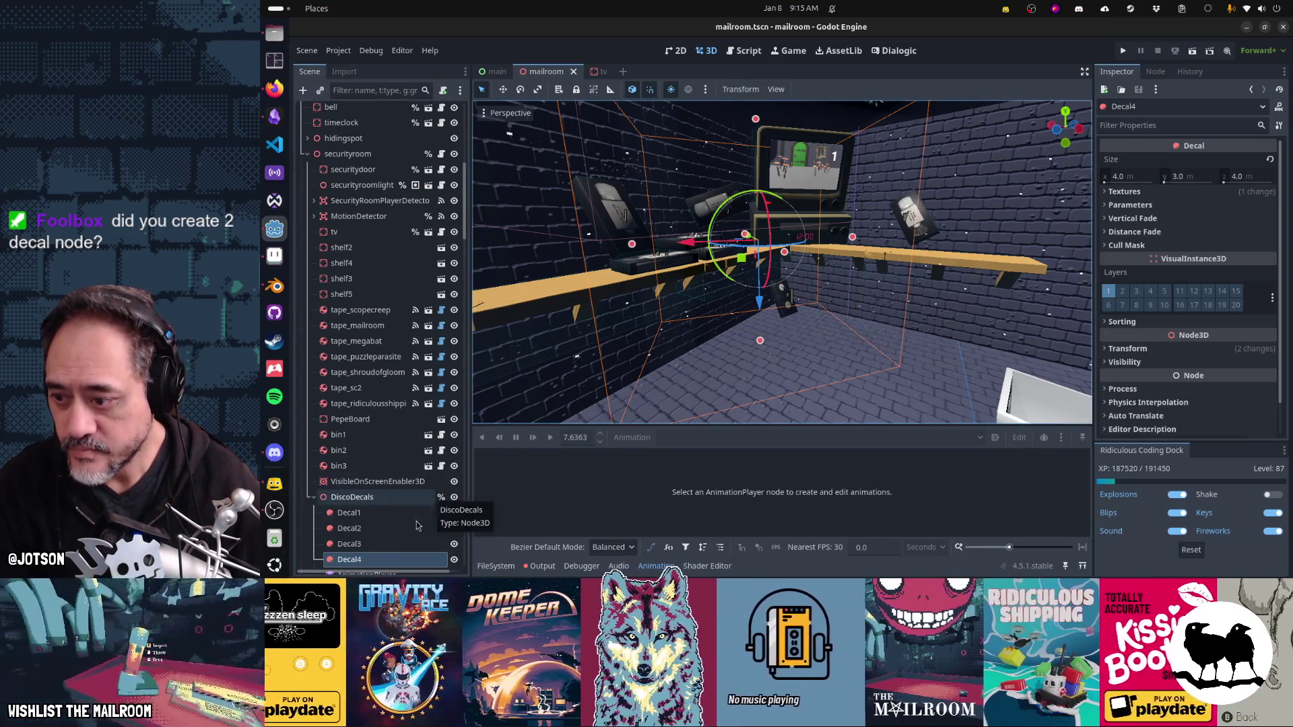
scroll(411, 485, "down", 4)
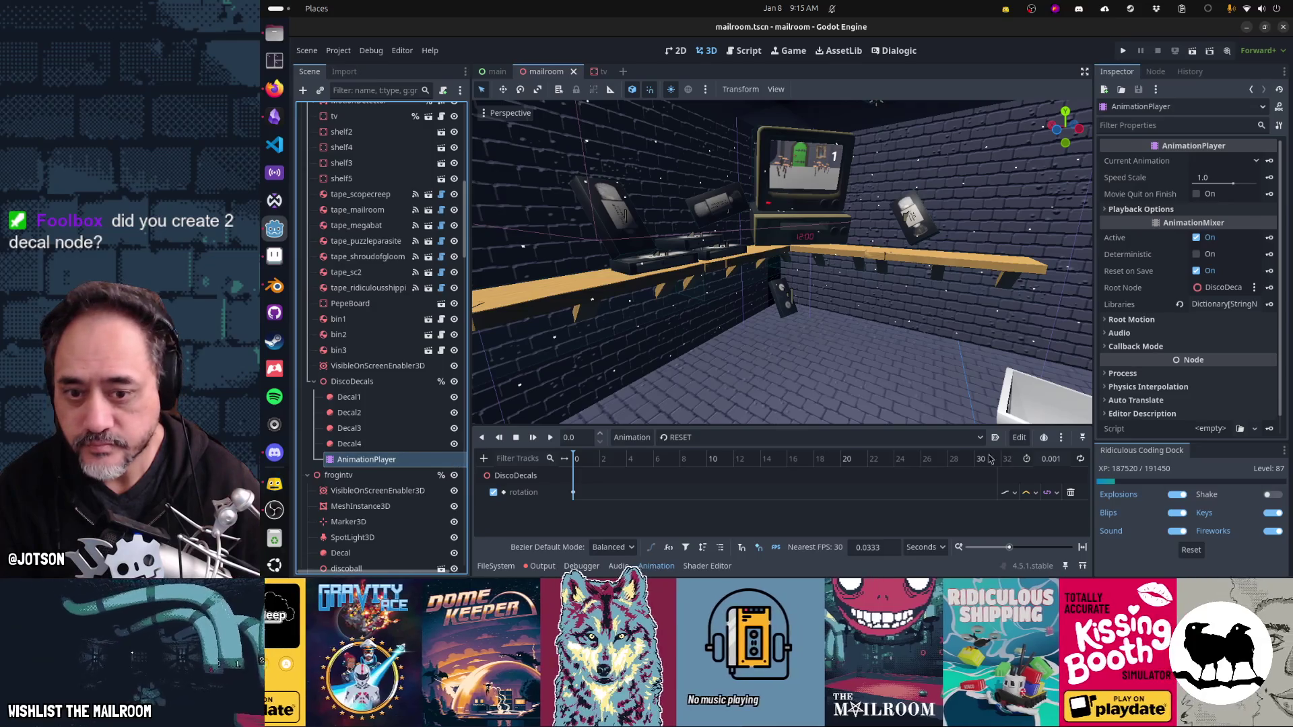
Step: Toggle autoplay and switch DiscoDecals to its 'default' animation, watching it spin
left_click(993, 438)
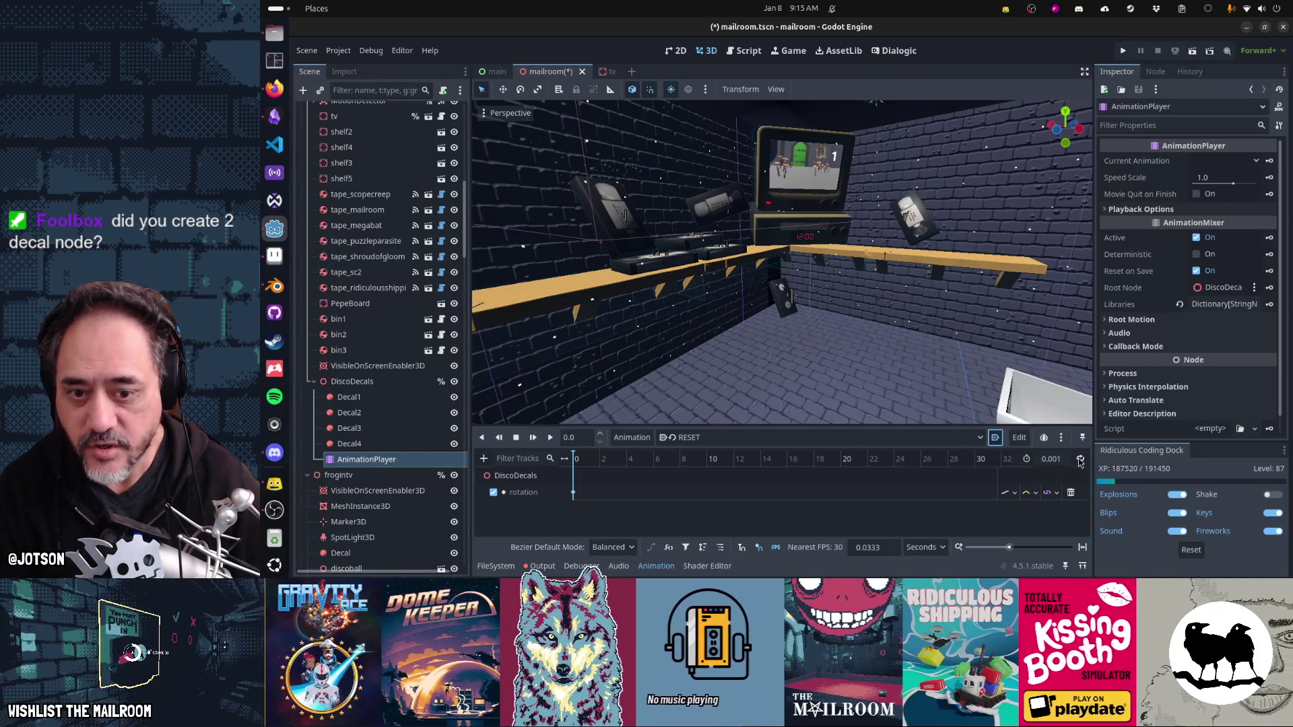
left_click(701, 439)
left_click(704, 469)
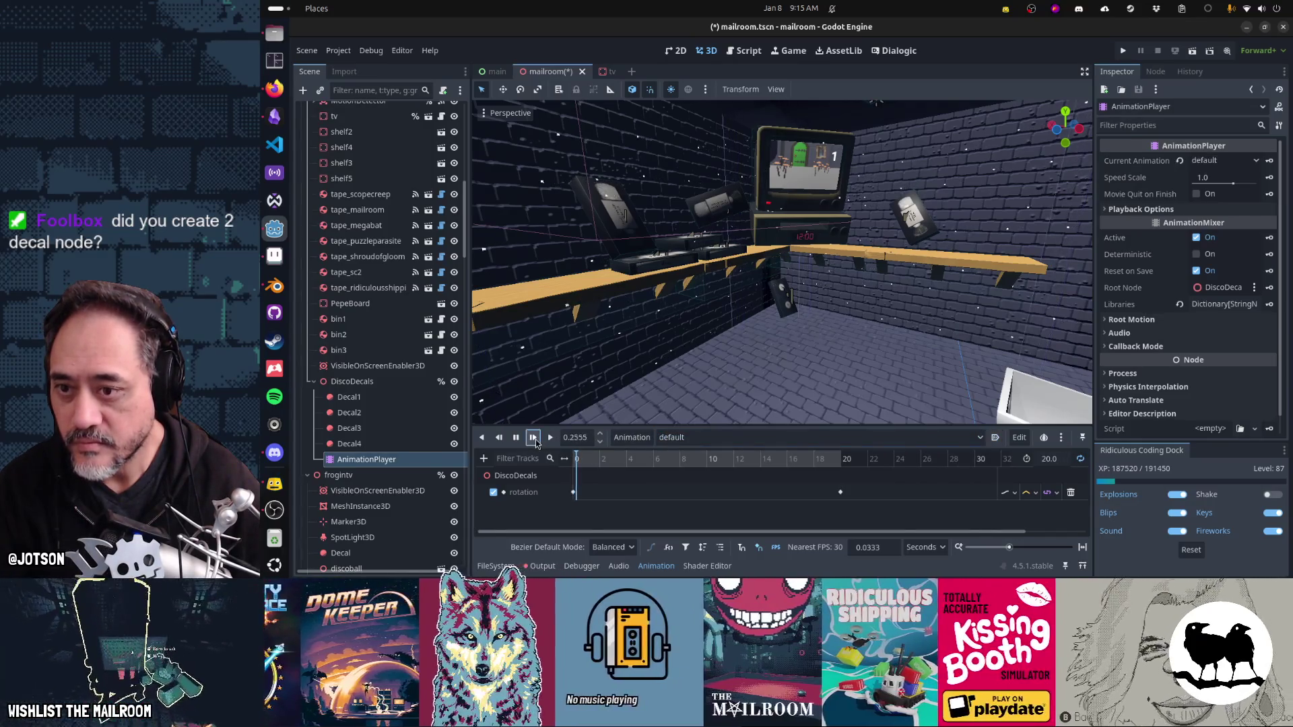
mouse_move(552, 429)
left_mouse_down()
mouse_move(909, 302)
mouse_move(501, 253)
mouse_move(702, 305)
mouse_move(585, 271)
left_mouse_up()
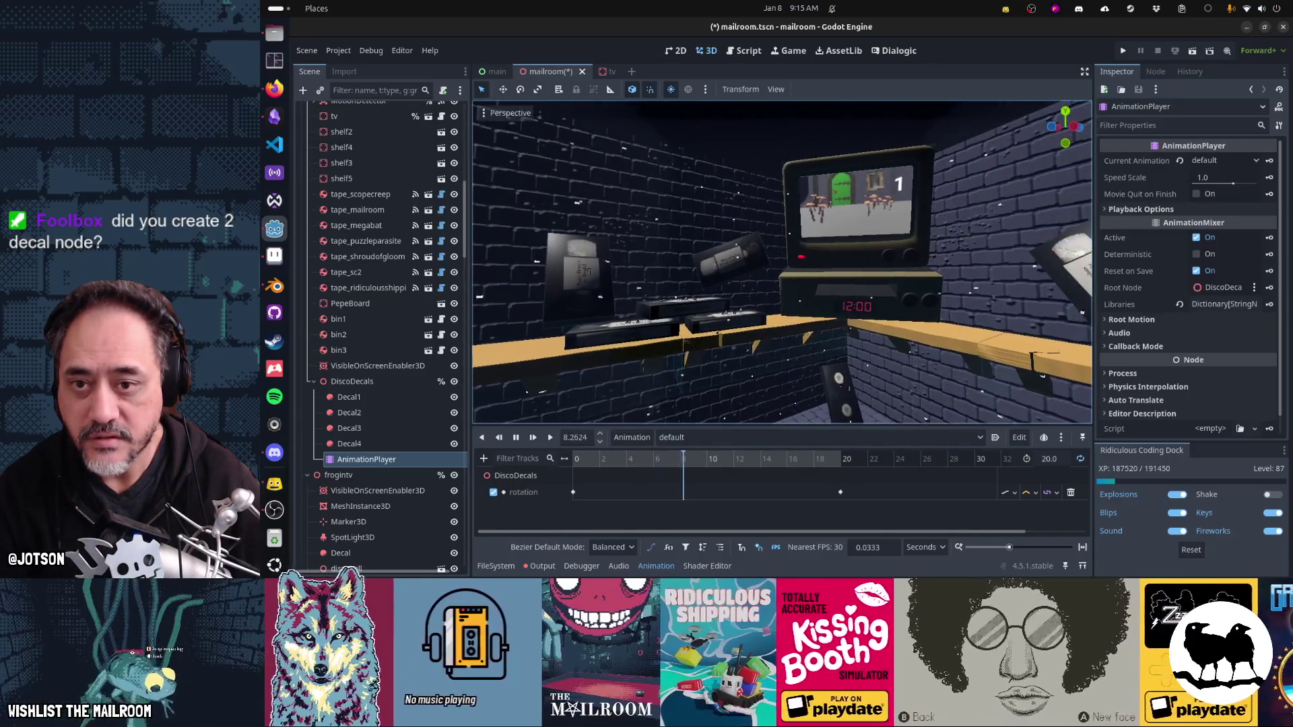
Step: Save the mailroom scene and open securityroom.gd
key("ctrl+s")
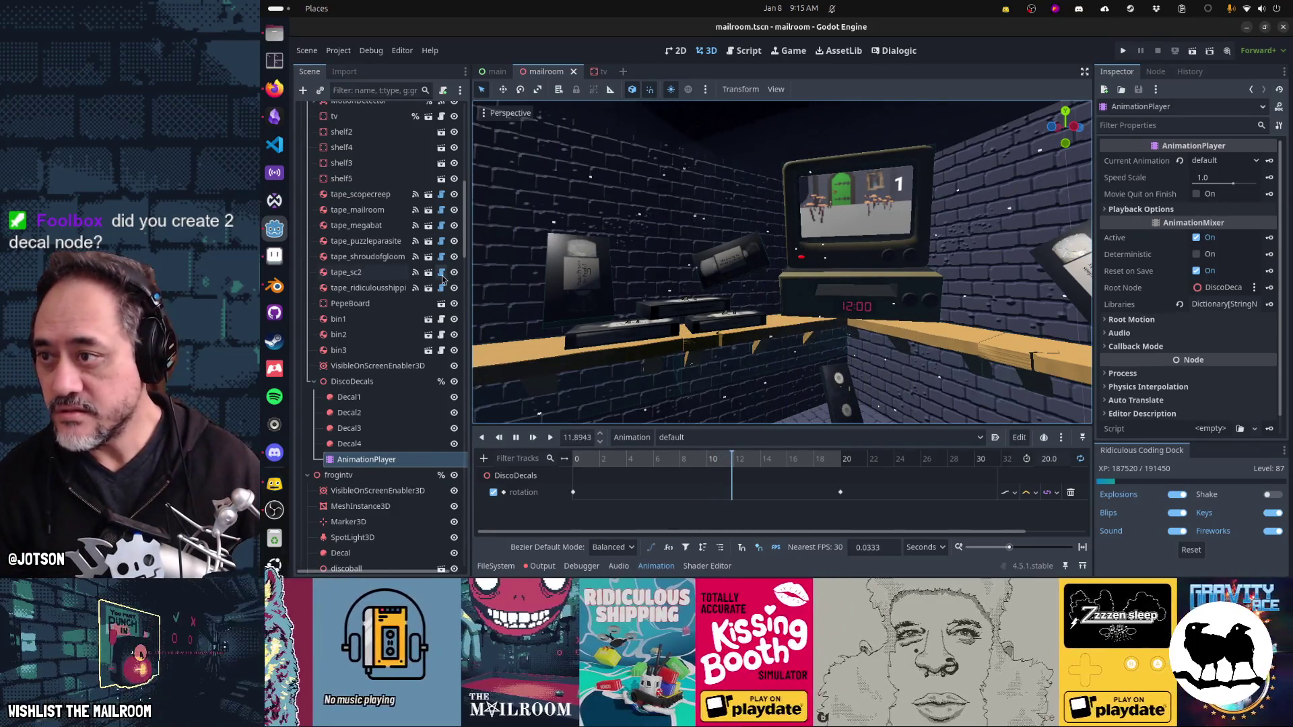
scroll(442, 278, "up", 5)
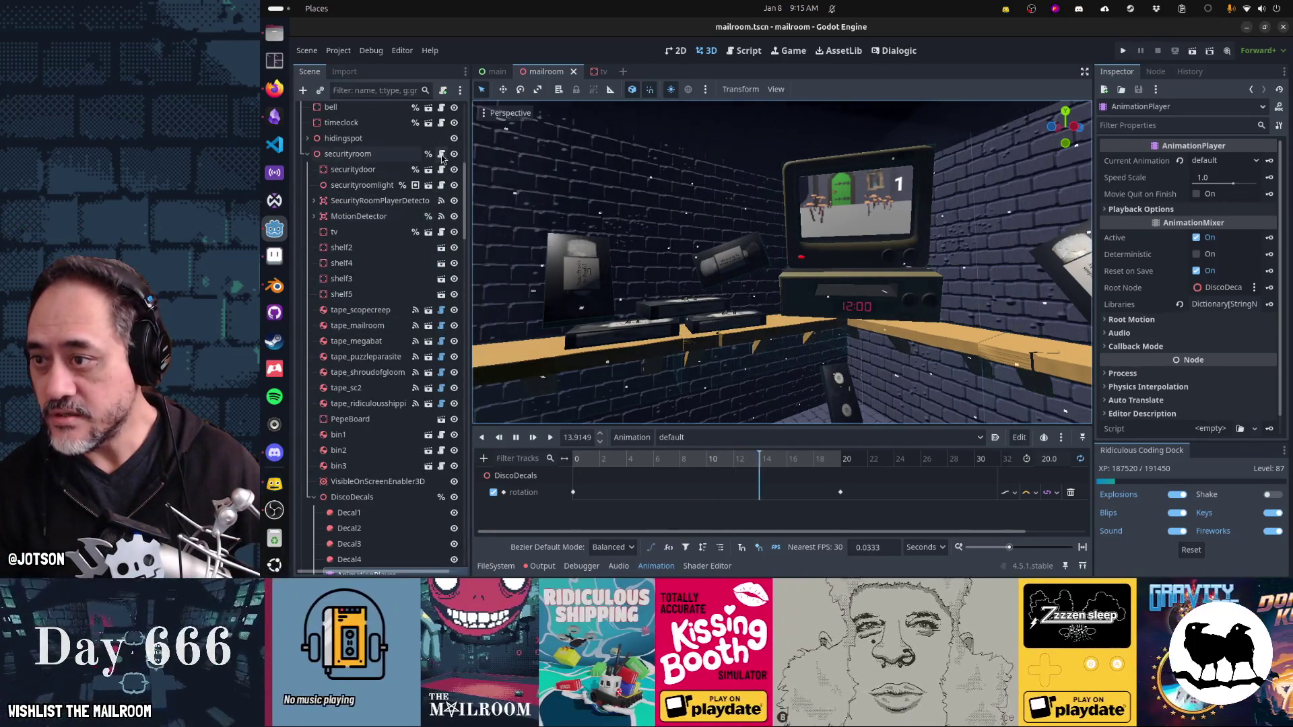
left_click(441, 153)
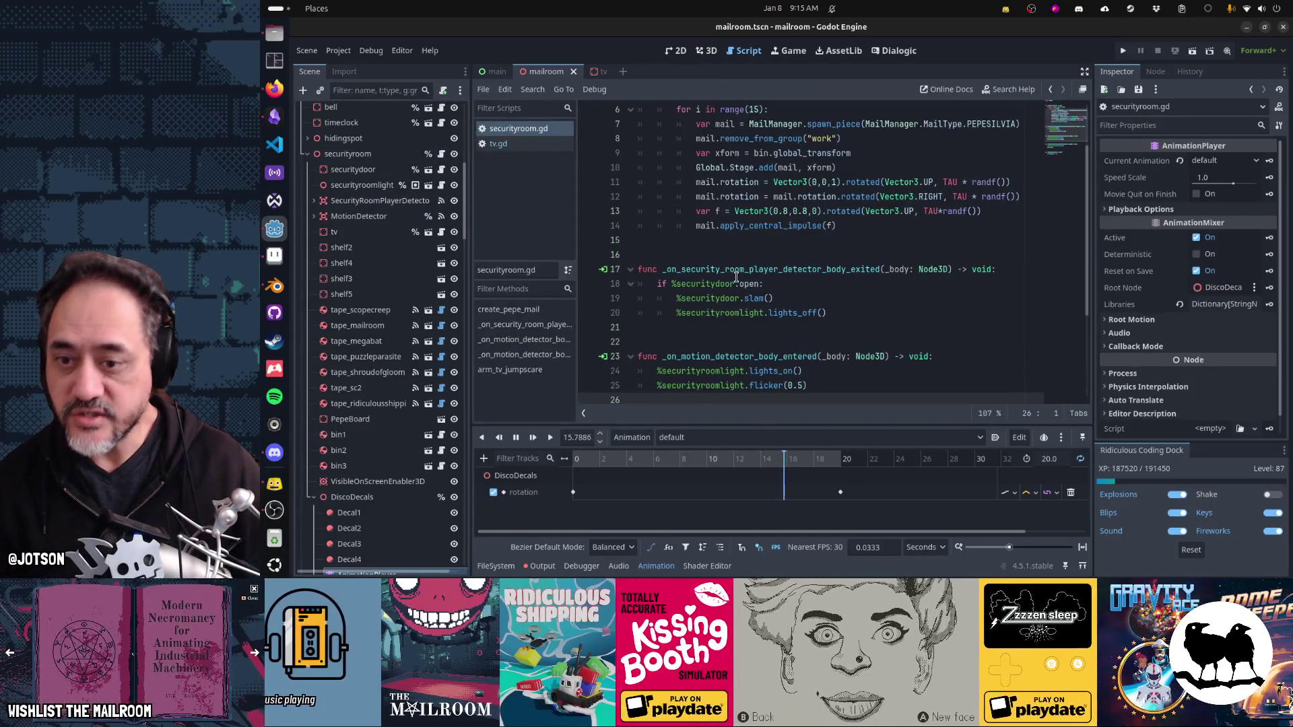
Step: Look through securityroom.gd from its last line back to the top
scroll(736, 277, "down", 3)
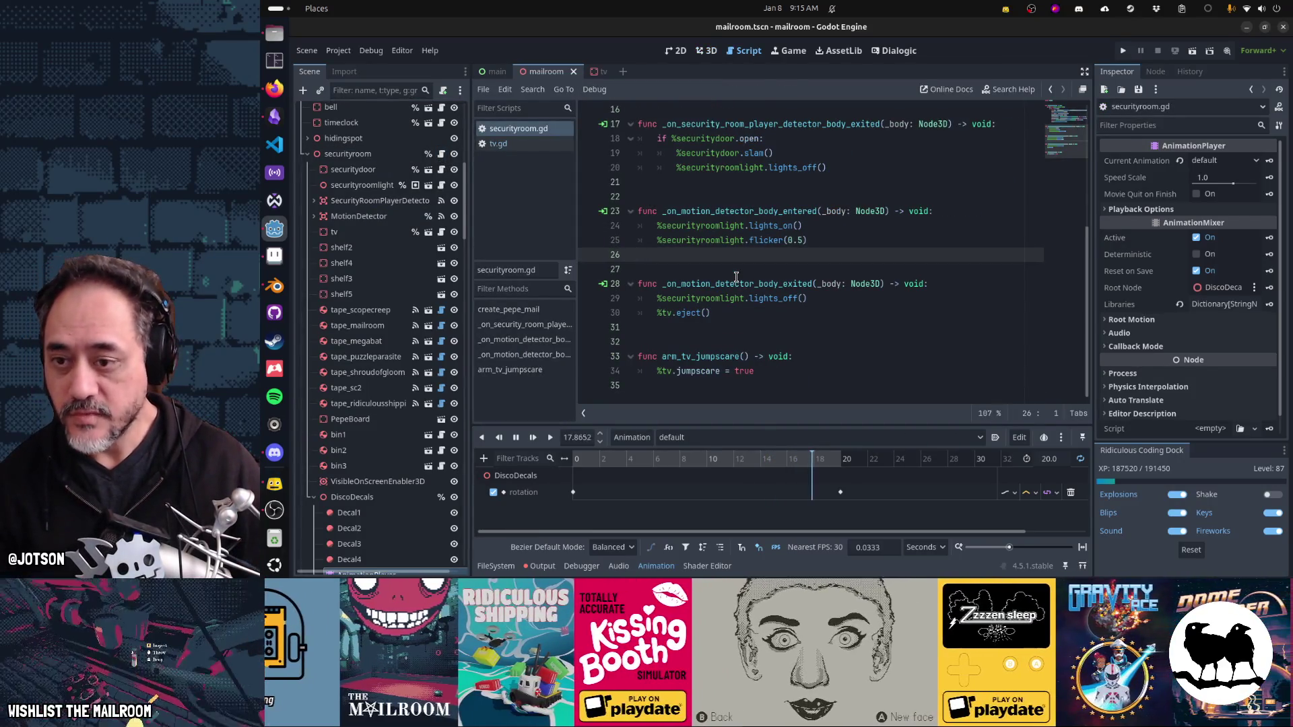
left_click(742, 385)
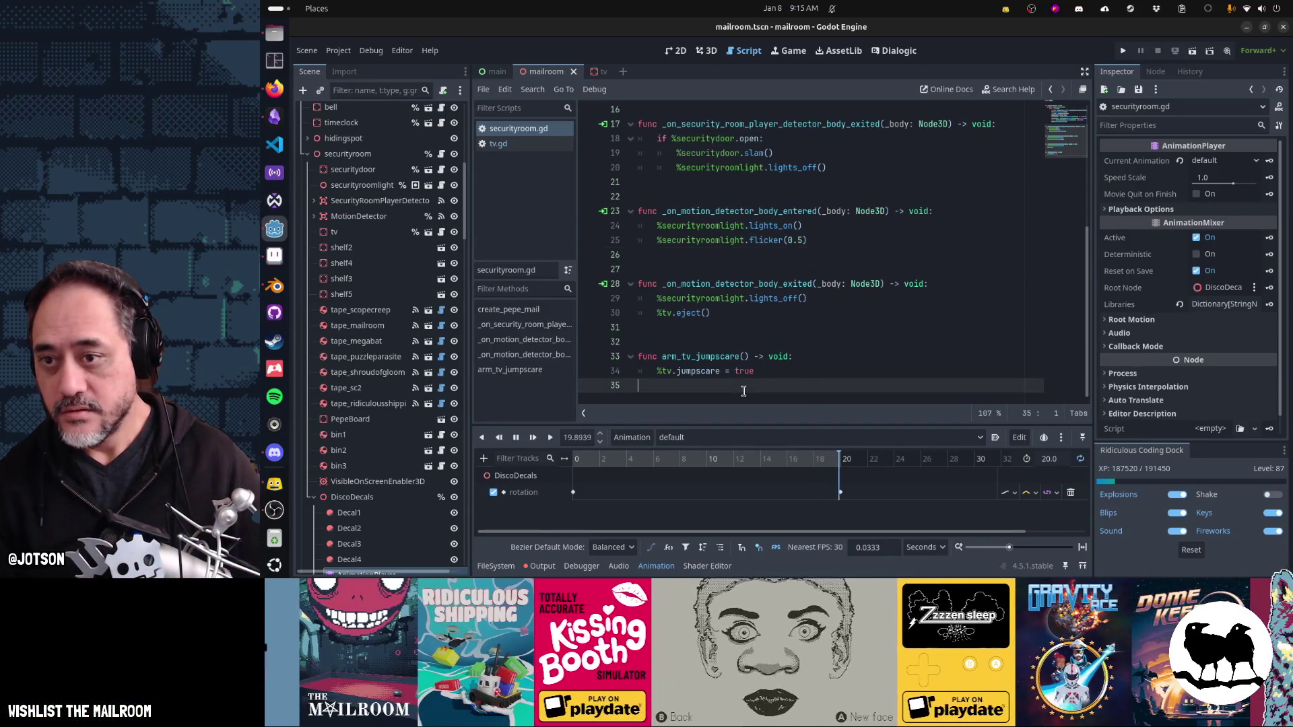
key("ctrl+Home")
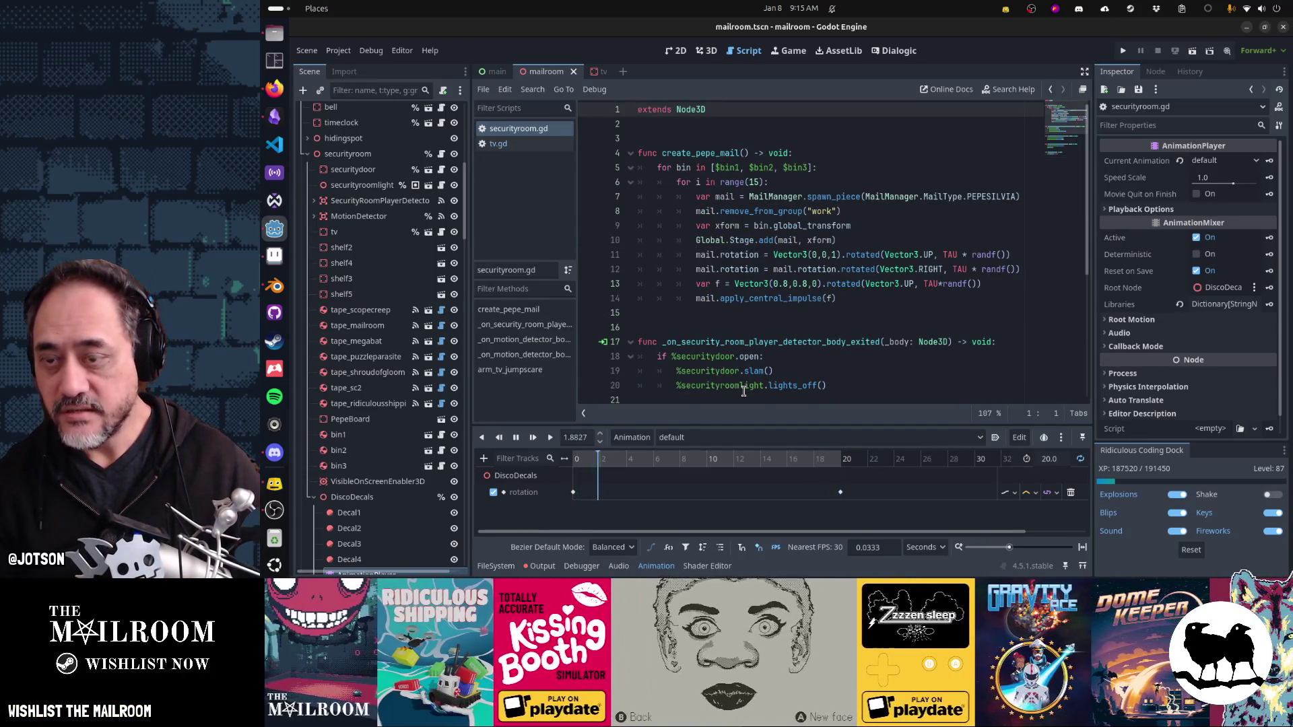
scroll(783, 308, "down", 5)
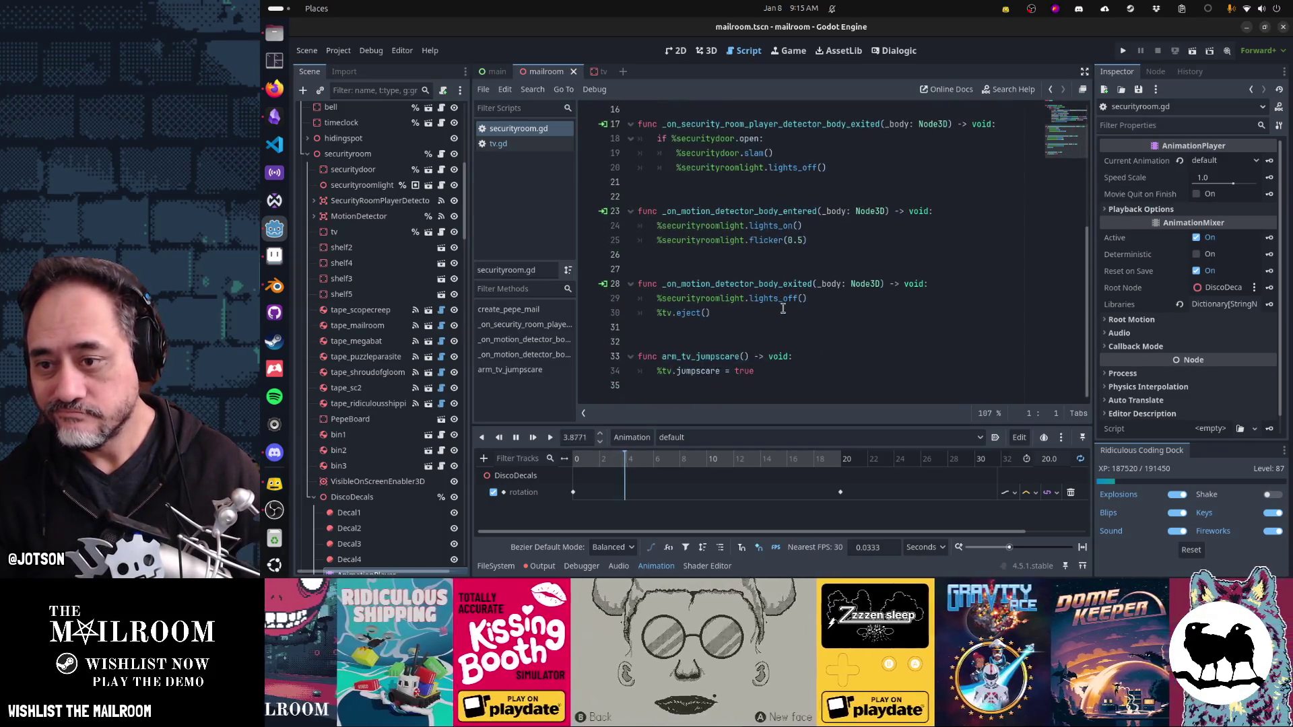
scroll(783, 308, "up", 5)
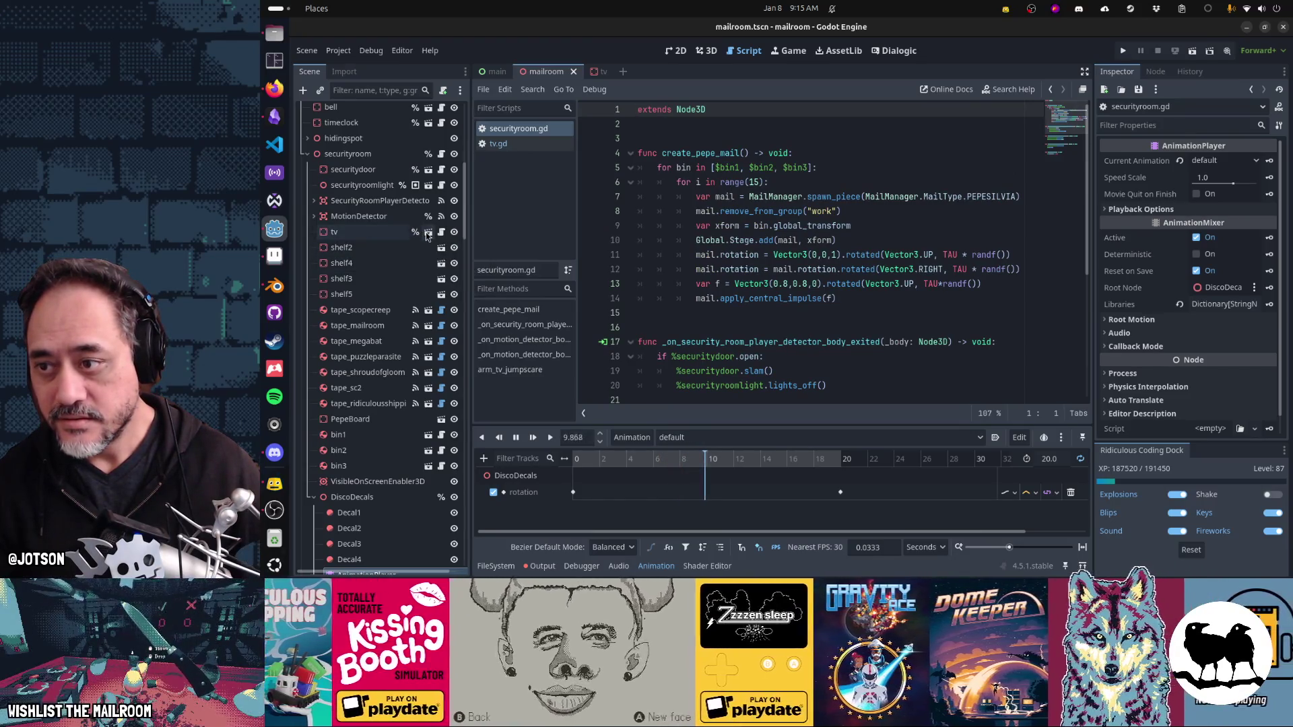
Step: Select the tv node, show its Signals list, and open its script tv.gd
left_click(383, 234)
left_click(1153, 73)
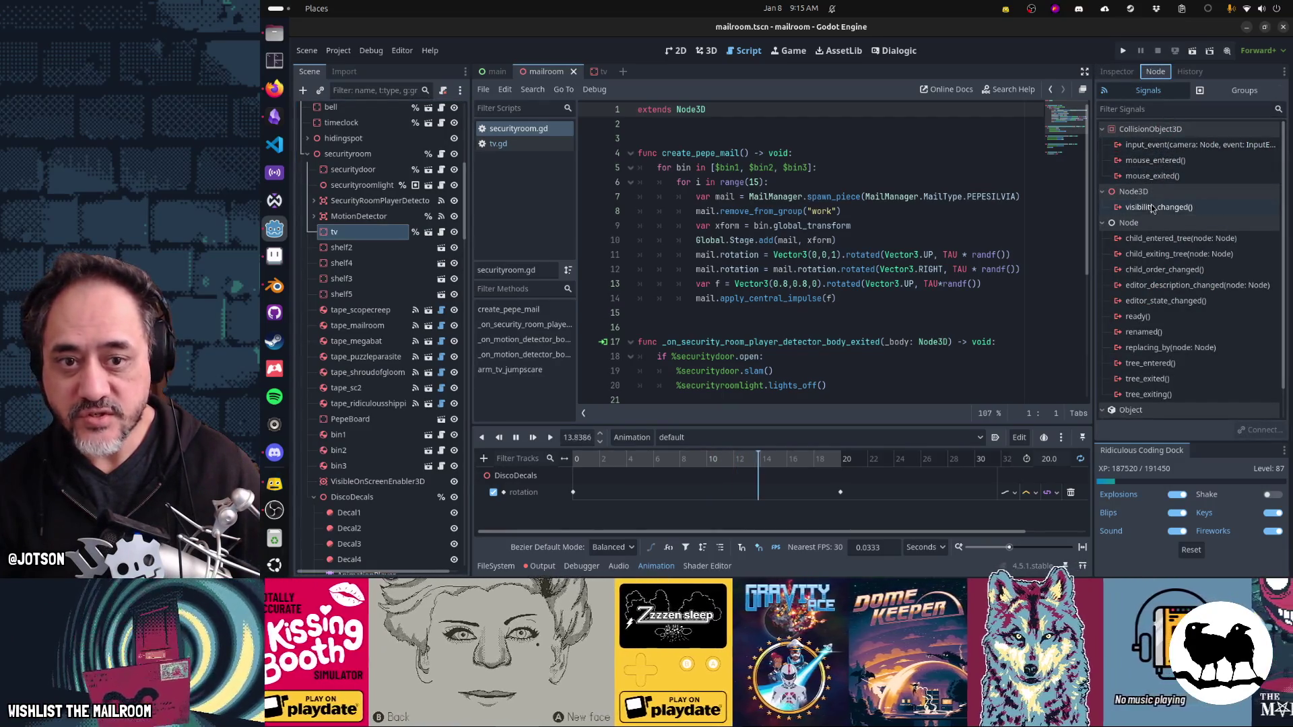
left_click(498, 144)
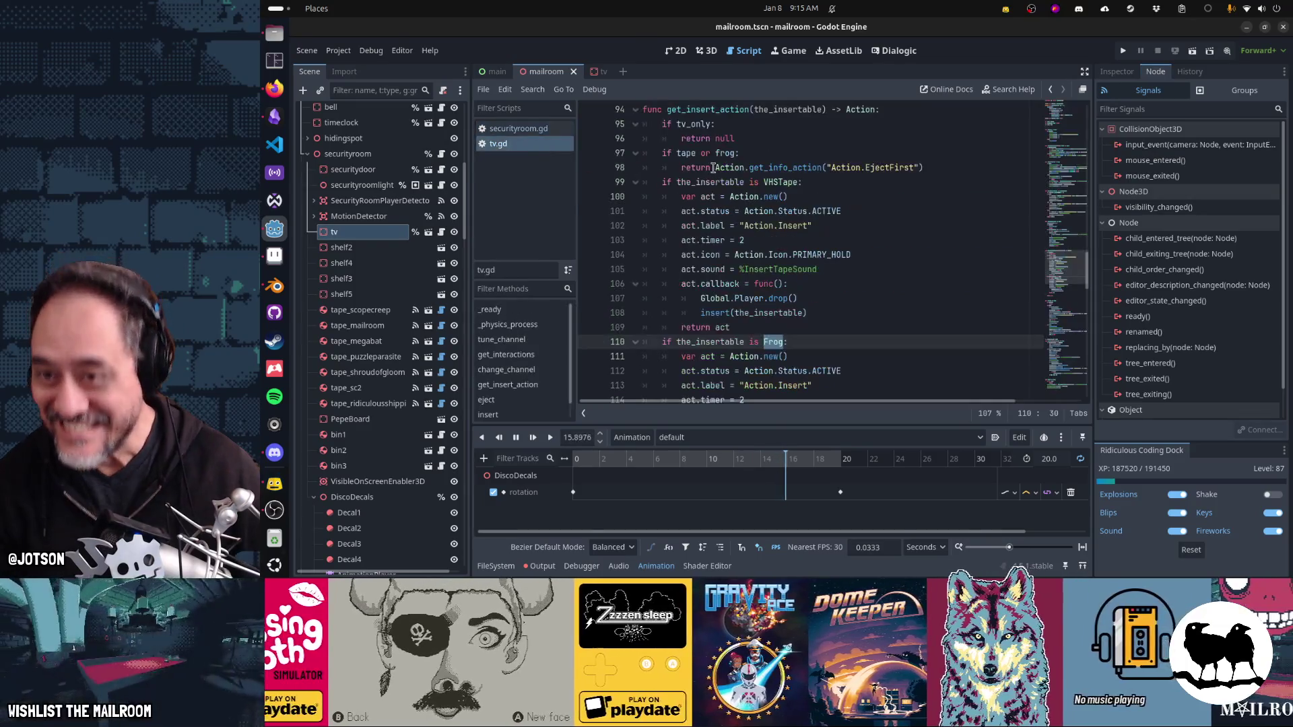
Step: Add 'signal frog_inserted' and 'signal frog_ejected' below tv.gd's variables and save it
left_click(812, 200)
key("ctrl+Home")
key("Down")
key("Down")
key("Down")
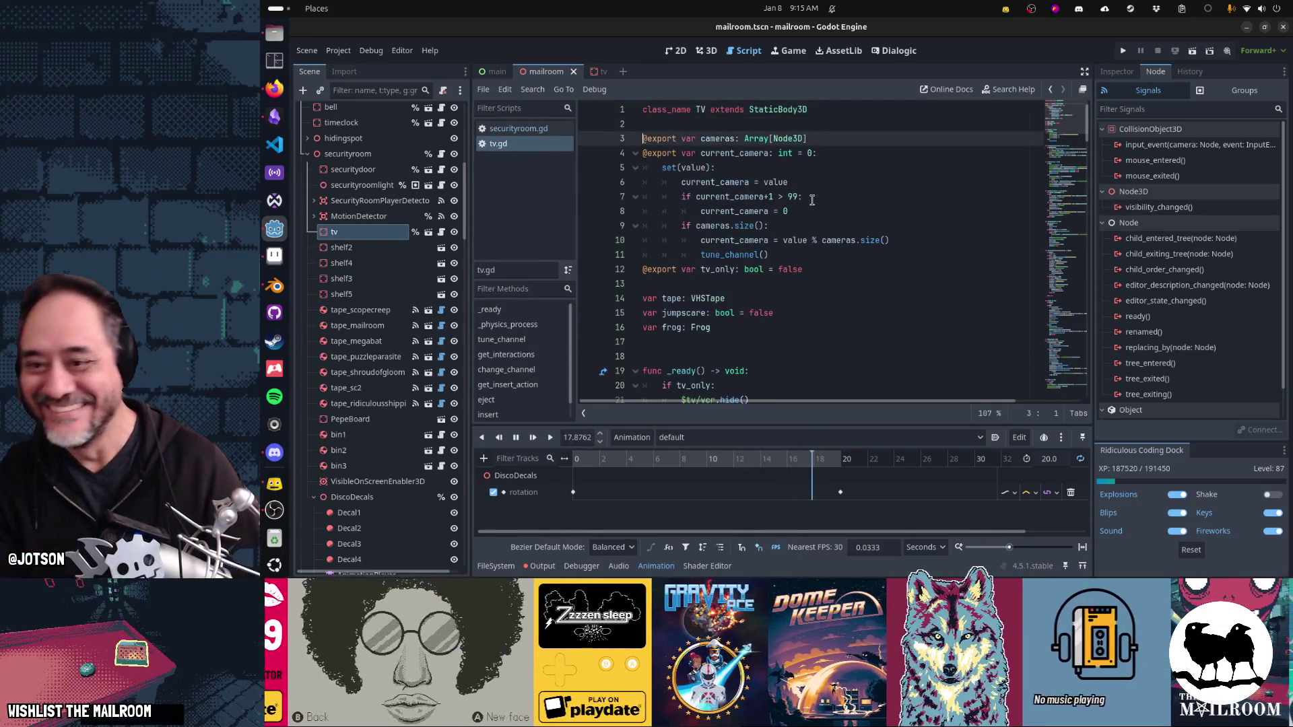
key("Return")
type("signal frog_")
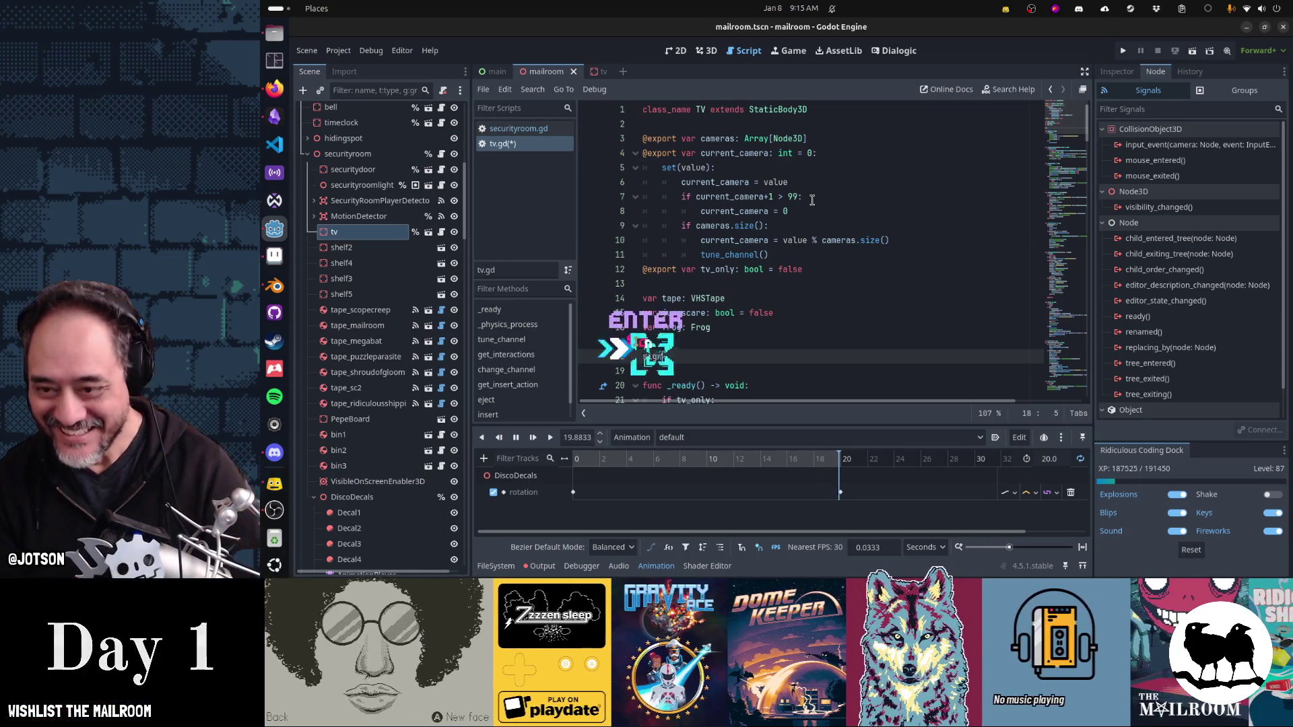
type("inserted")
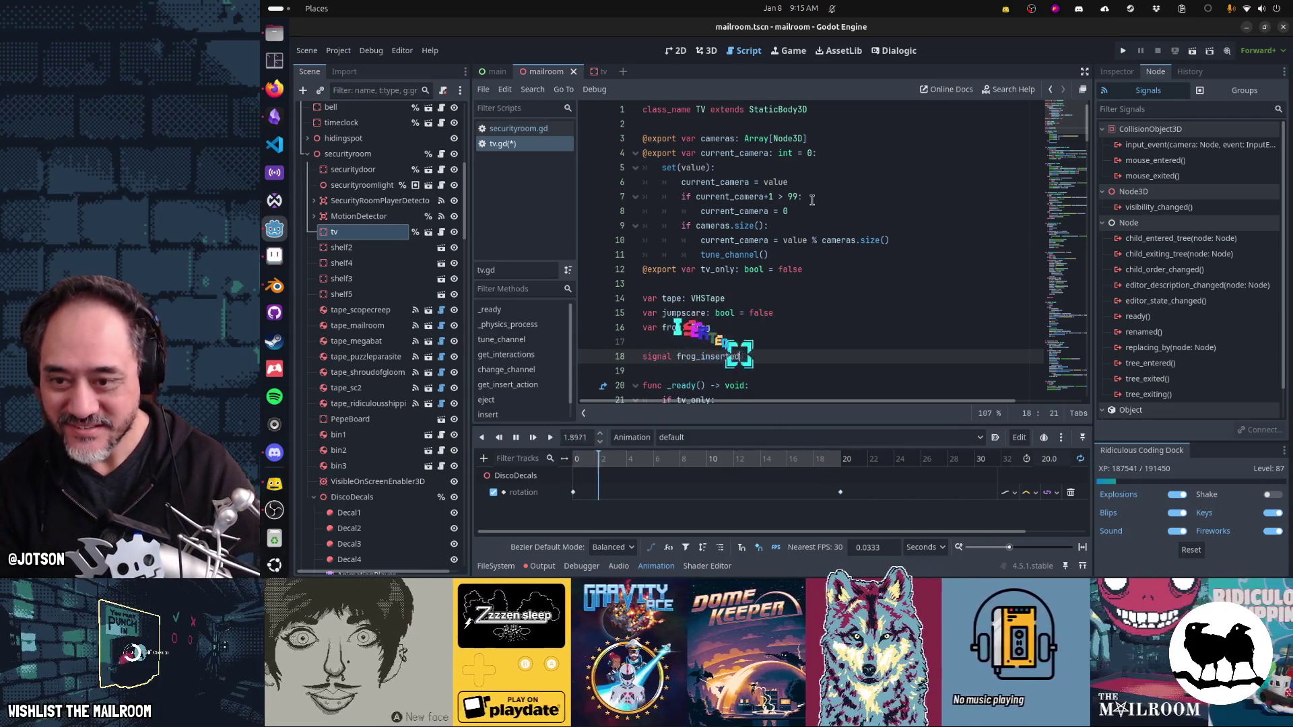
key("Return")
type("signal frog_ejected")
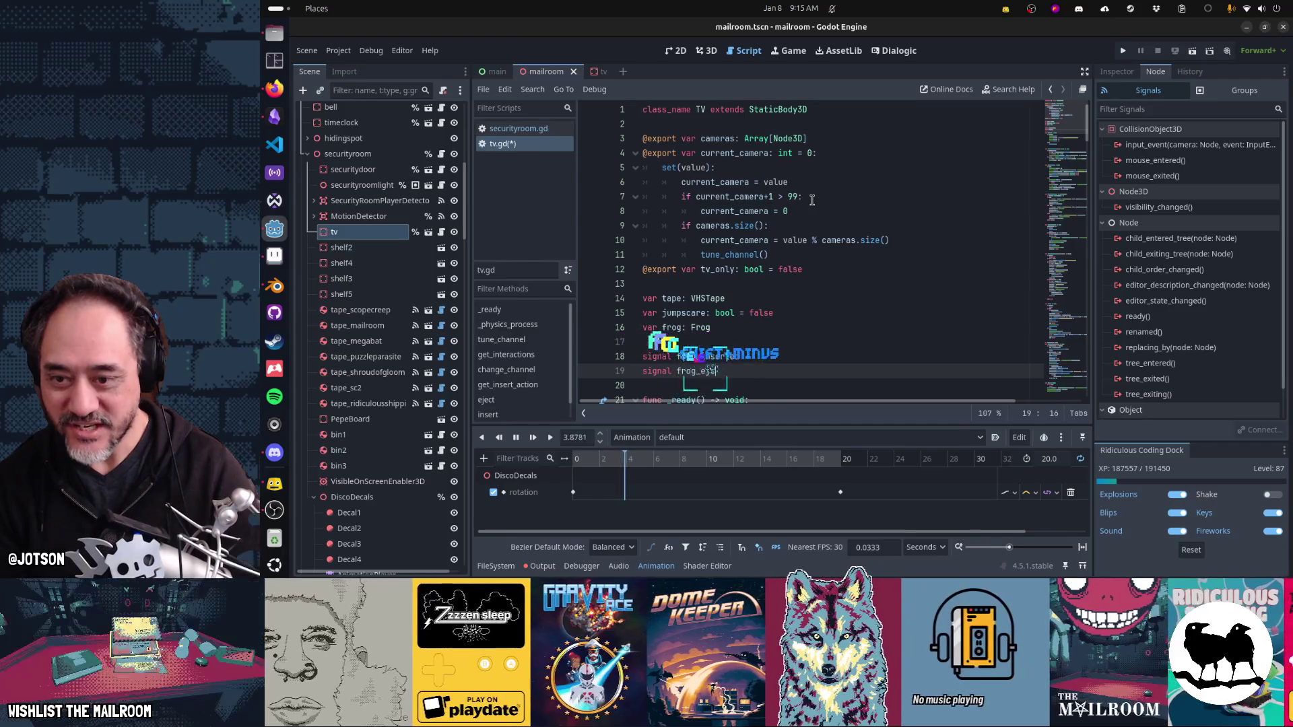
key("Return")
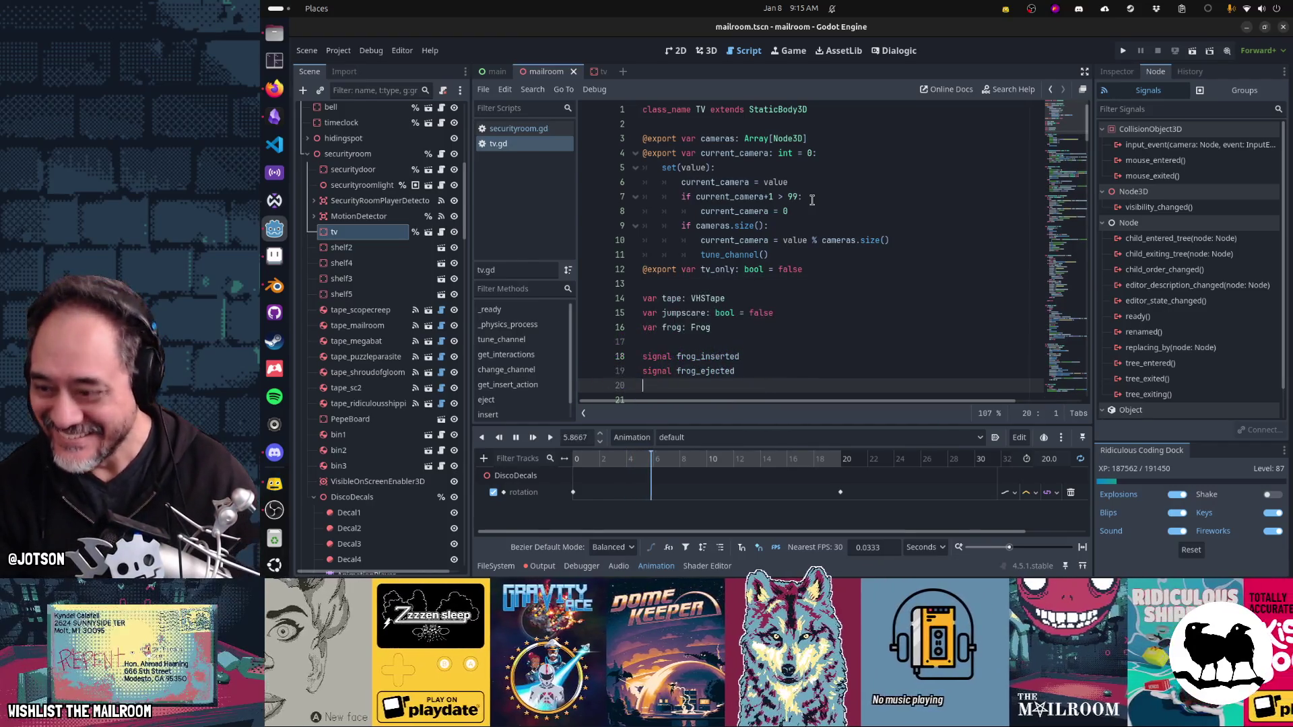
key("ctrl+s")
left_click(366, 237)
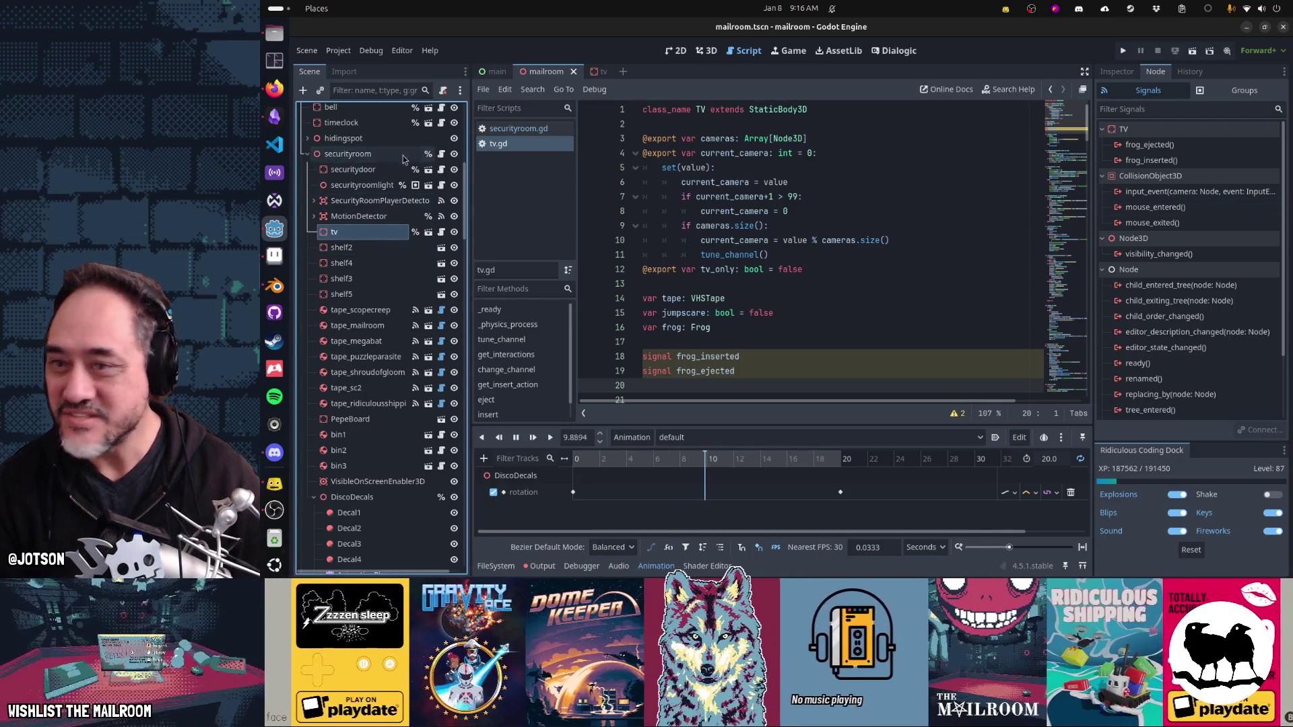
Step: Connect the tv's frog_inserted signal to the securityroom node
double_click(1149, 160)
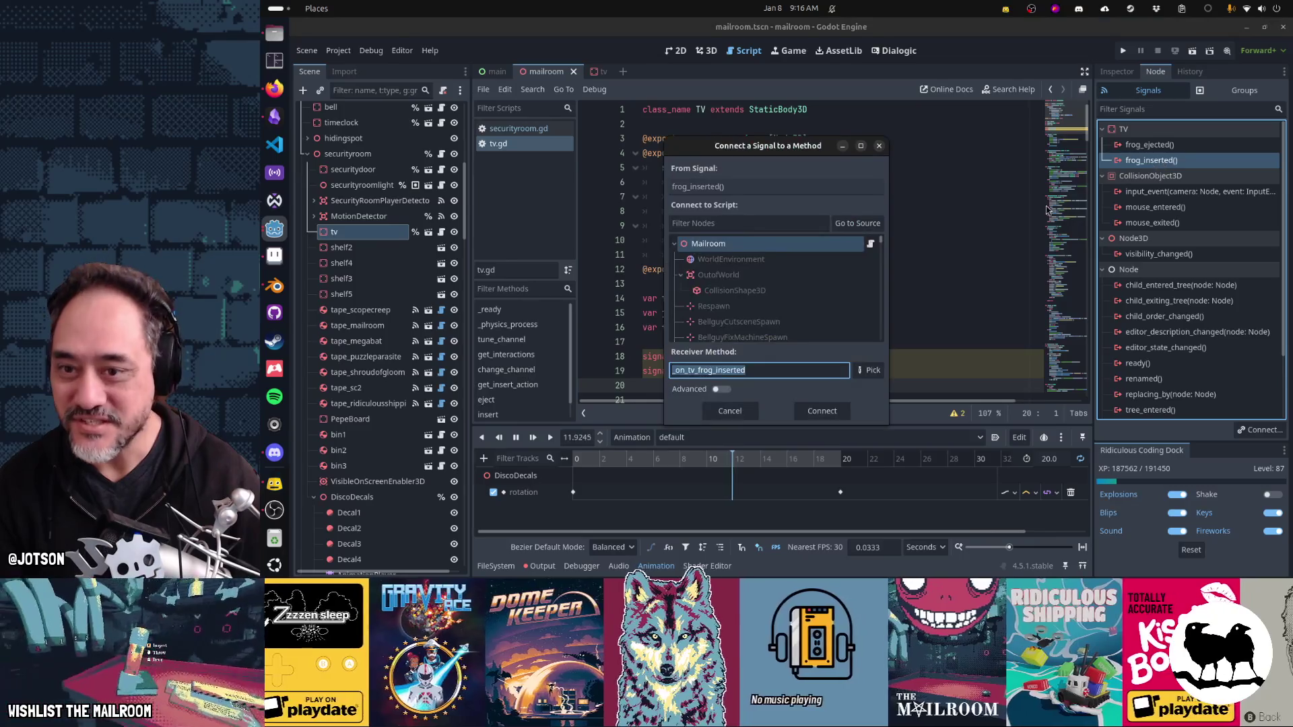
scroll(796, 305, "down", 3)
scroll(797, 304, "down", 5)
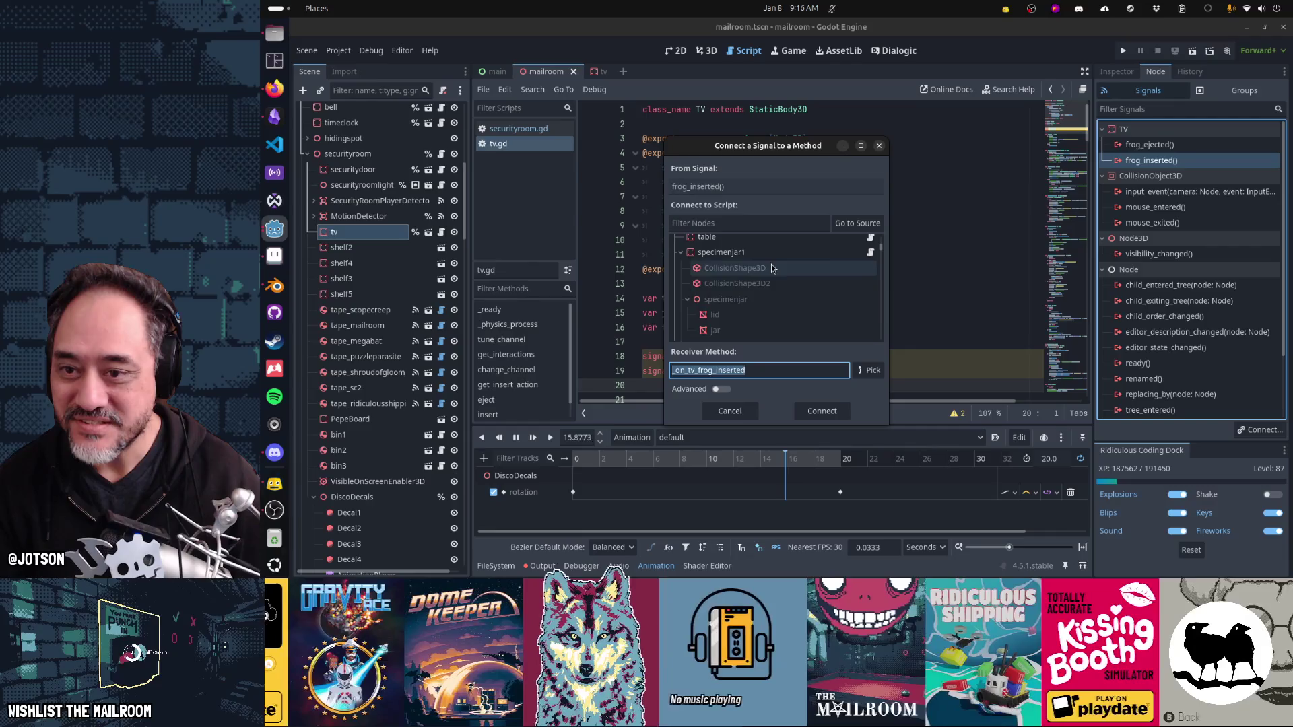
scroll(792, 301, "down", 3)
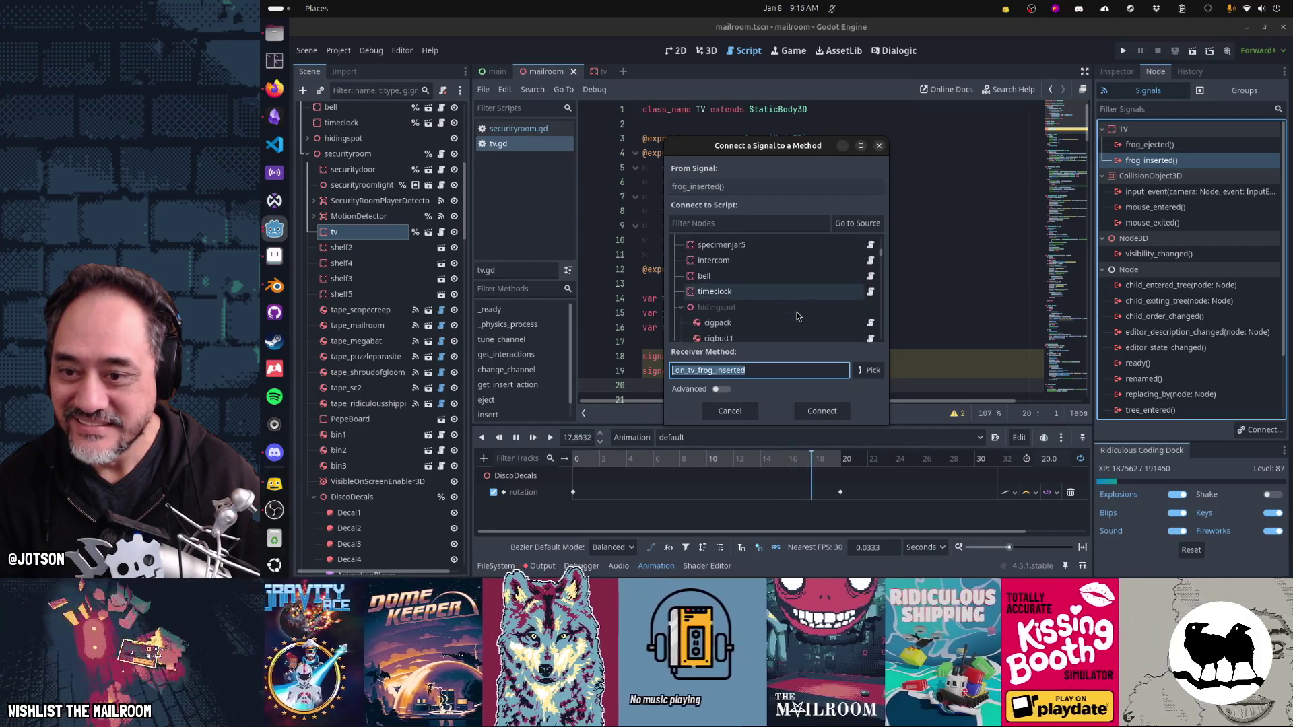
scroll(797, 316, "down", 4)
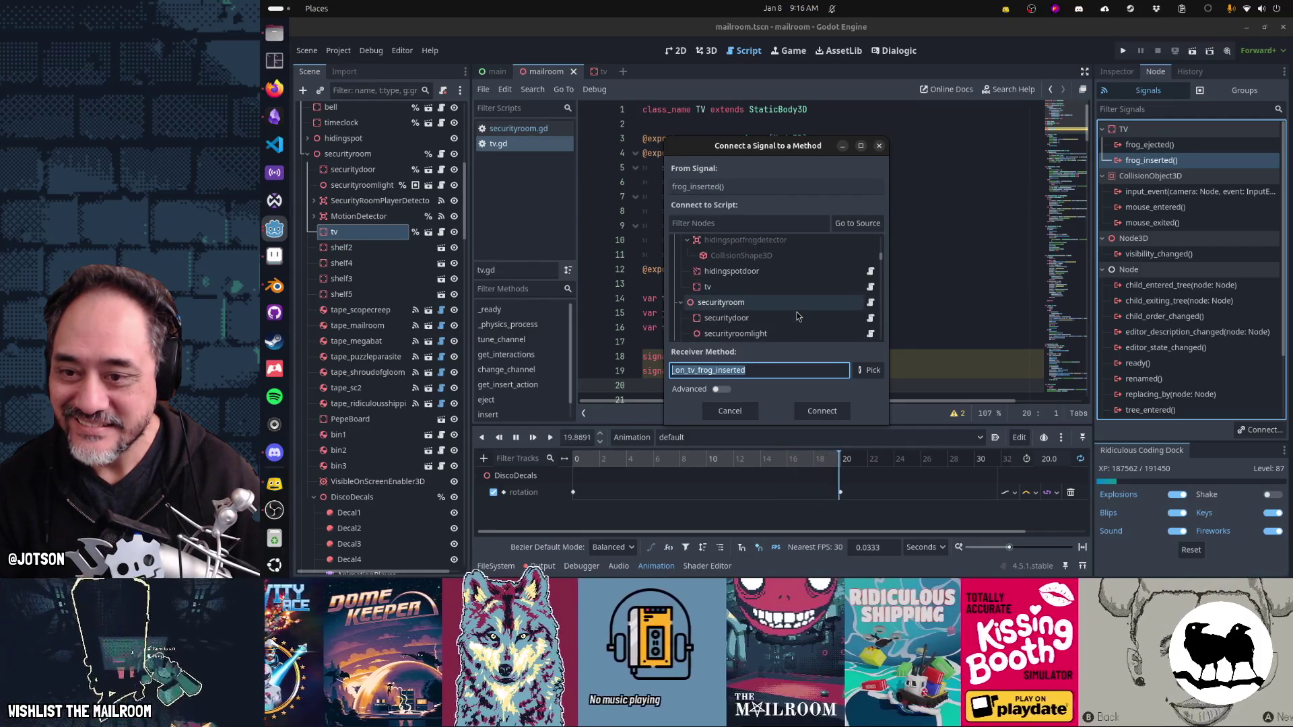
left_click(789, 306)
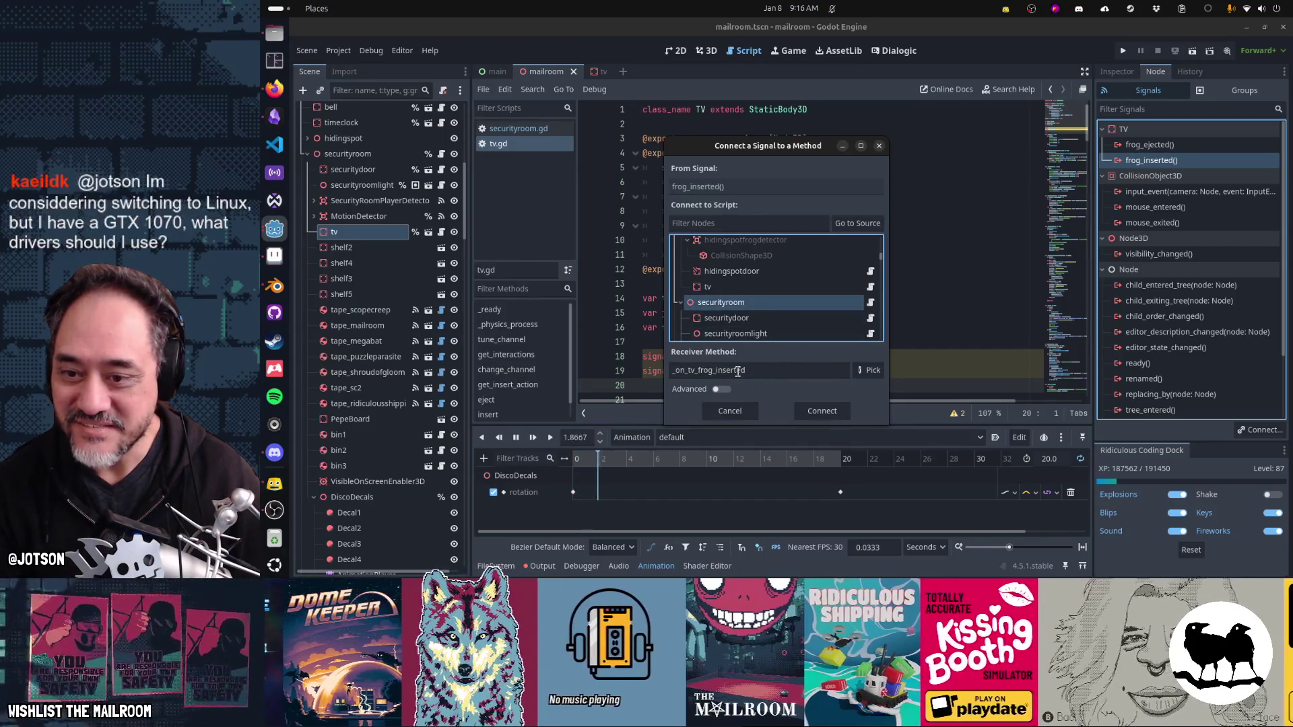
left_click(828, 414)
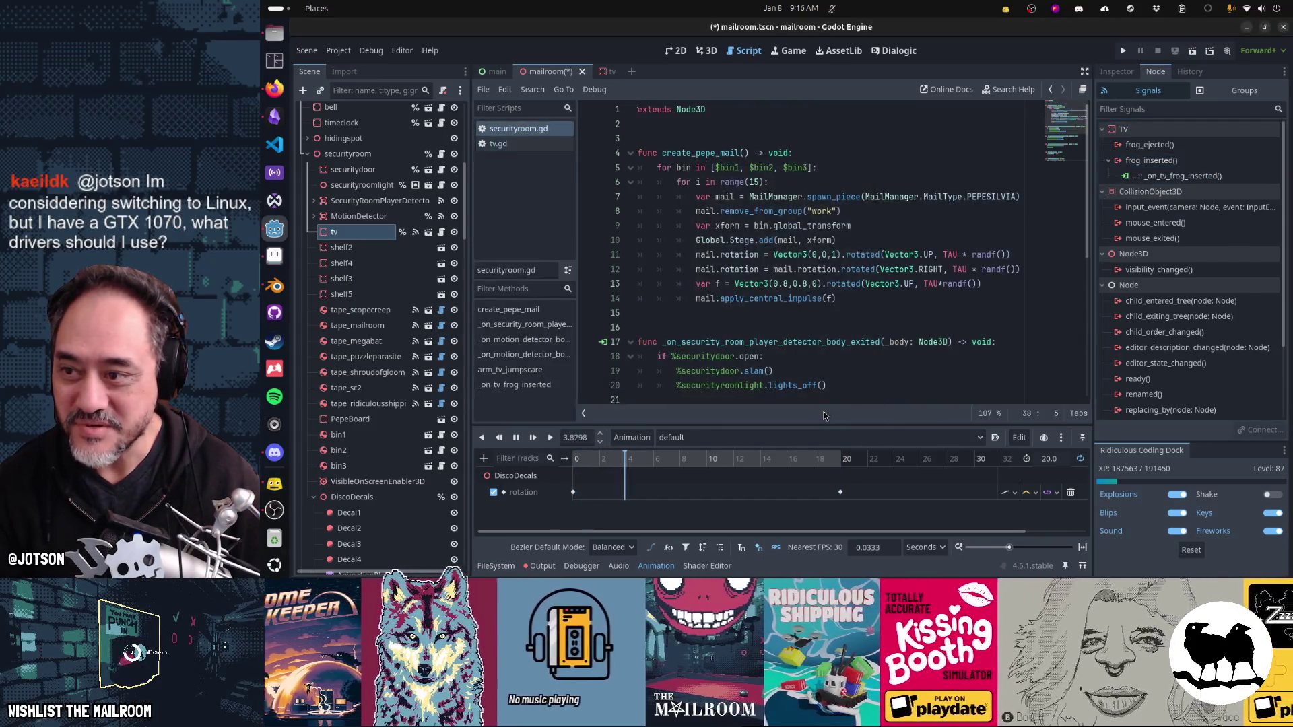
Step: Connect the tv's frog_ejected signal to the securityroom node as well
double_click(1151, 151)
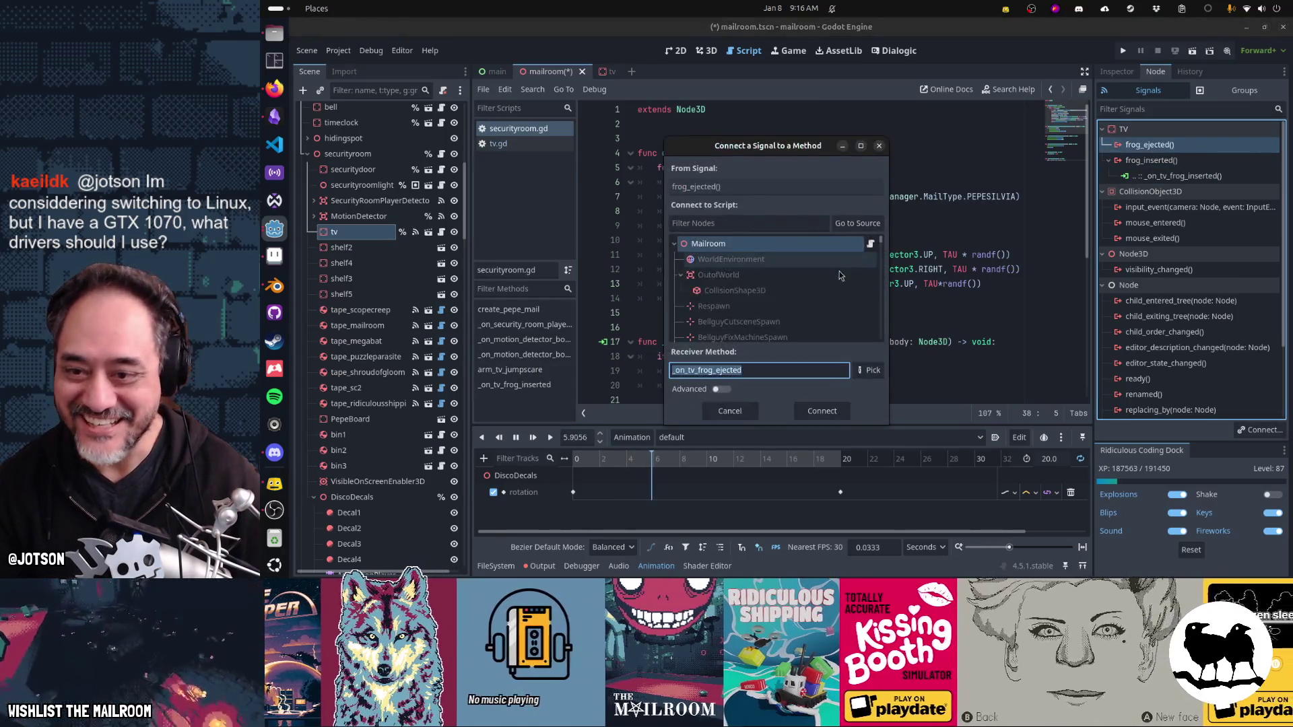
scroll(795, 311, "up", 10)
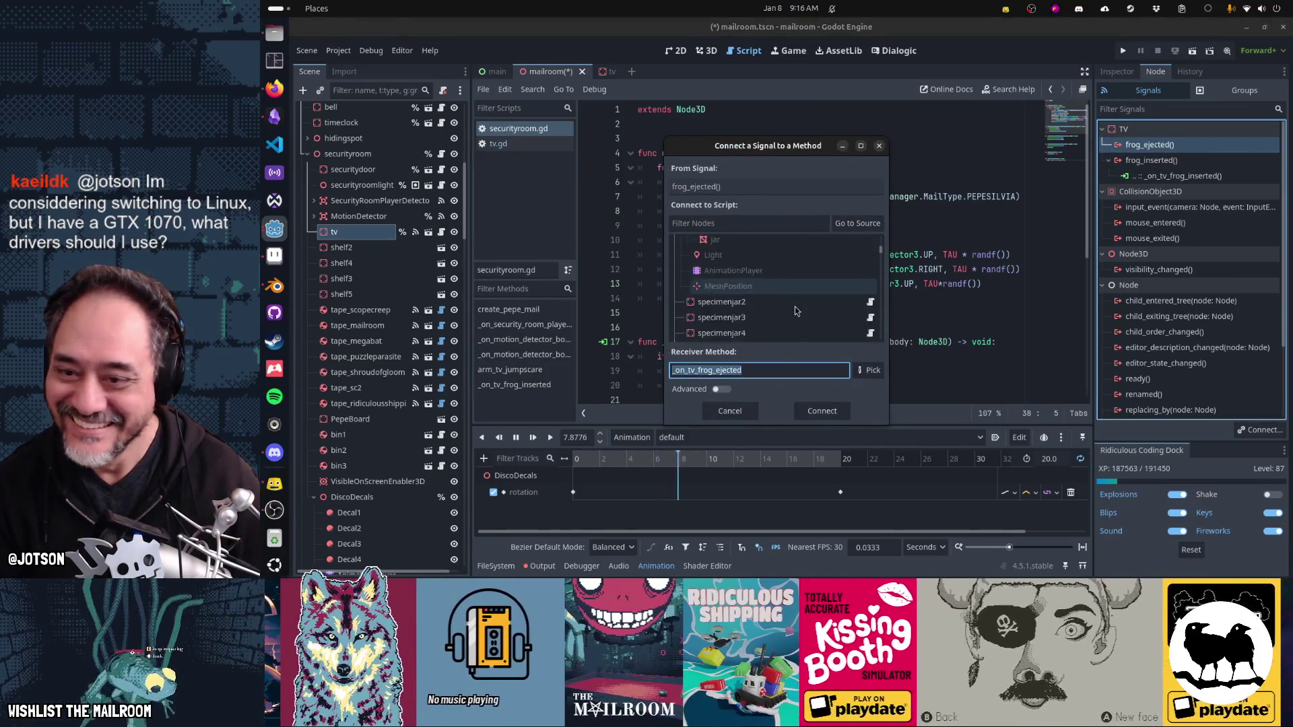
scroll(795, 310, "down", 3)
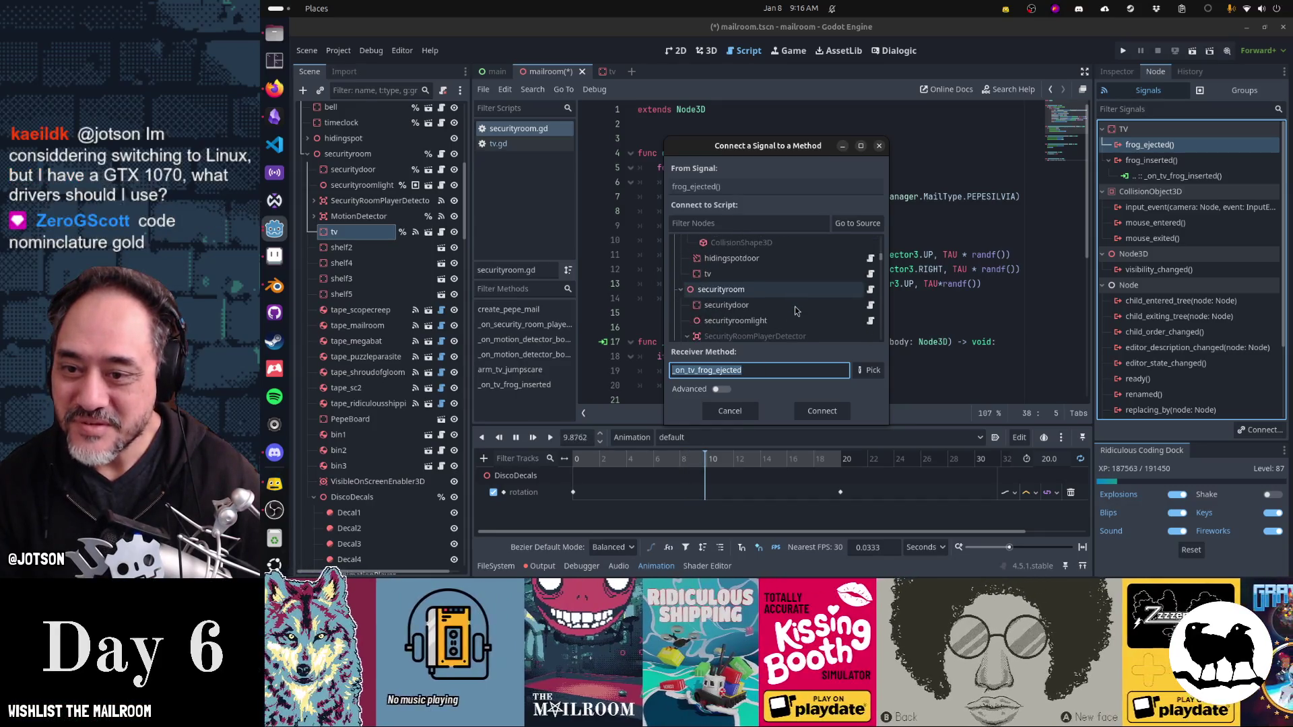
left_click(786, 297)
left_click(822, 411)
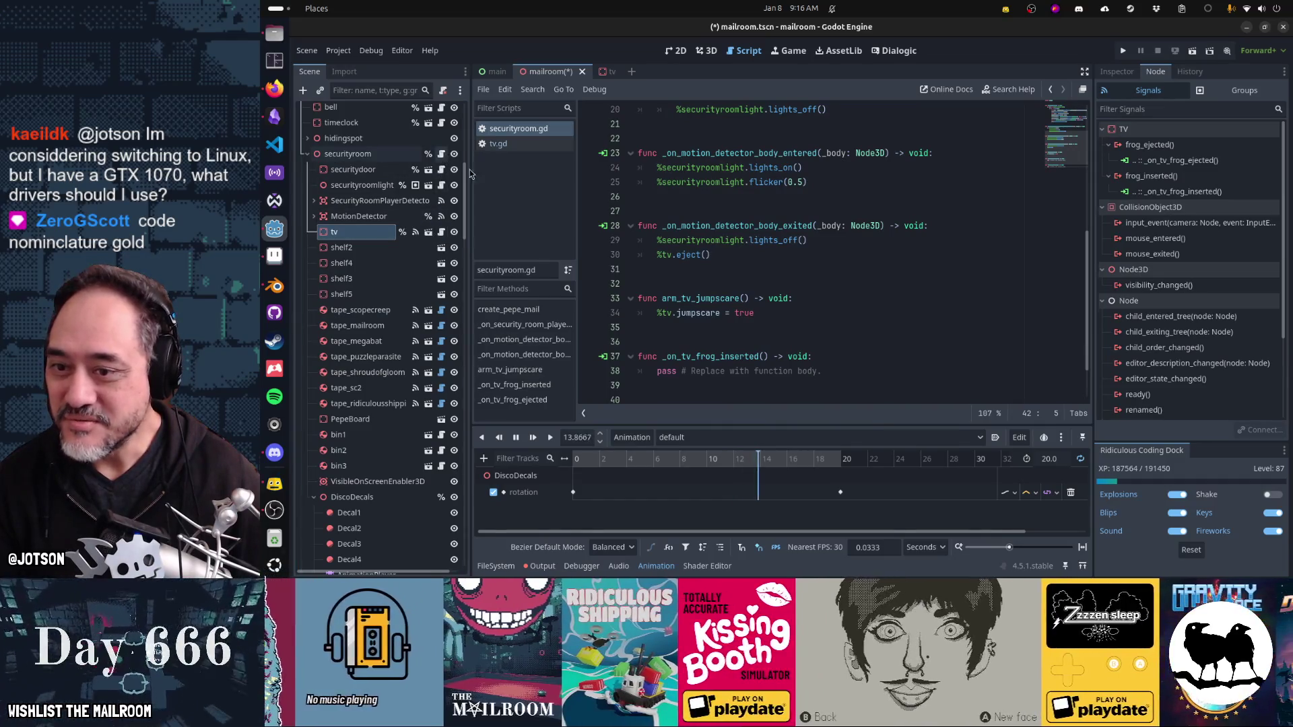
scroll(851, 369, "down", 2)
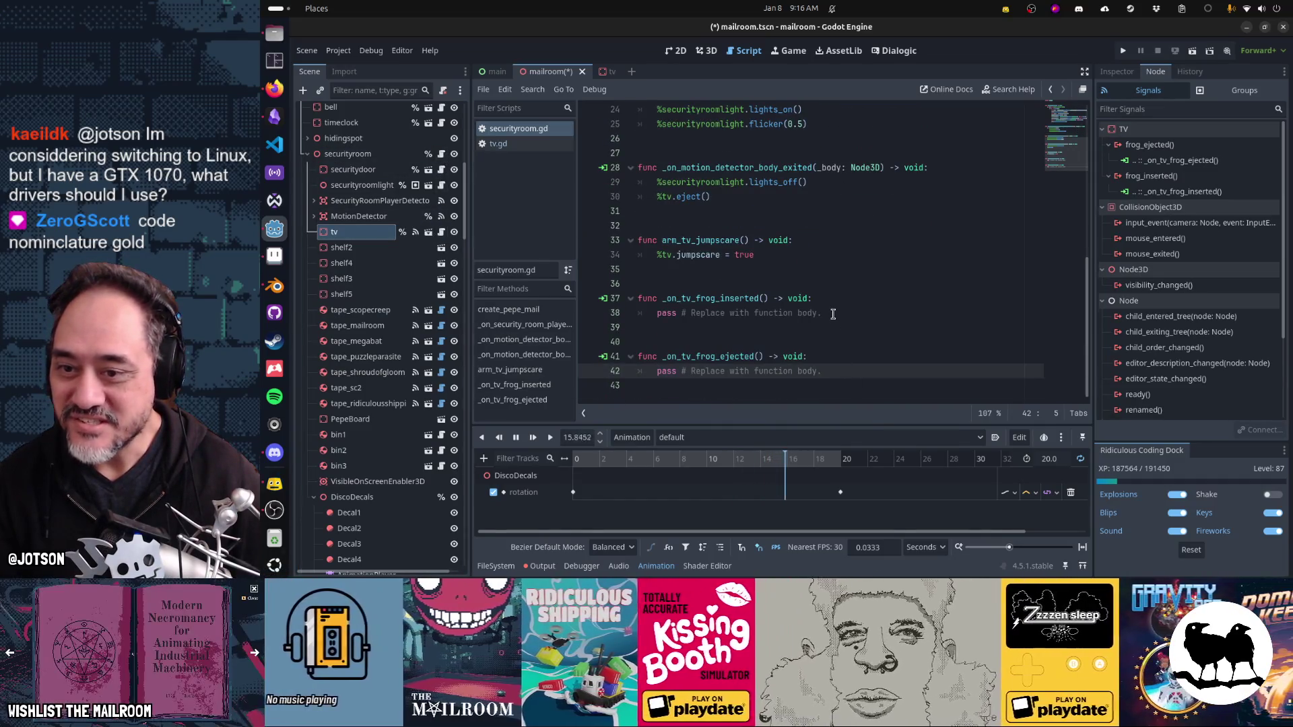
Step: Replace _on_tv_frog_inserted's placeholder with %DiscoDecals.show()
left_click(833, 313)
key("shift+Home")
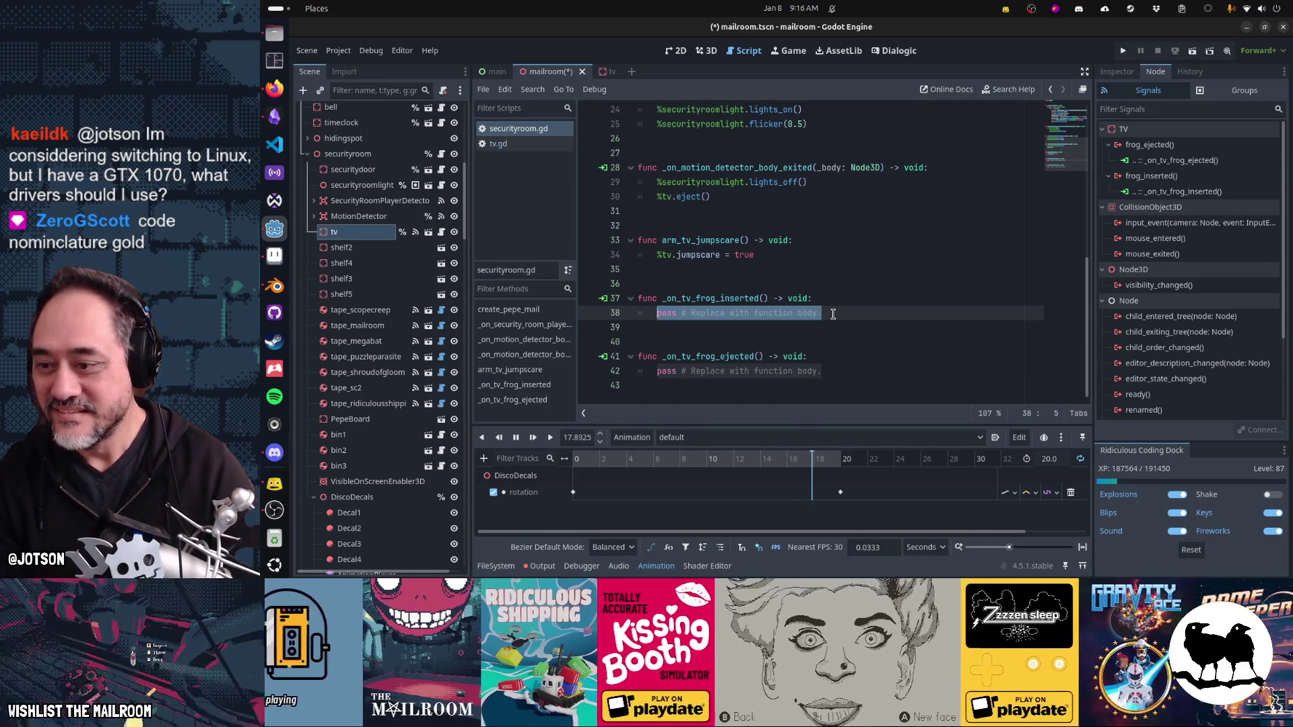
type("%Disc")
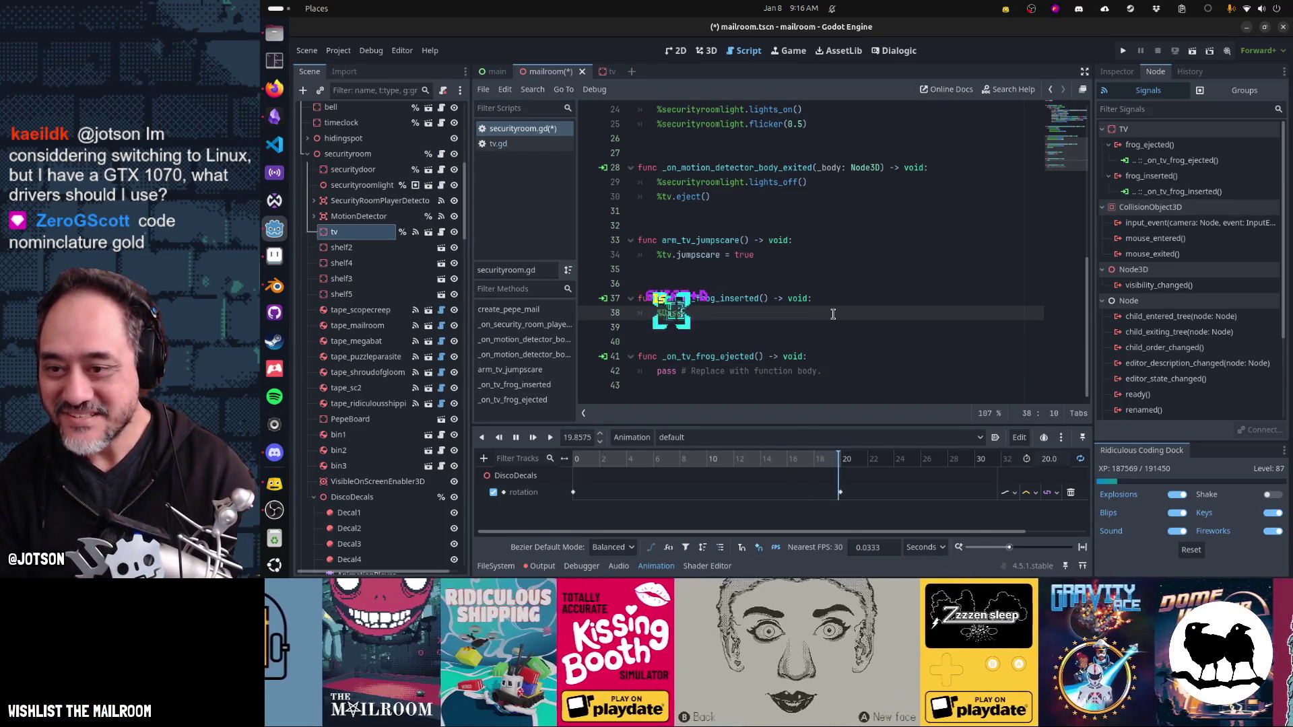
type("oDecals.show()")
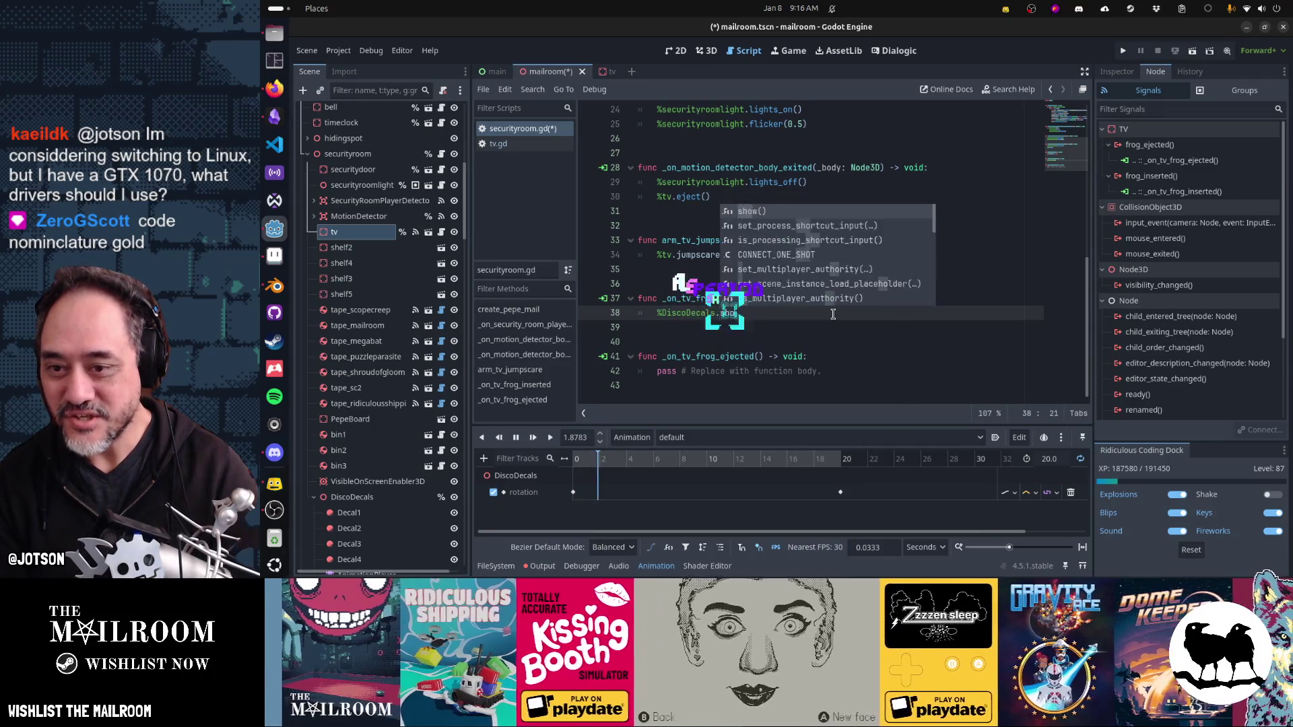
Step: Give _on_tv_frog_ejected a %DiscoDecals.hide() call and save securityroom.gd
key("shift+Home")
key("ctrl+c")
key("Down")
key("Down")
key("Down")
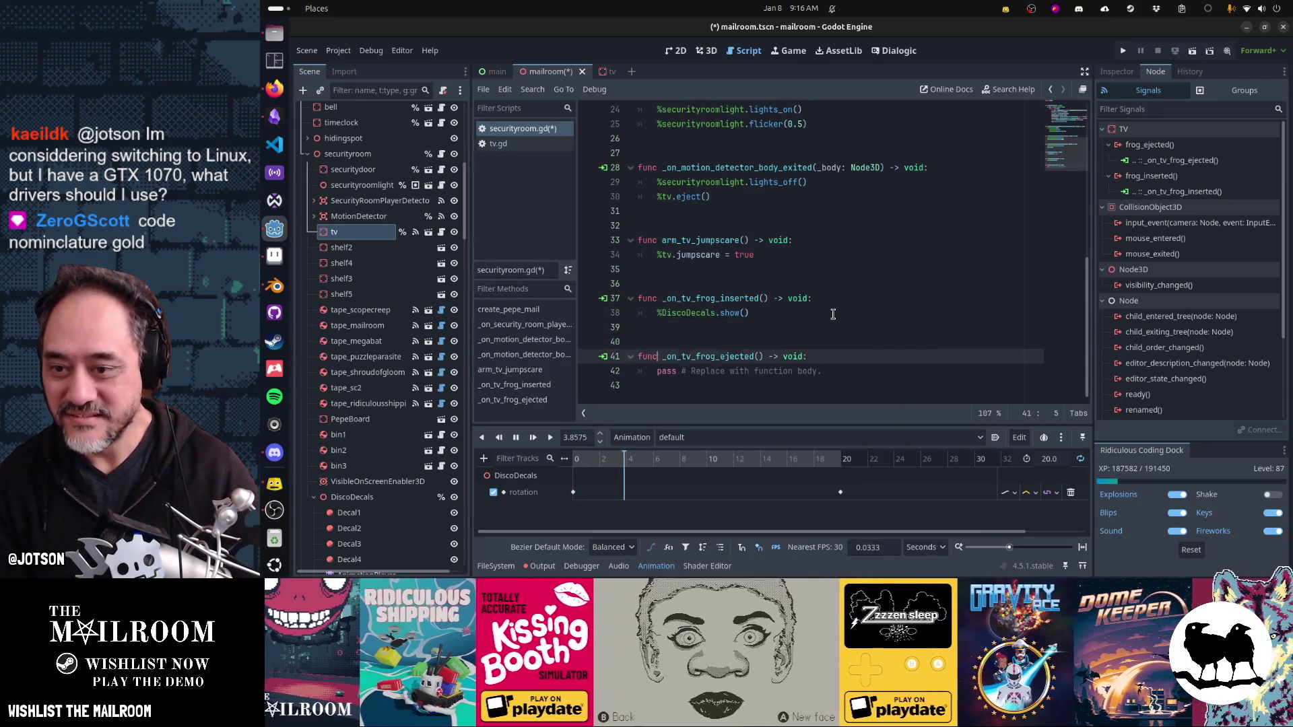
key("Home")
key("shift+End")
key("ctrl+v")
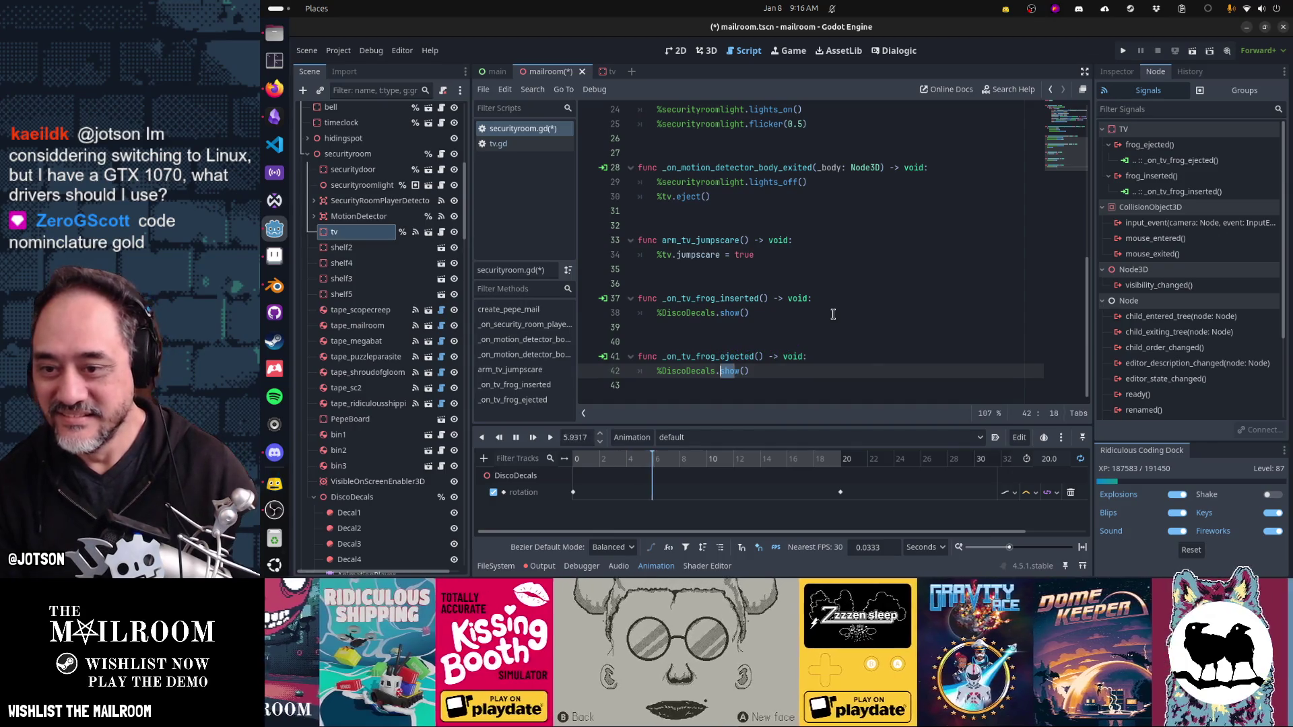
type("hide")
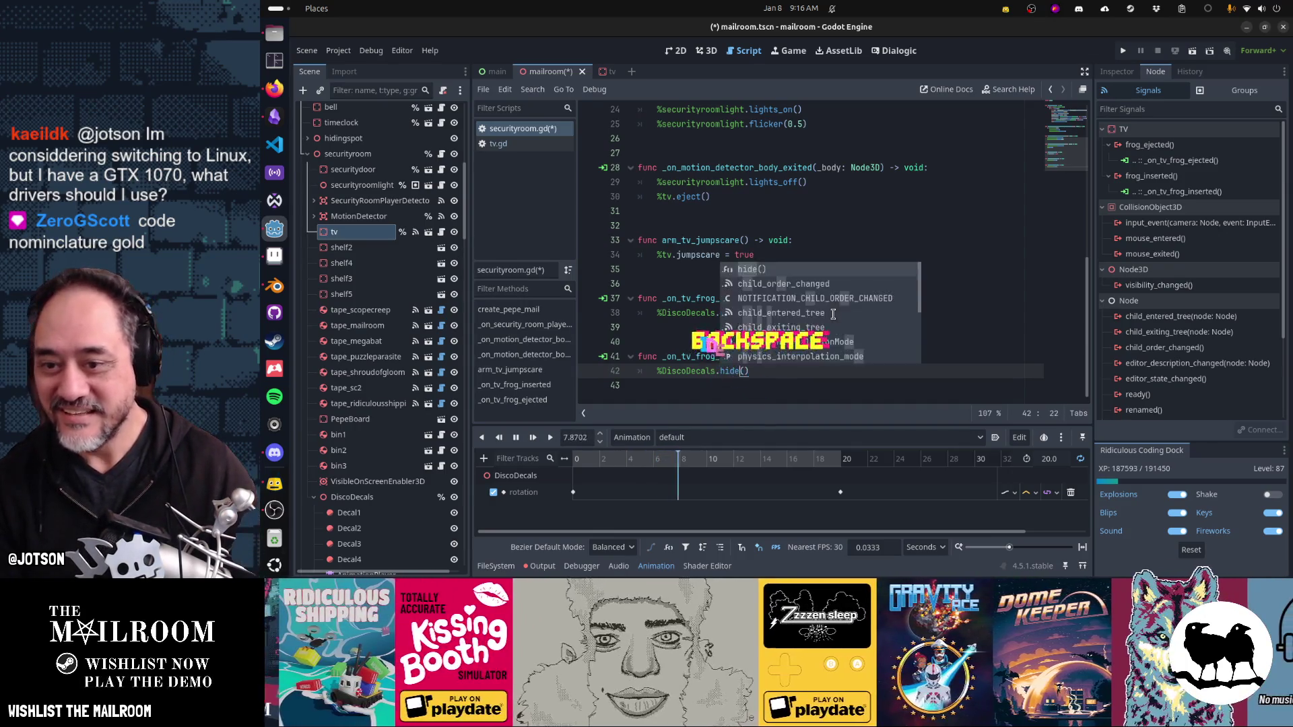
key("Home")
key("ctrl+s")
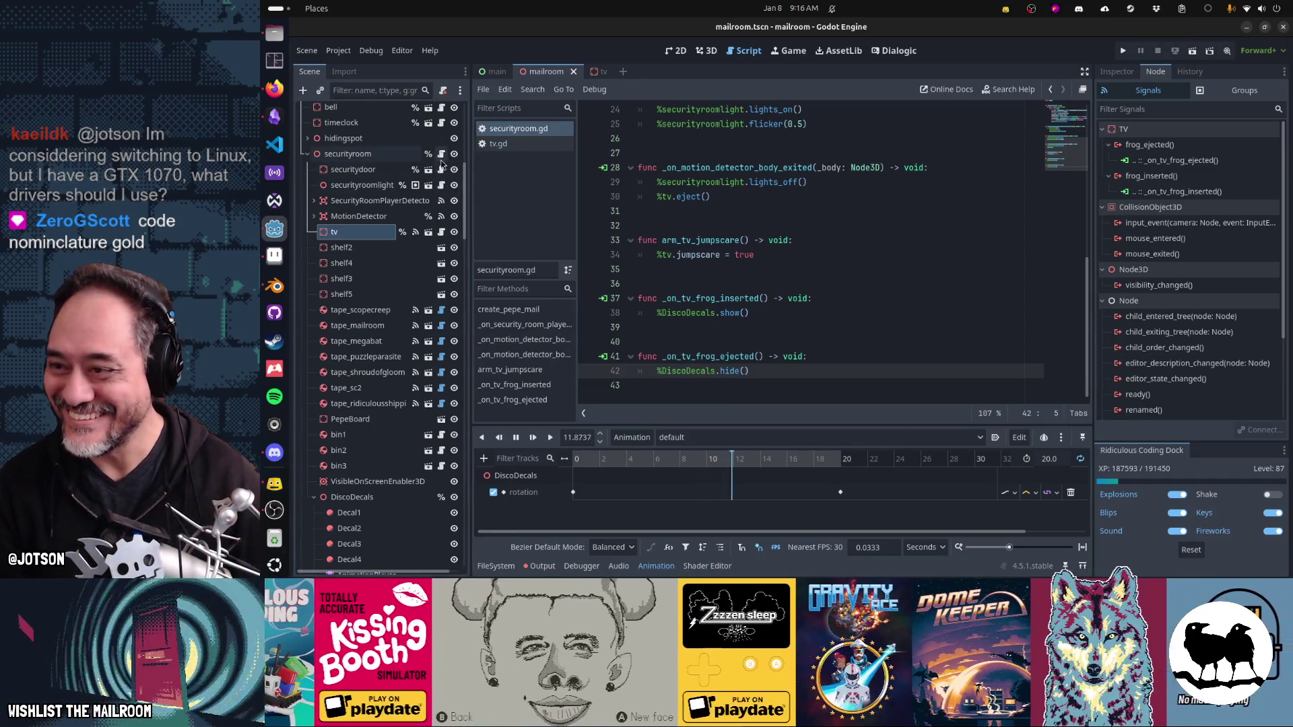
left_click(441, 233)
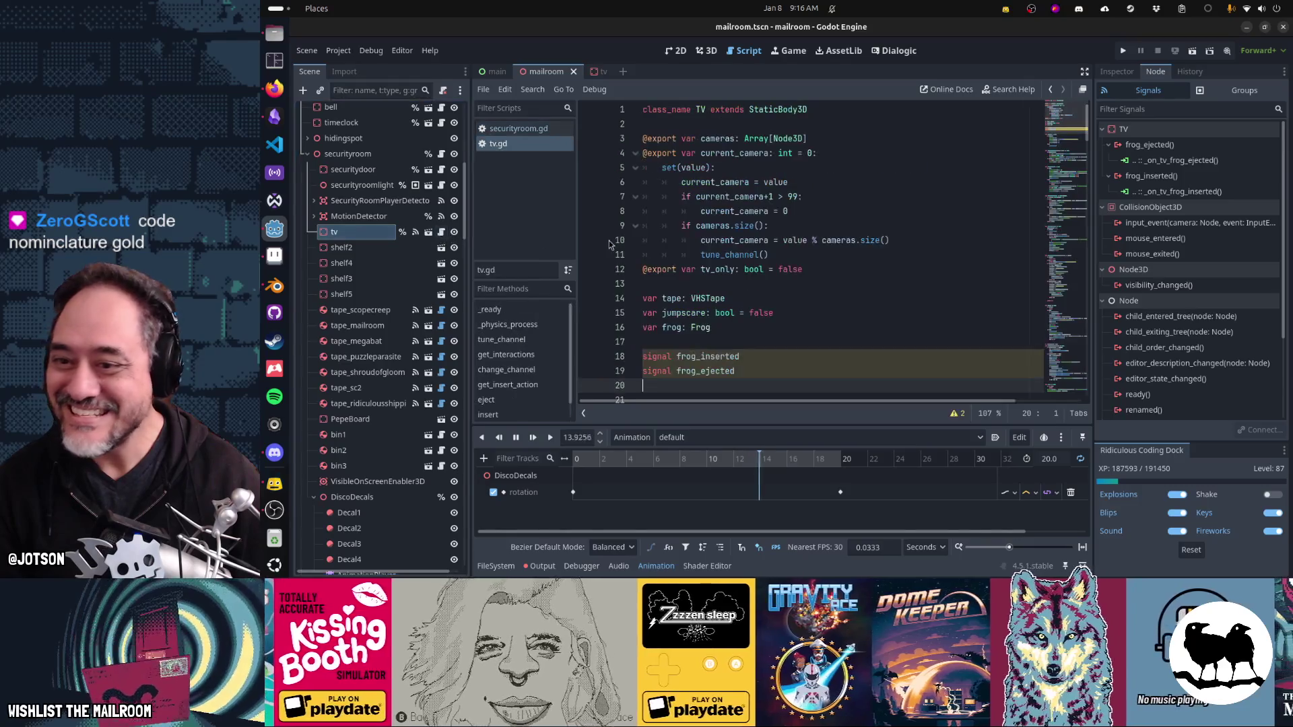
Step: Add frog_ejected.emit() after tune_channel() in tv.gd's eject() frog branch
scroll(792, 254, "down", 5)
key("Up")
key("Up")
key("End")
key("ctrl+shift+Left")
scroll(875, 263, "down", 10)
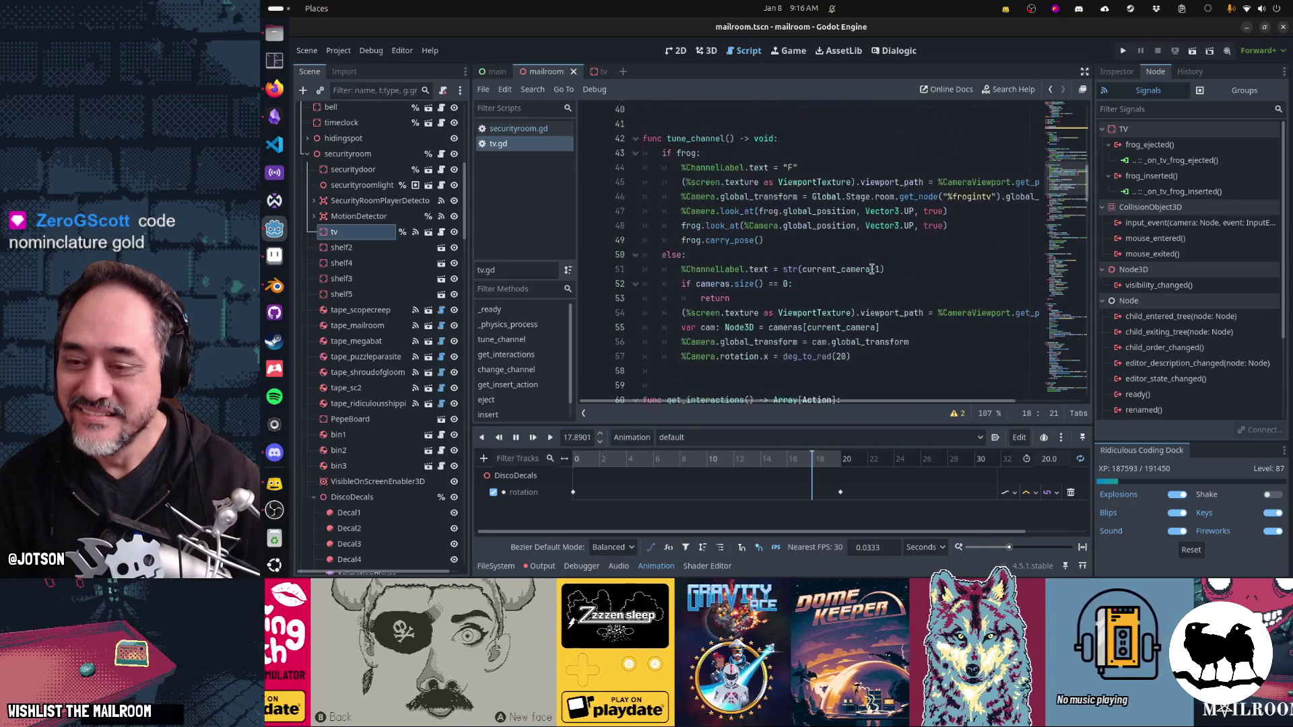
scroll(871, 268, "down", 17)
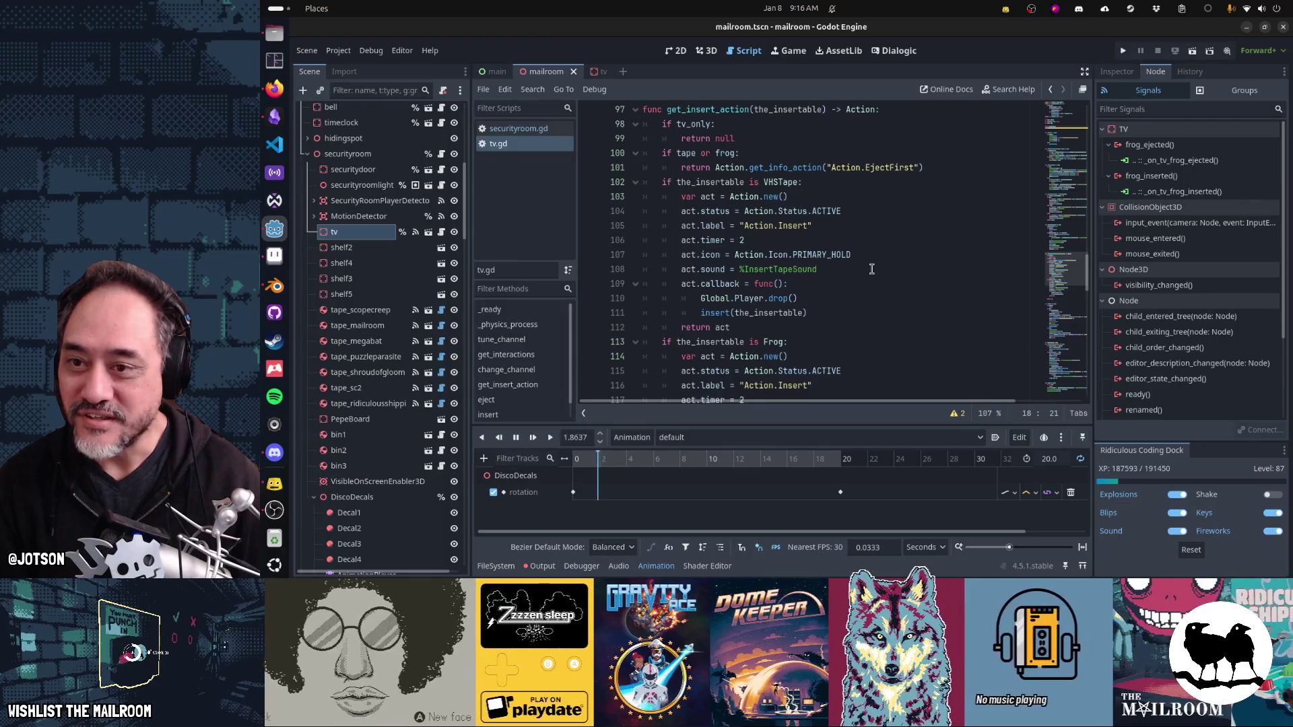
scroll(871, 268, "down", 4)
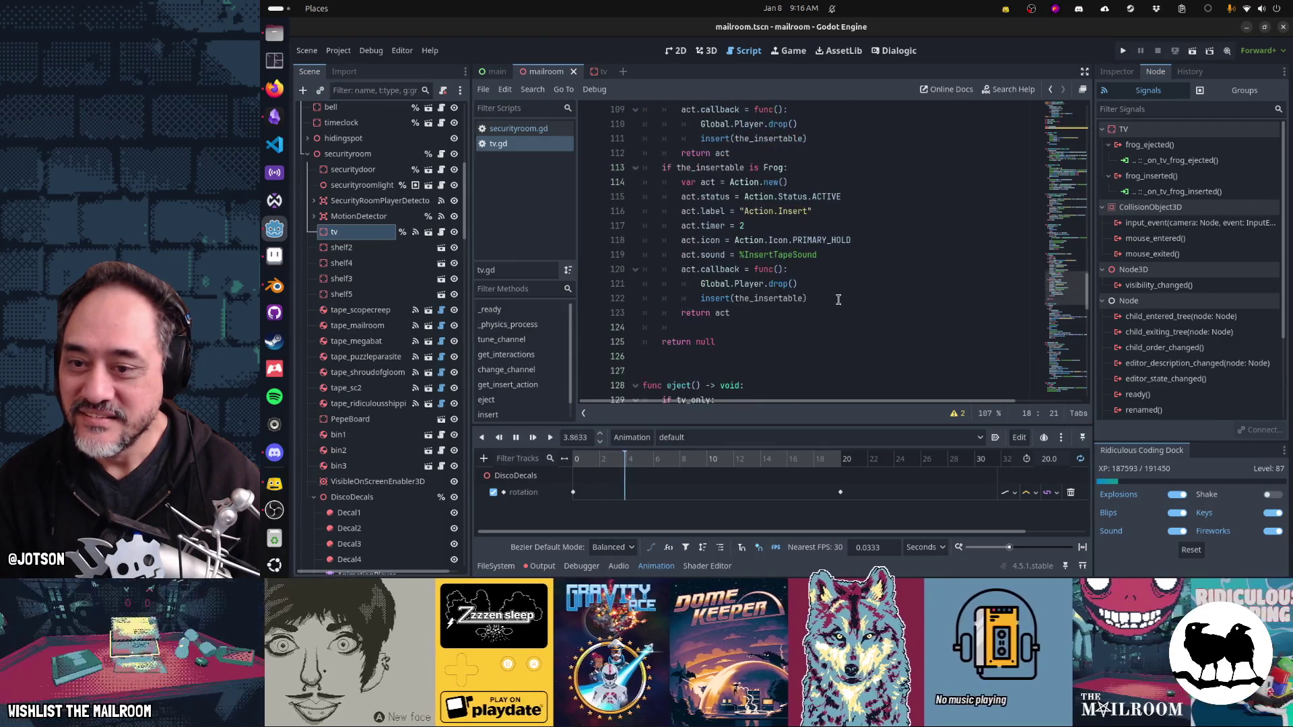
left_click(837, 302)
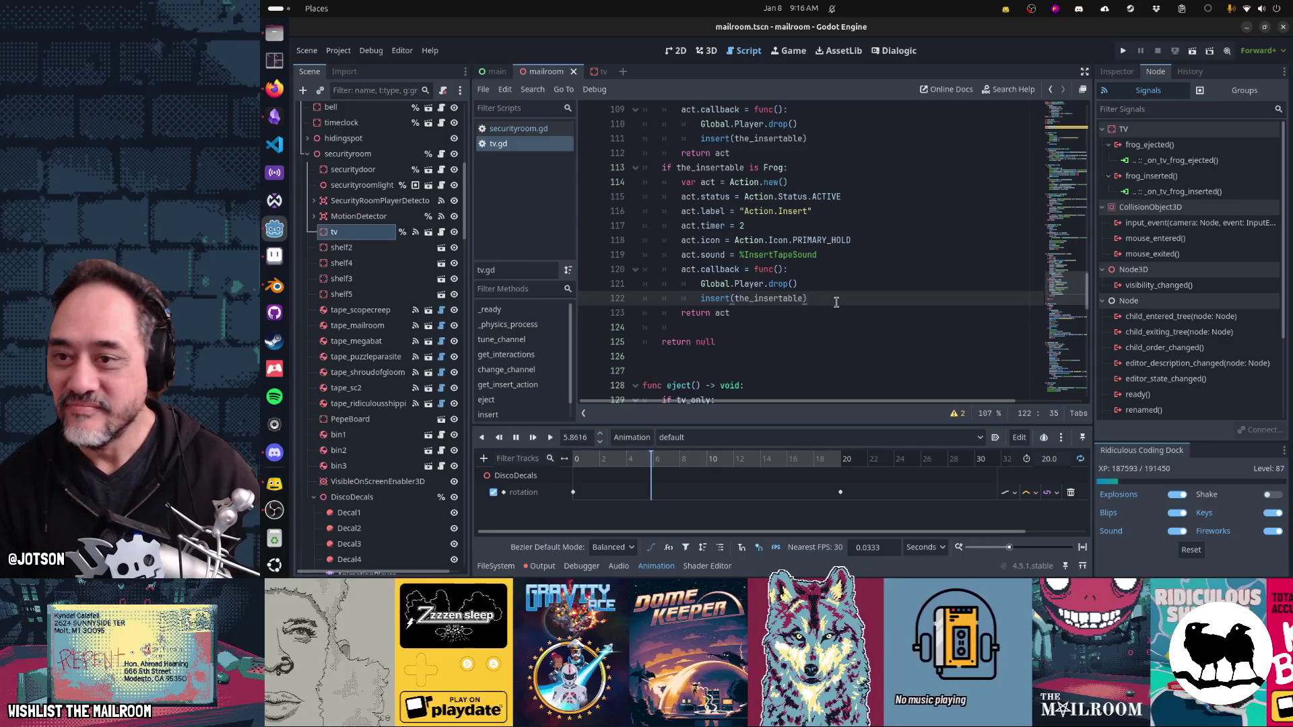
scroll(837, 302, "down", 6)
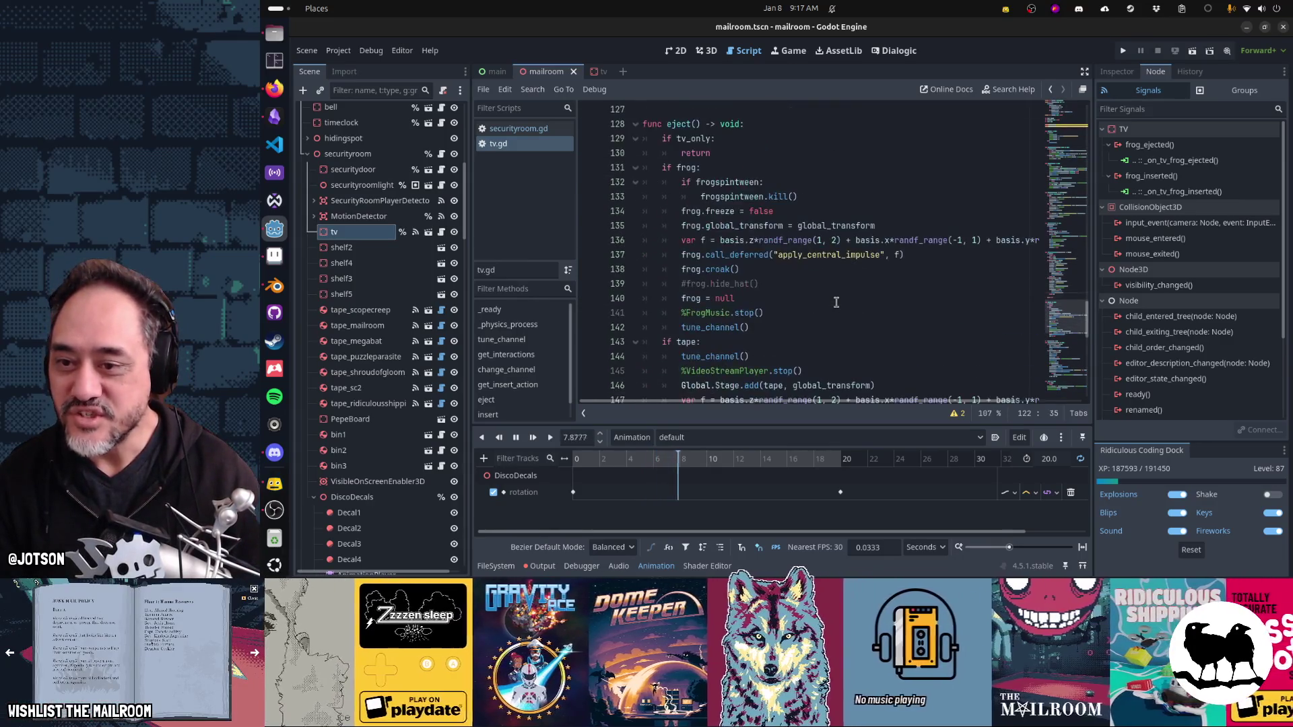
left_click(821, 328)
key("Return")
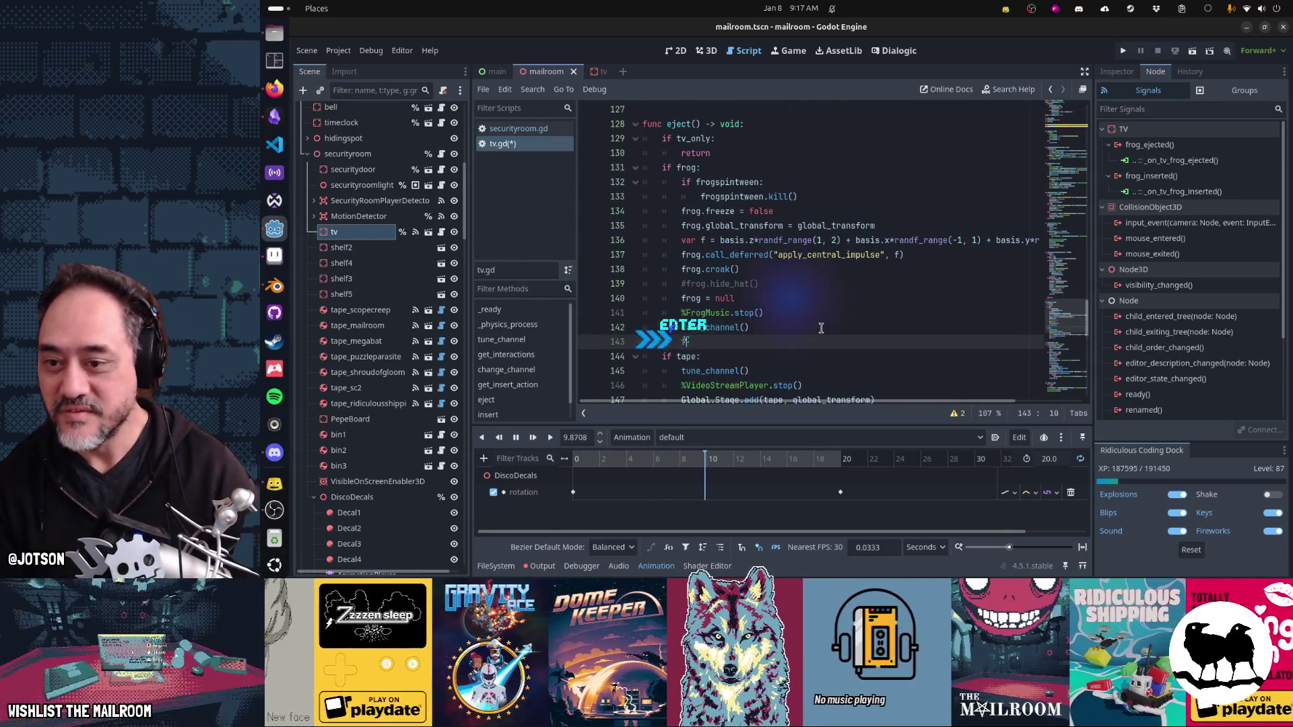
type("frog_ejected.emit")
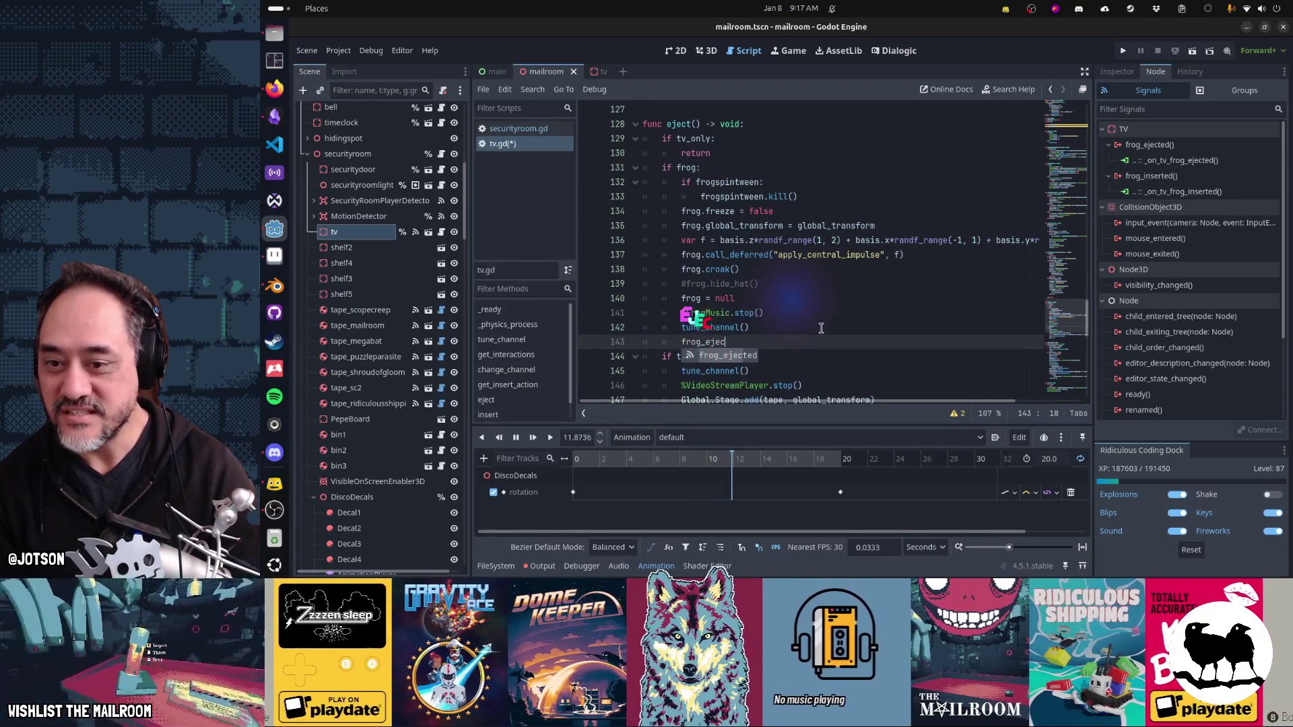
type("(")
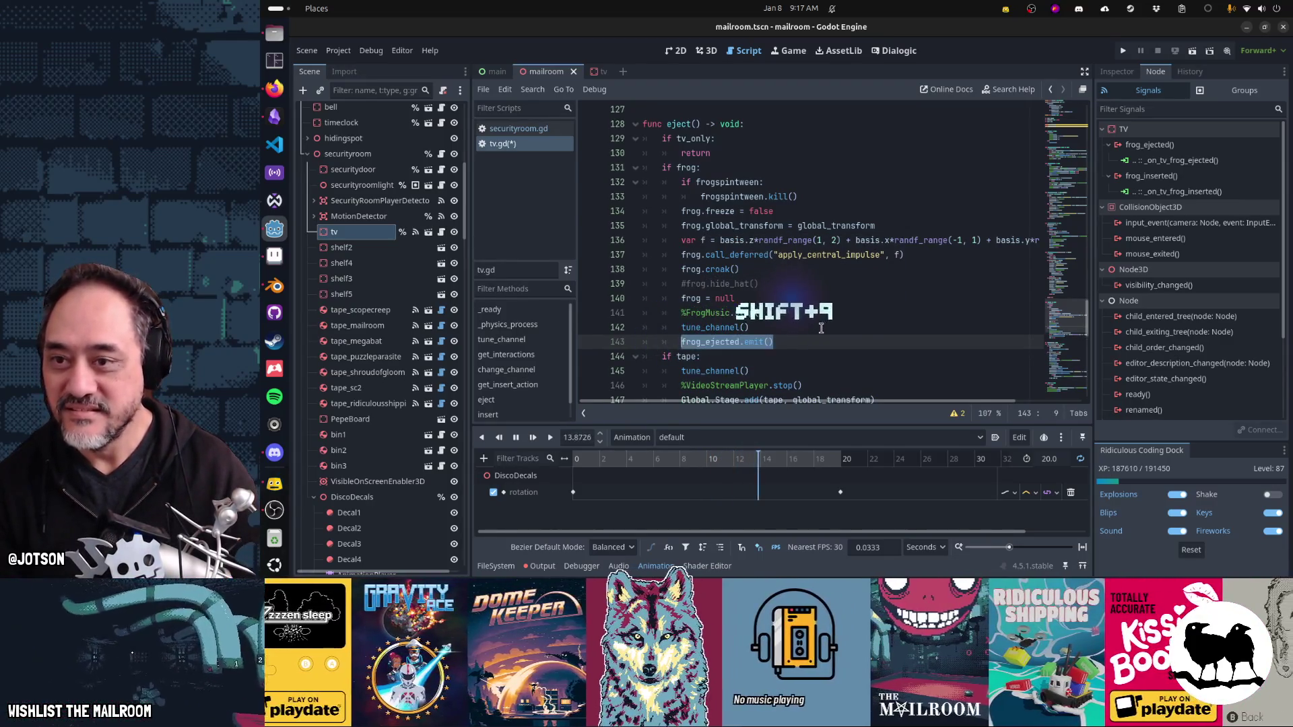
key("Down")
key("Down")
key("Down")
Step: Add frog_inserted.emit() after tune_channel() in insert(), save tv.gd, and run the game with F5
key("Down")
key("Down")
key("Down")
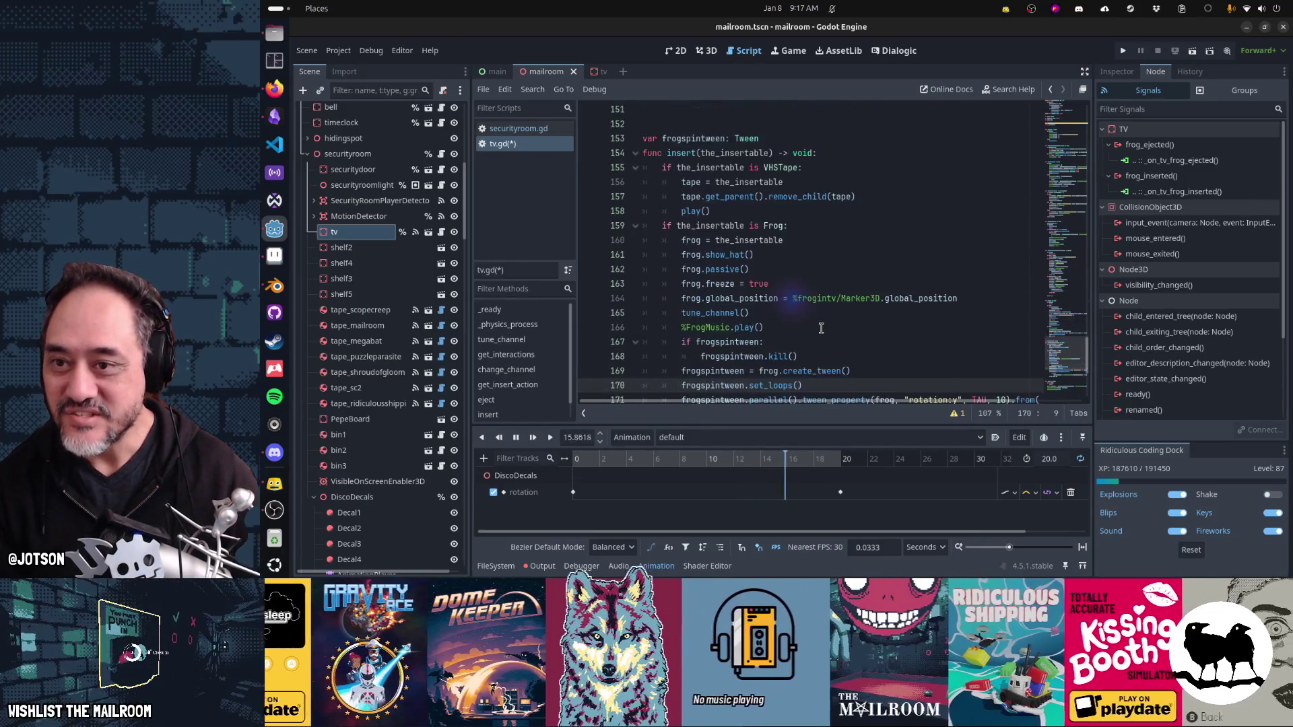
key("Down")
key("Down")
key("Down")
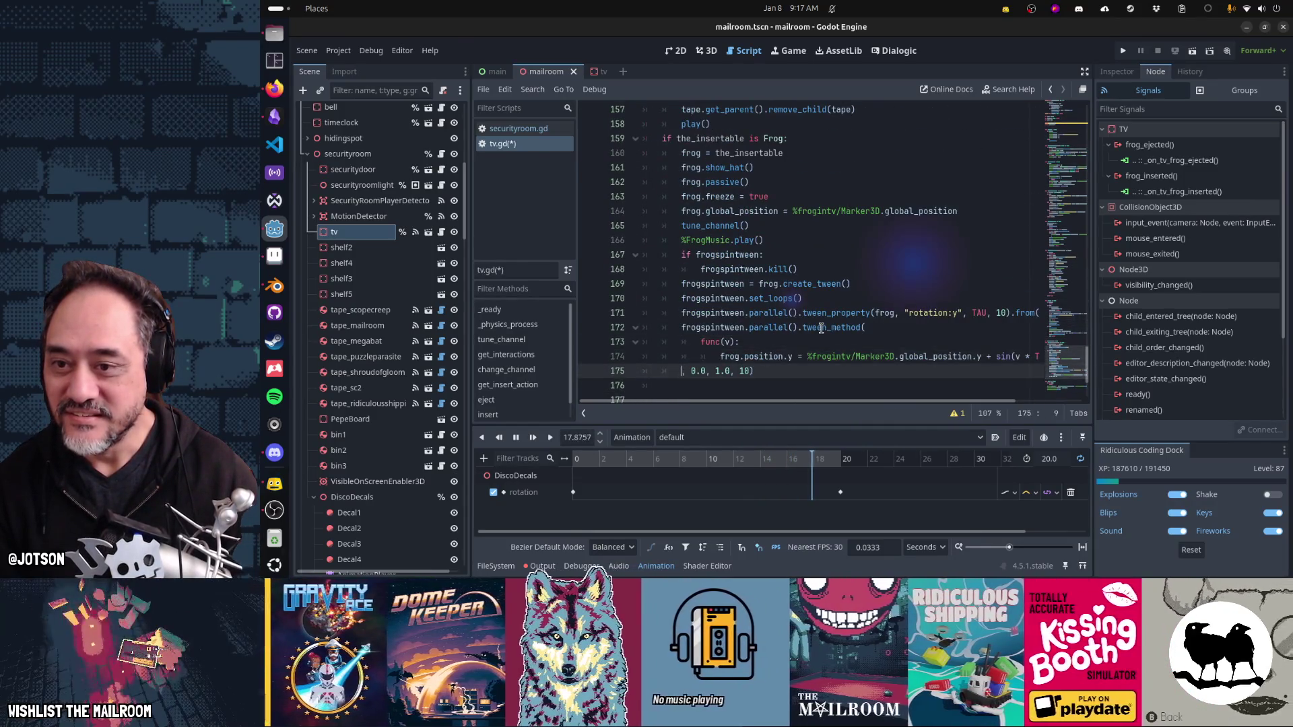
key("Up")
key("Up")
key("Up")
key("End")
key("Return")
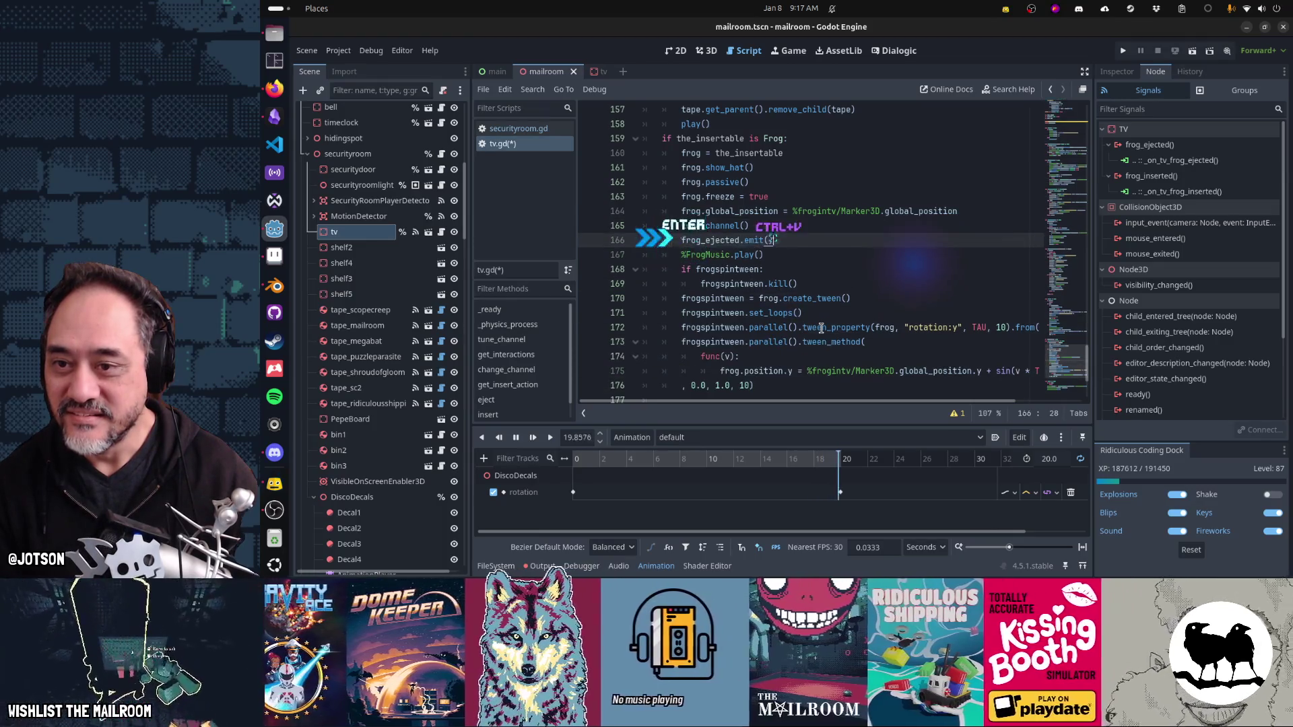
key("ctrl+v")
key("Left")
key("Left")
key("Left")
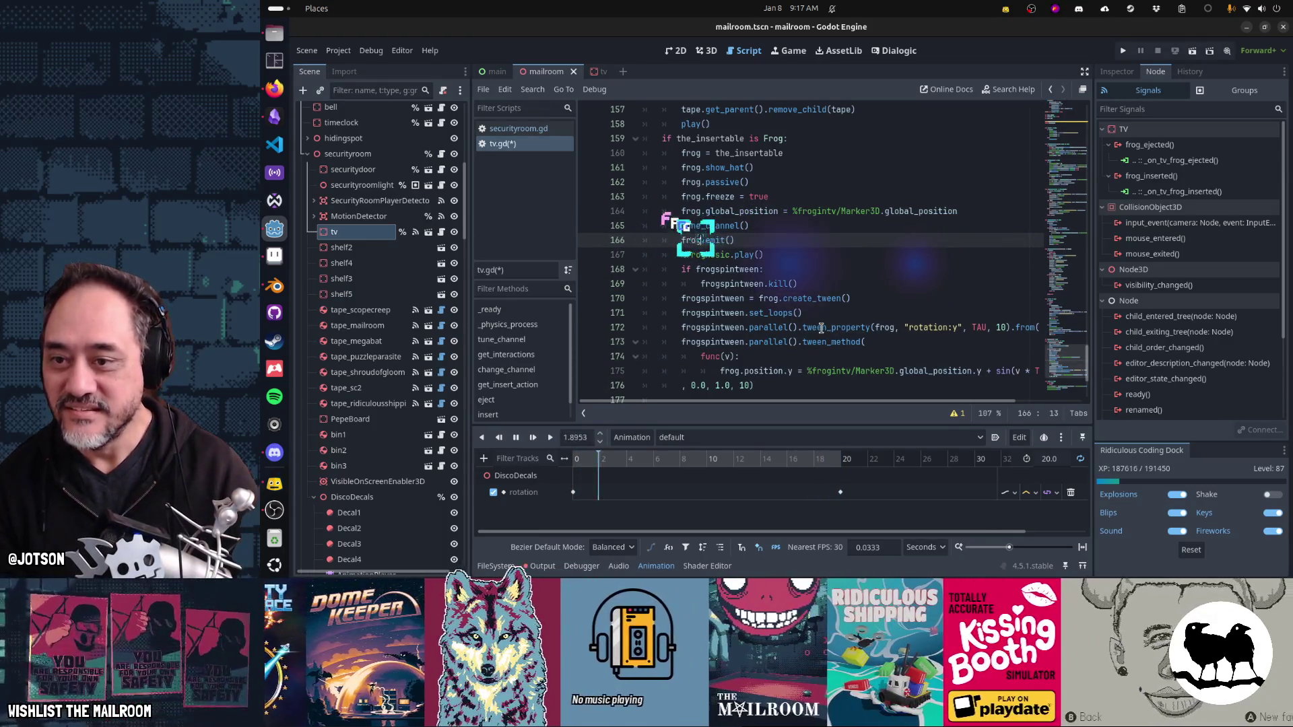
type("frog_inserted")
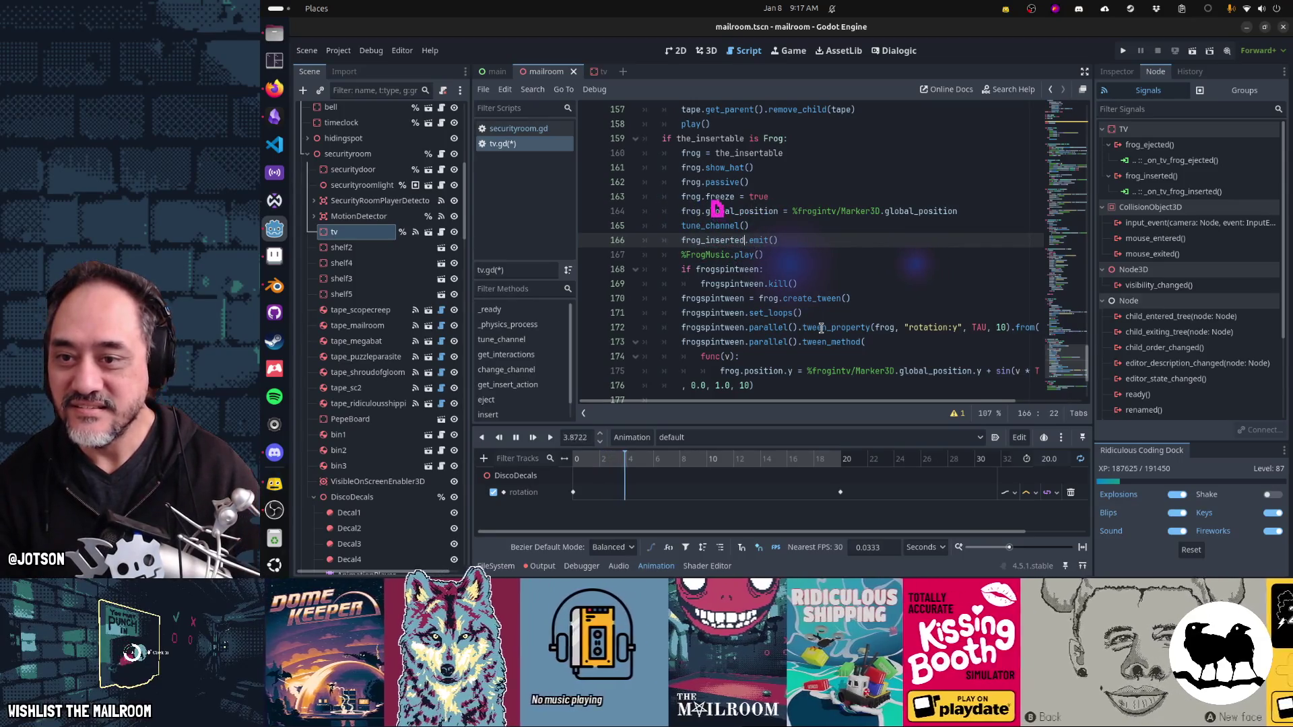
key("Down")
key("Down")
key("Down")
key("ctrl+s")
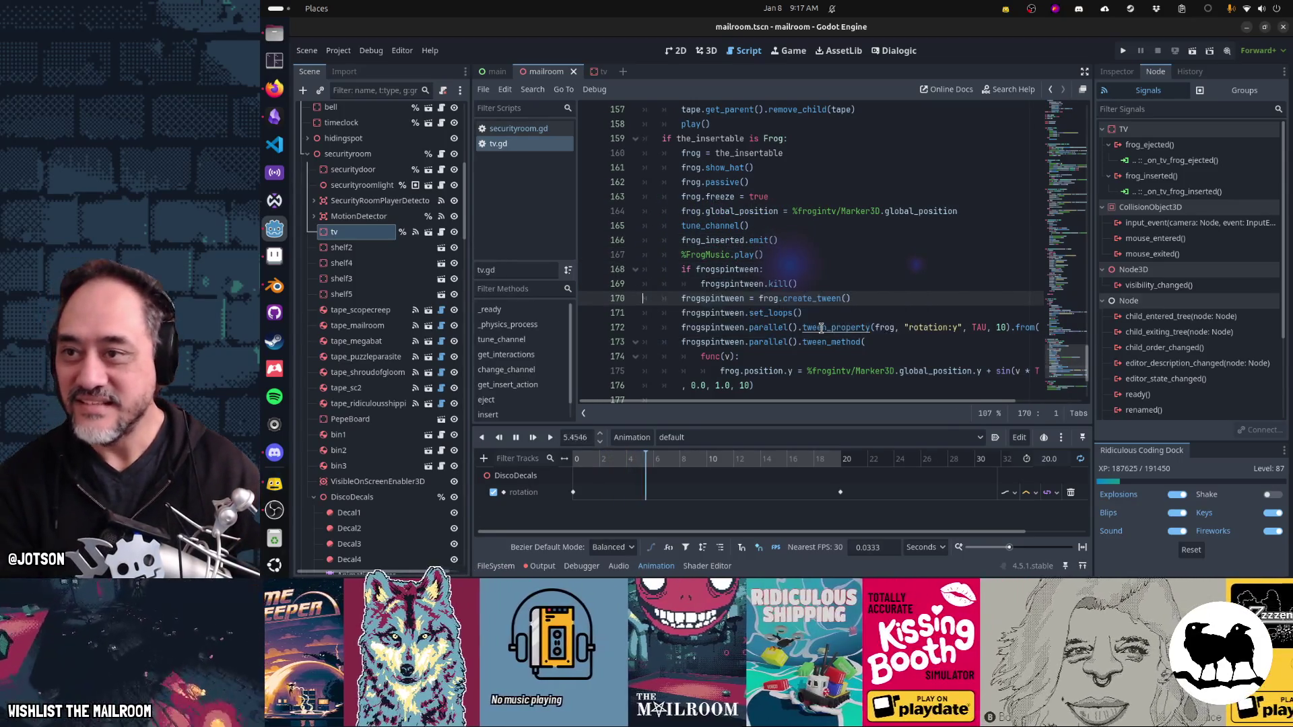
key("F5")
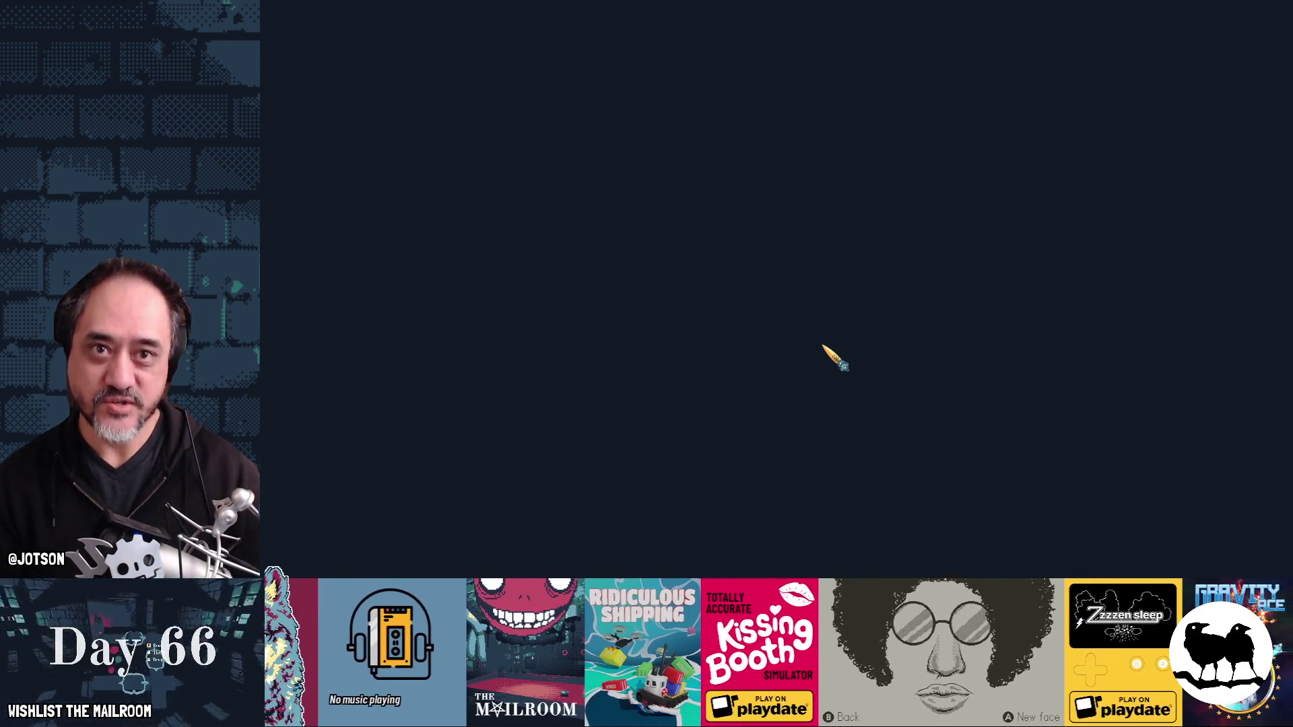
Step: Start the game and spawn the frog and security key from the debug console
key("Return")
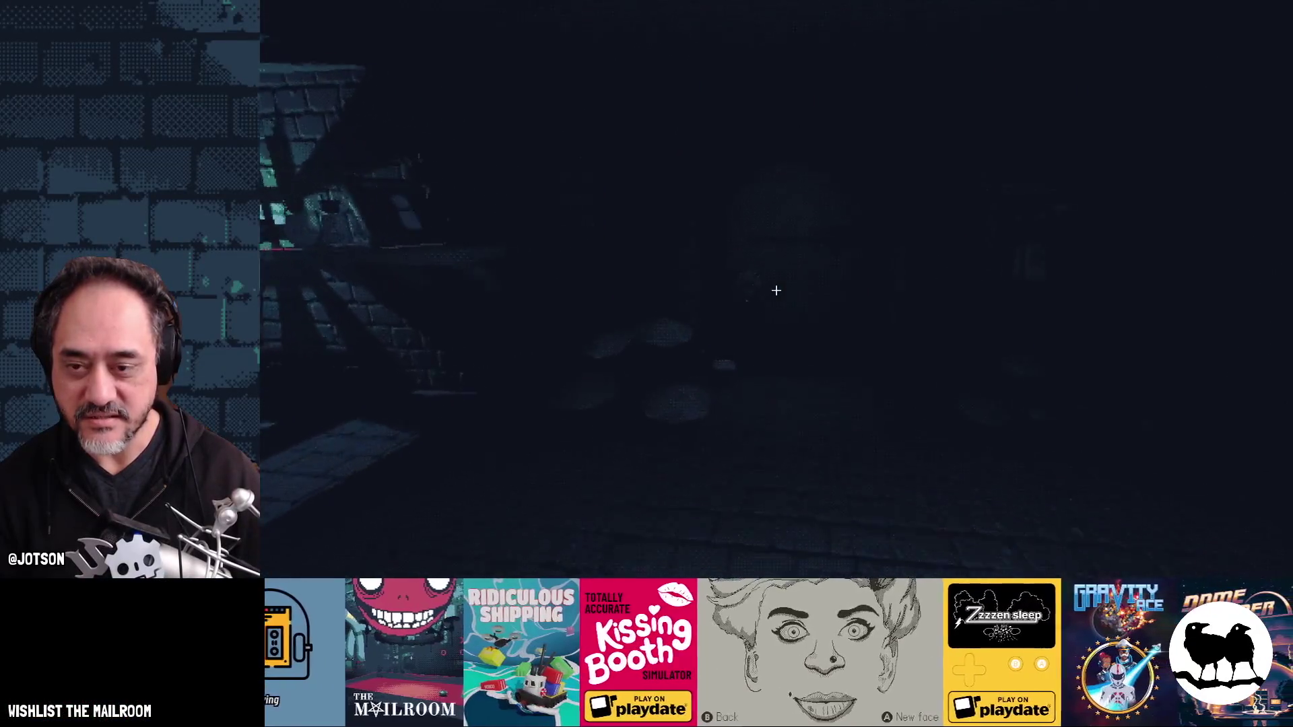
key("grave")
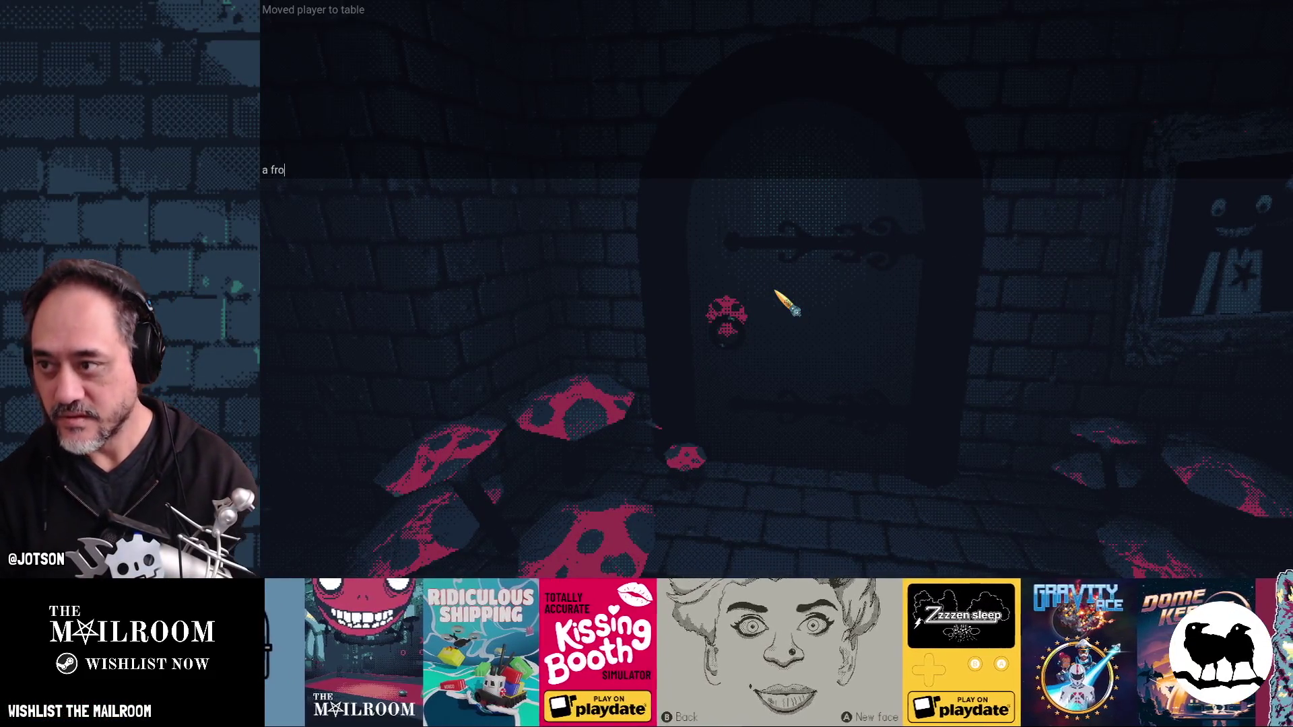
type("og")
key("Return")
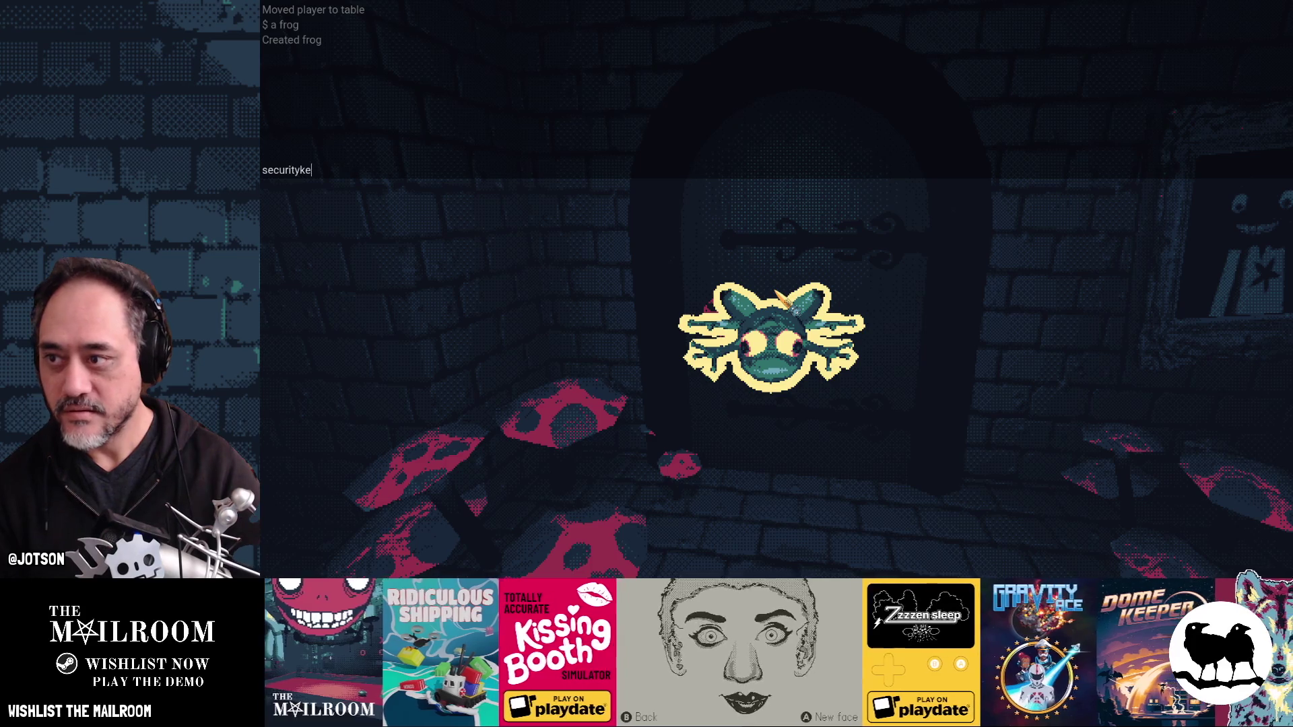
type("y")
key("Return")
key("grave")
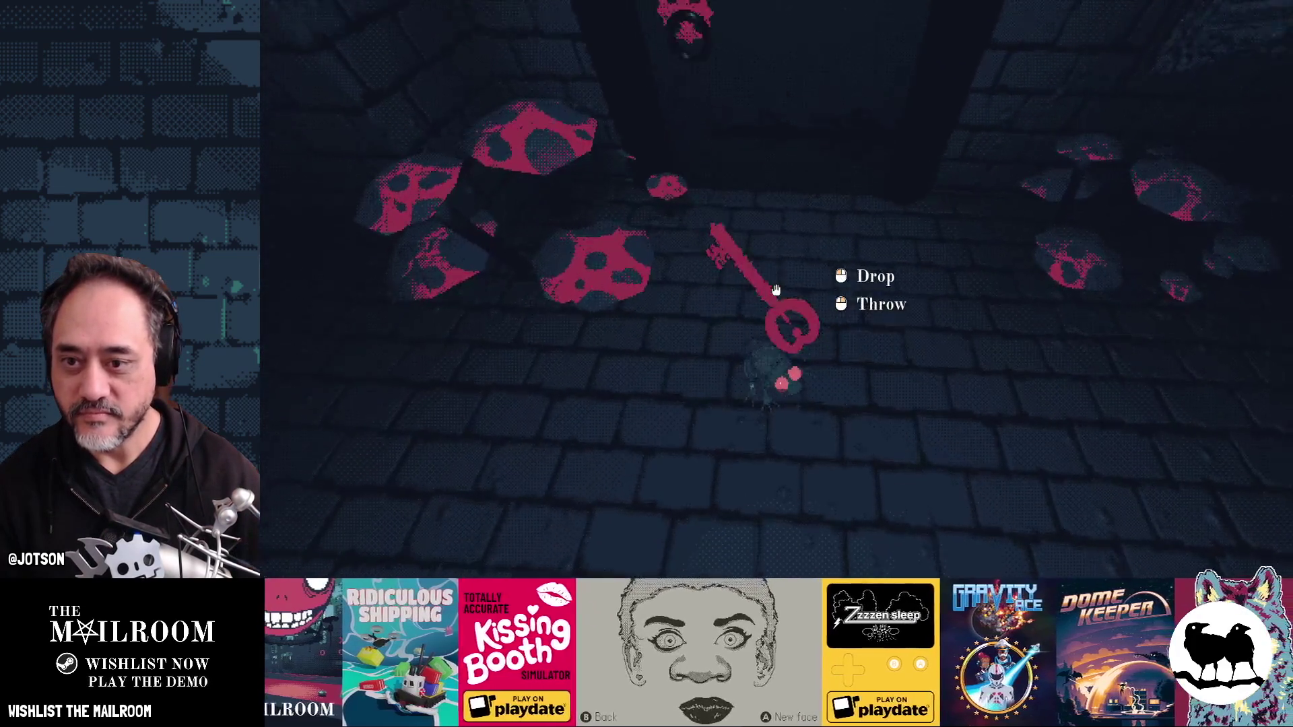
Step: Unlock the security door and pick up the frog
left_click(775, 290)
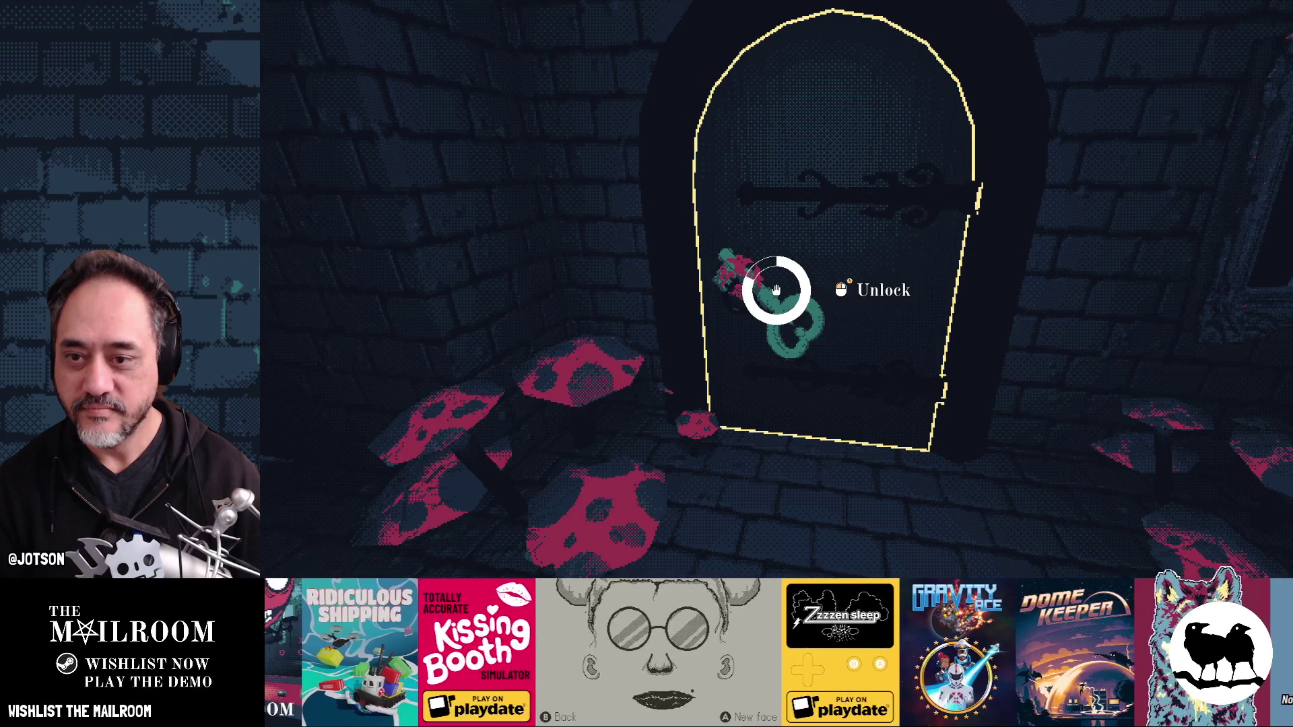
left_click(775, 290)
left_click(775, 290)
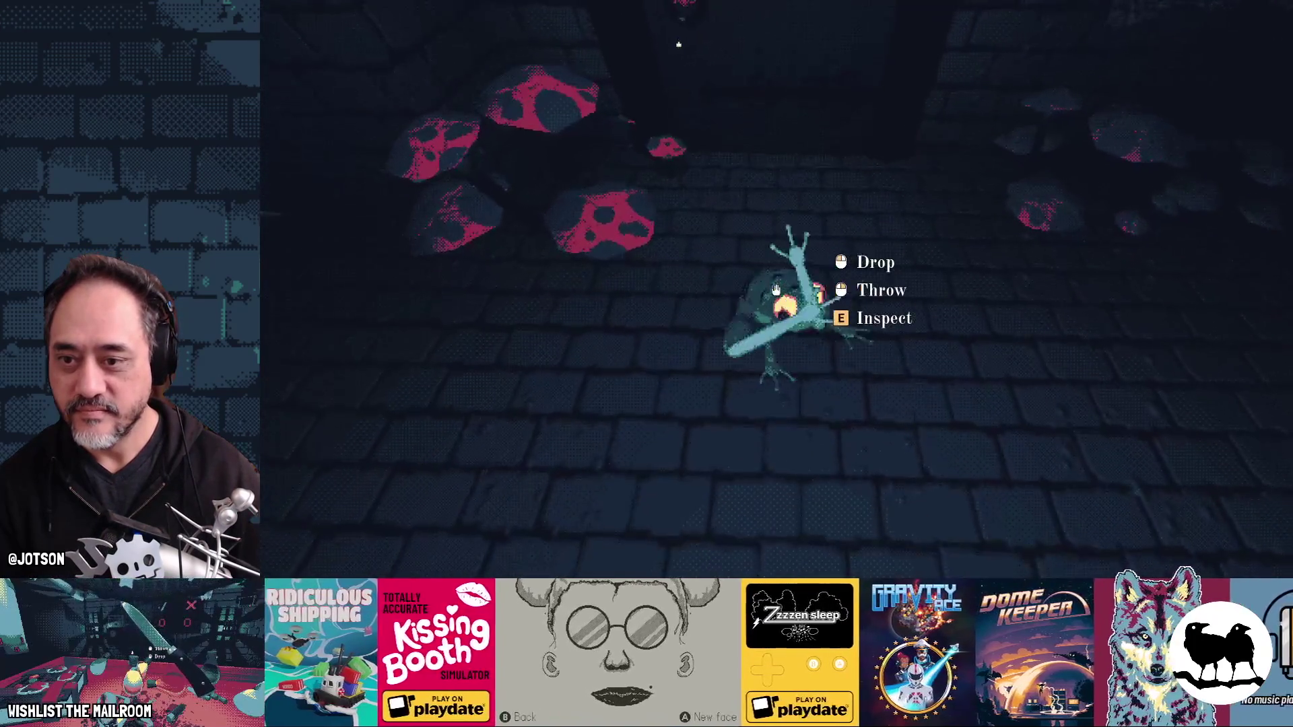
left_click(775, 290)
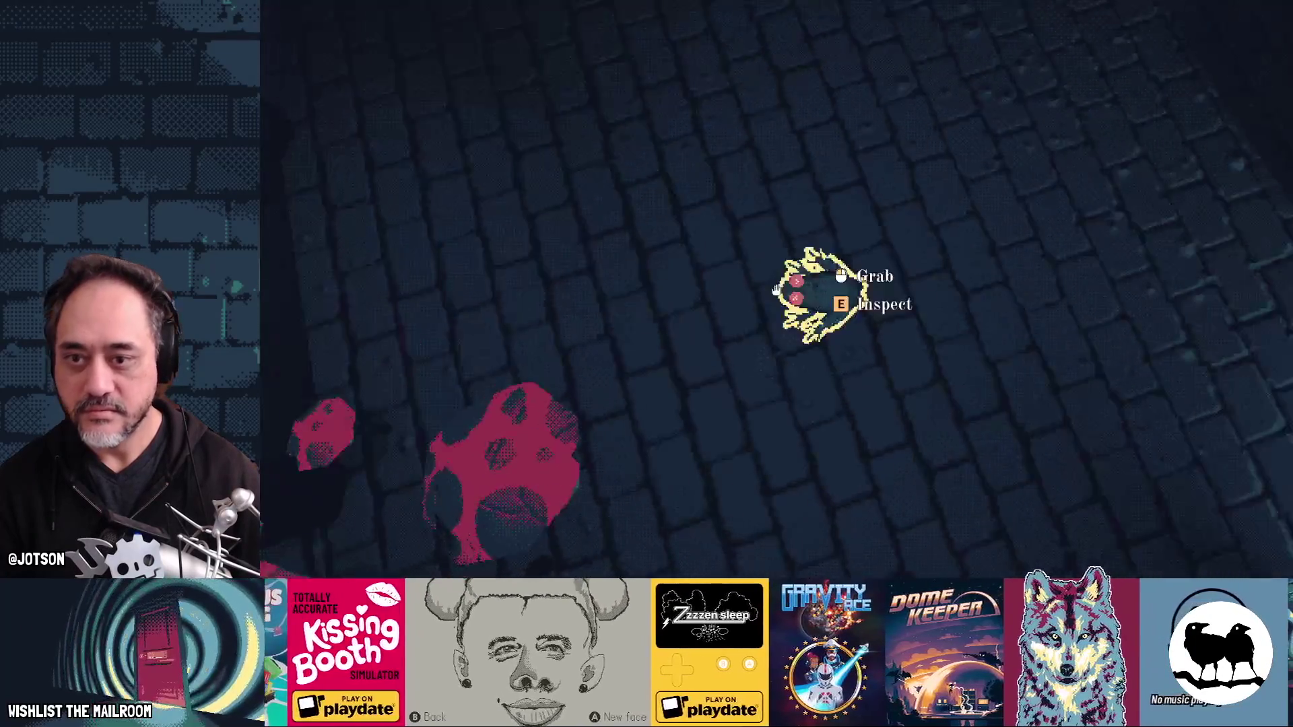
left_click(776, 289)
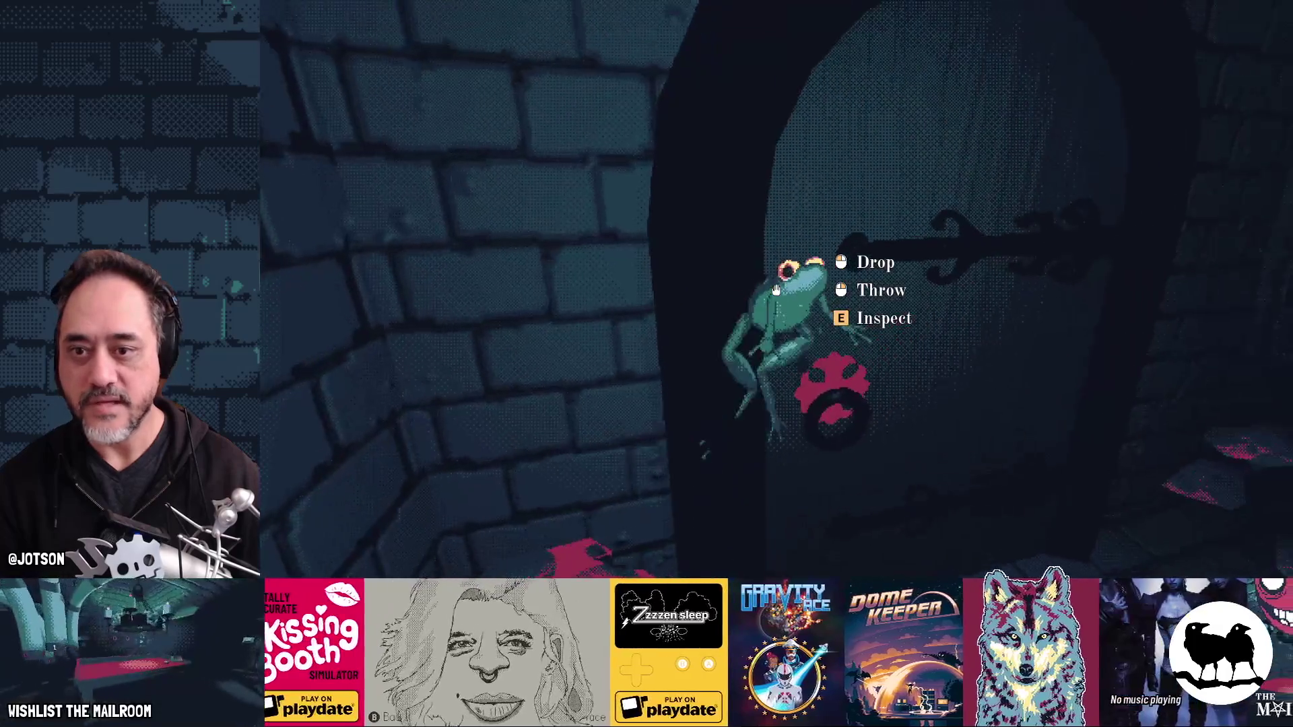
left_click(776, 290)
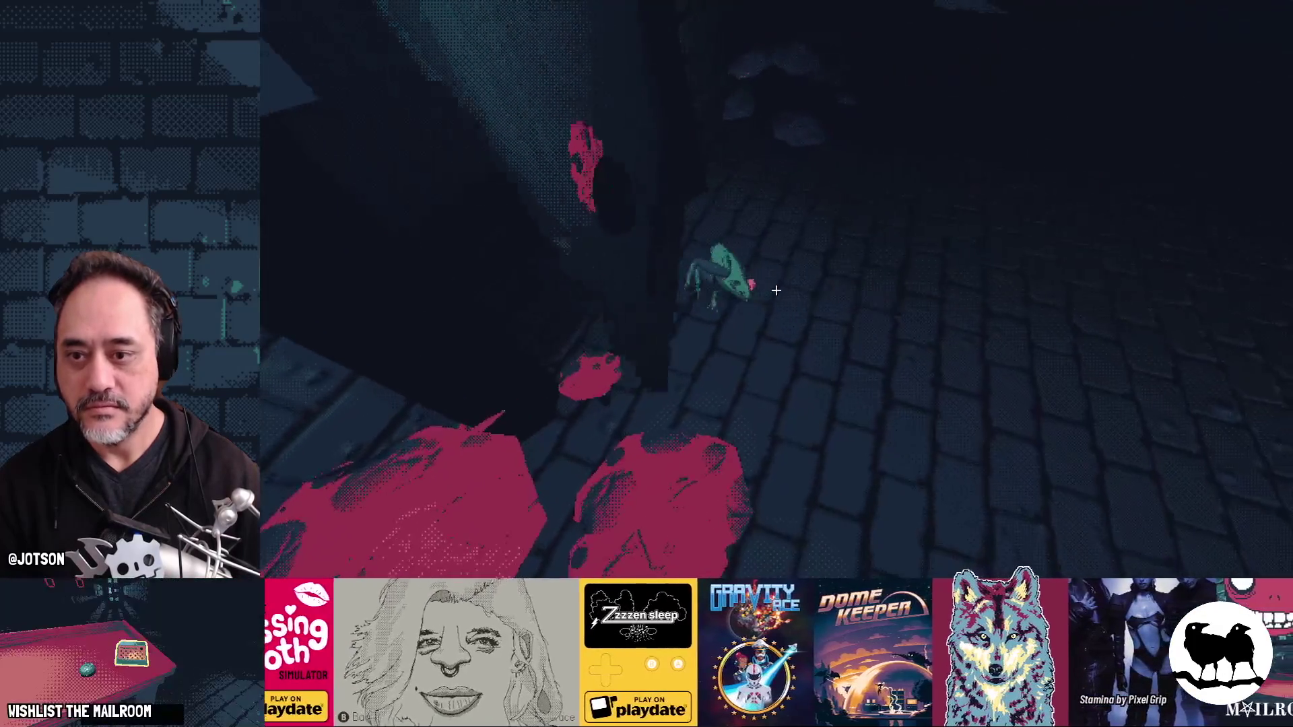
left_click(775, 290)
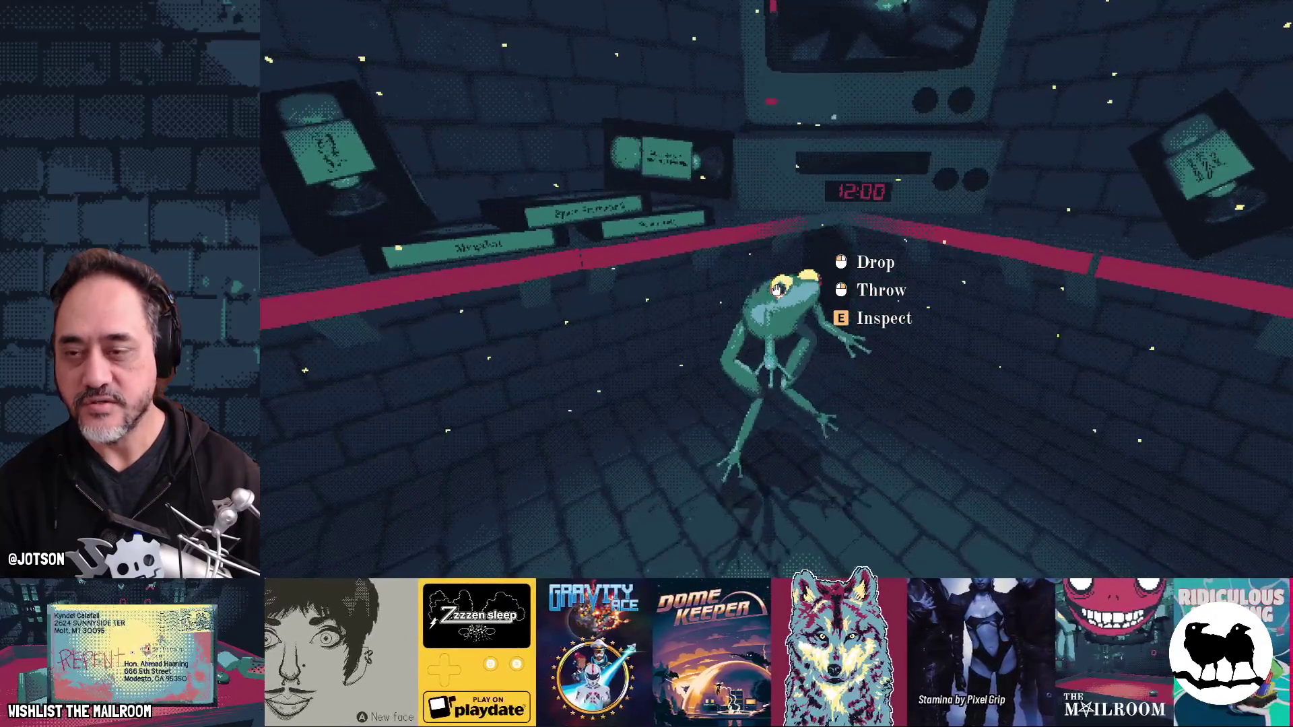
Step: Insert, eject and reinsert the frog at the TV, then pause and return to the editor
left_click(776, 289)
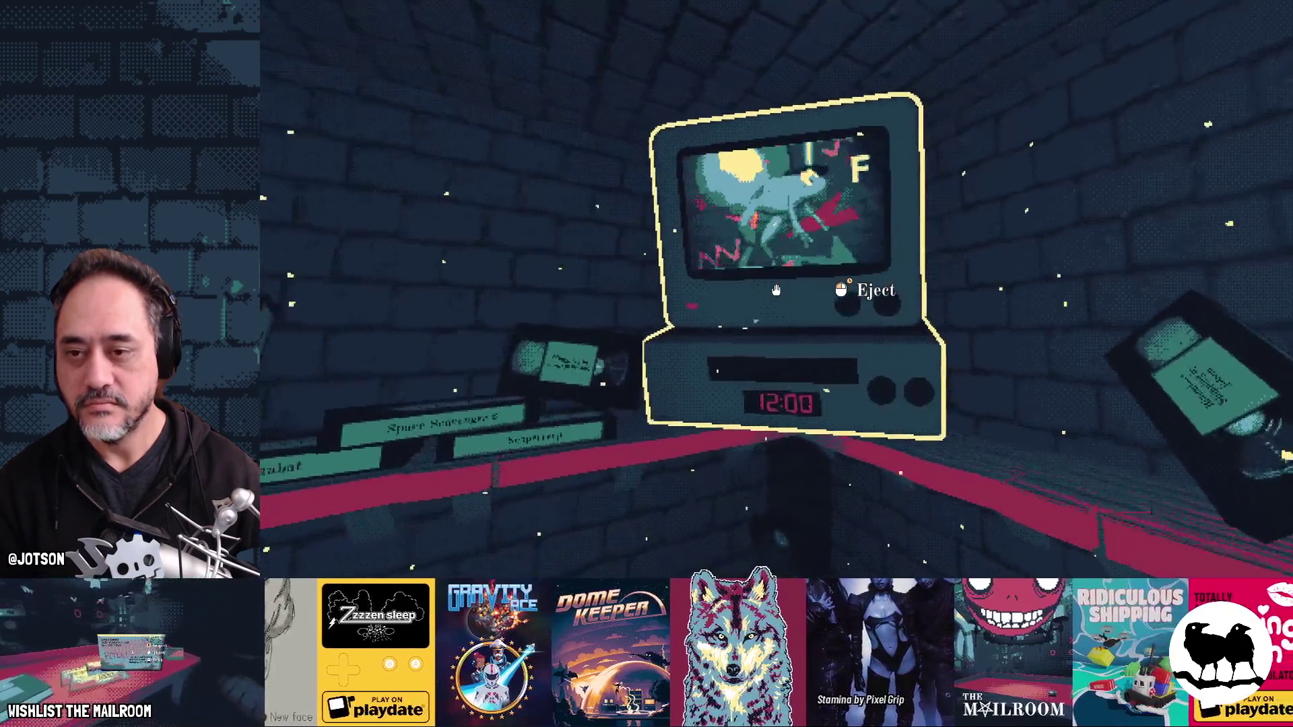
left_click(776, 289)
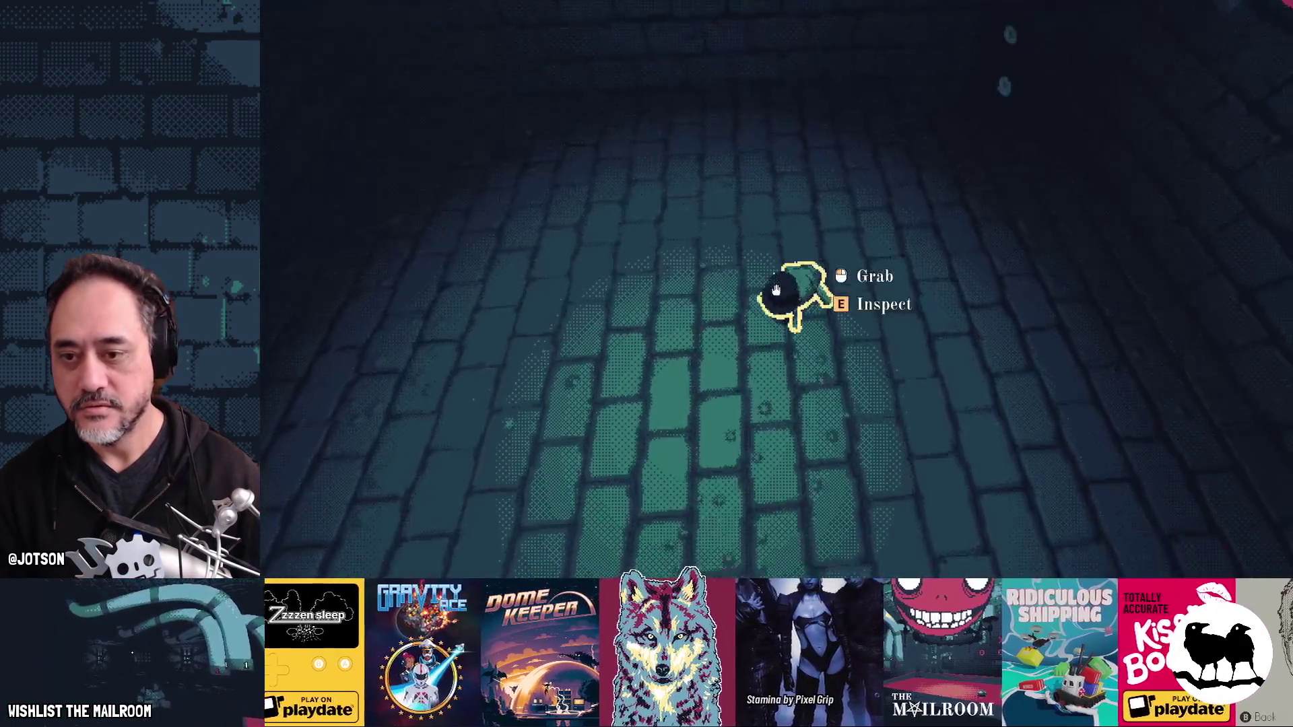
left_click(775, 290)
left_click(776, 289)
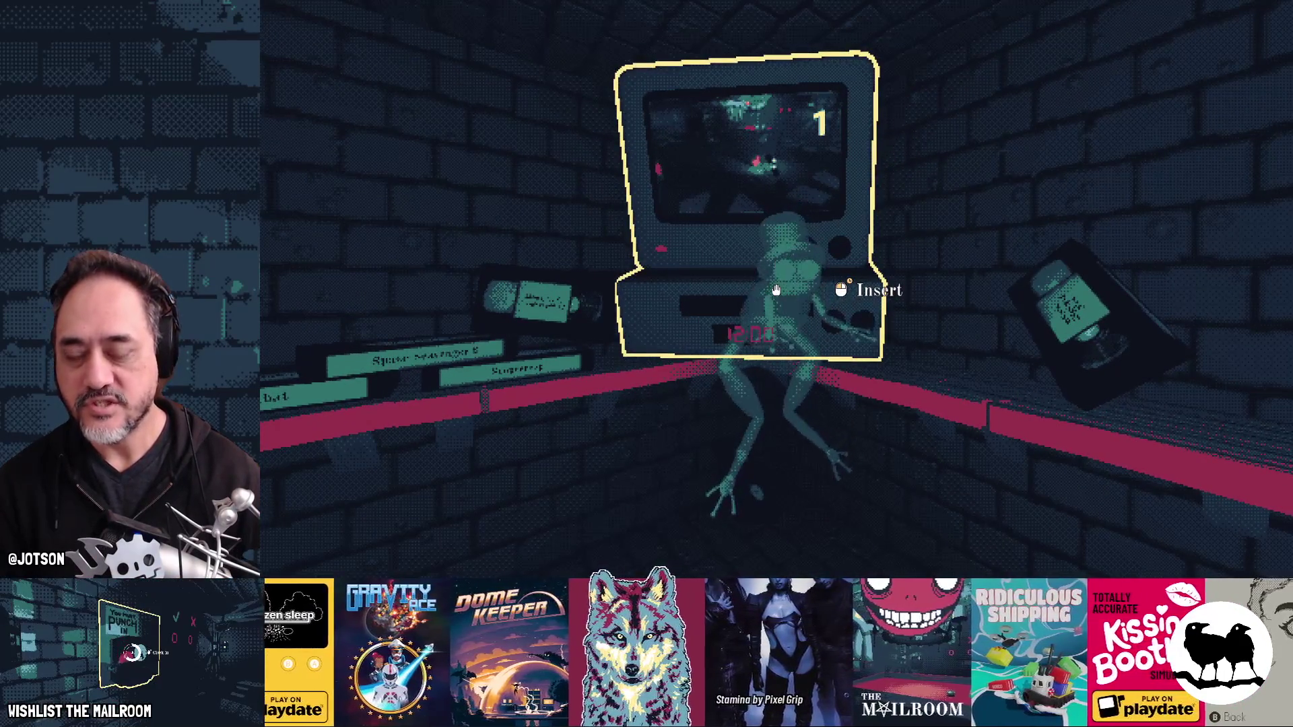
key("Escape")
key("alt+Tab")
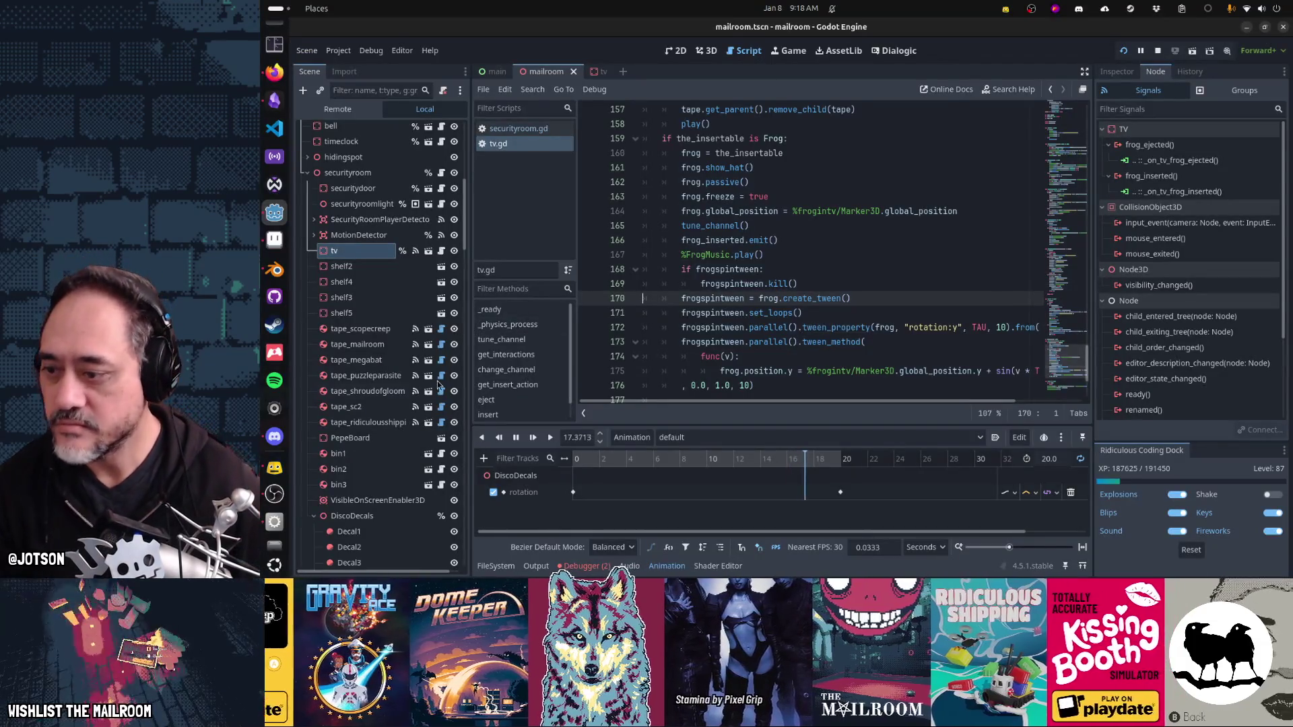
scroll(425, 398, "down", 5)
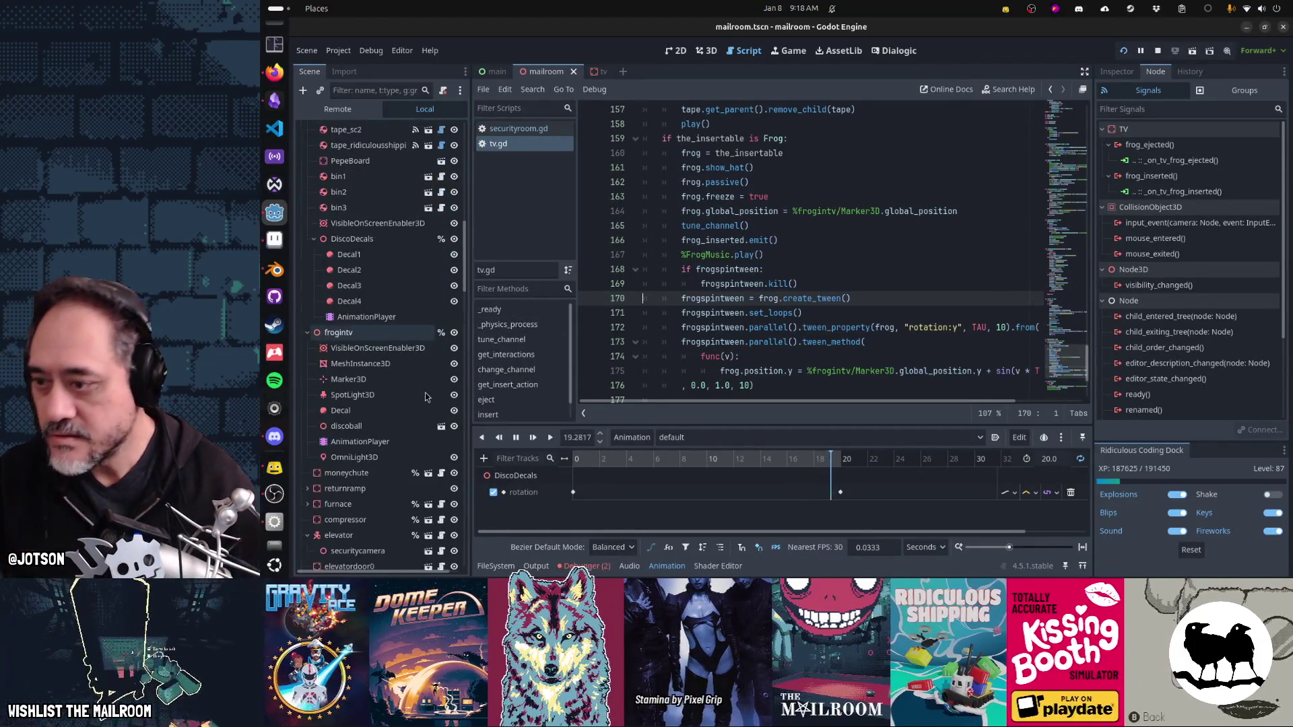
Step: Set DiscoDecals' AnimationPlayer to autoplay 'default' on load, checking RESET before reselecting 'default'
left_click(365, 317)
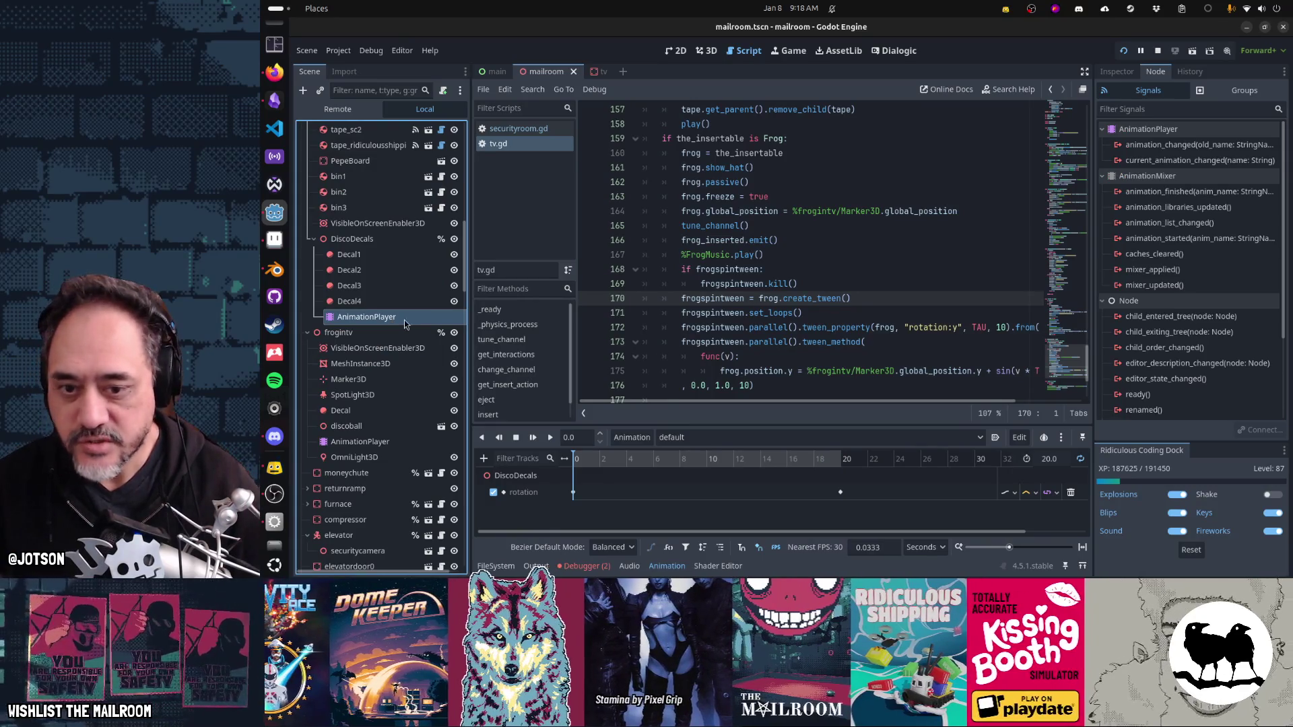
left_click(995, 438)
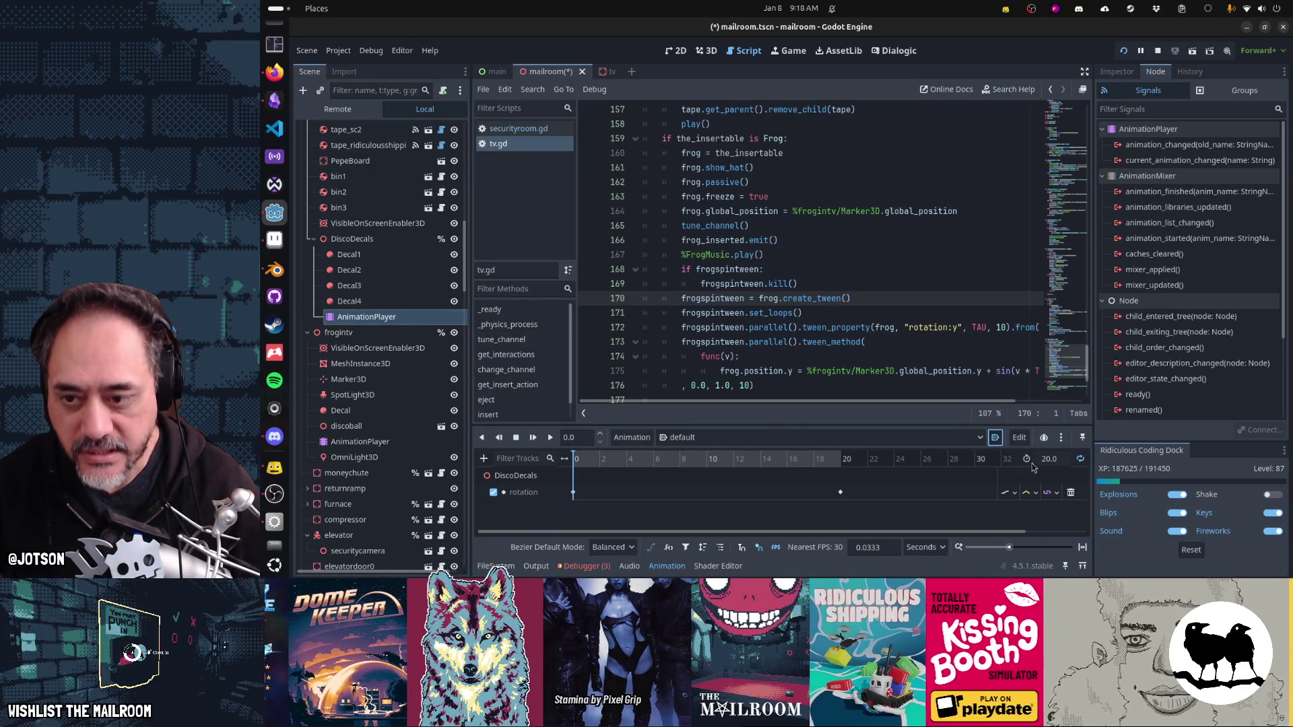
left_click(839, 441)
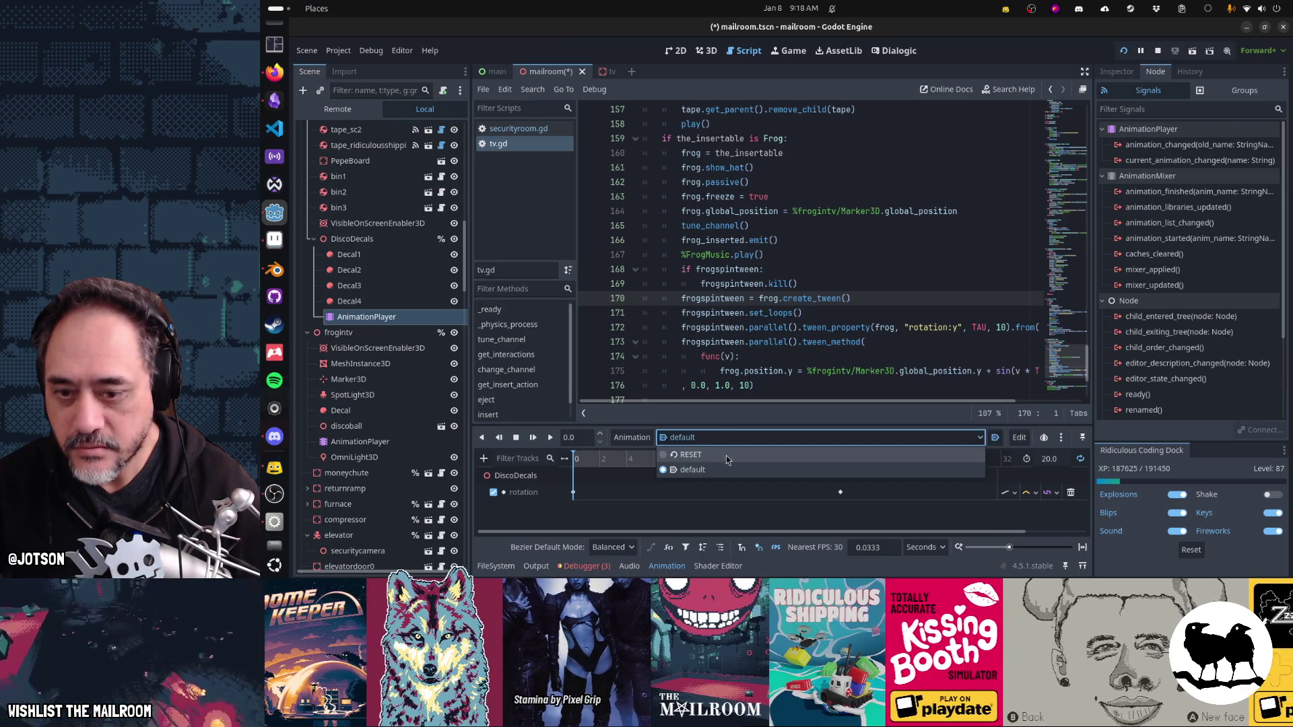
left_click(726, 455)
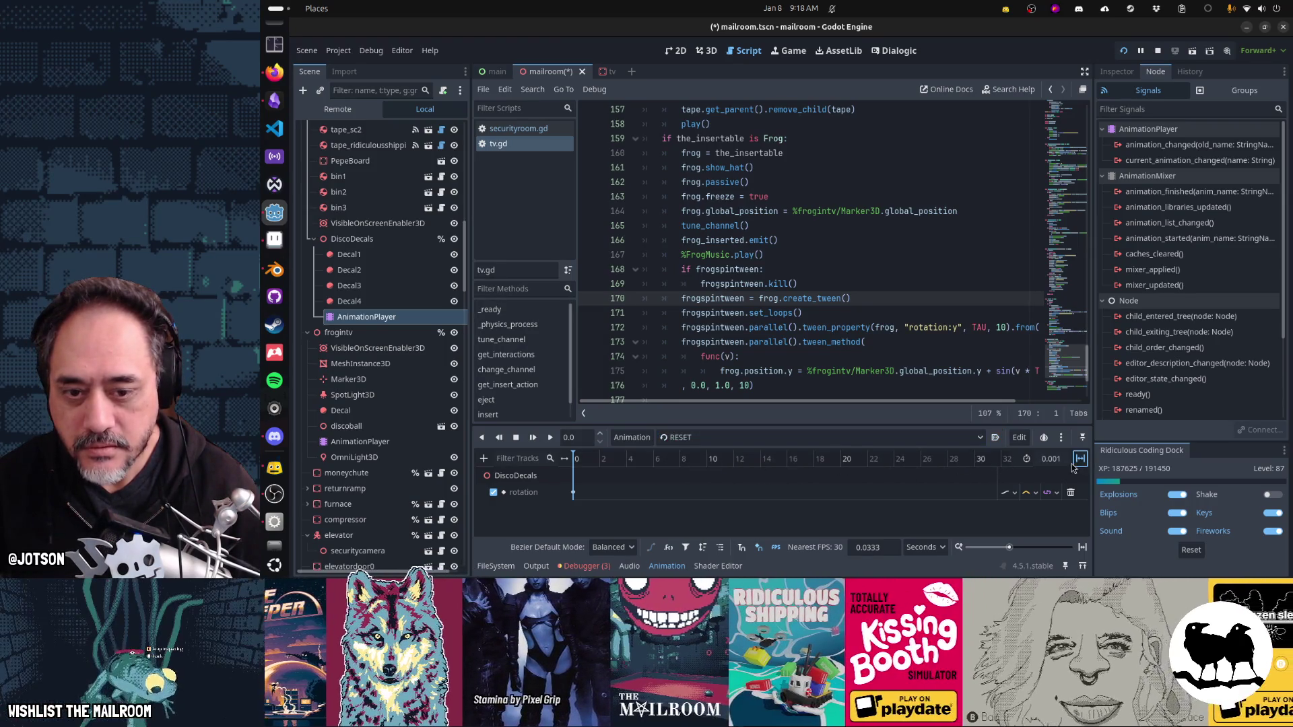
left_click(775, 438)
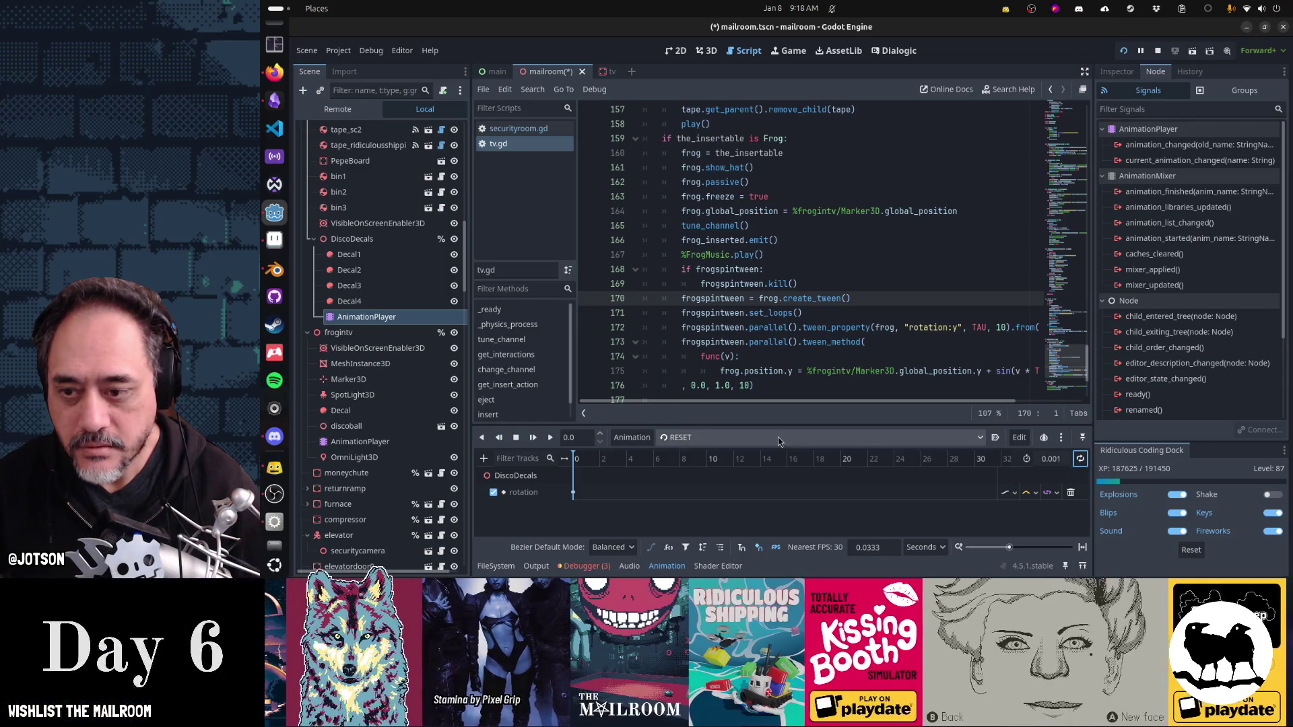
left_click(773, 454)
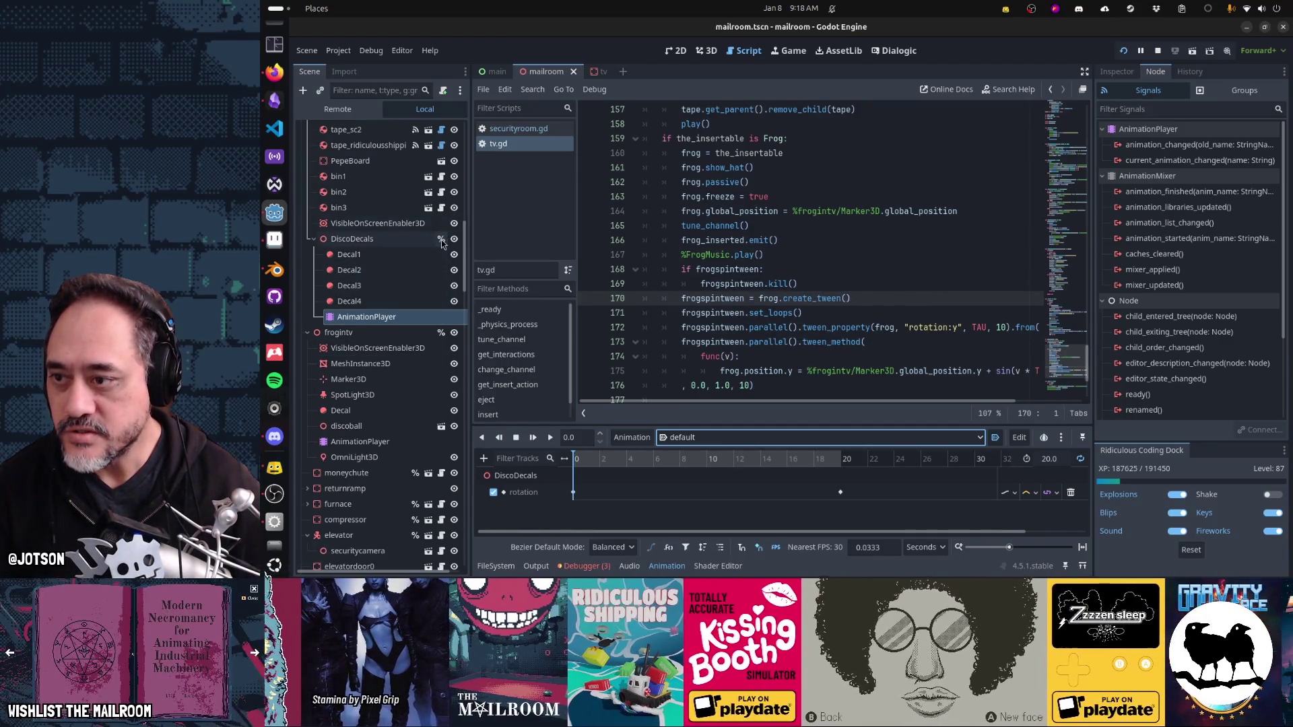
scroll(443, 244, "up", 5)
scroll(441, 236, "up", 3)
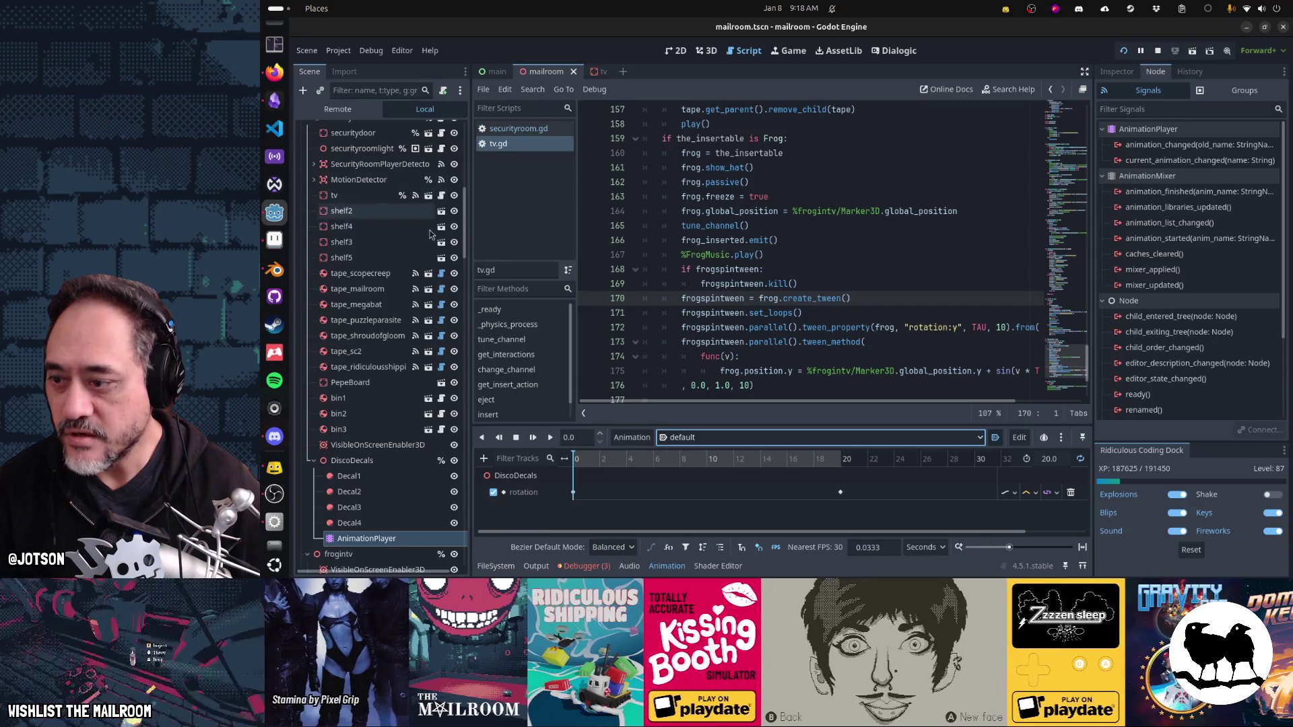
scroll(422, 412, "up", 2)
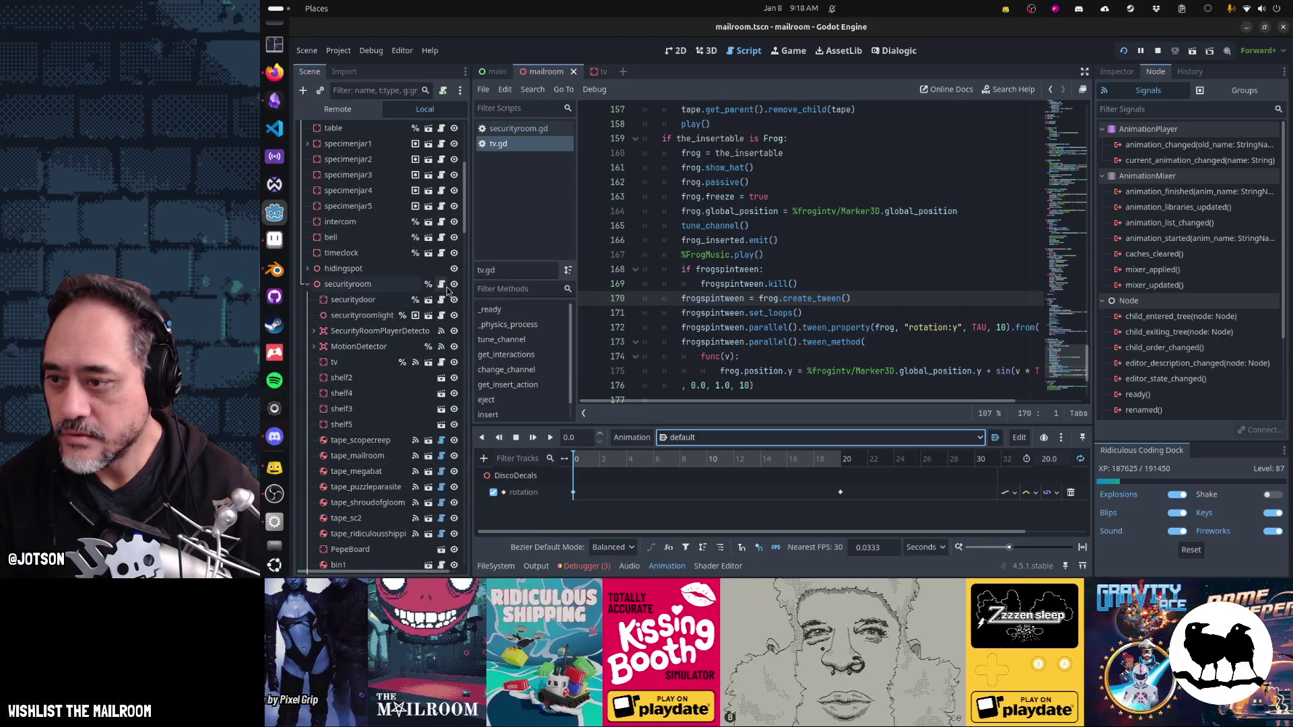
Step: Open securityroom.gd from the securityroom node and go to the top of the file
left_click(441, 284)
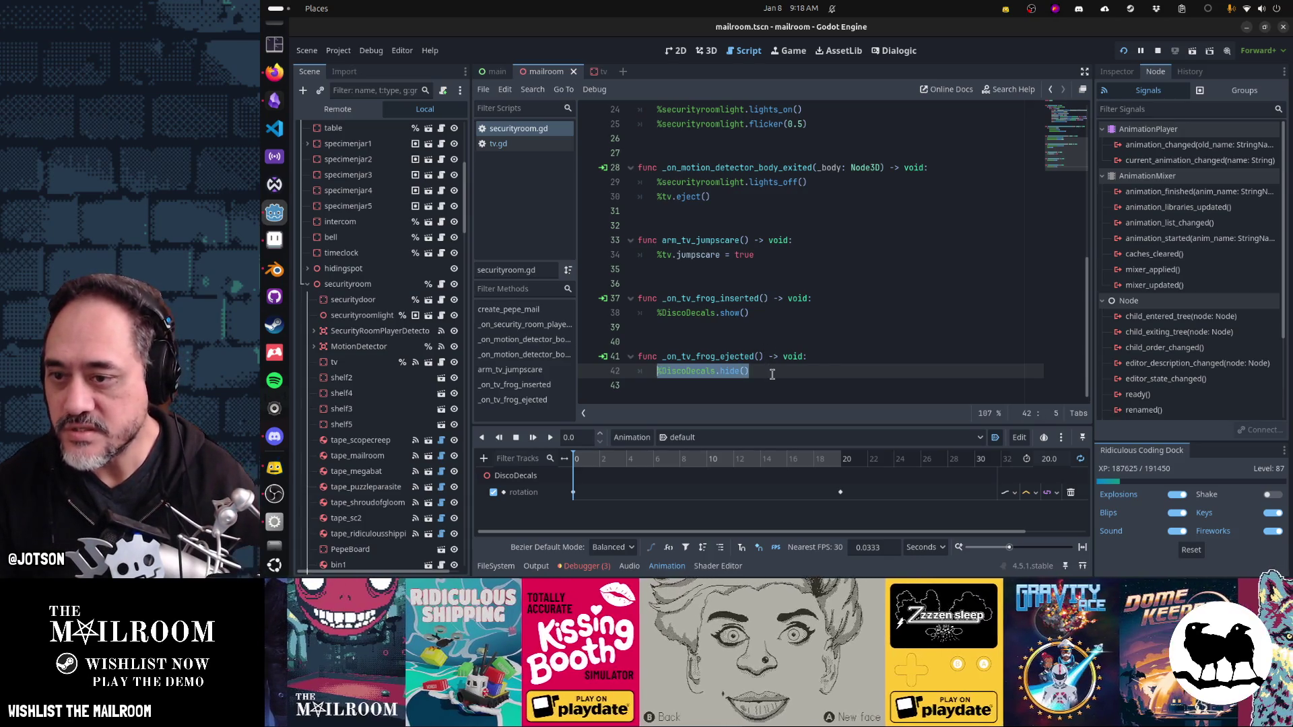
key("ctrl+Home")
key("Down")
key("Down")
key("Down")
key("Up")
key("Up")
key("Up")
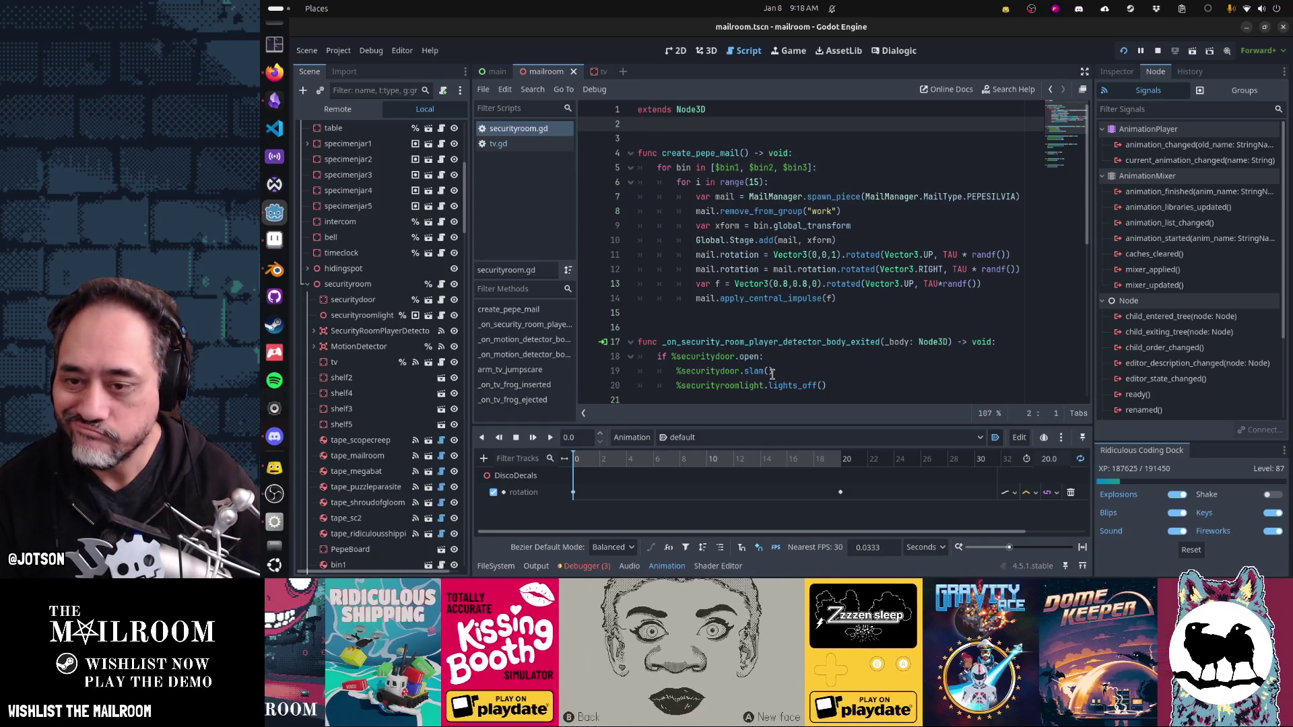
Step: Read through the script's functions and insert a blank line near the top for a new function
scroll(772, 374, "down", 1)
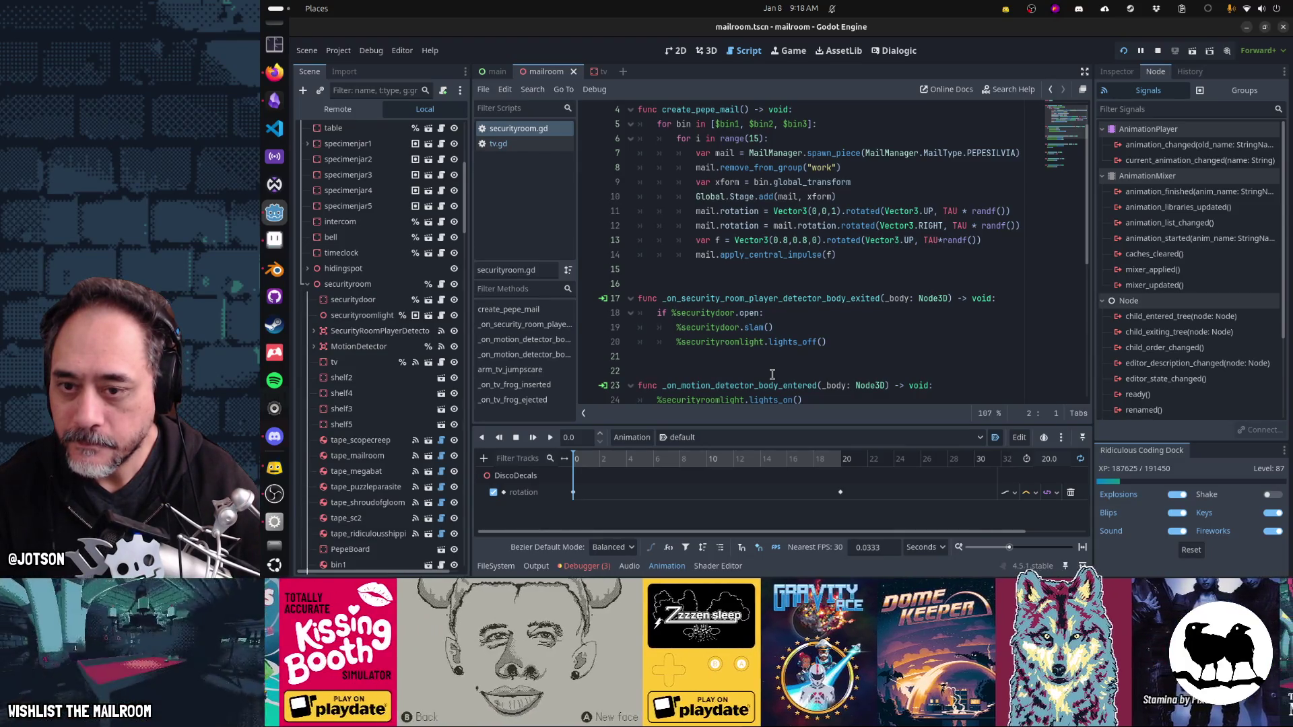
scroll(773, 374, "down", 2)
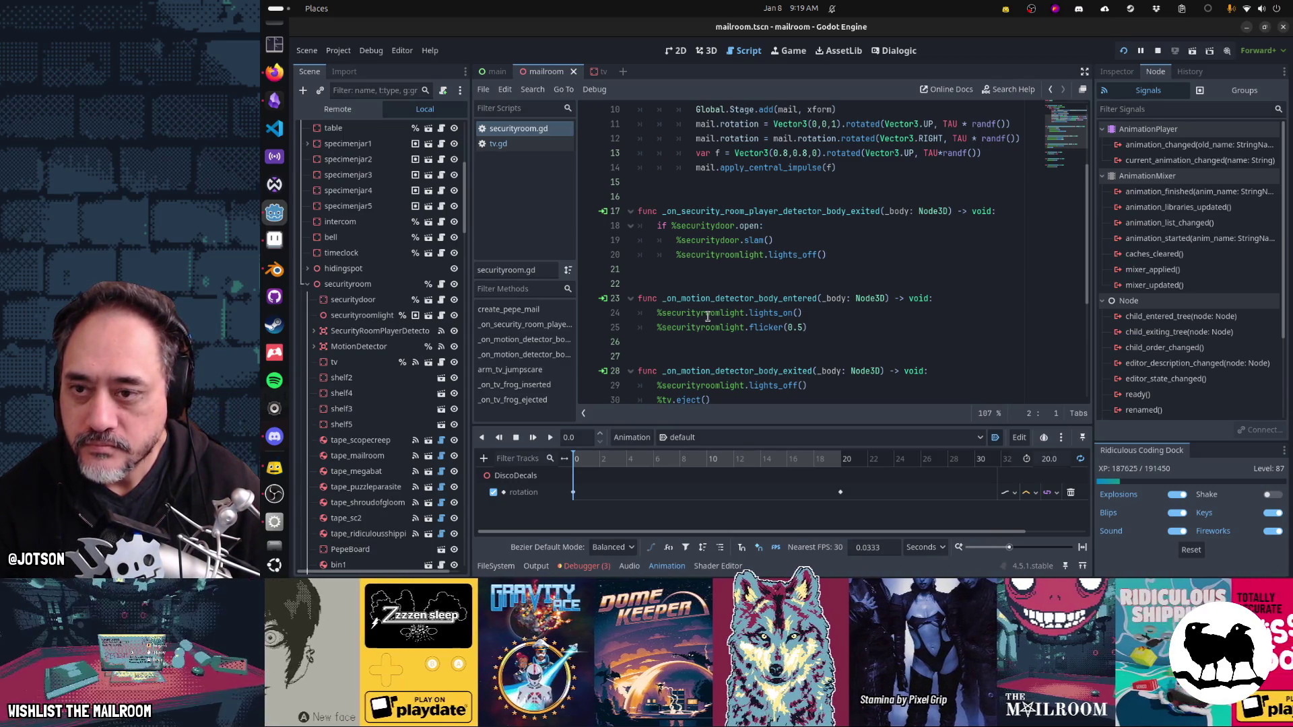
scroll(708, 317, "down", 3)
scroll(707, 316, "up", 3)
scroll(708, 316, "up", 1)
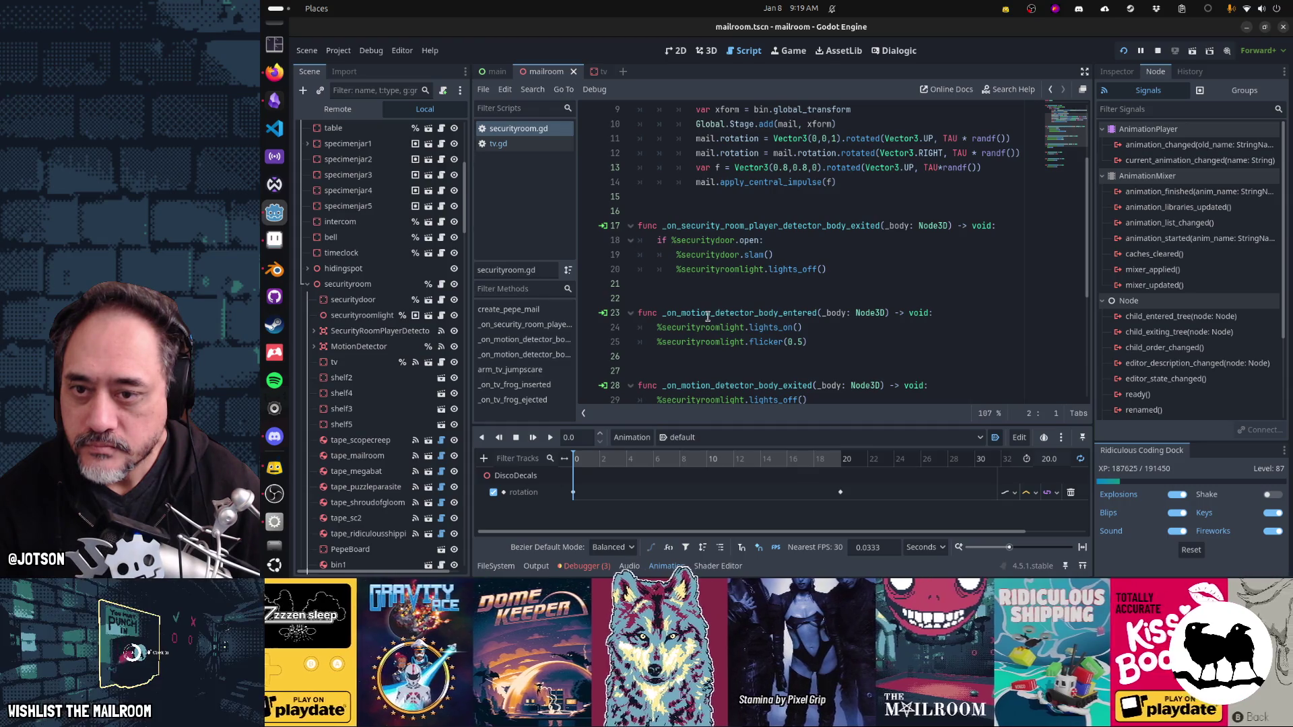
scroll(708, 317, "up", 3)
scroll(708, 316, "down", 2)
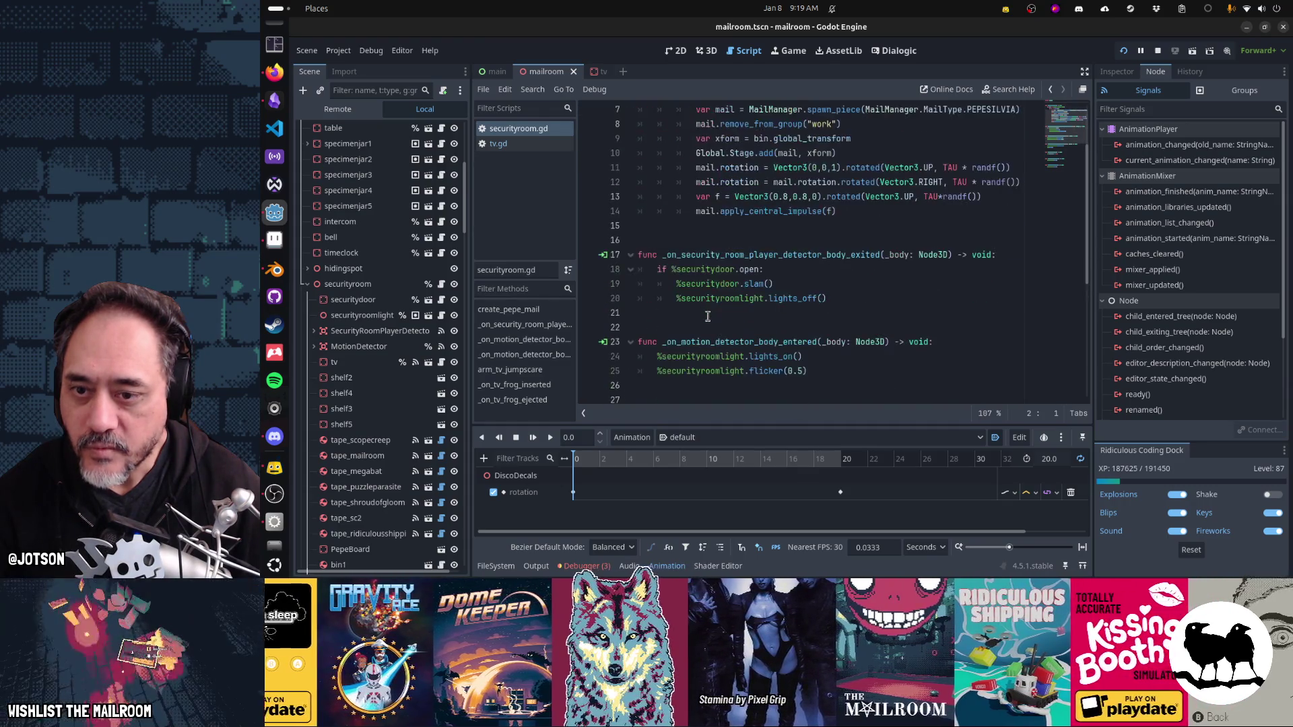
scroll(708, 317, "up", 2)
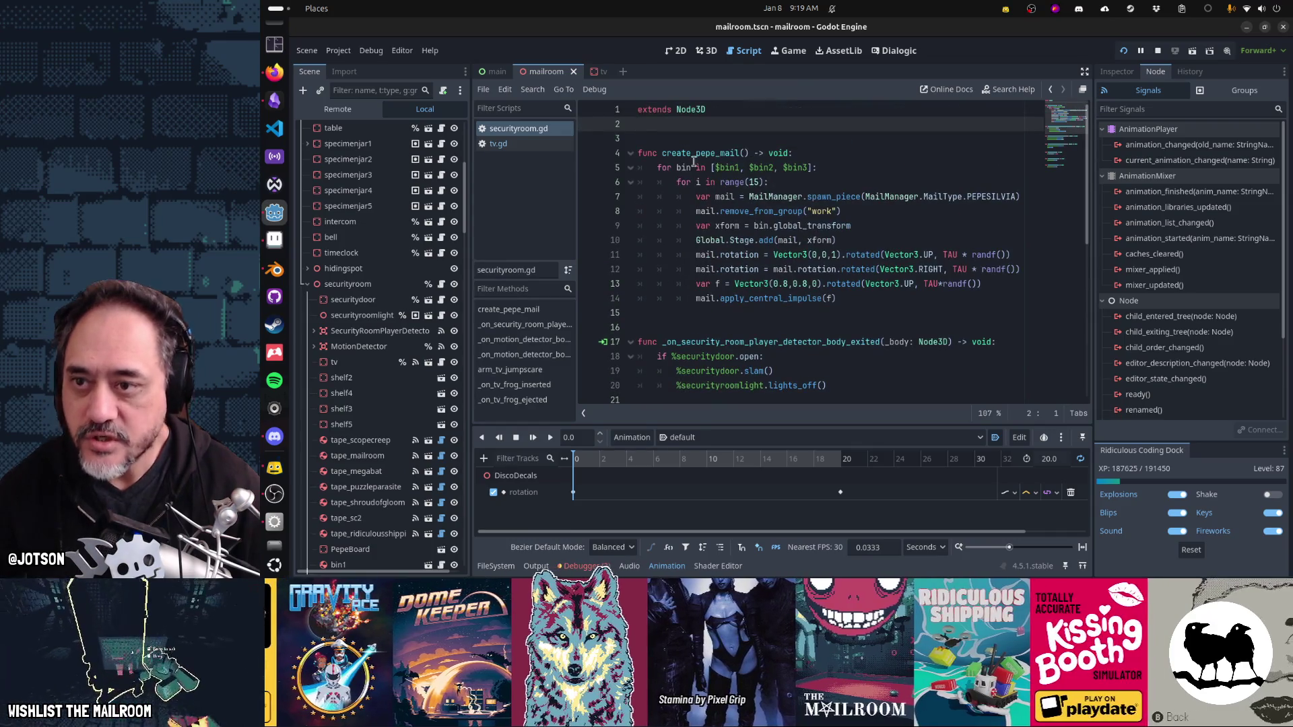
key("Return")
key("Return")
Step: Add a func _ready(): at line 4 whose body is the pasted %DiscoDecals.hide() call
type("func _on")
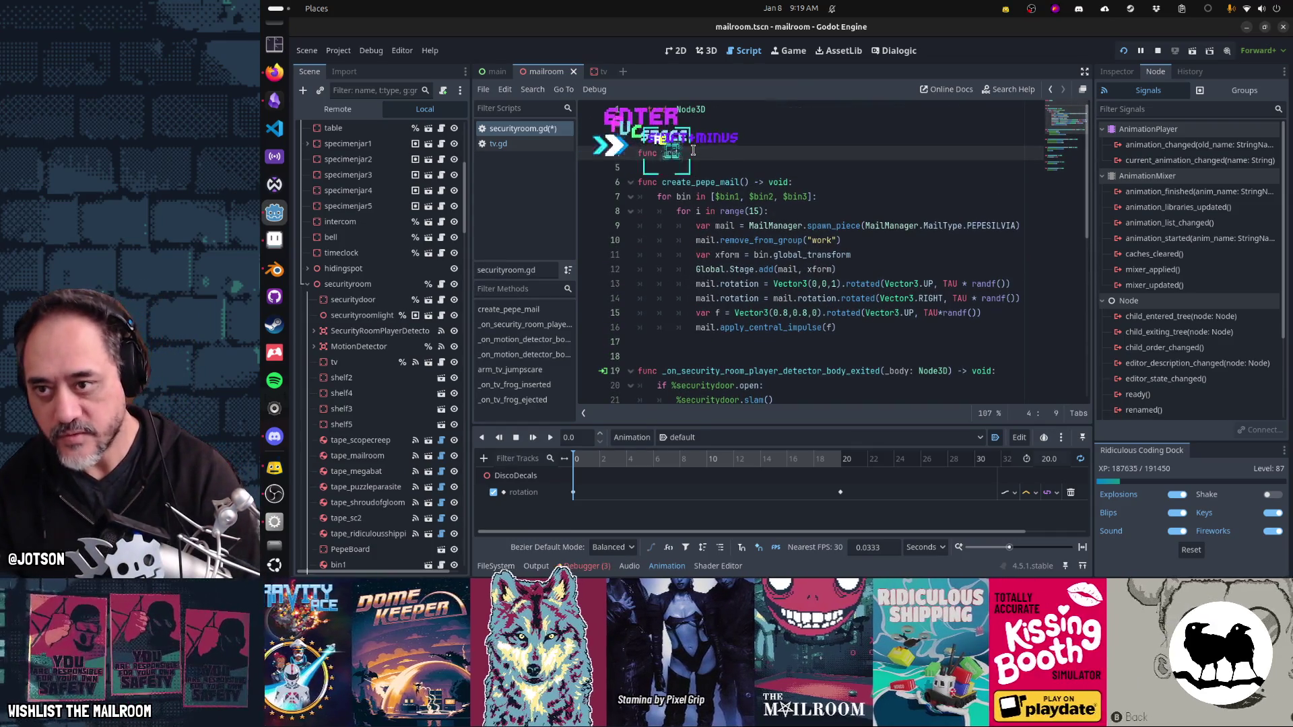
type("ady():")
key("Return")
key("ctrl+v")
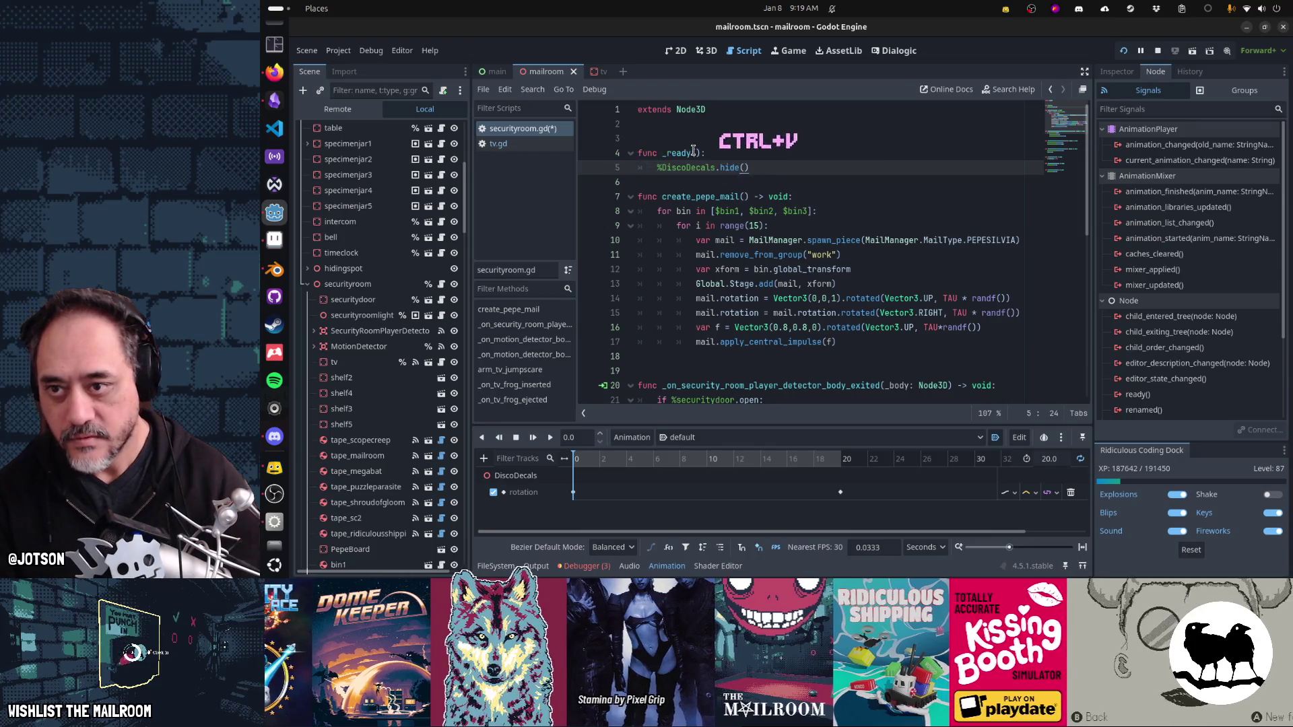
key("Home")
key("Return")
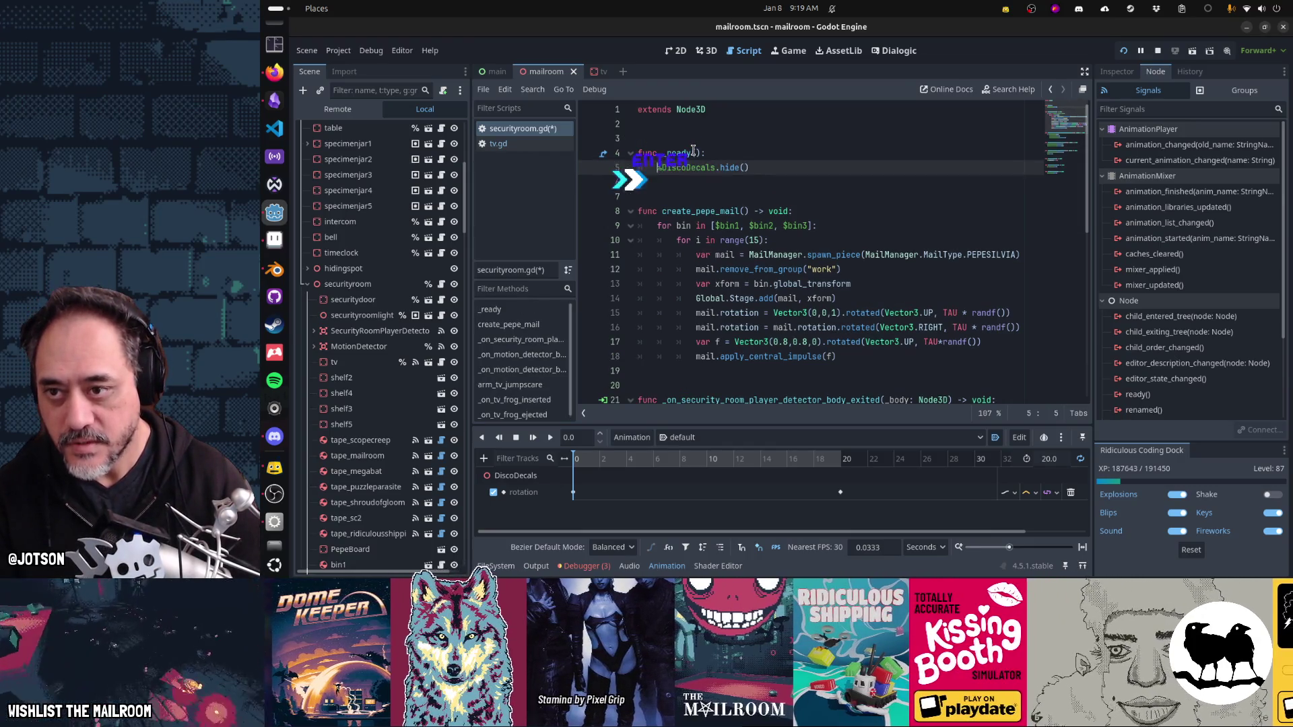
key("Down")
key("Down")
key("Down")
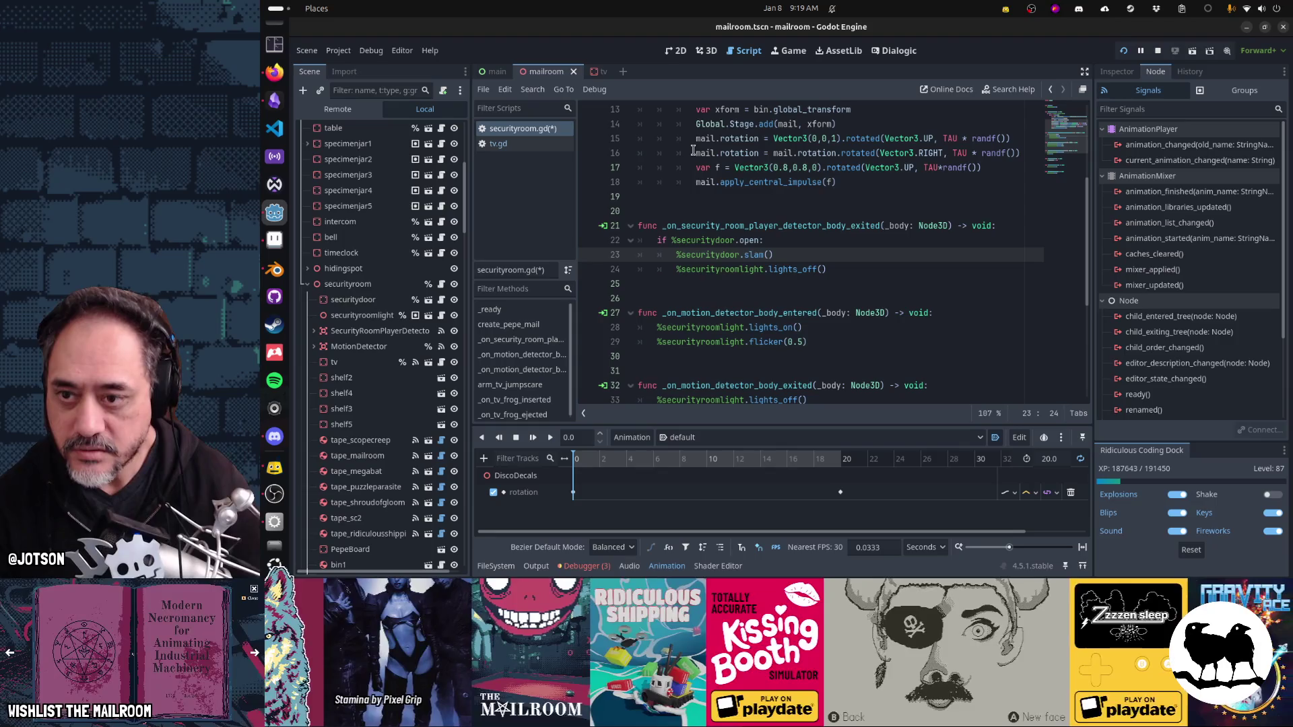
key("Up")
key("Up")
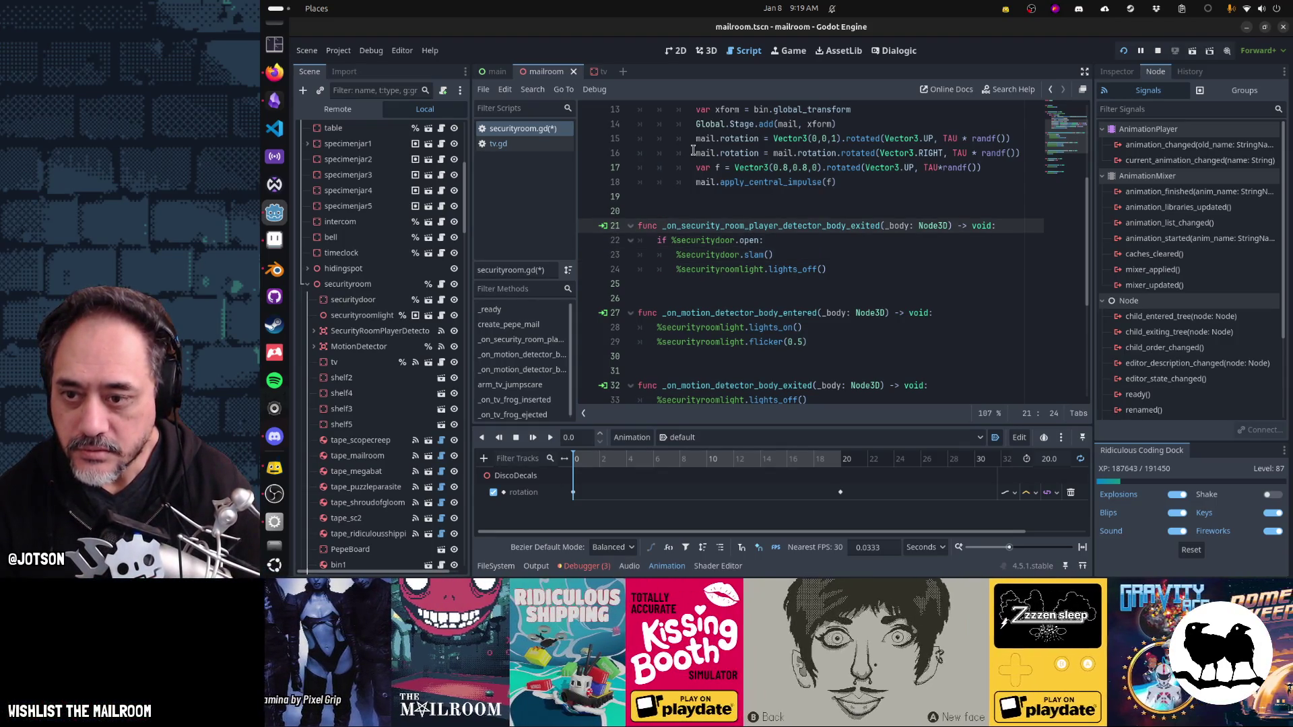
Step: Move the %DiscoDecals.hide() call to just after the tv eject line in the motion-detector exit handler, then save
key("Down")
key("Down")
key("Down")
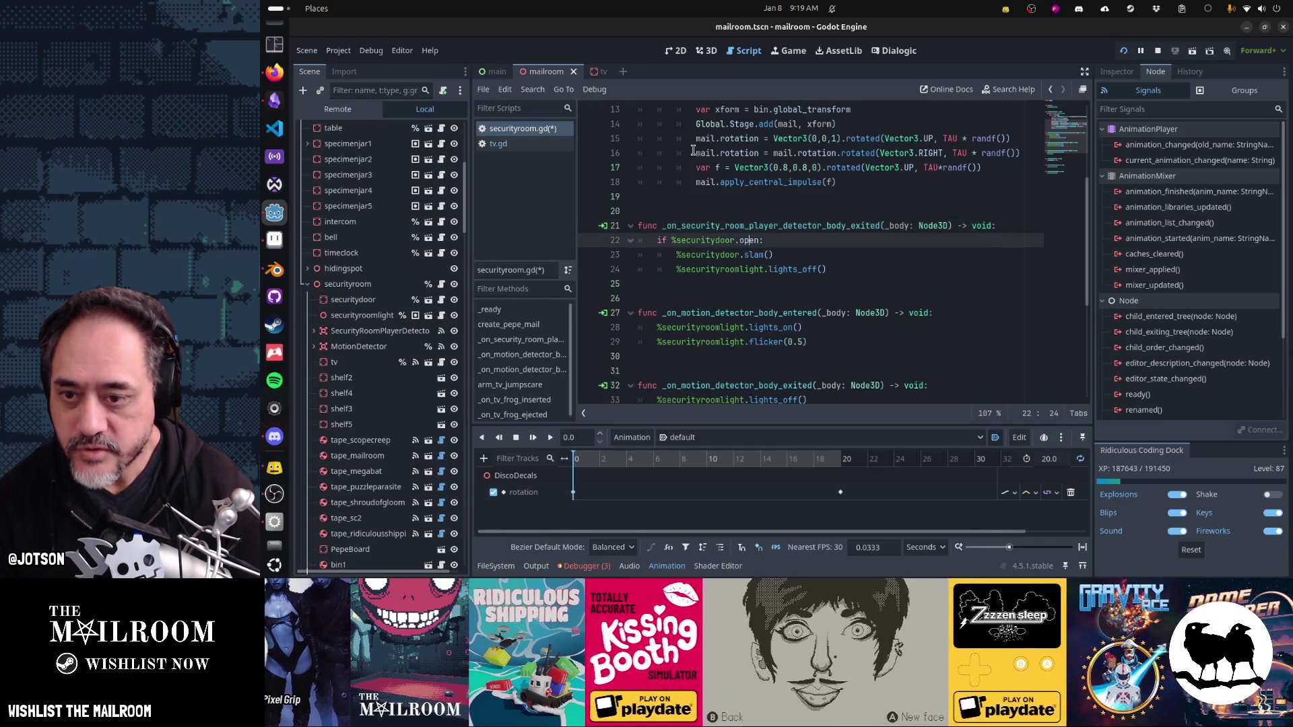
key("End")
key("Return")
type("%DiscoDecals.hide()")
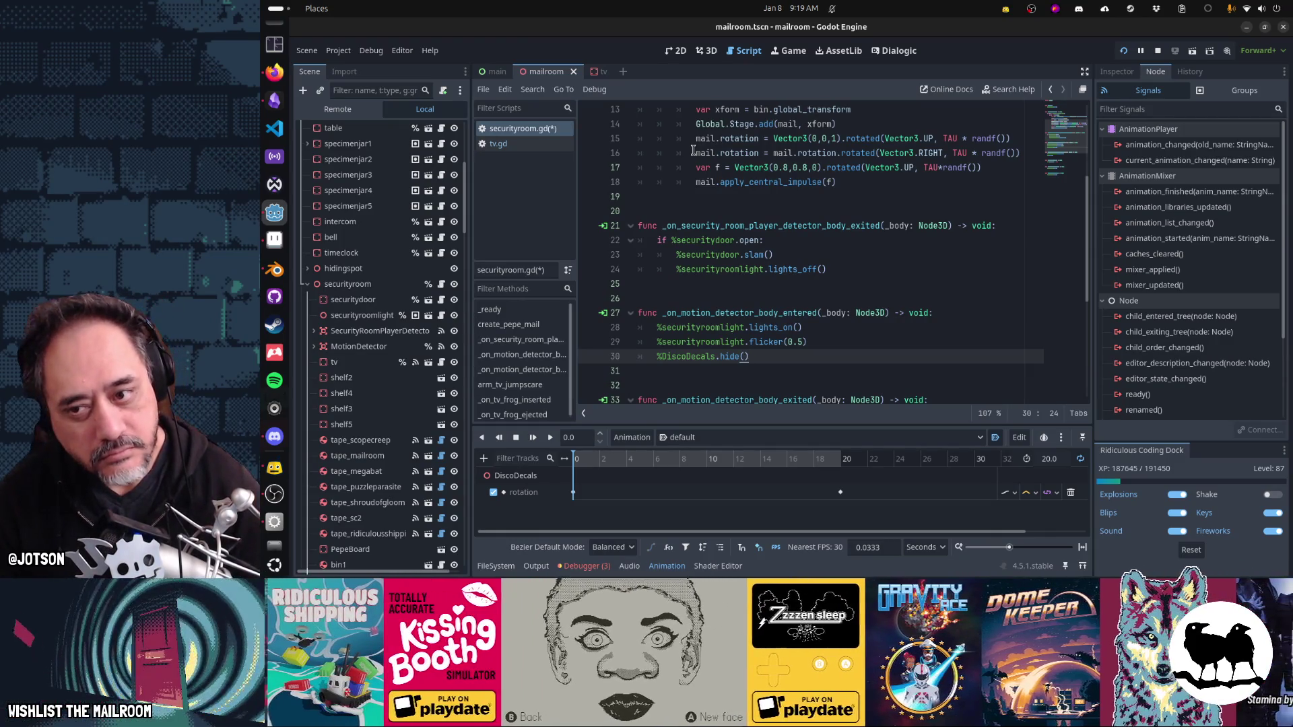
scroll(694, 151, "down", 2)
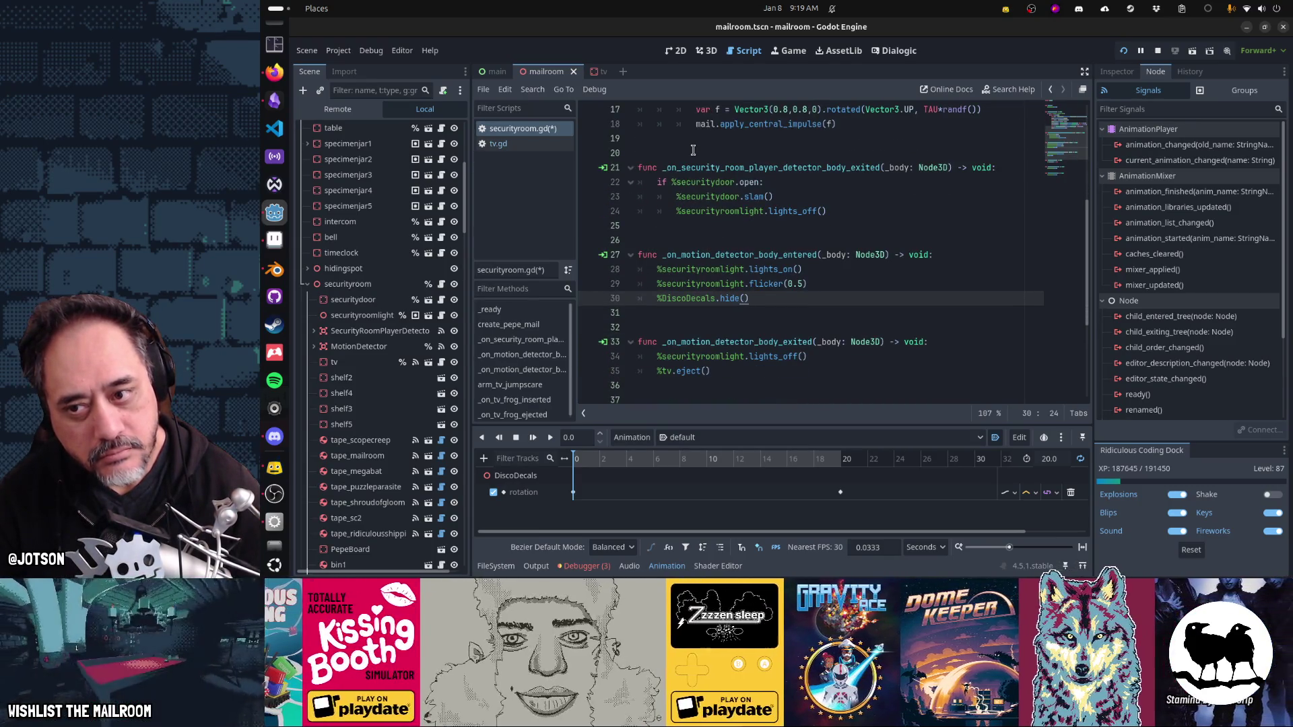
key("ctrl+x")
key("BackSpace")
key("Down")
key("Down")
key("Down")
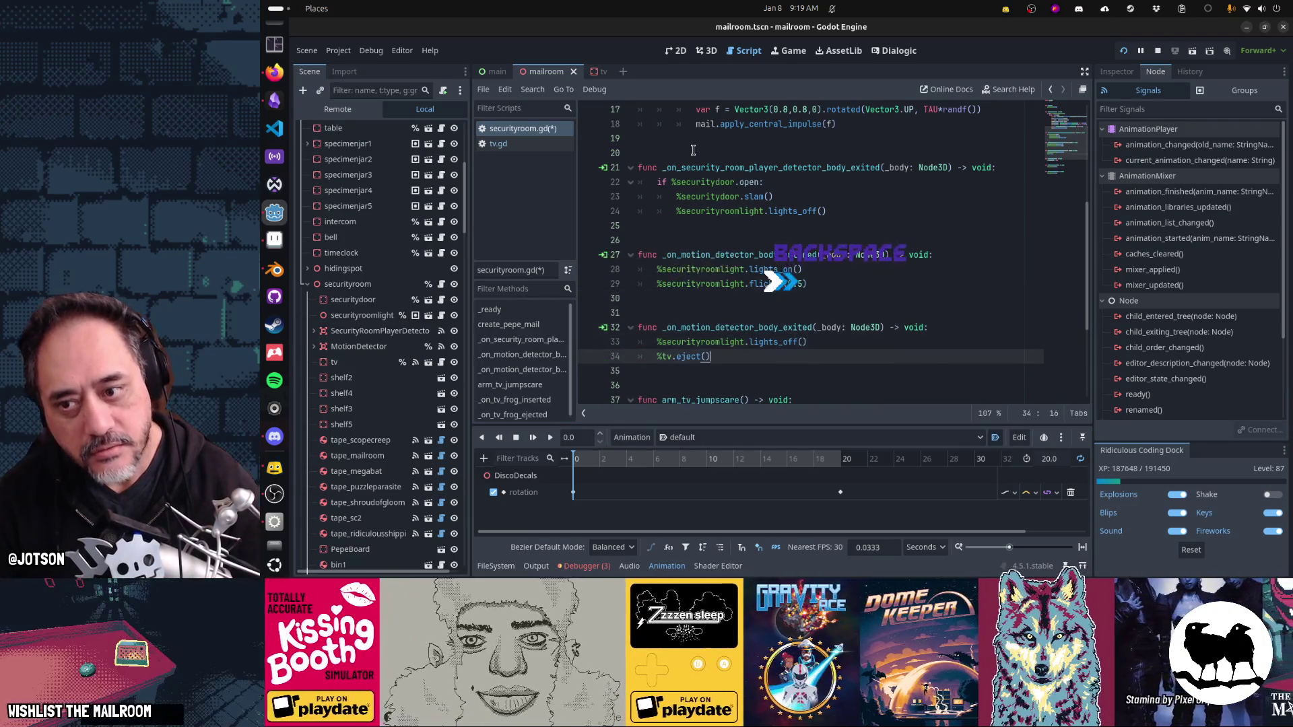
key("End")
key("Return")
key("ctrl+v")
key("ctrl+s")
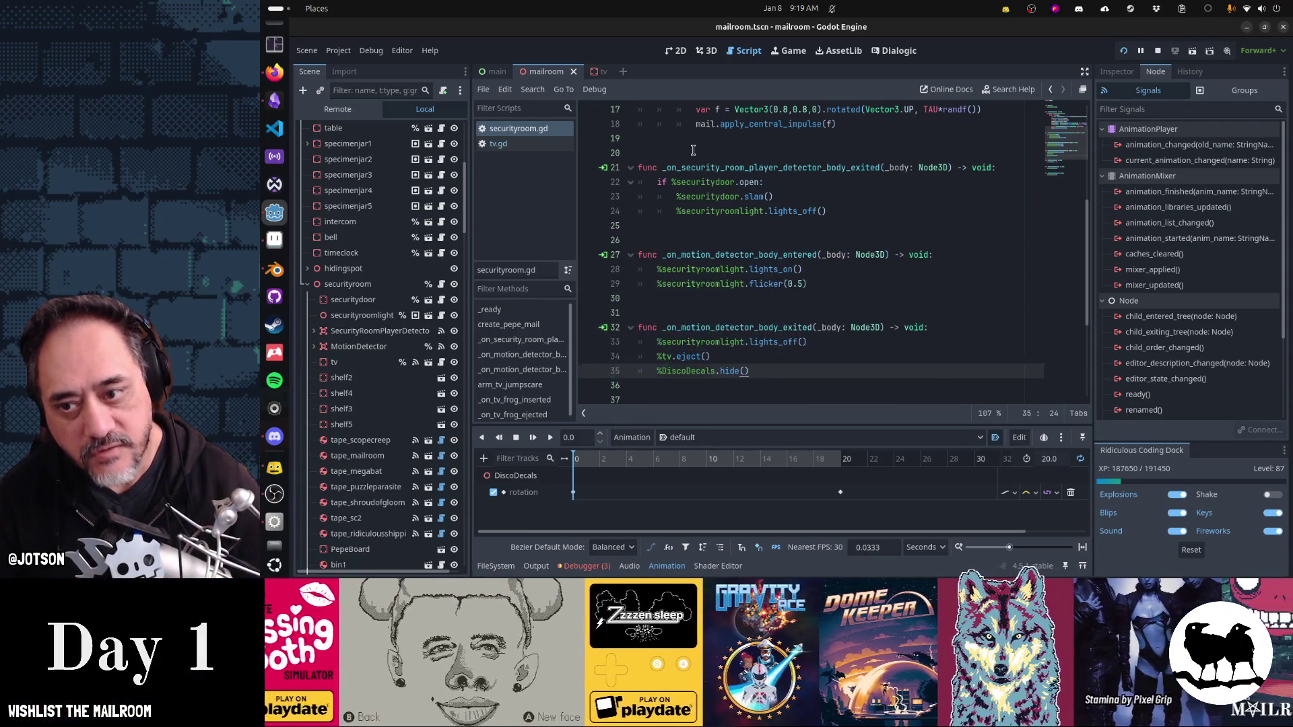
Step: Check the eject line and the _ready function, then run the project with F5
key("Down")
key("Down")
key("Down")
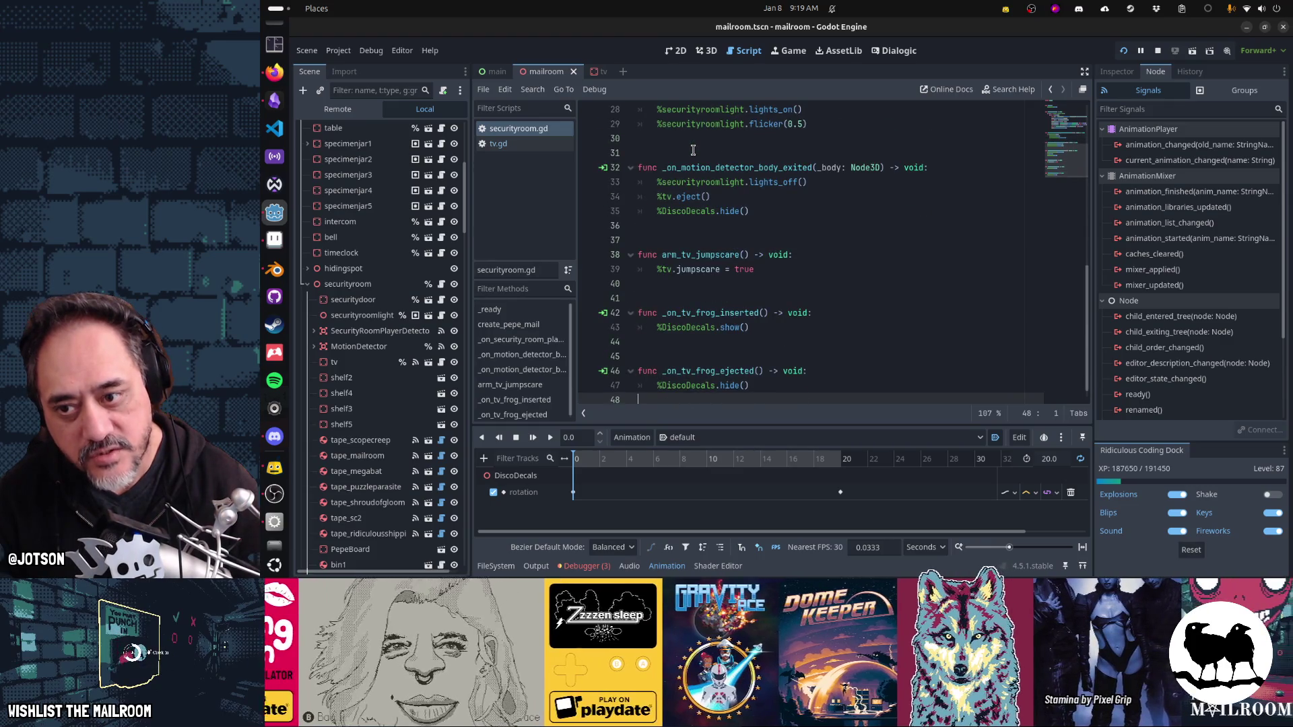
key("Up")
key("Up")
key("Up")
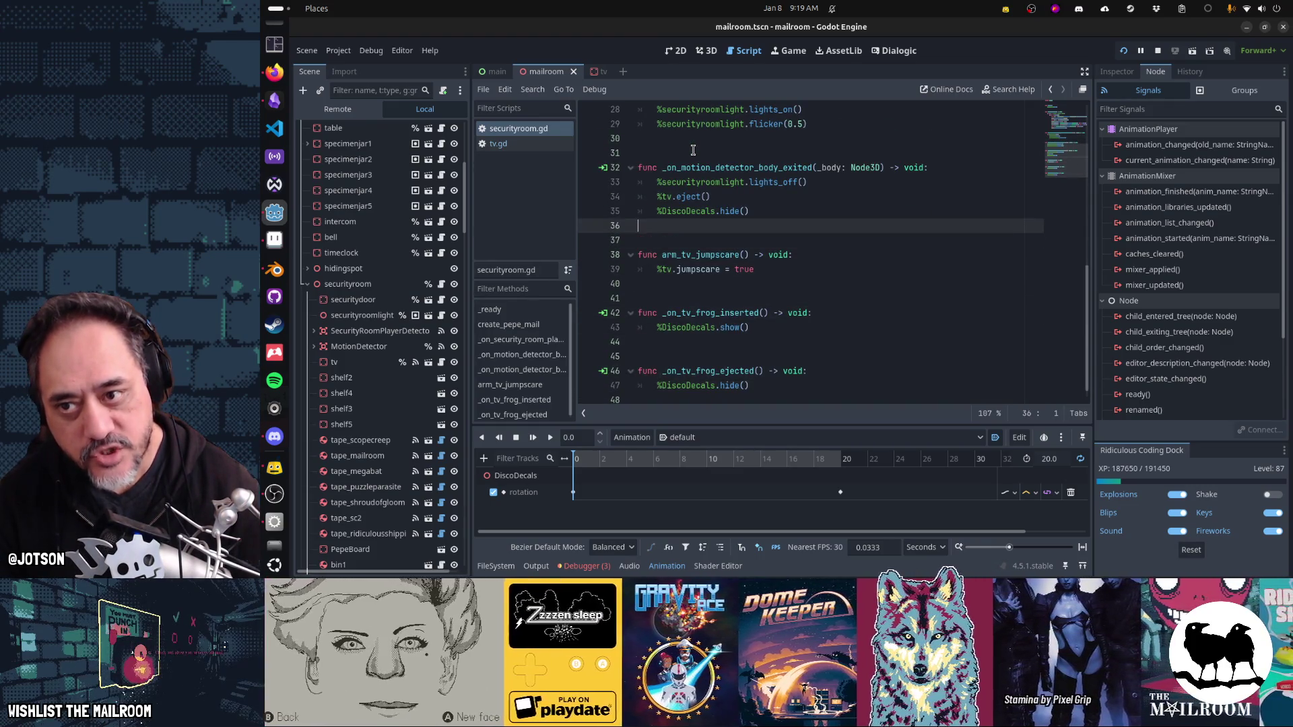
key("End")
key("shift+Home")
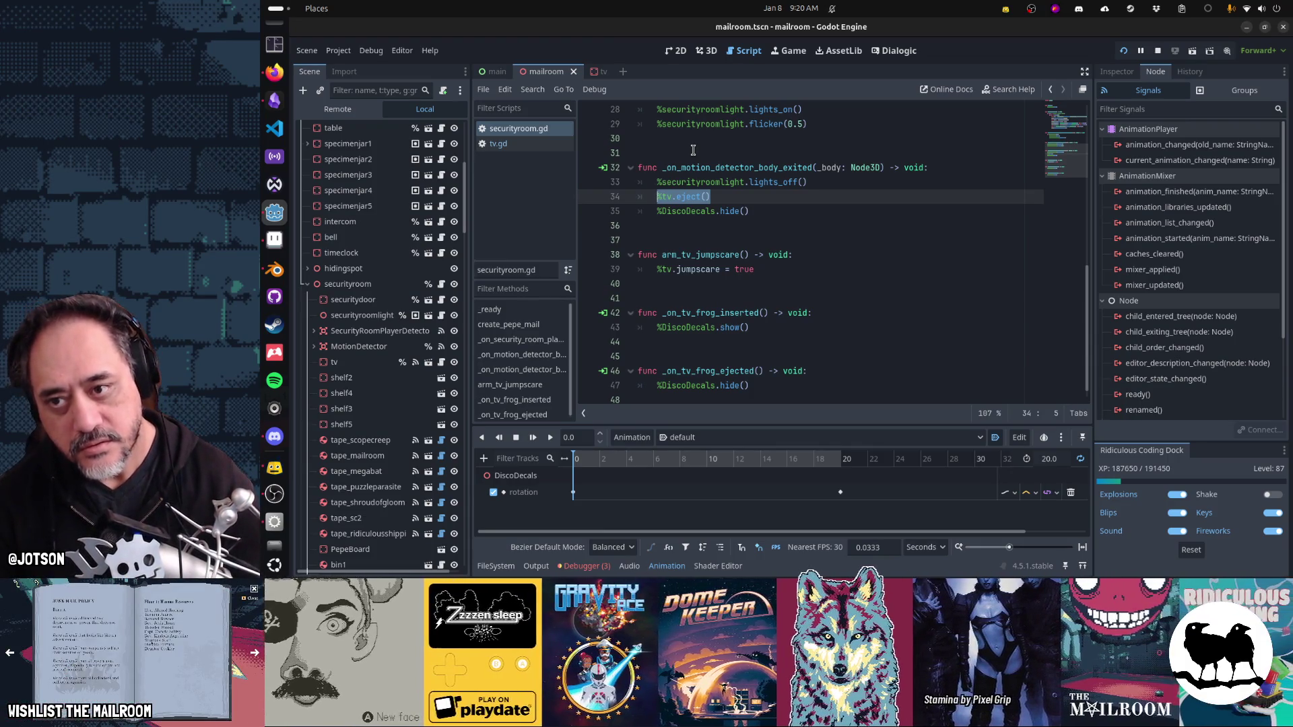
key("Up")
key("Up")
key("Up")
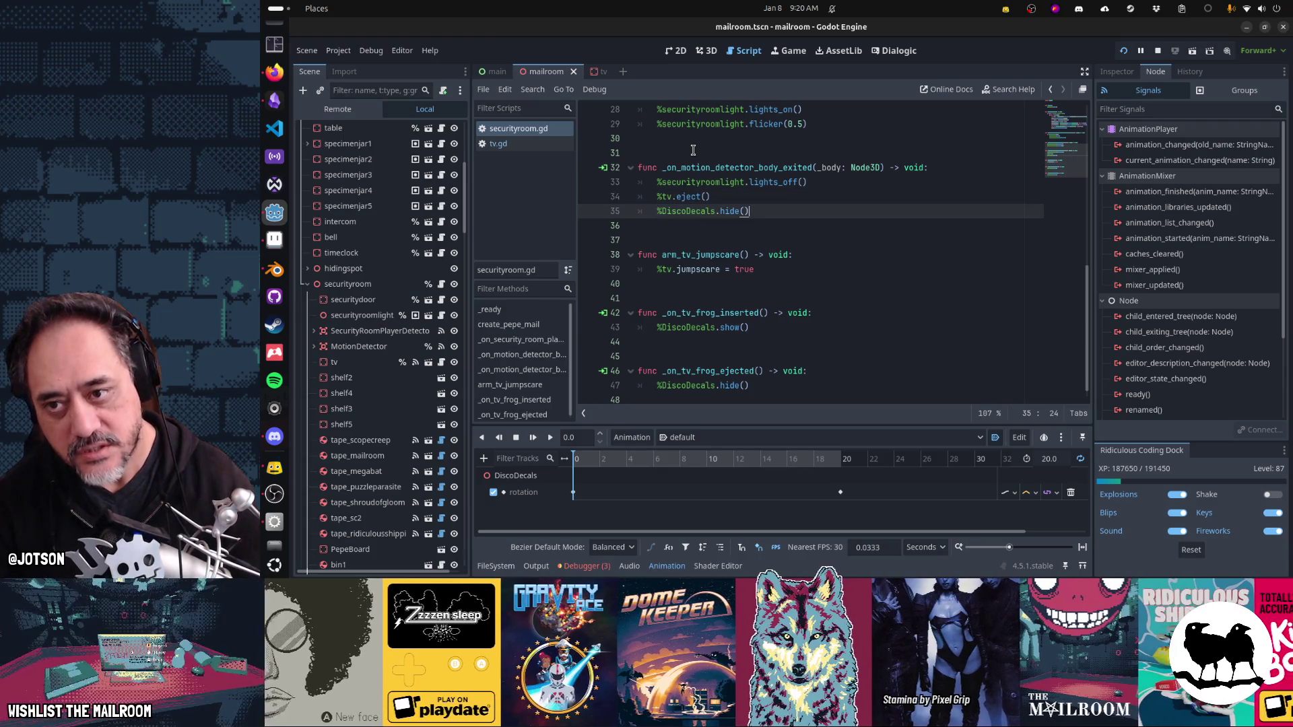
key("Up")
key("Up")
key("Up")
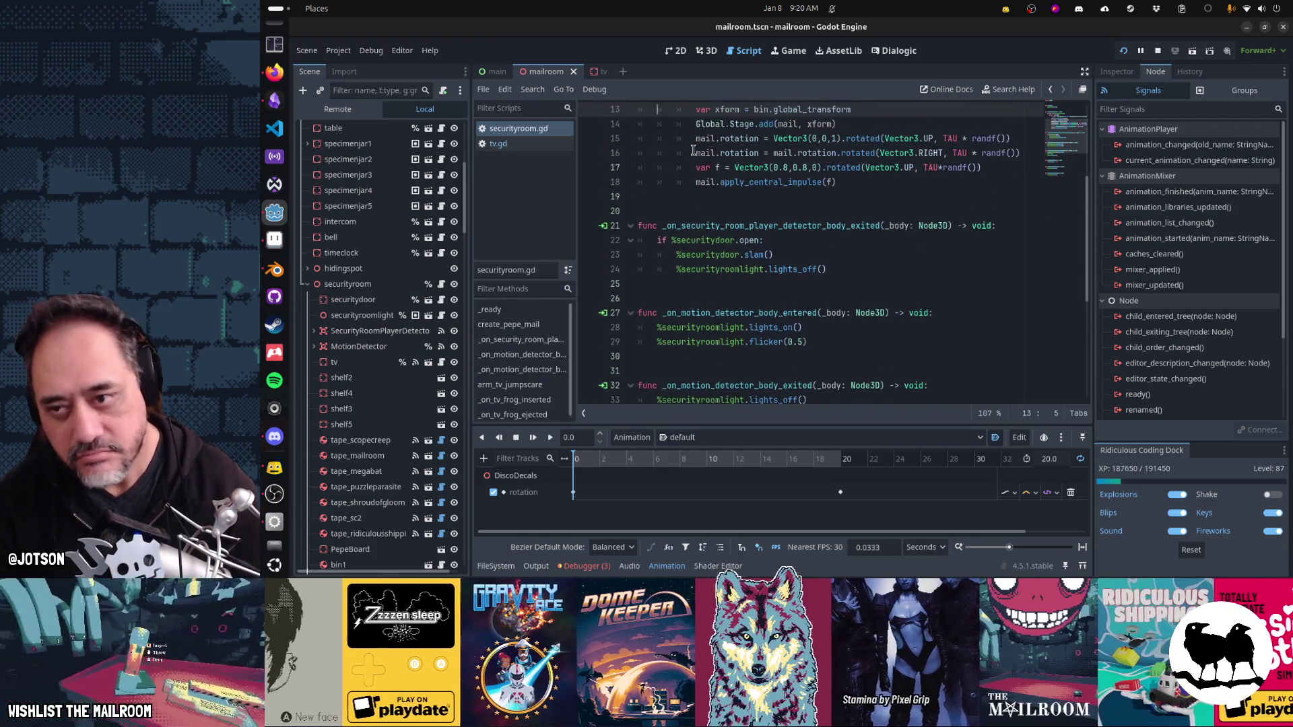
key("Down")
key("Down")
key("Down")
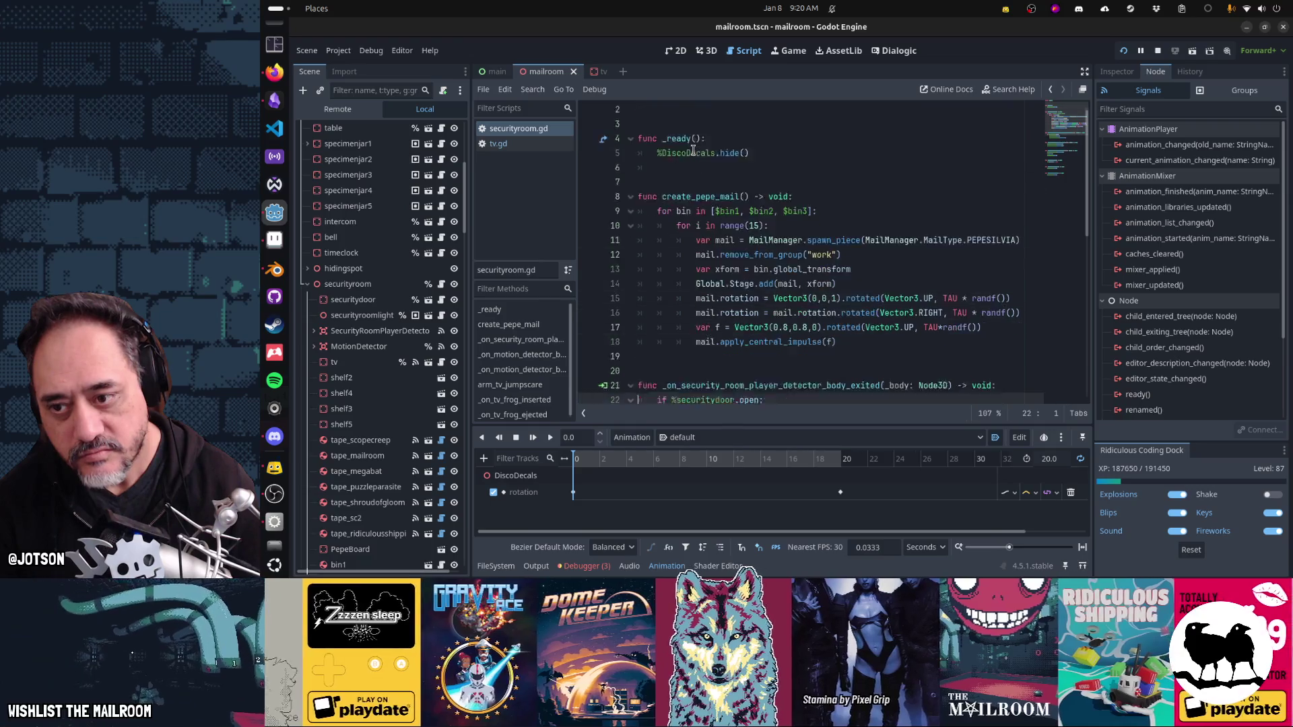
key("F5")
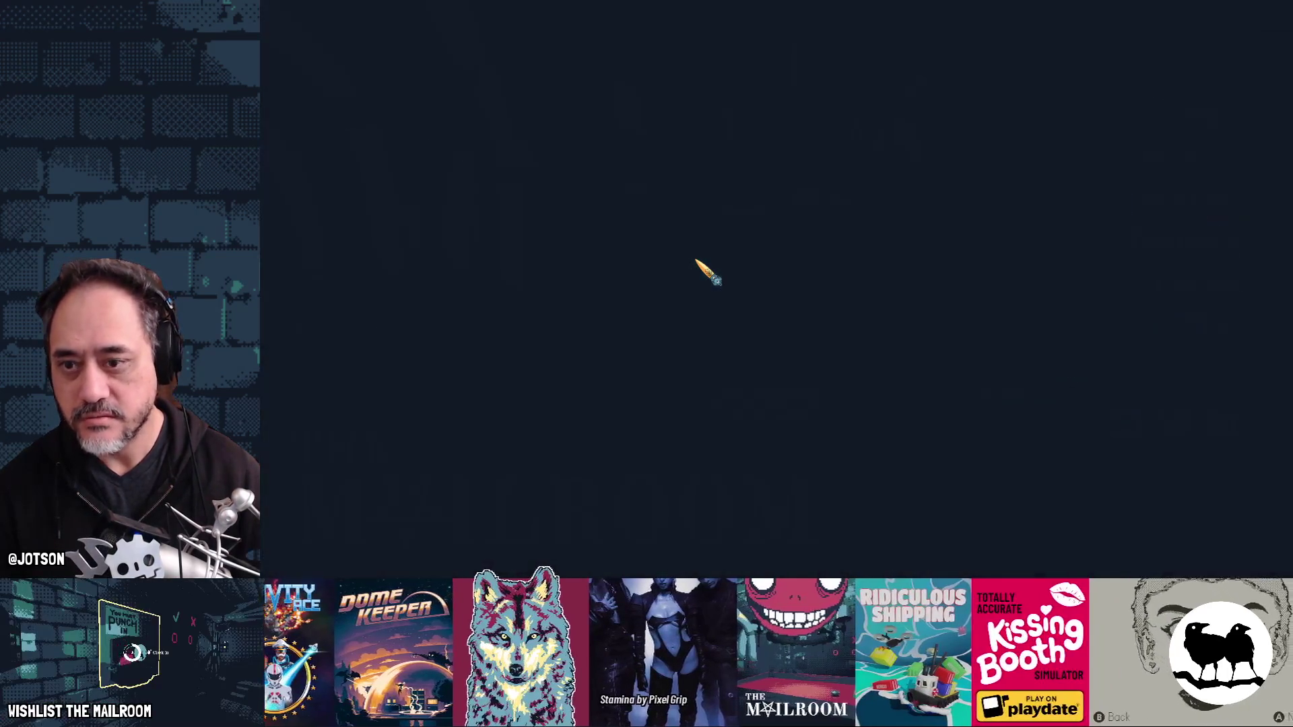
Step: Run the 'securtitykey' console command, take the key, unlock the door and walk into the tunnel
type("securtitykey")
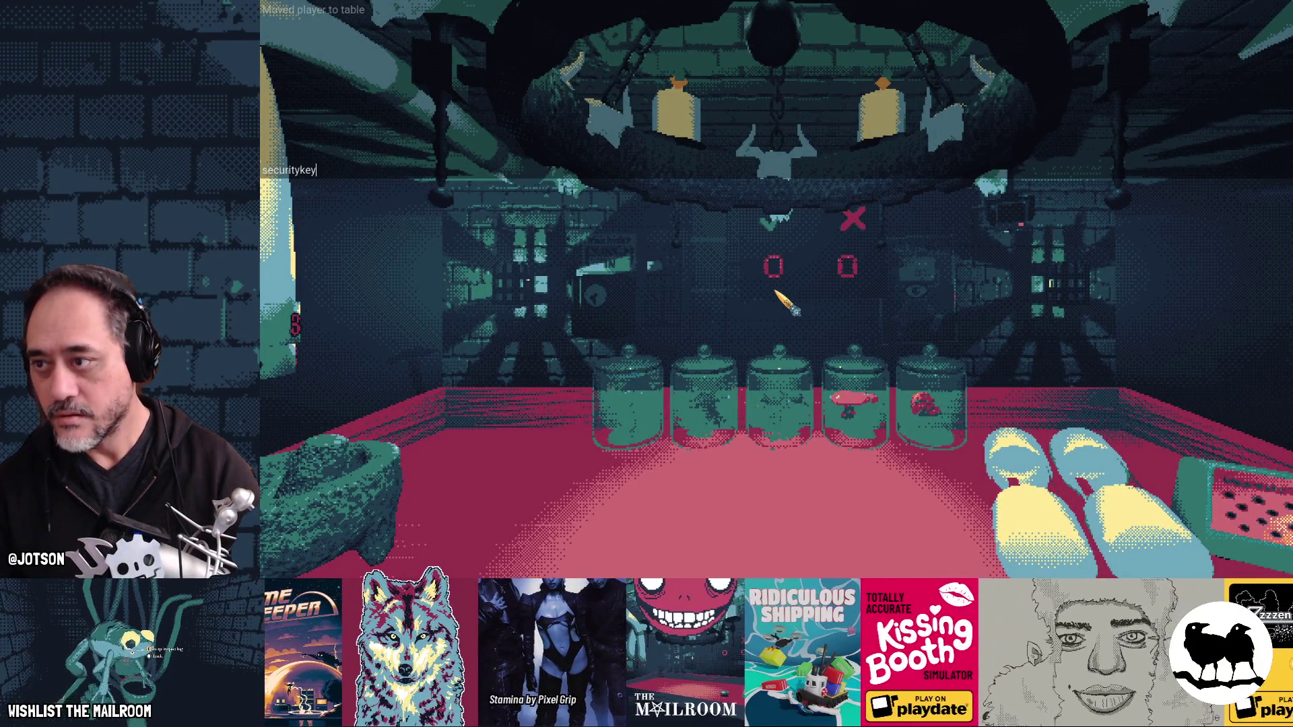
key("Return")
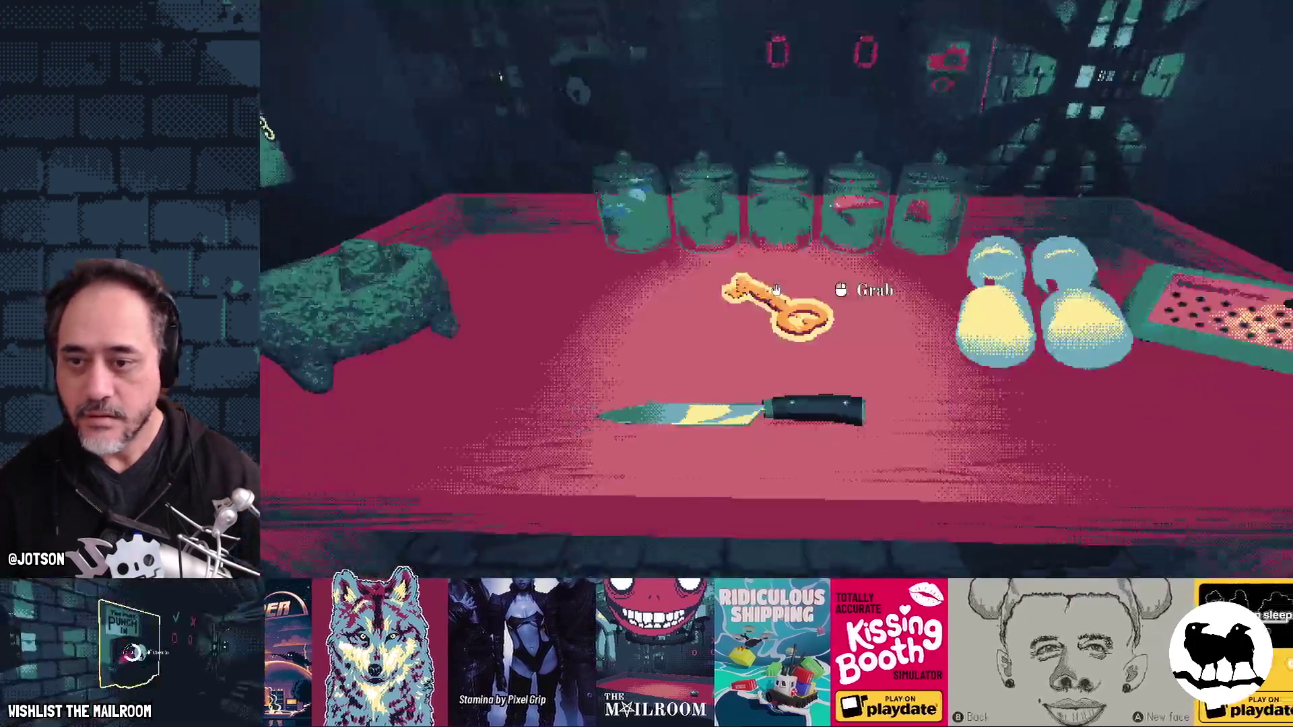
left_click(776, 289)
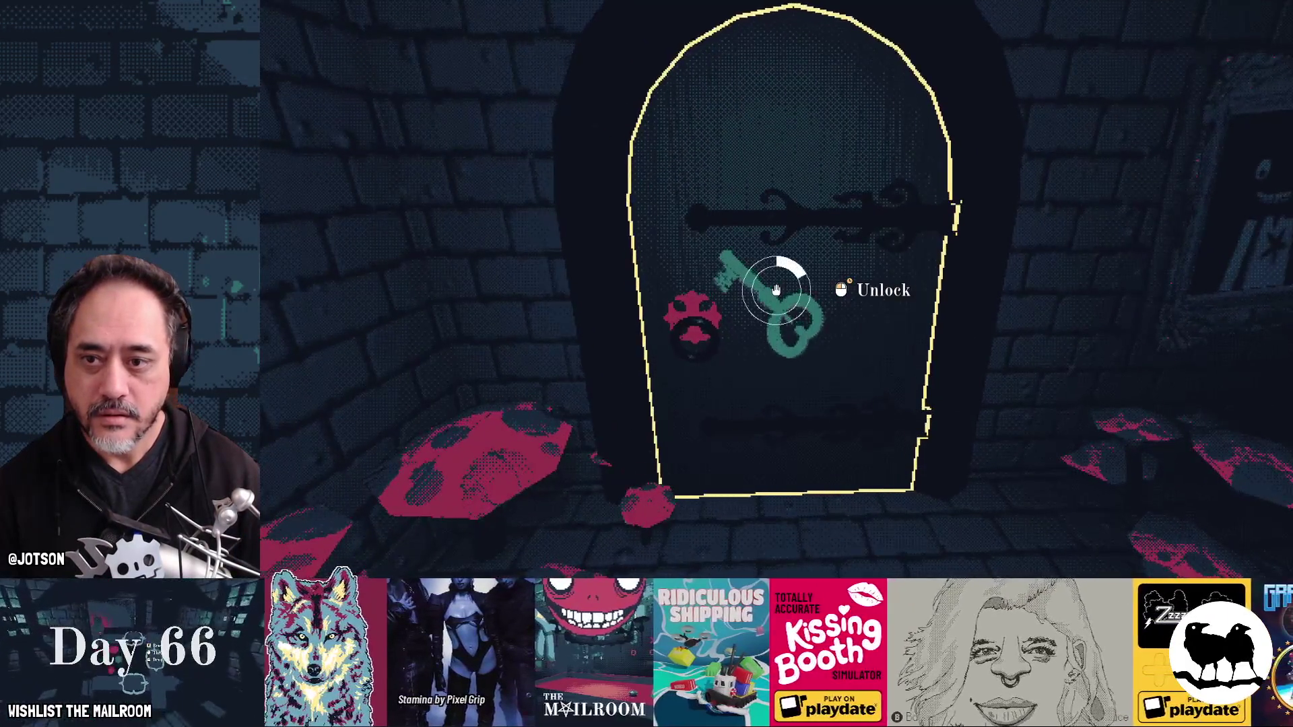
left_click(776, 290)
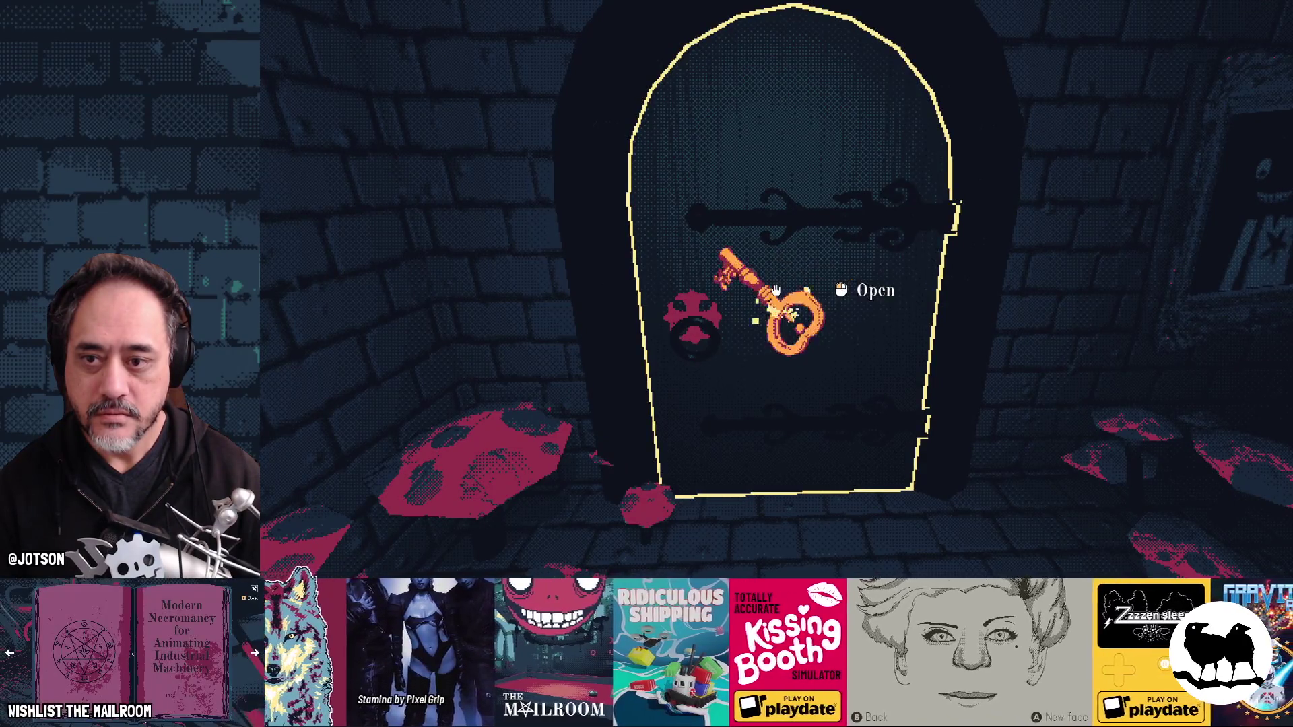
left_click(775, 289)
key("w")
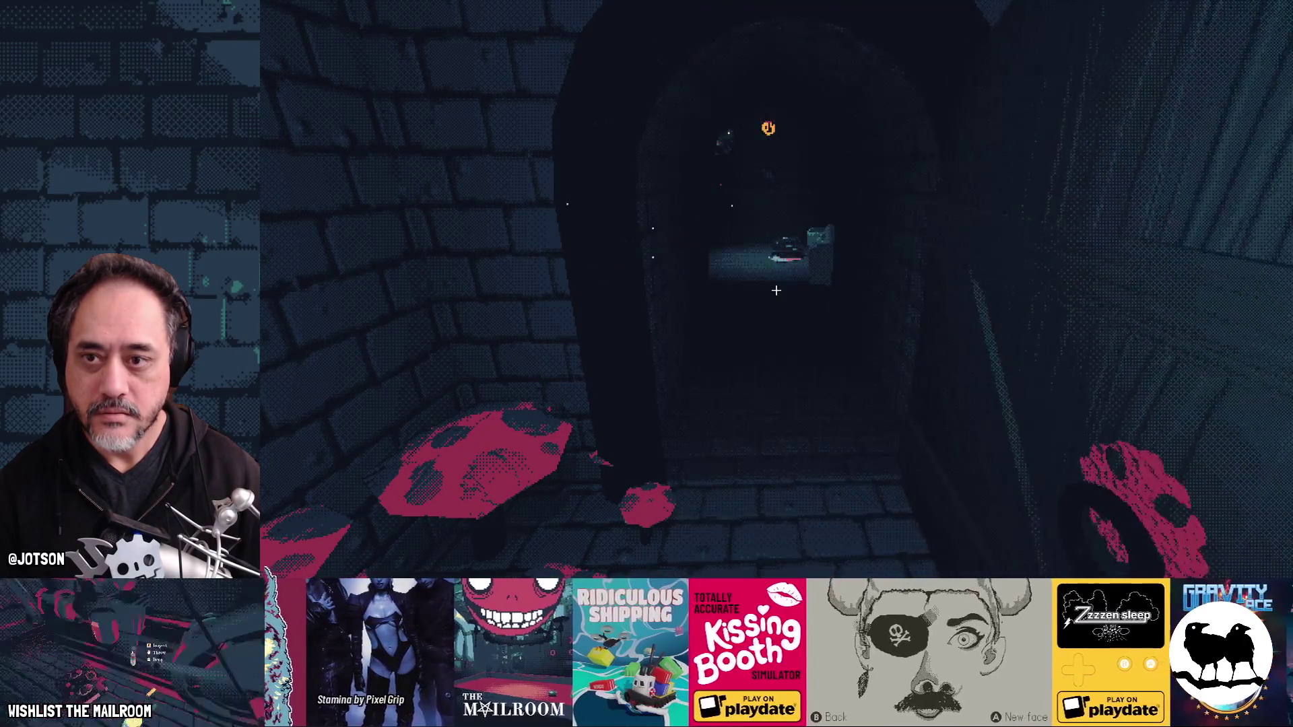
key("w")
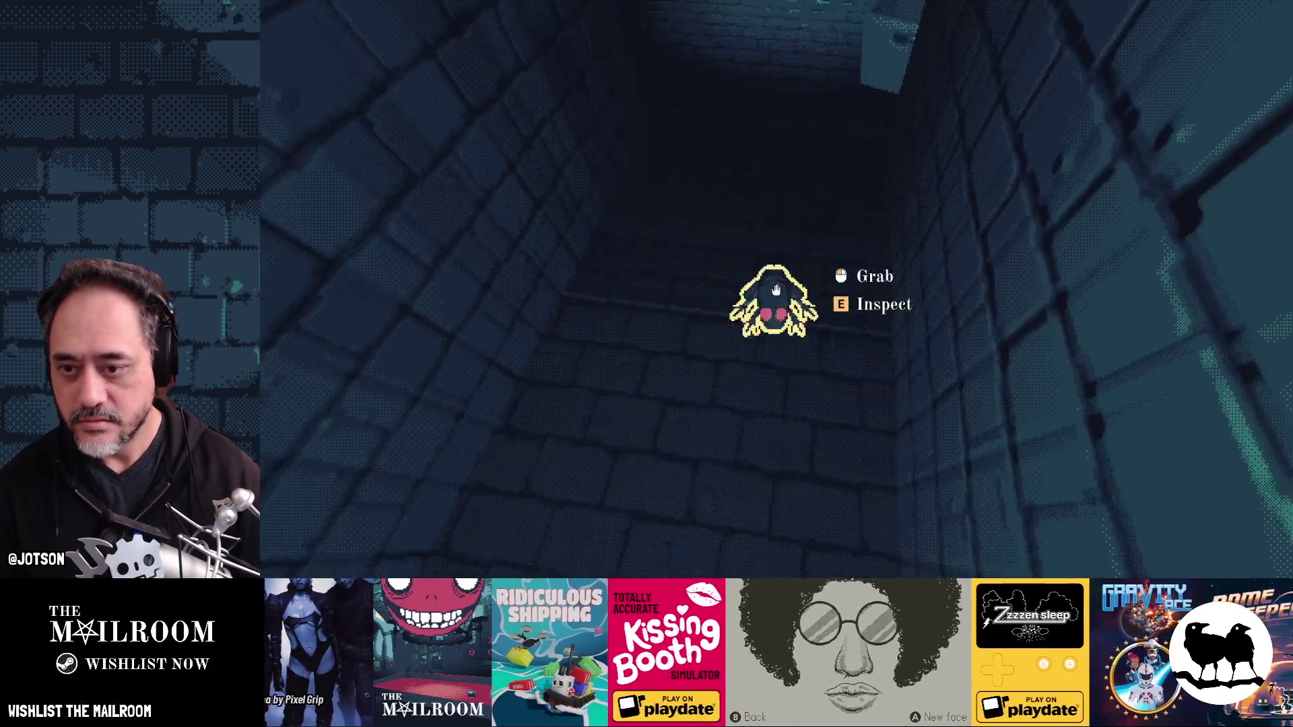
Step: Pick up the frog, carry it to the TV and insert it
left_click(776, 290)
key("w")
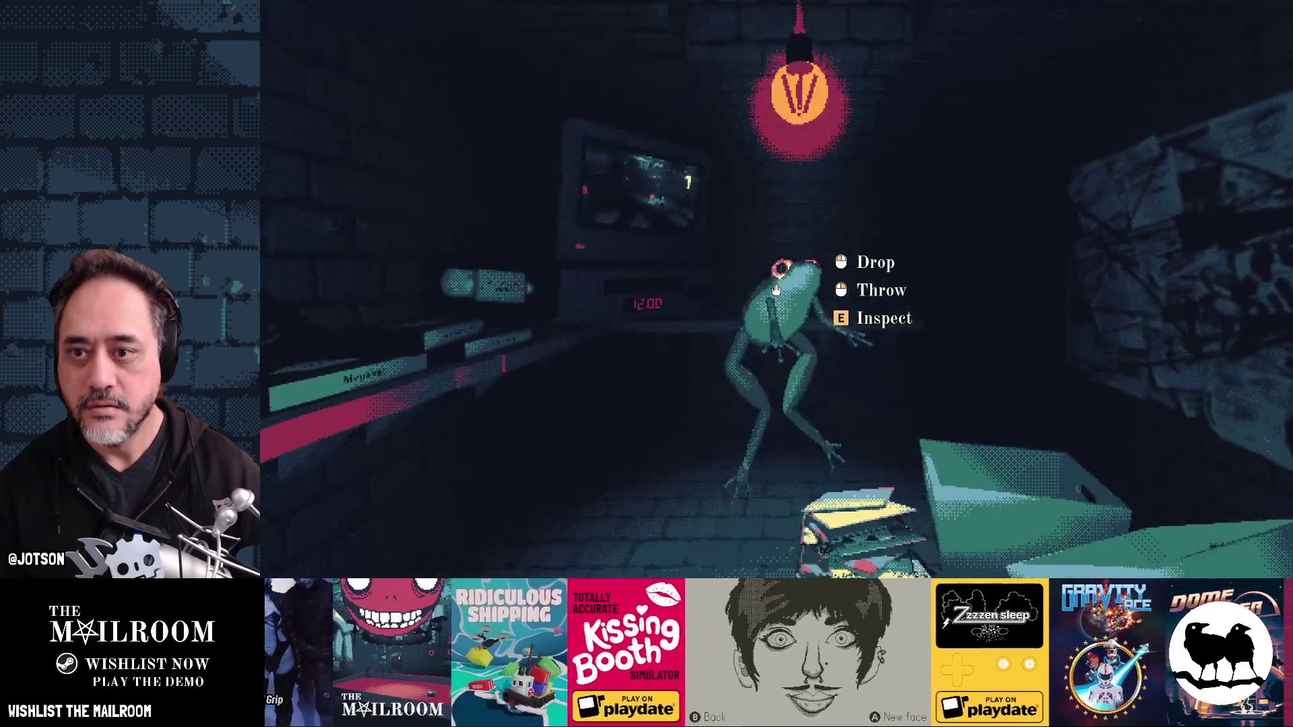
key("w")
left_click(776, 289)
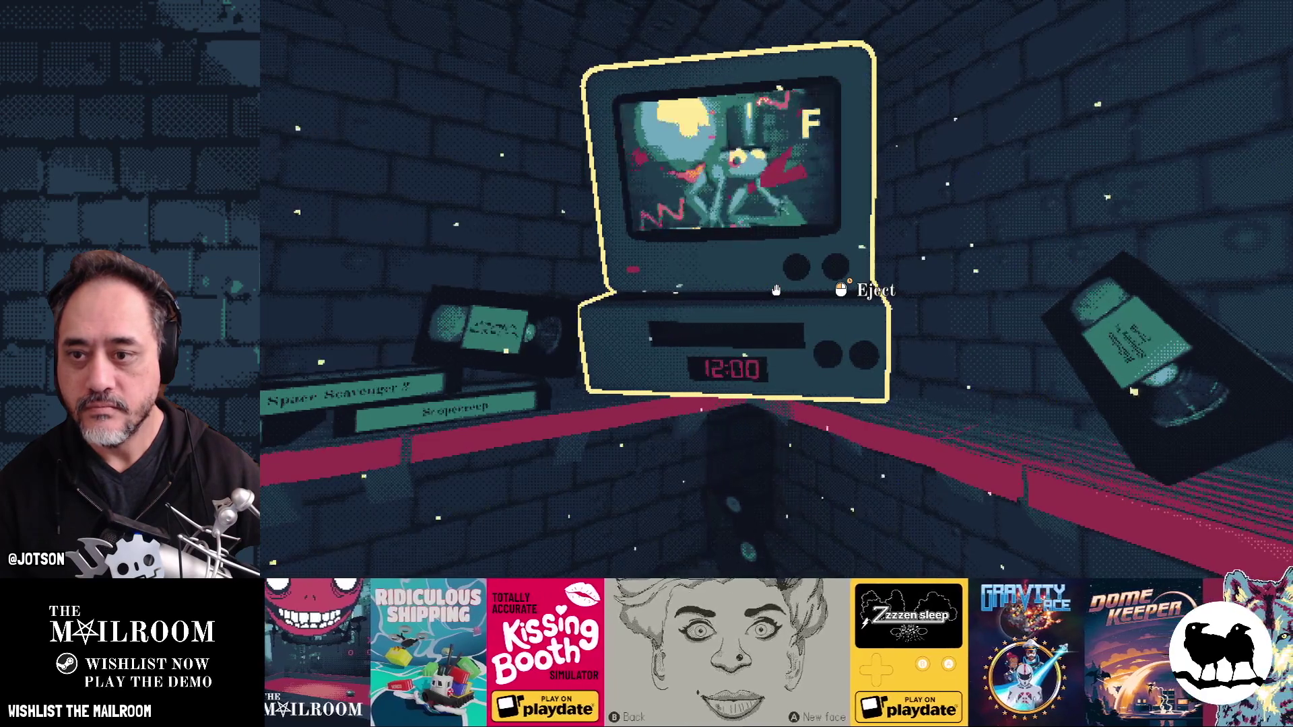
Step: Step back from the TV and look around the room toward the poster wall and dark archway
key("s")
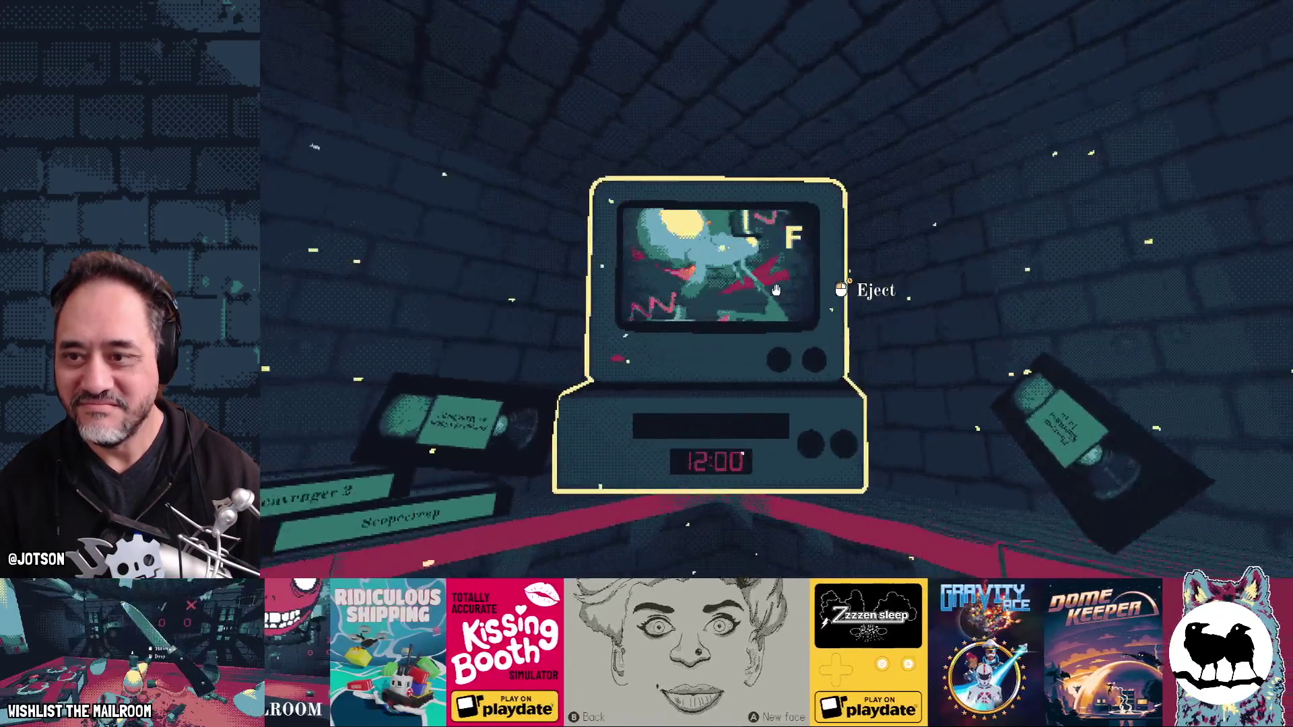
key("a")
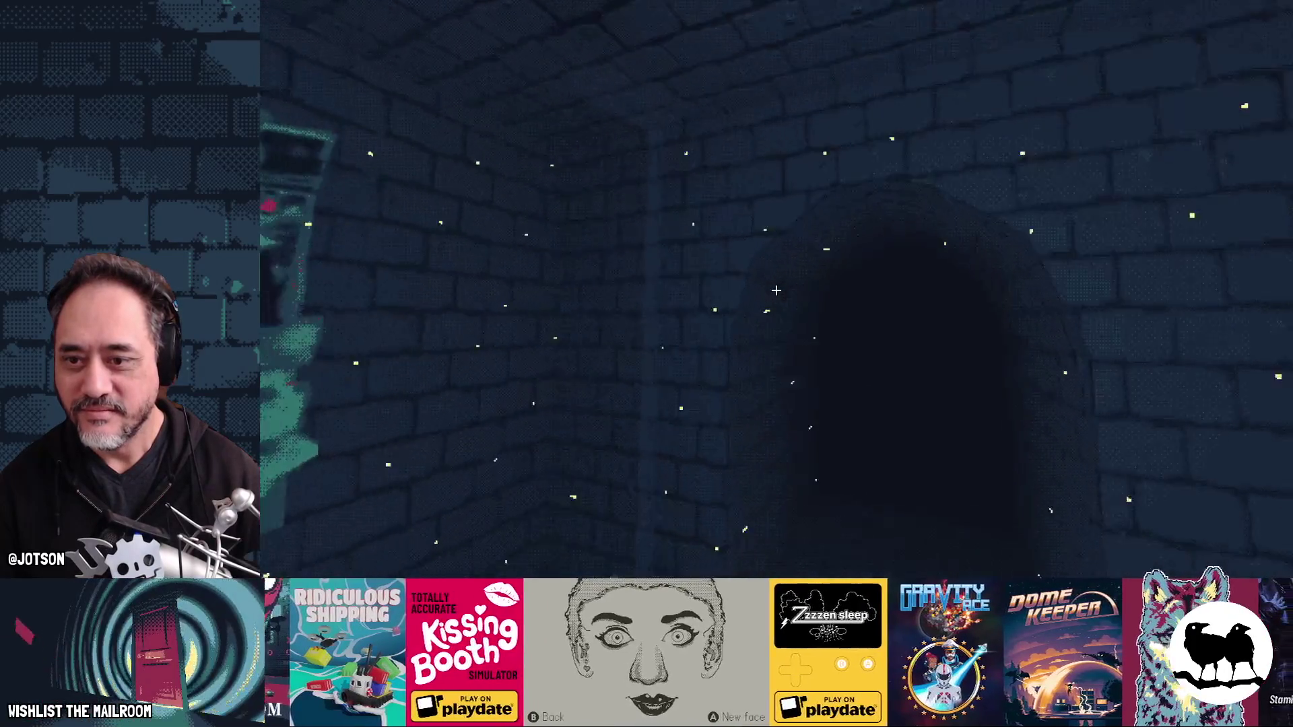
key("a")
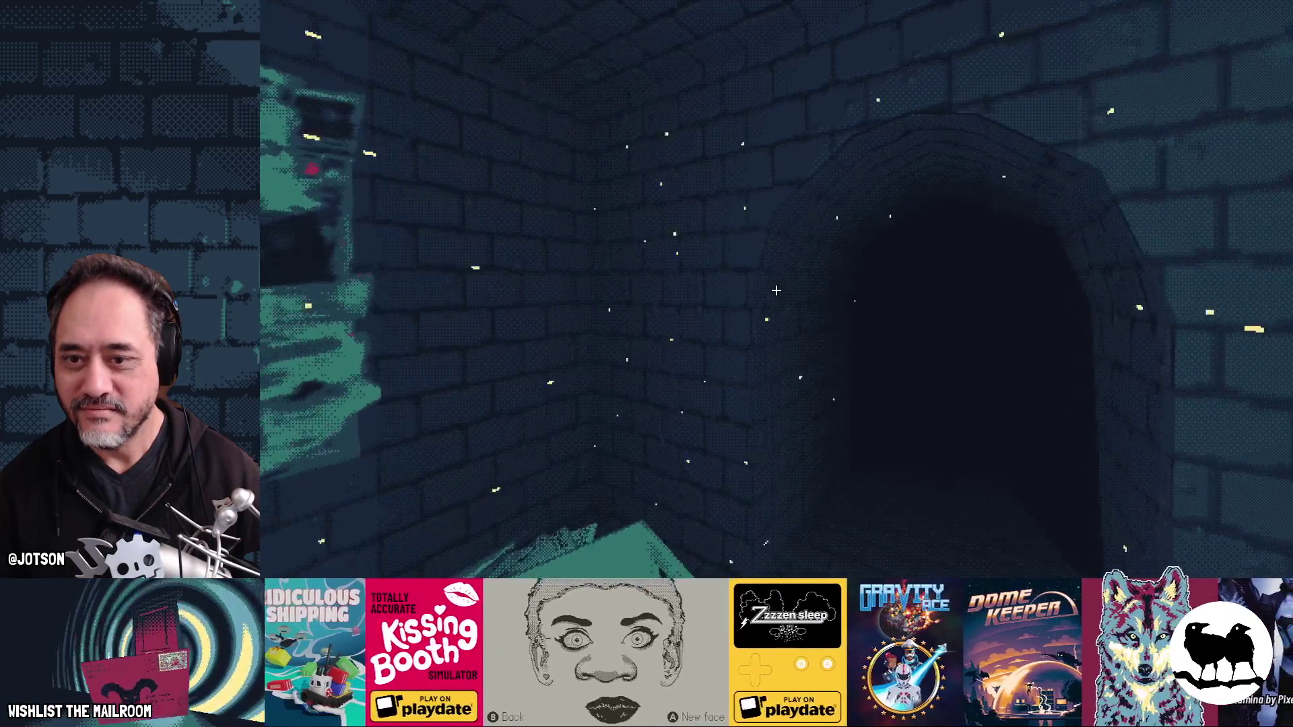
key("d")
key("w")
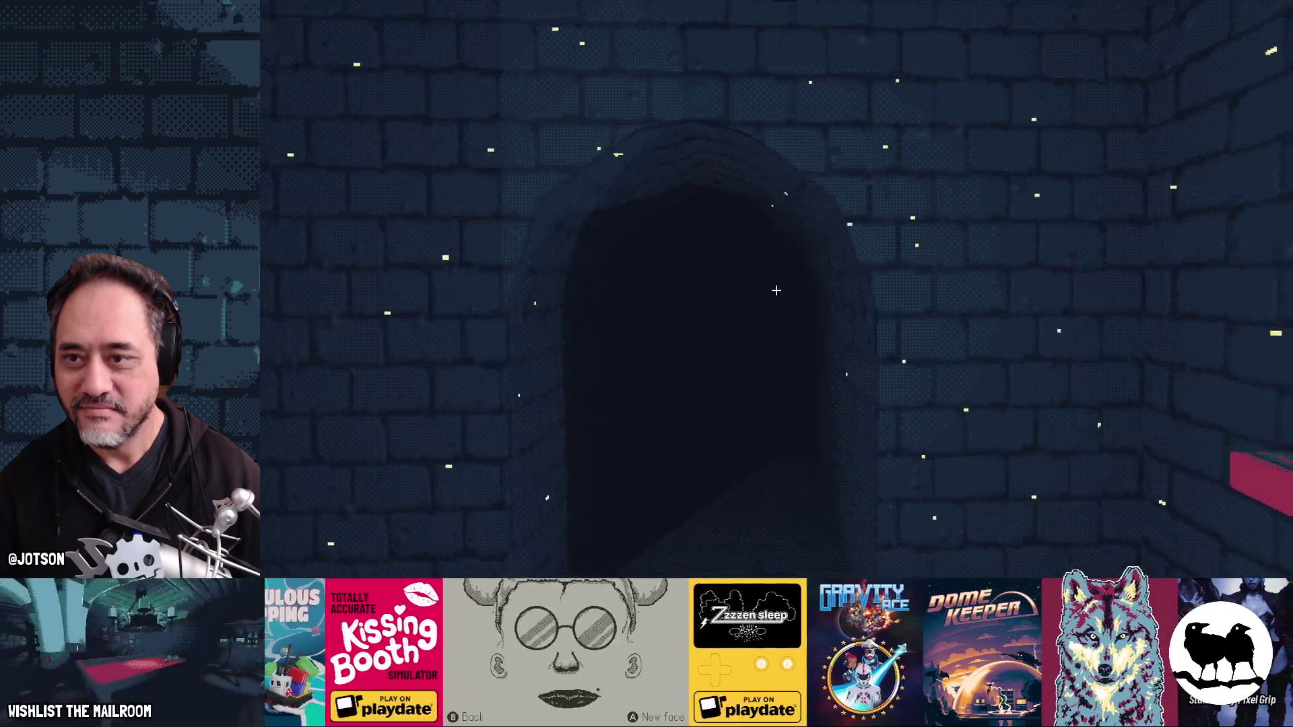
key("a")
key("a")
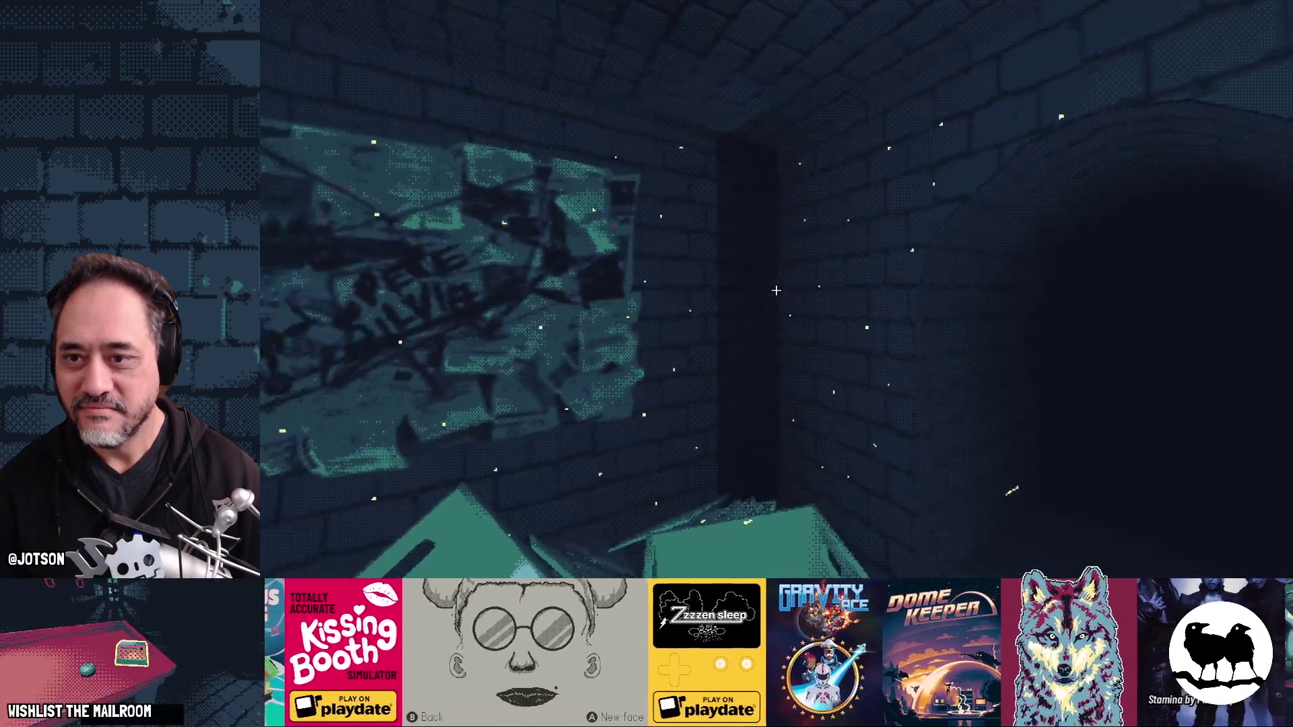
key("a")
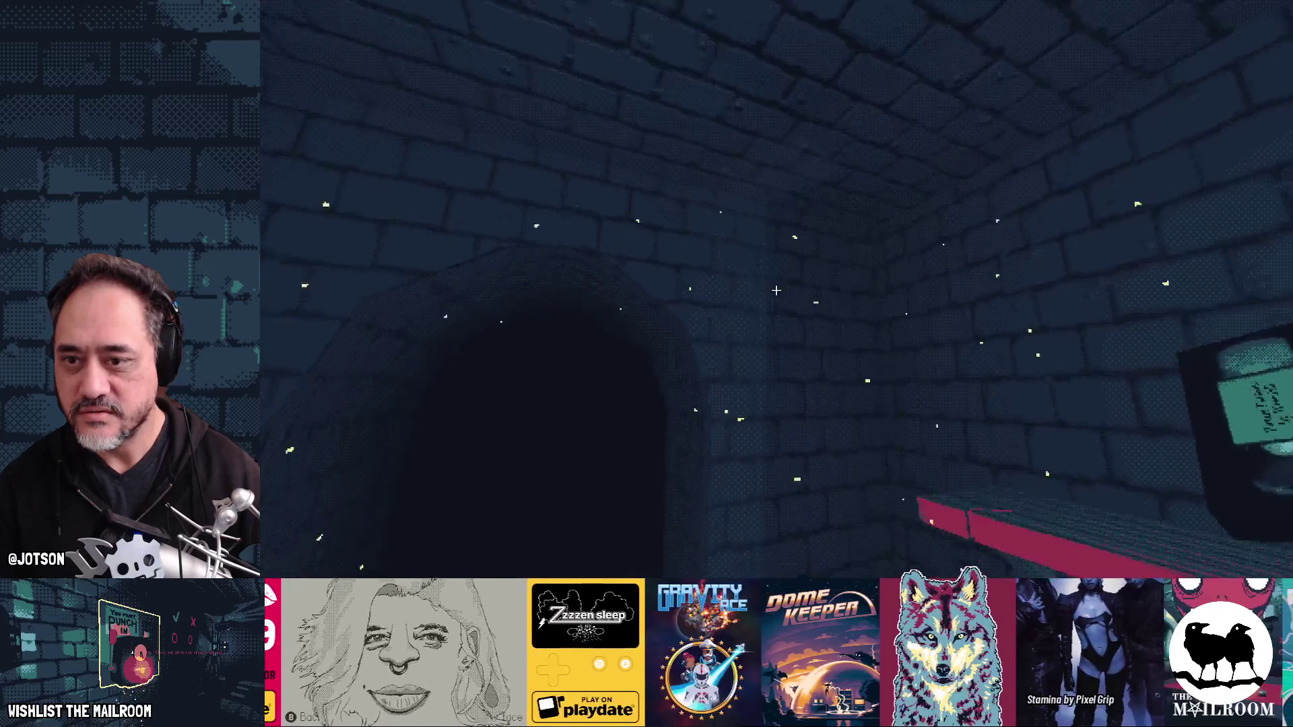
key("a")
key("a")
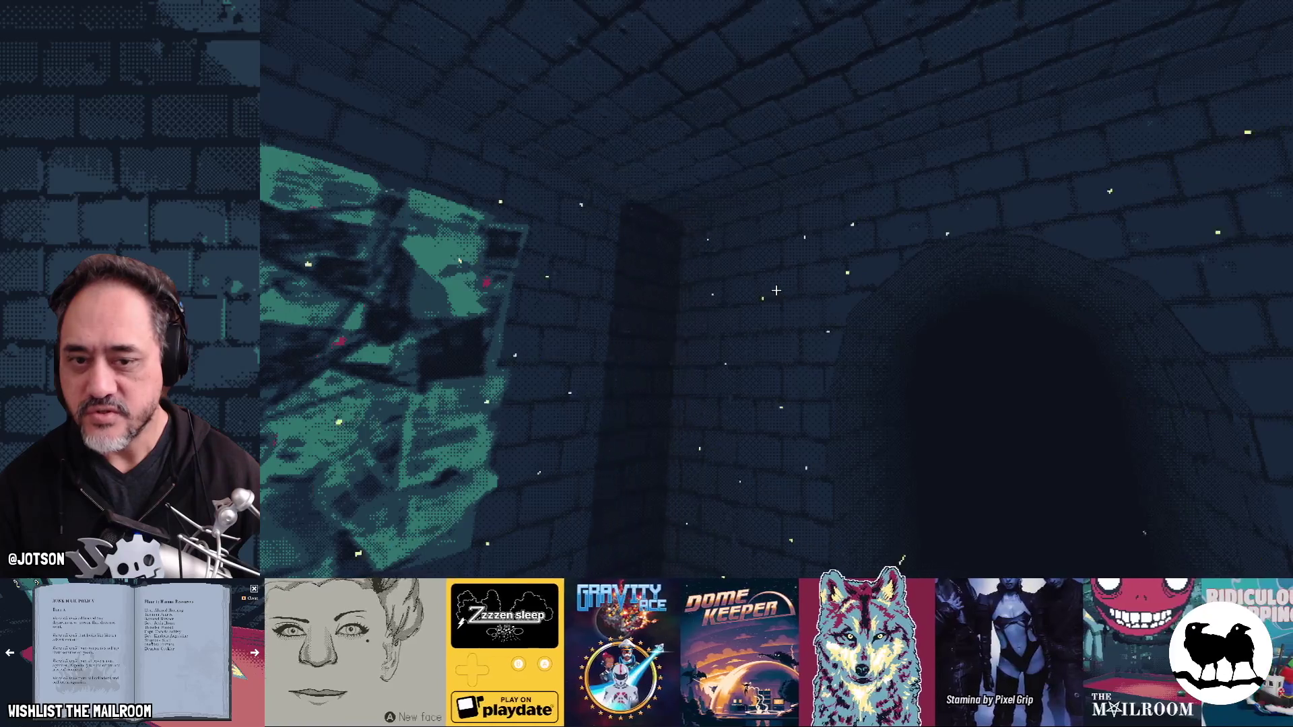
Step: Throw a tape off the shelf, look along the tapes, and hold on the TV to reinsert the frog
key("d")
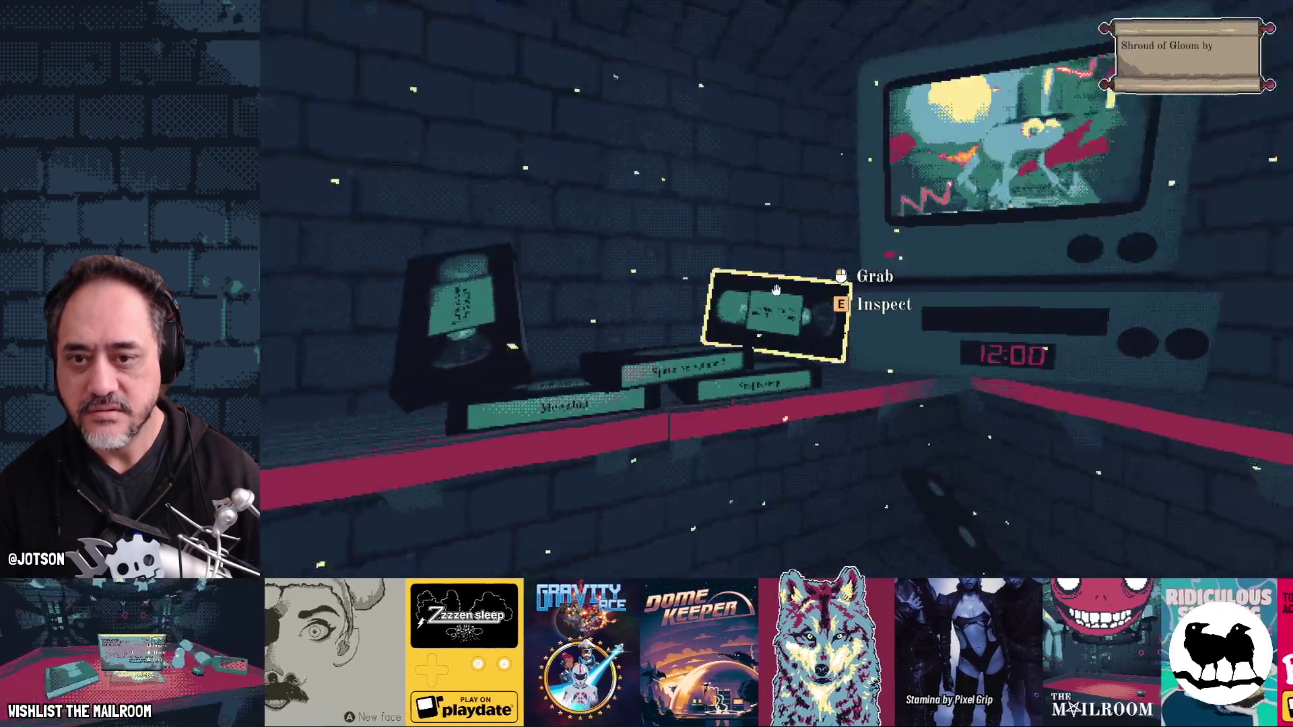
left_click(777, 290)
key("d")
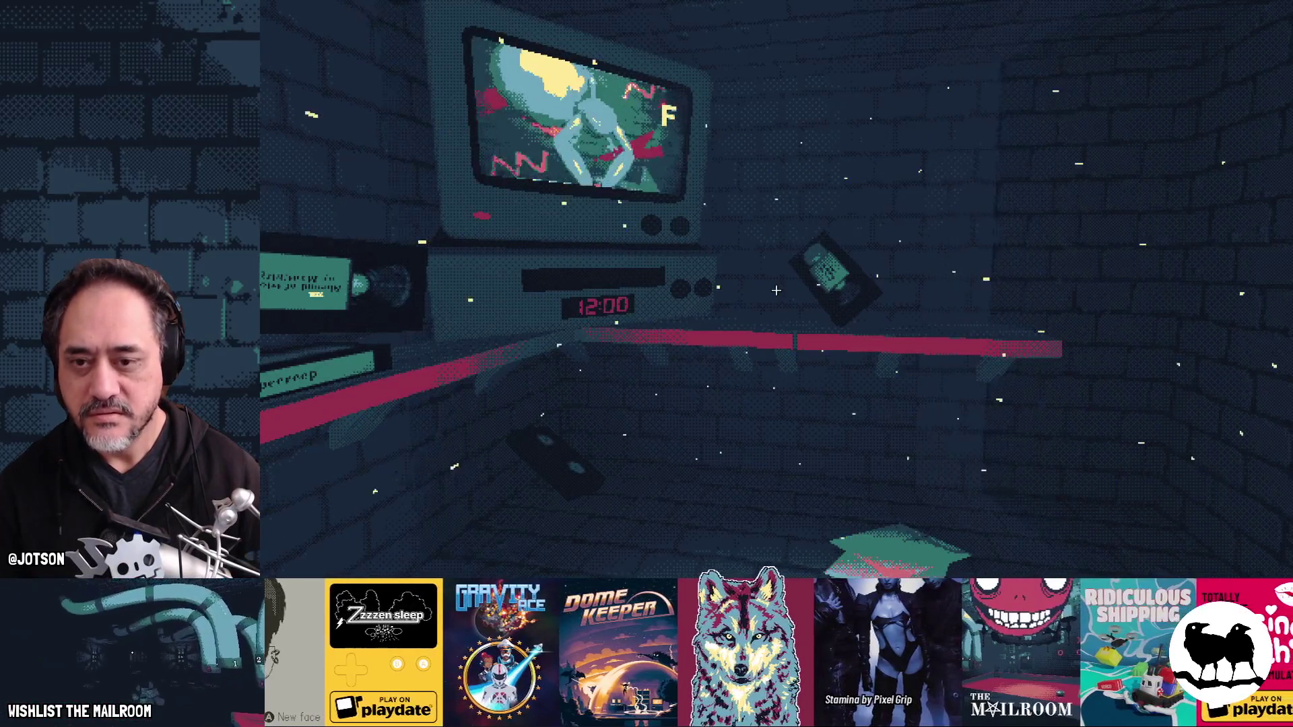
key("a")
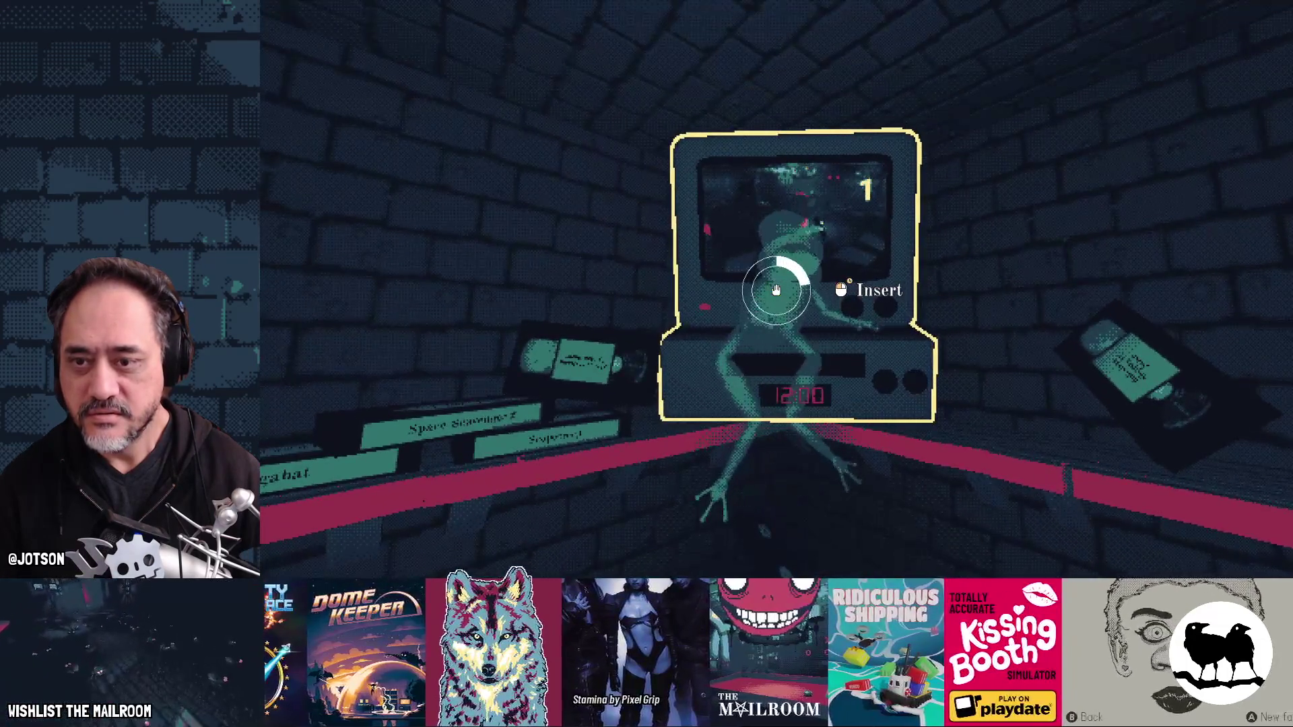
left_click_drag(776, 289, 776, 290)
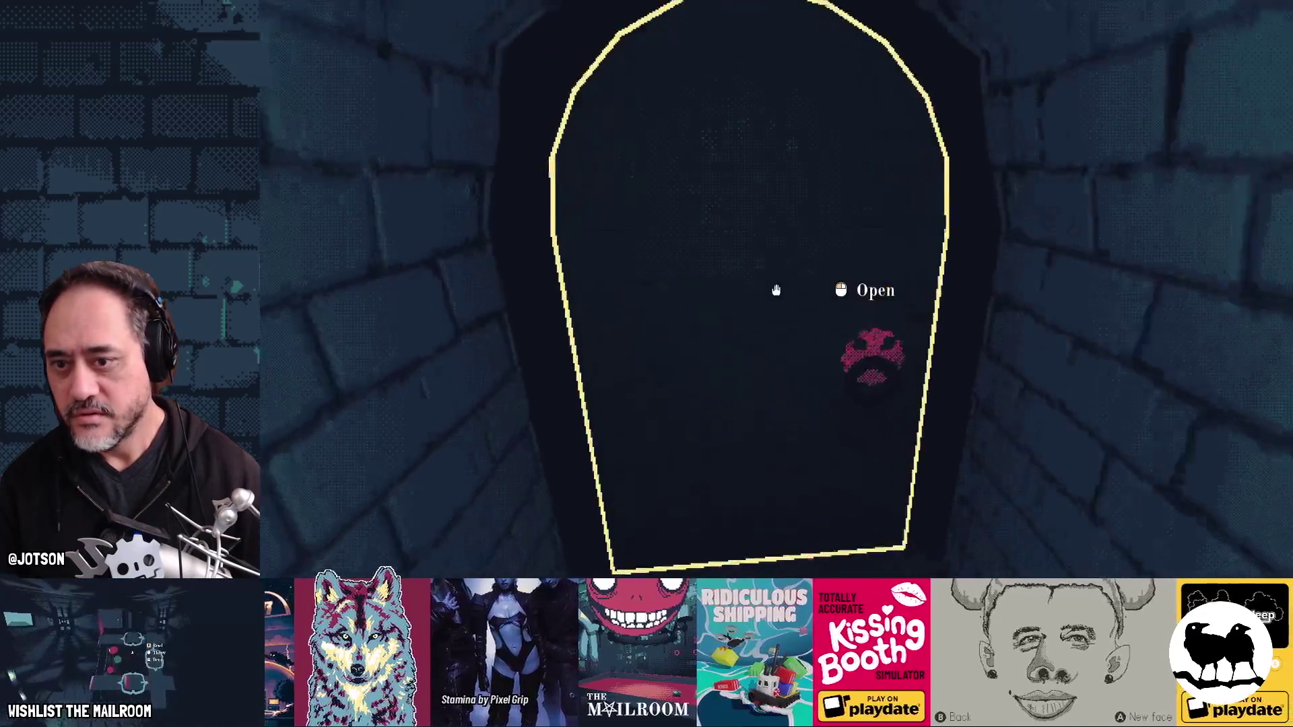
Step: Open the security room door and walk to the end of the brick corridor
left_click(775, 289)
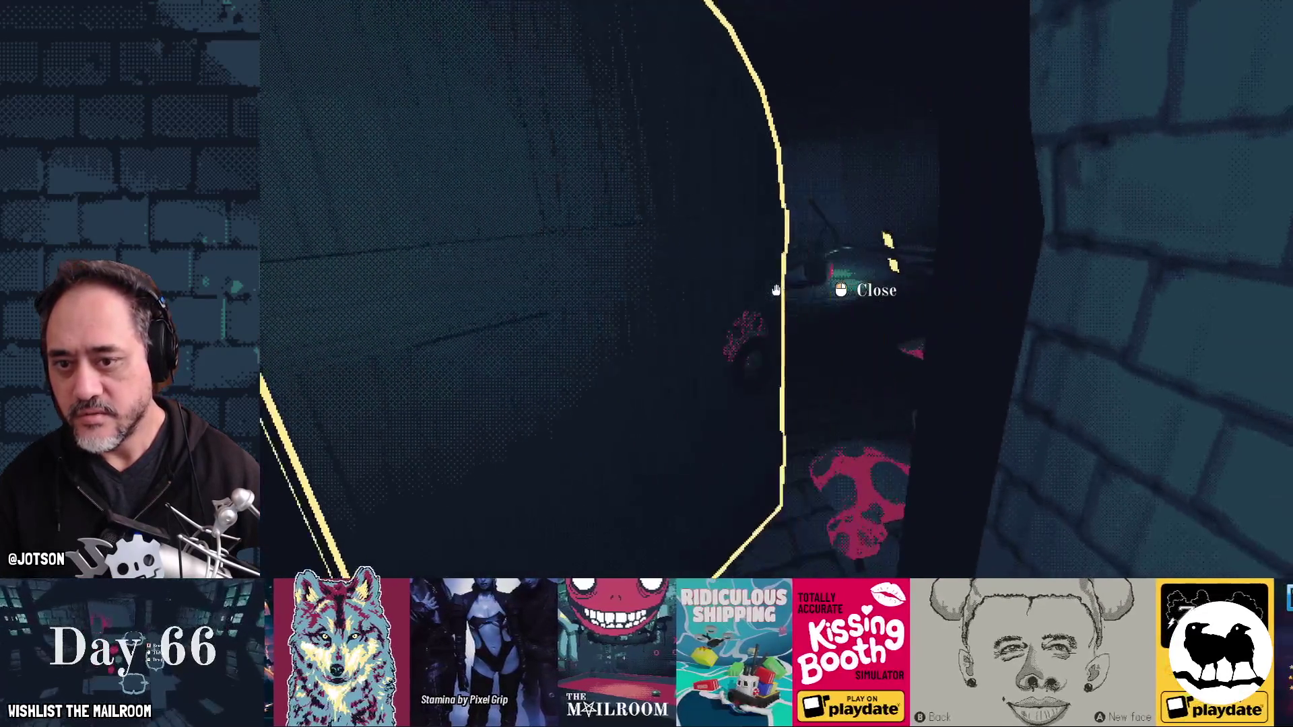
key("w")
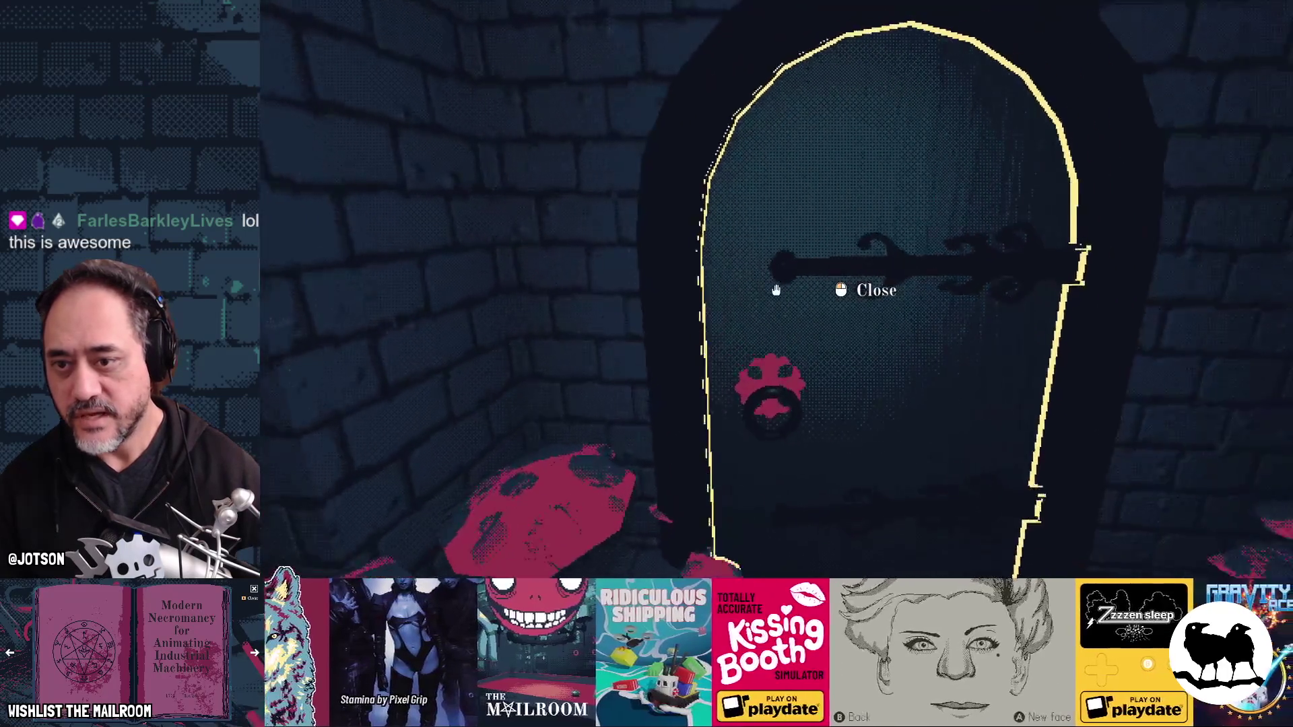
key("w")
key("w")
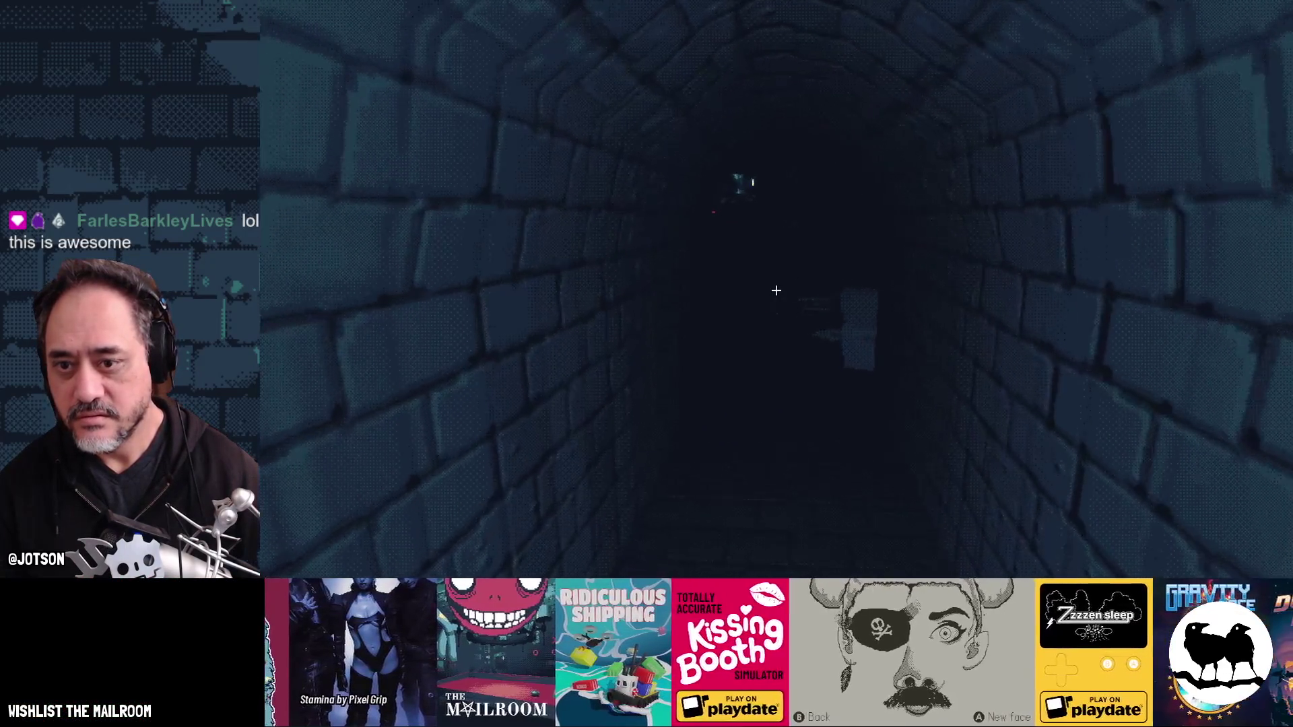
key("w")
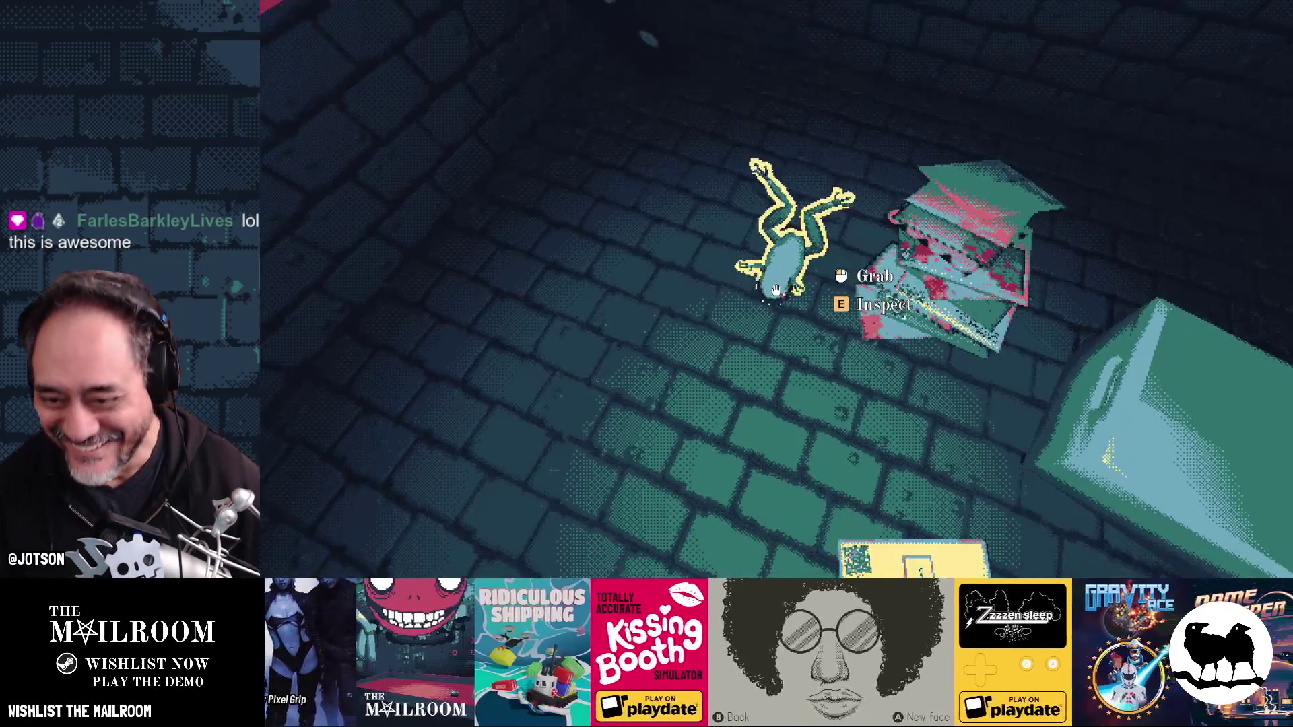
Step: Walk to the frog on the floor, grab it and hold on the TV to insert it
key("w")
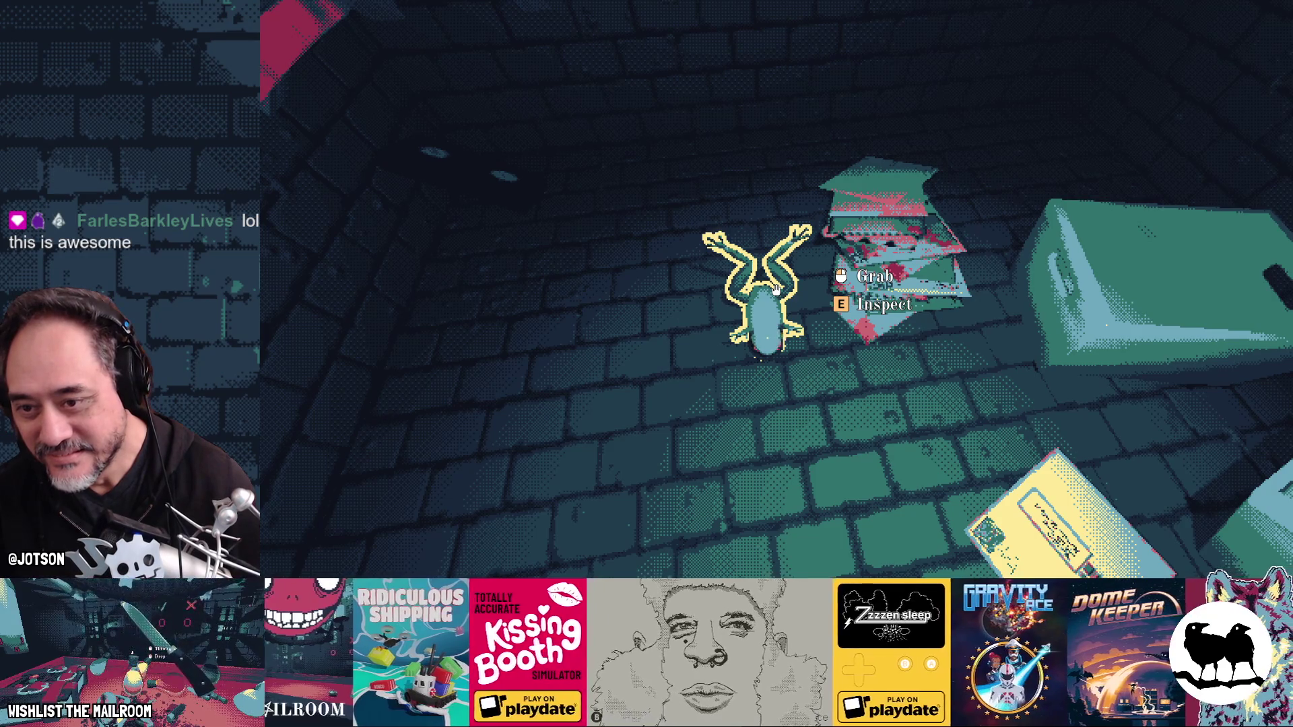
left_click(775, 289)
left_click(775, 290)
left_click_drag(776, 289, 775, 289)
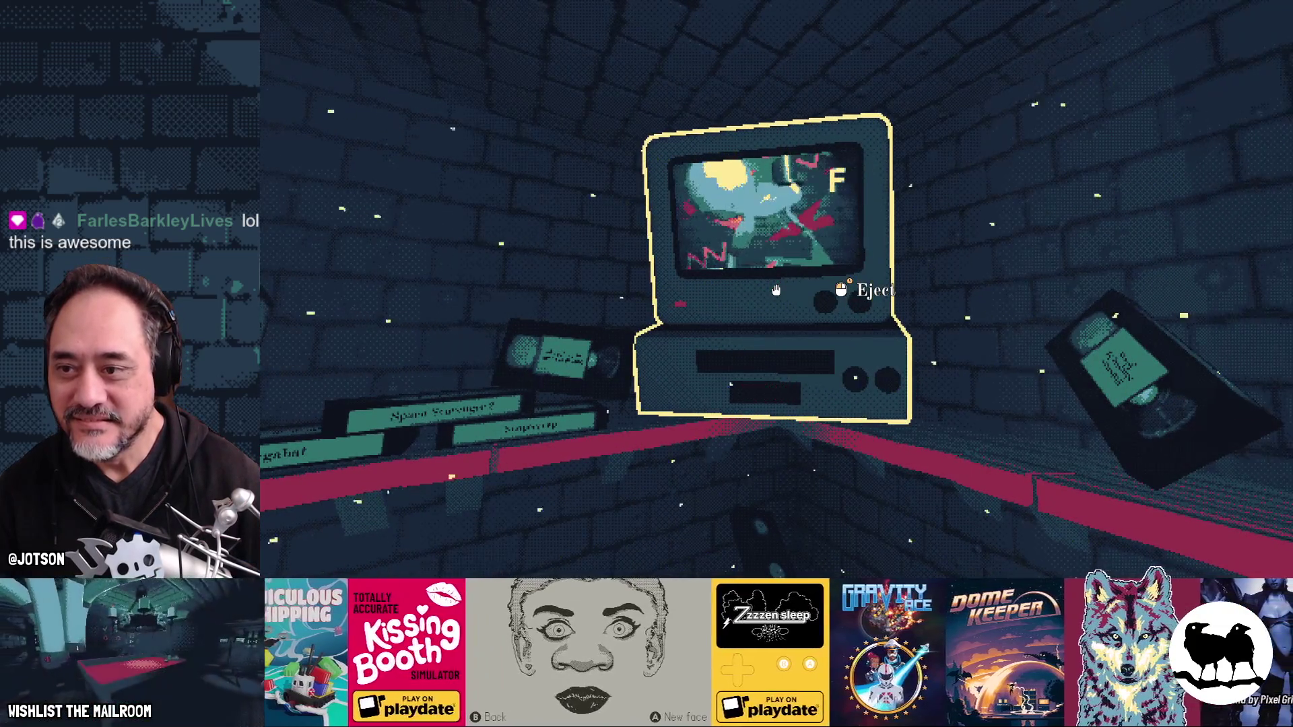
Step: Walk up to the TV, eject the tape, then stop the game with F8
key("s")
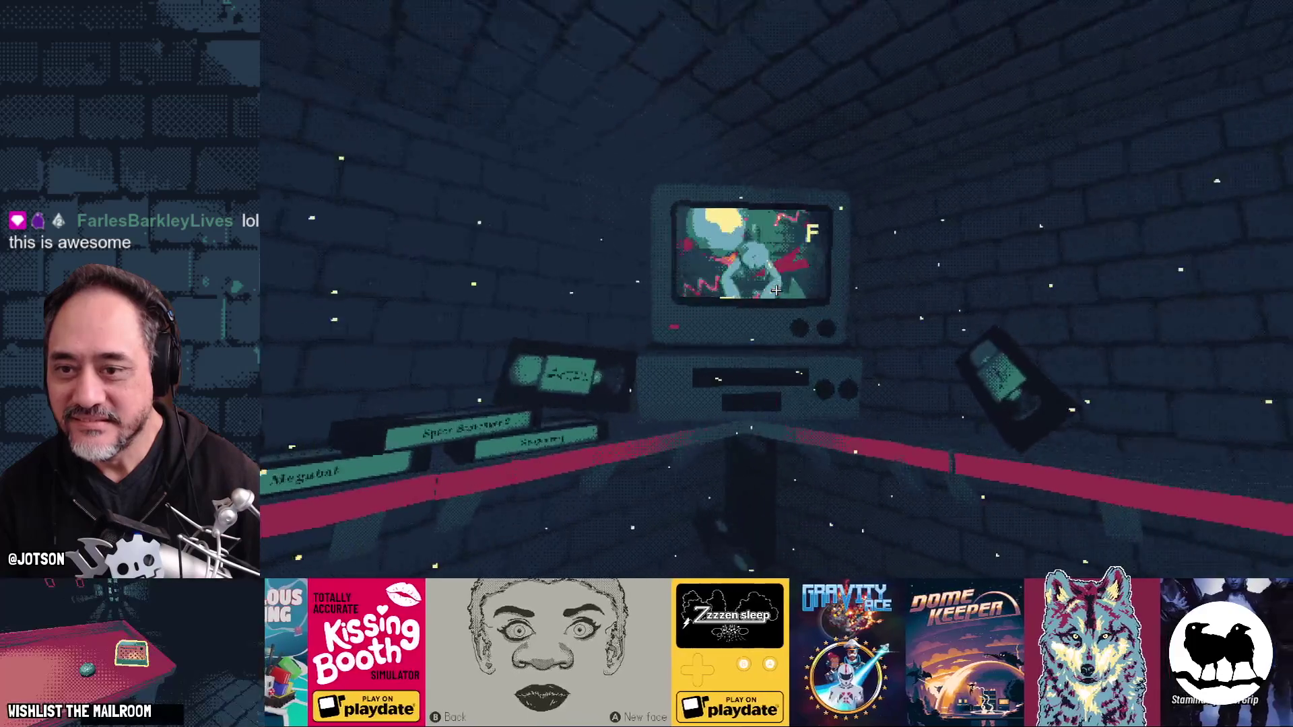
key("w")
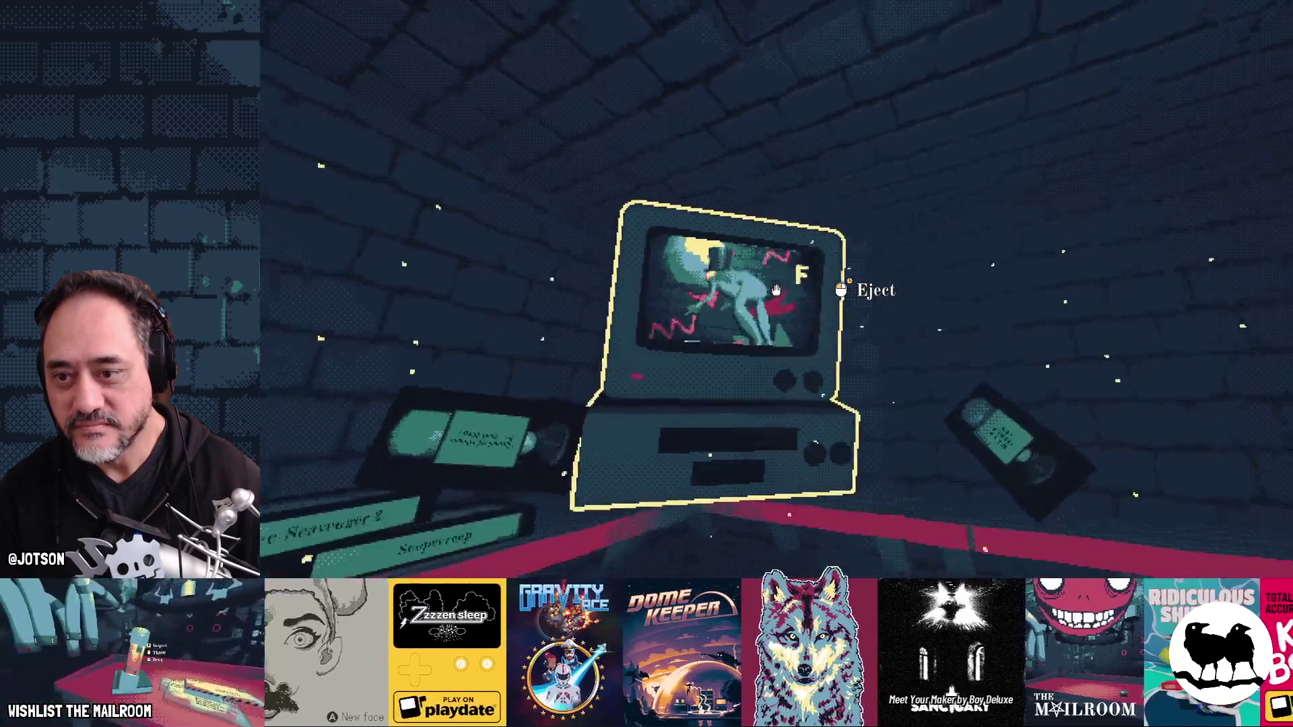
left_click(776, 290)
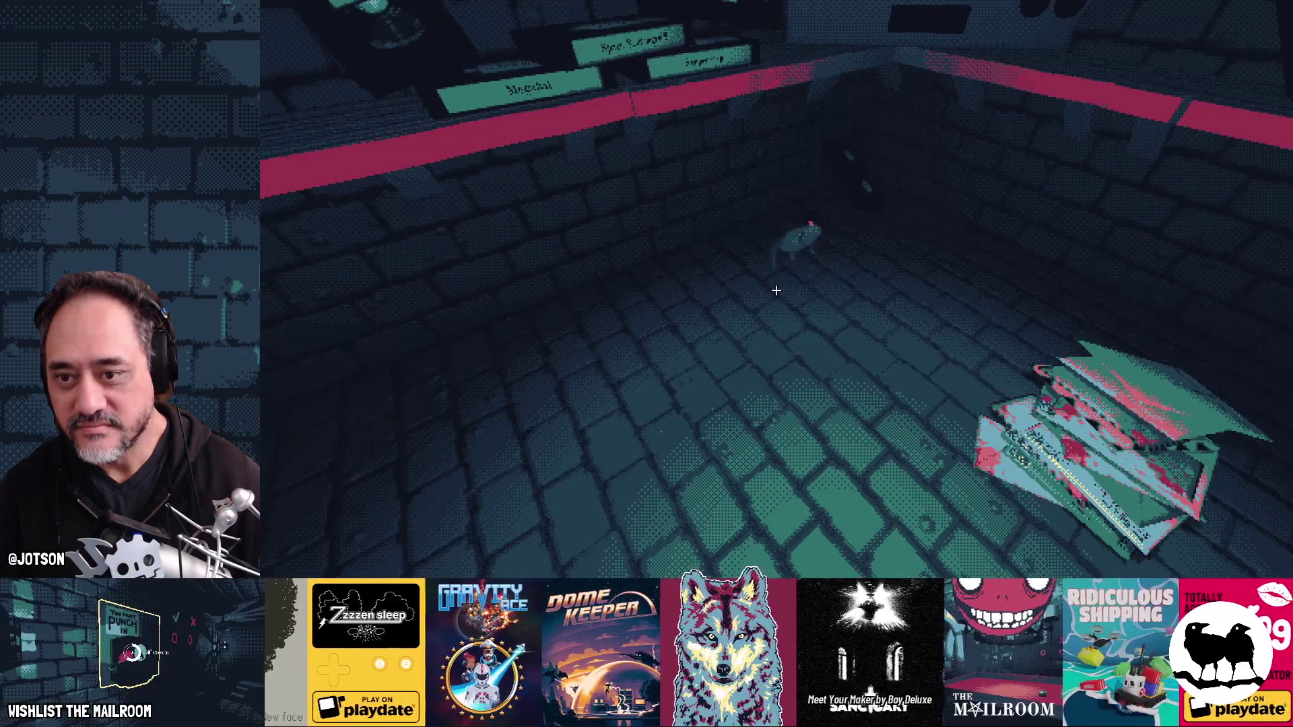
key("F8")
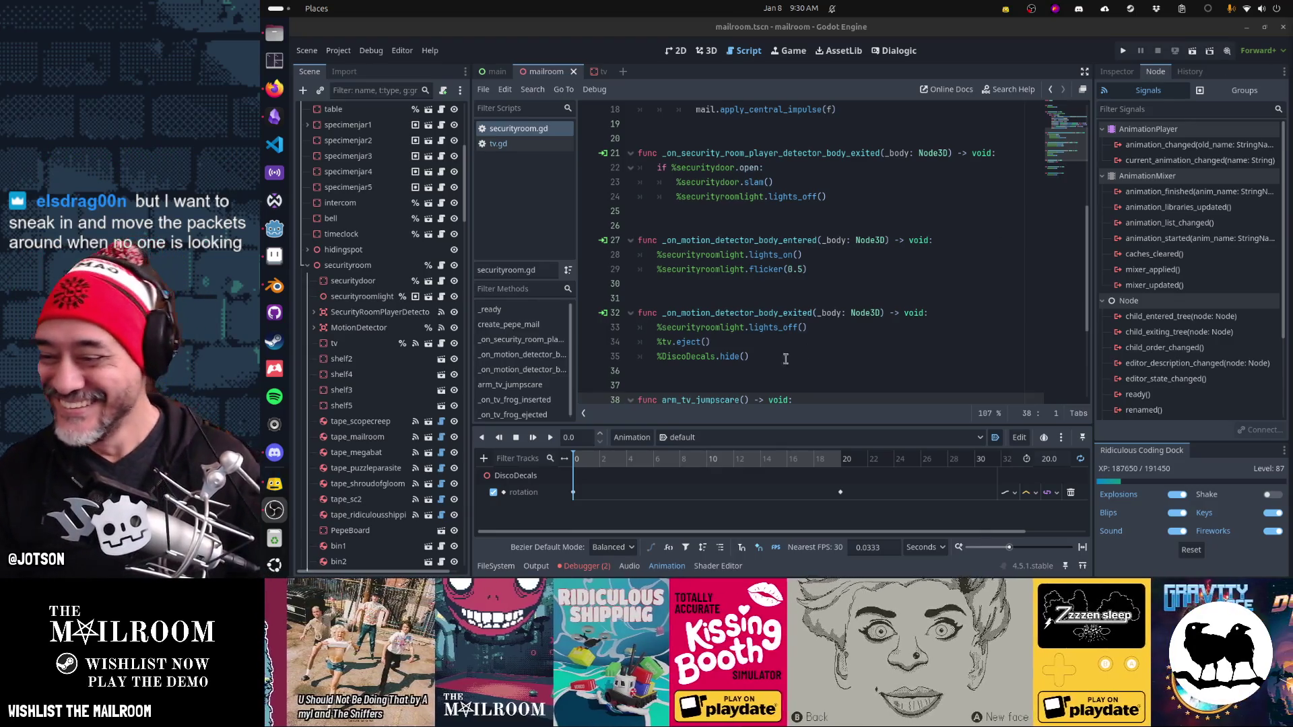
left_click(586, 567)
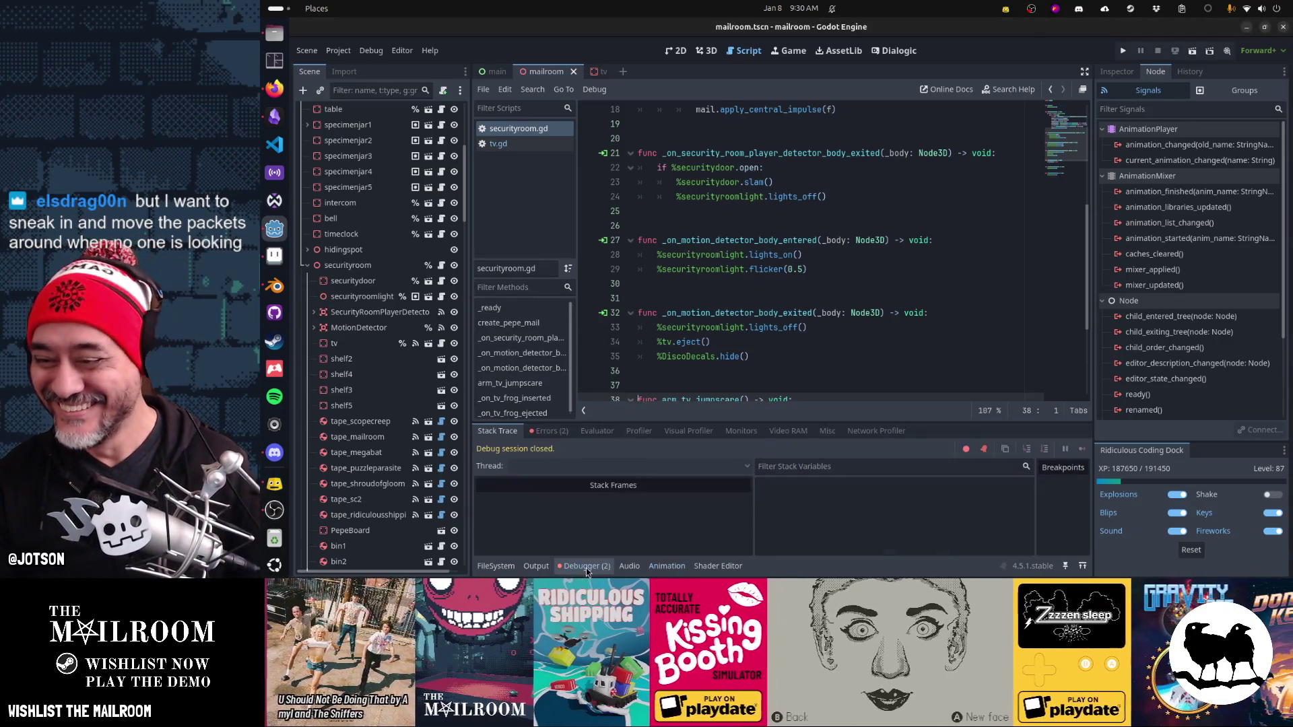
Step: Show the debugger's Errors list and collapse all entries to reveal the two lamp_body.gd errors
left_click(551, 432)
left_click(553, 446)
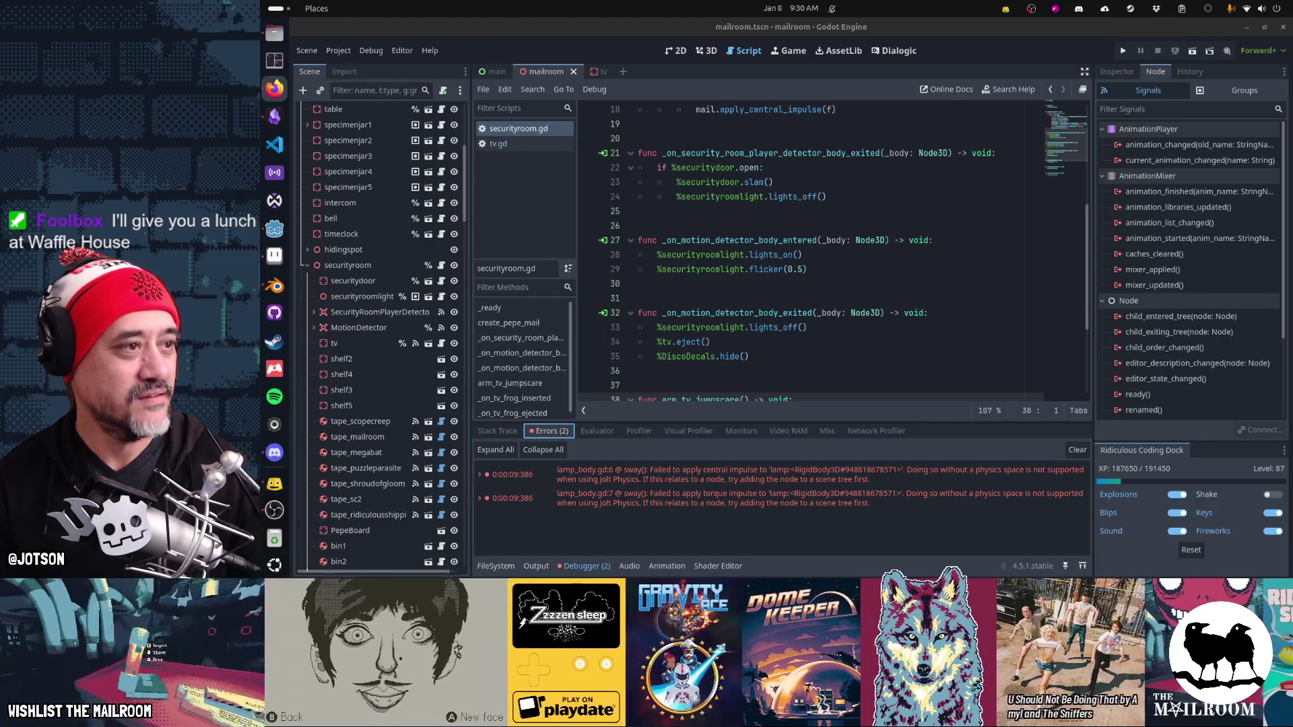
Step: Bring Firefox forward, shift it left, and search 'amyl and the sniffers youtube'
left_click(274, 88)
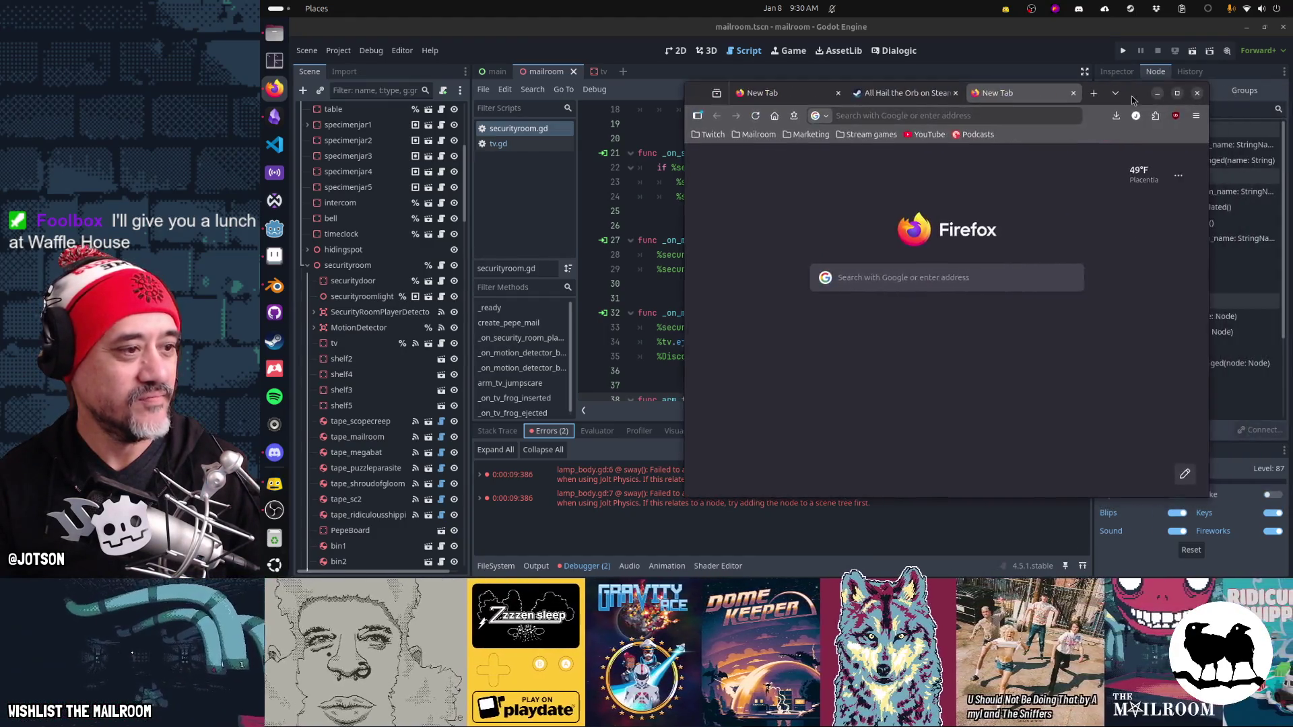
left_click_drag(1107, 96, 1050, 99)
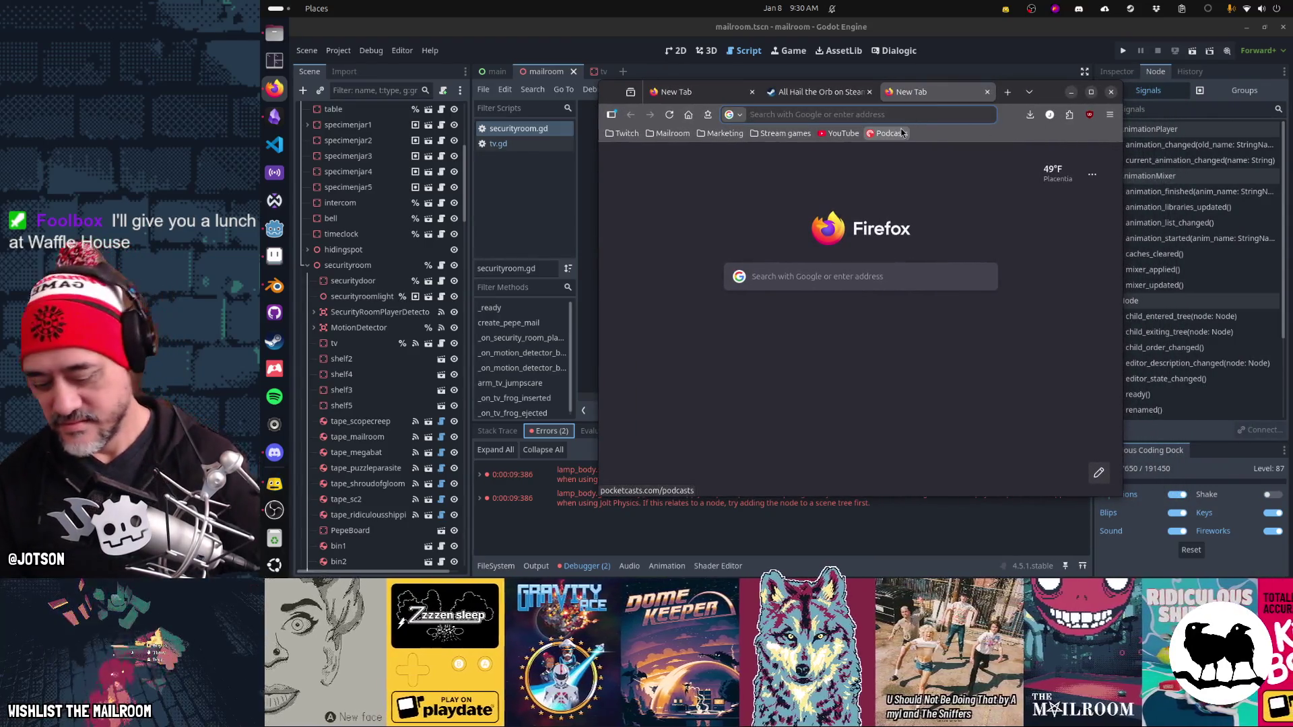
type("amyl and the snif")
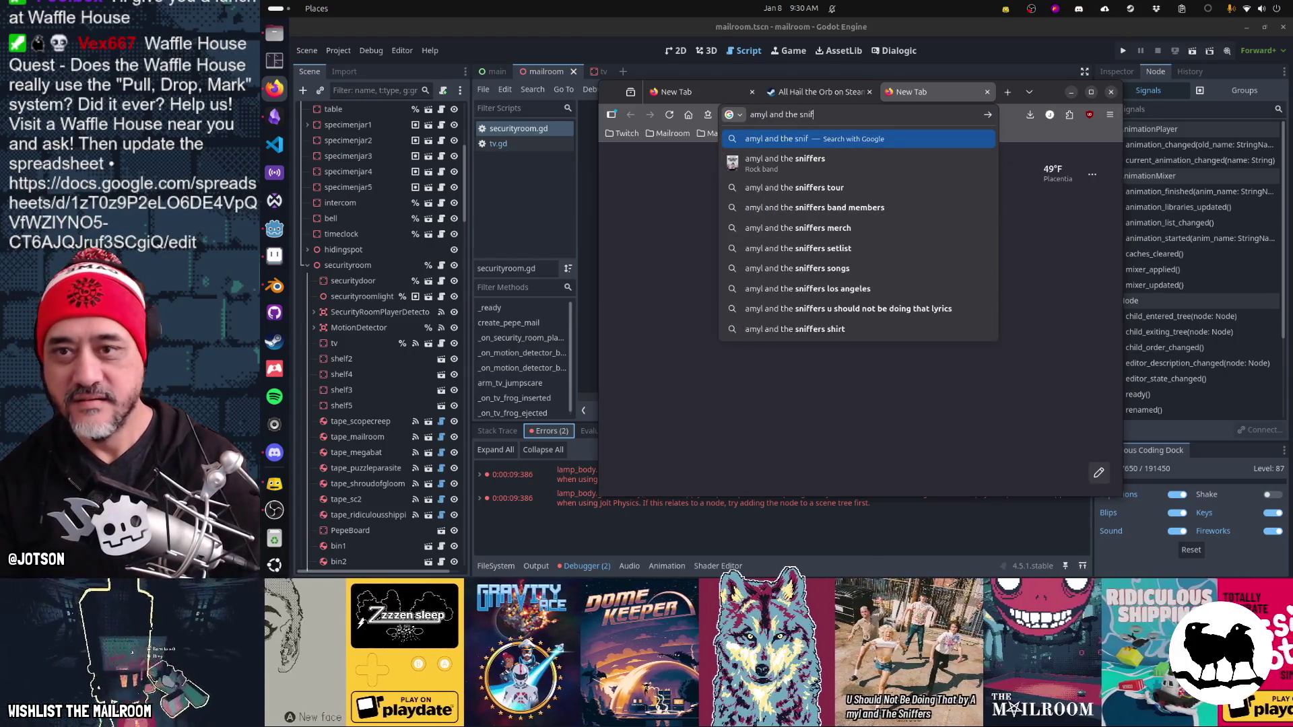
type("fers youtube")
key("Return")
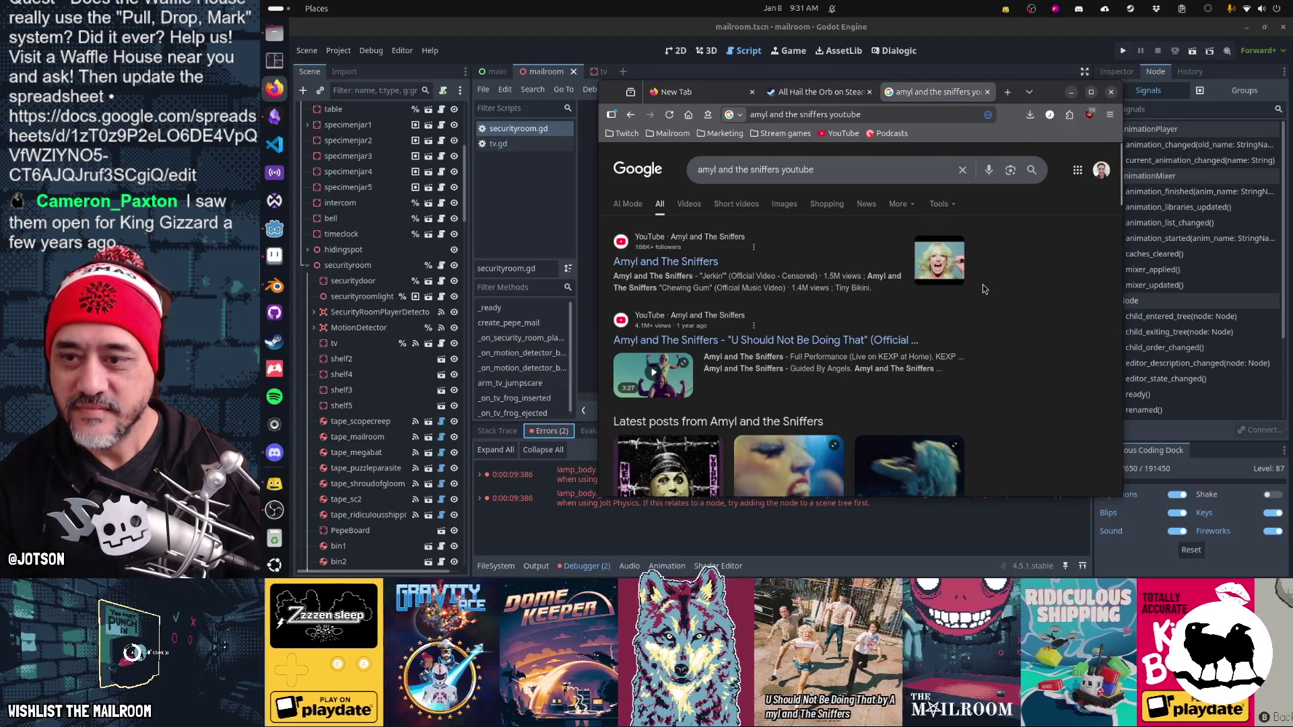
Step: Open the 'U Should Not Be Doing That' video, unmute it, and play it full screen
left_click(840, 340)
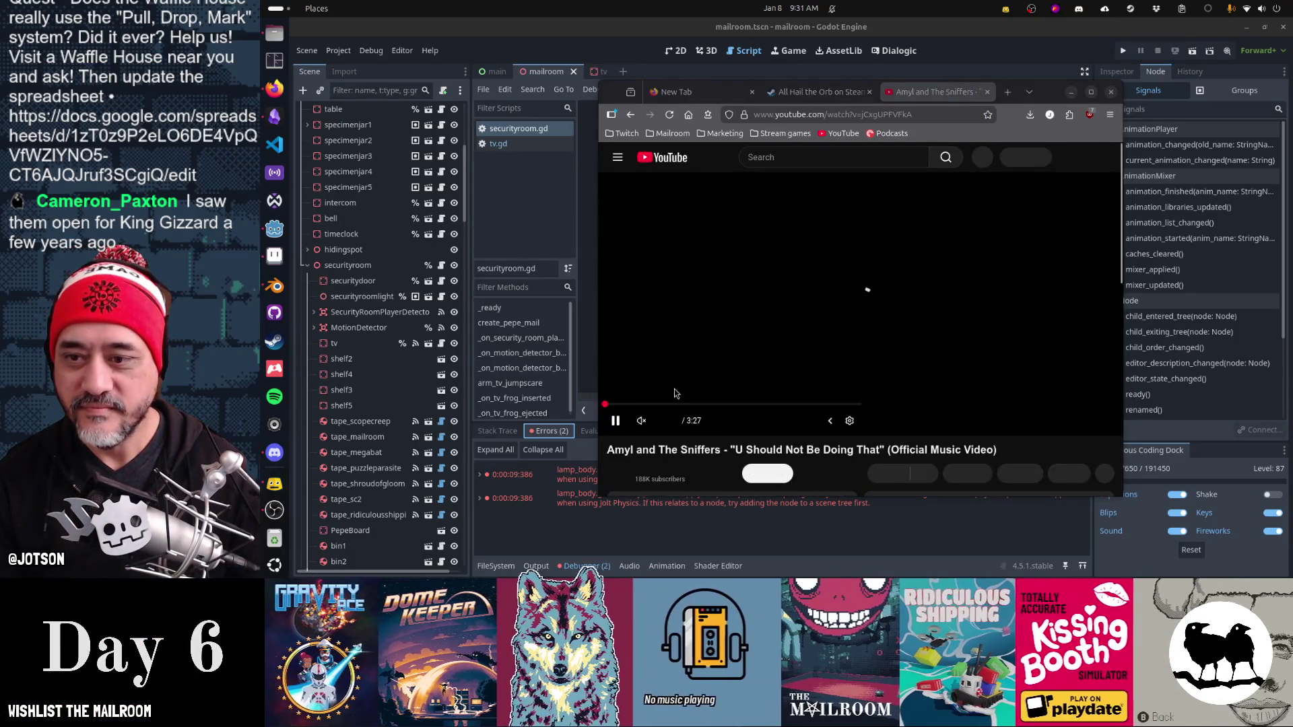
left_click(643, 379)
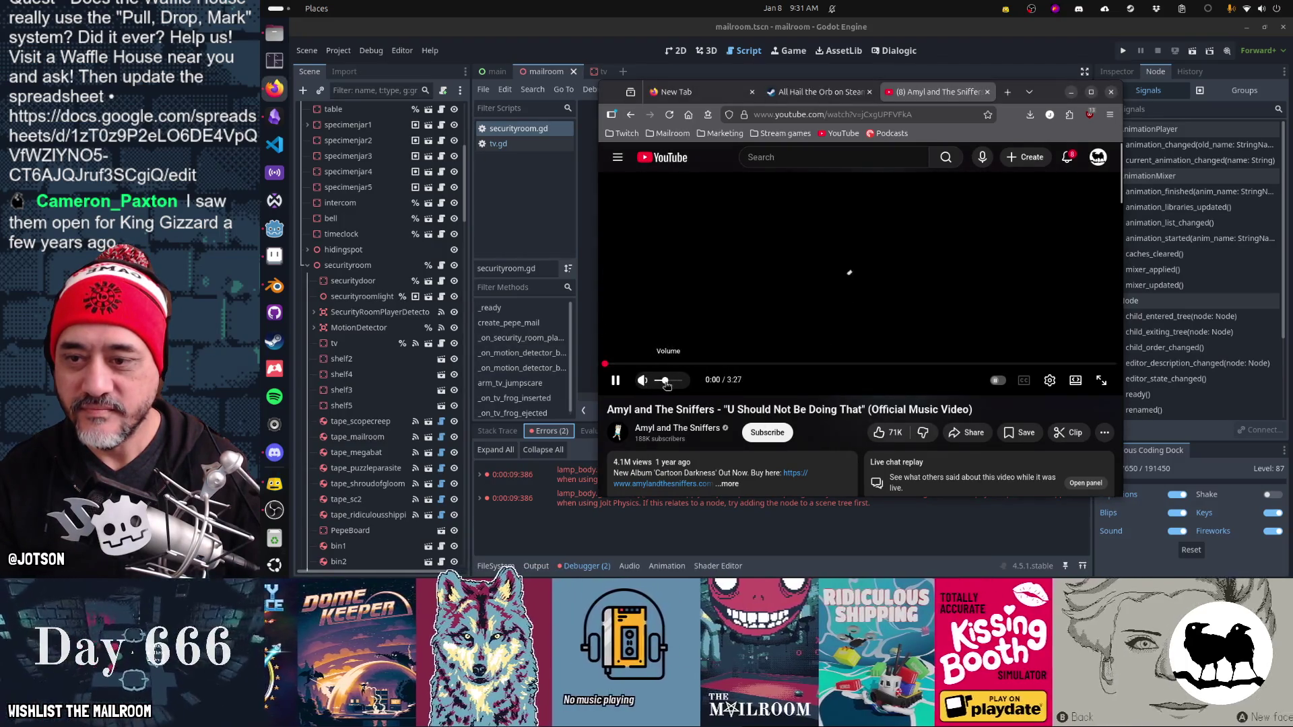
left_click(1101, 383)
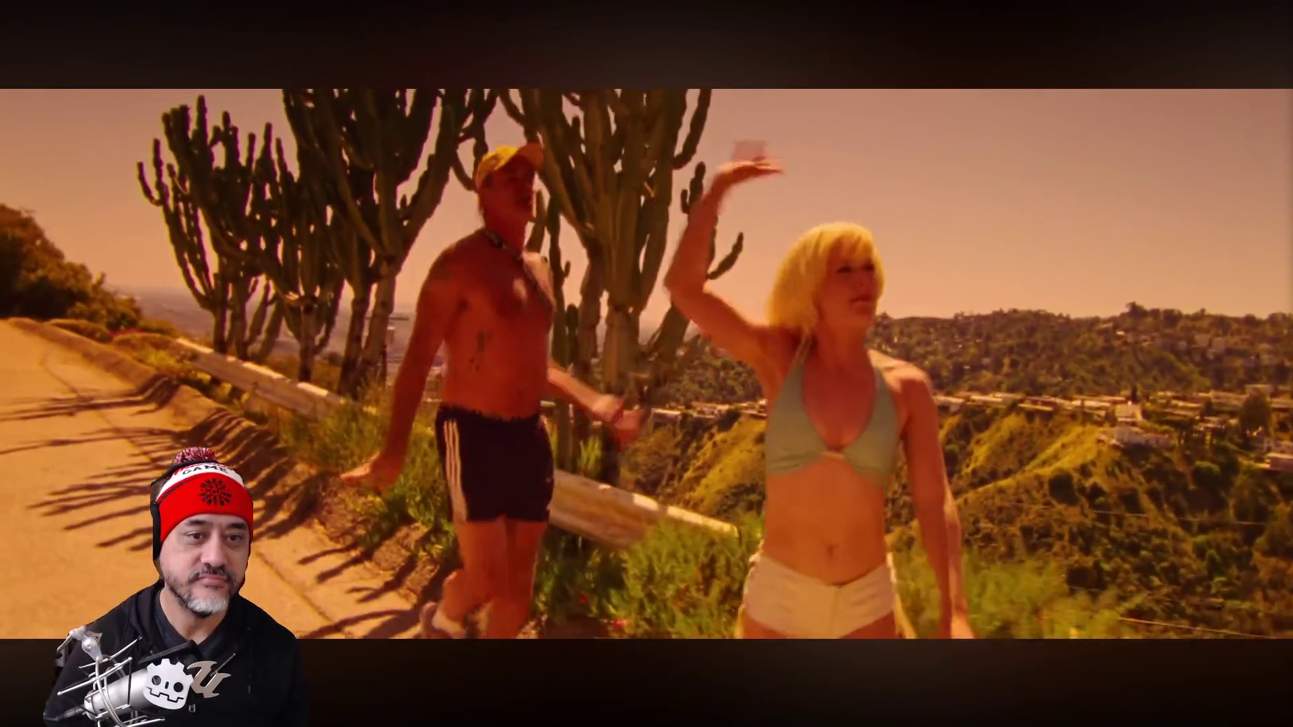
mouse_move(1115, 432)
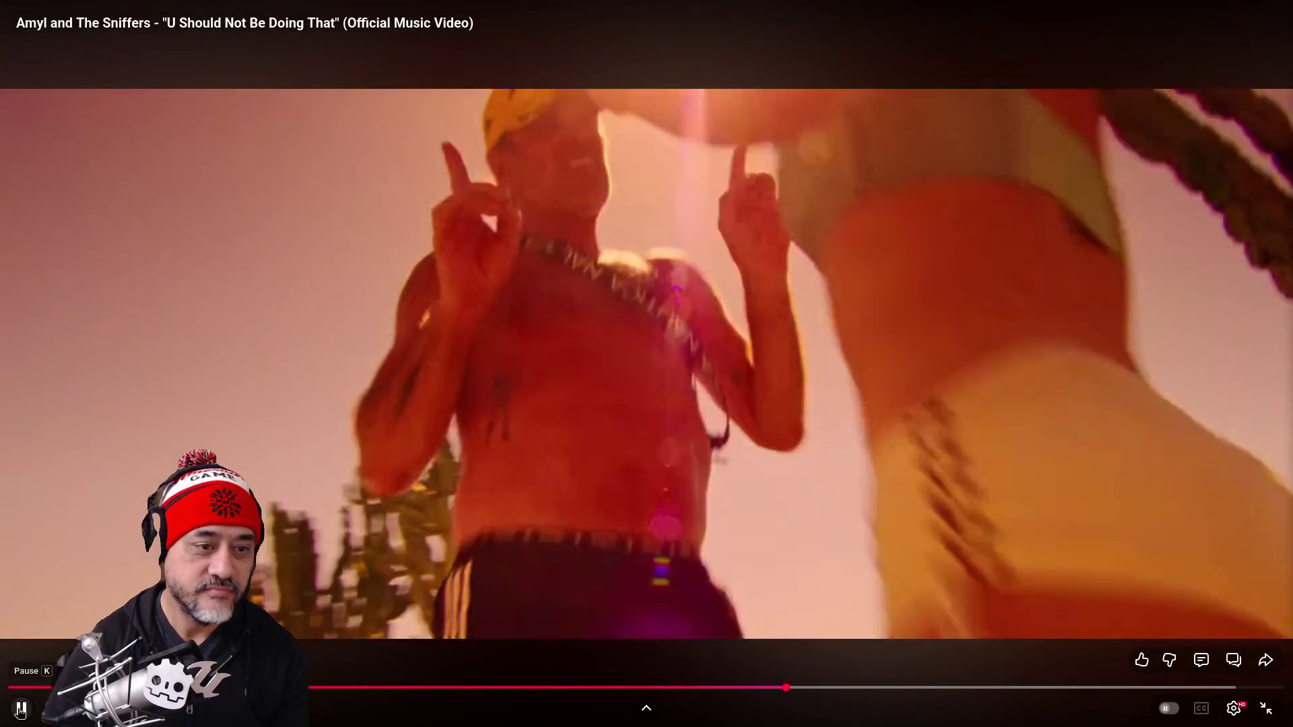
Step: Leave full-screen playback and search YouTube for 'ayml and sniffers'
left_click(513, 381)
key("Escape")
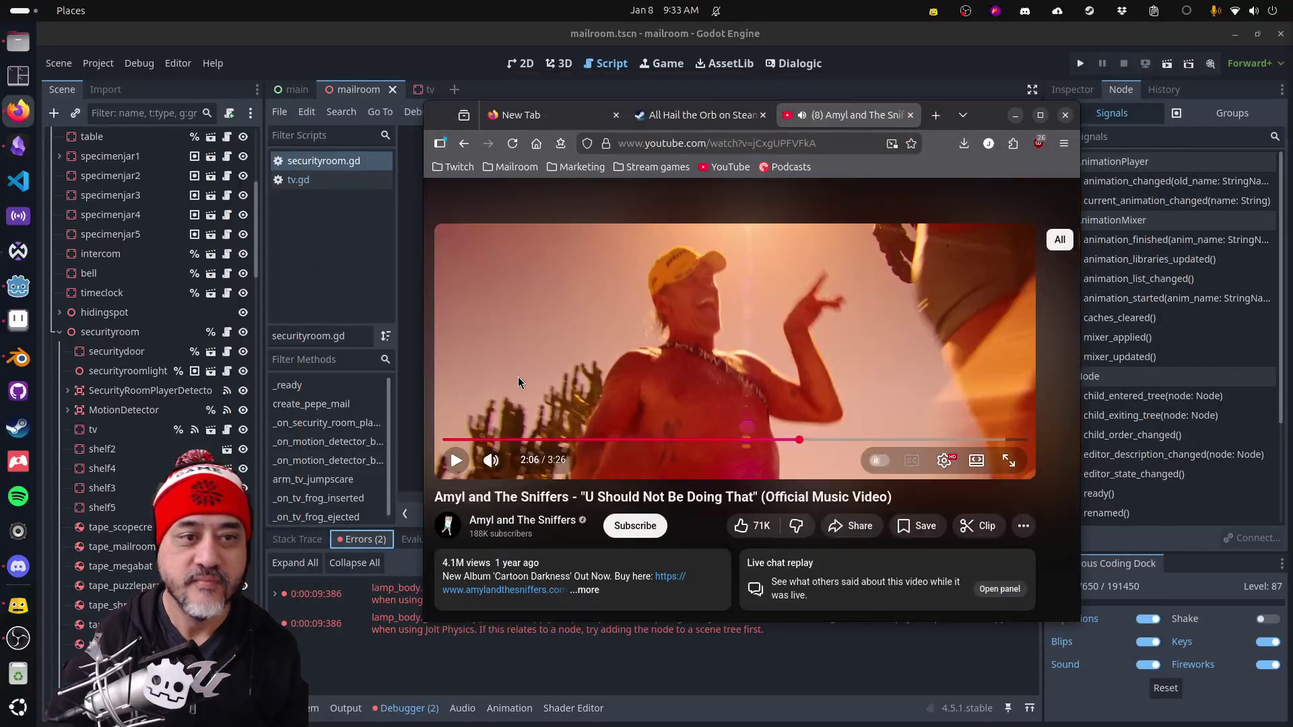
left_click(925, 408)
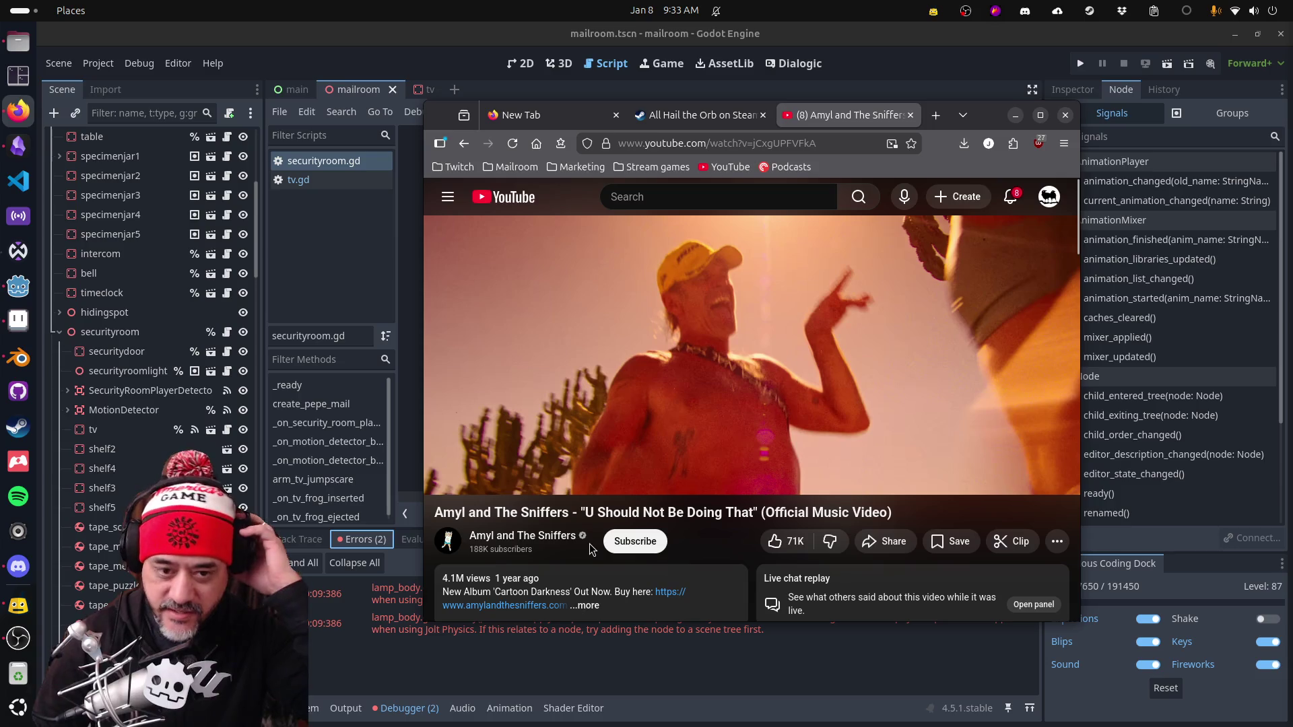
left_click(726, 194)
type("ayml")
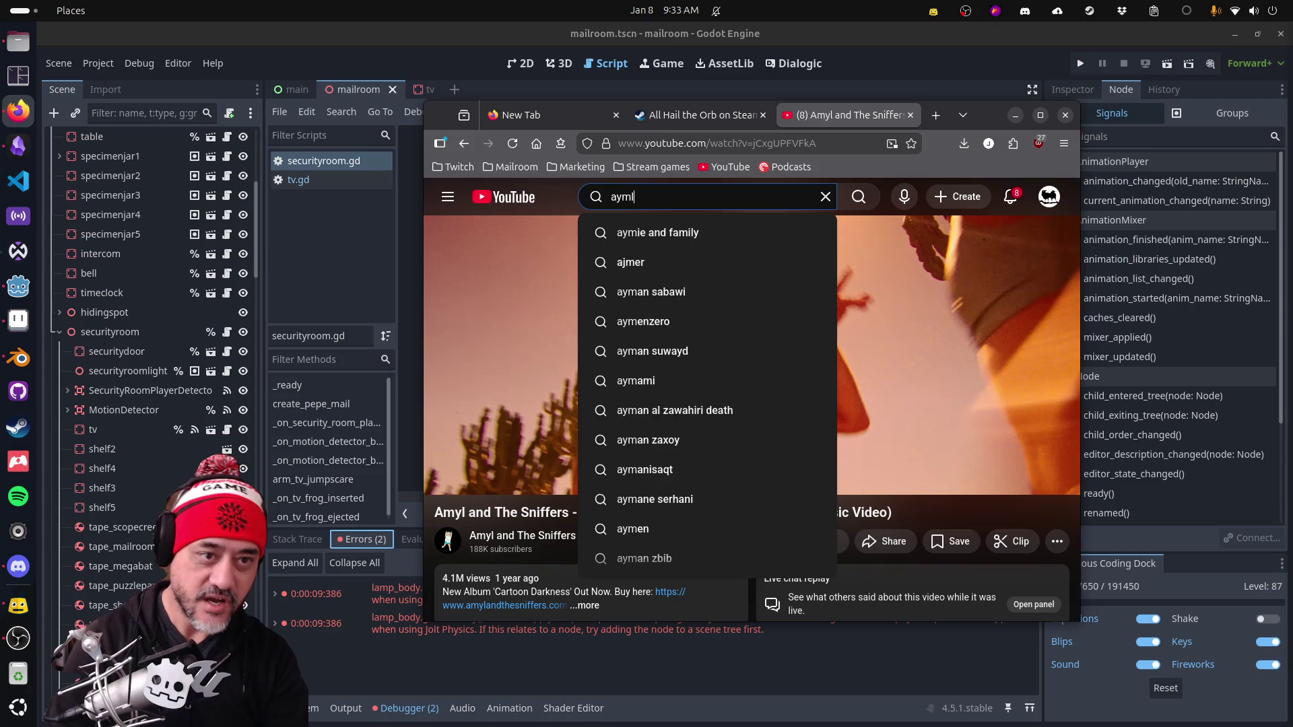
type(" and sniffer")
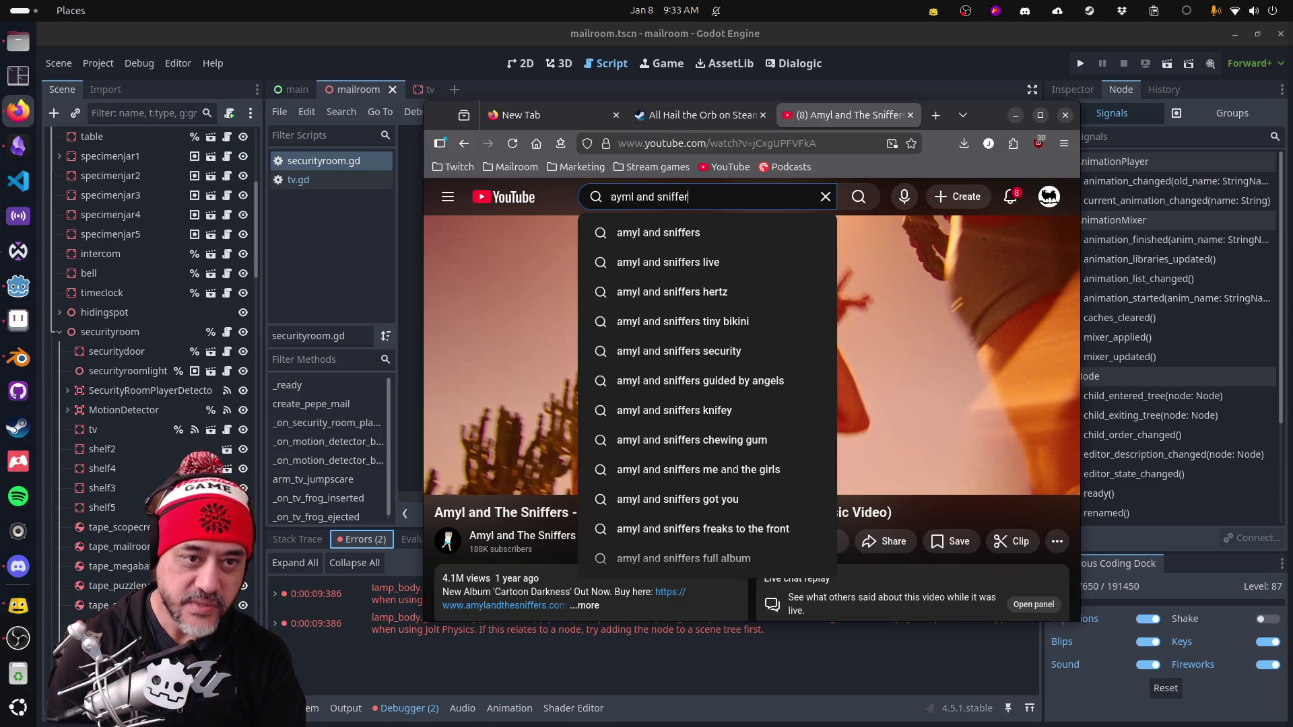
type("s")
key("Return")
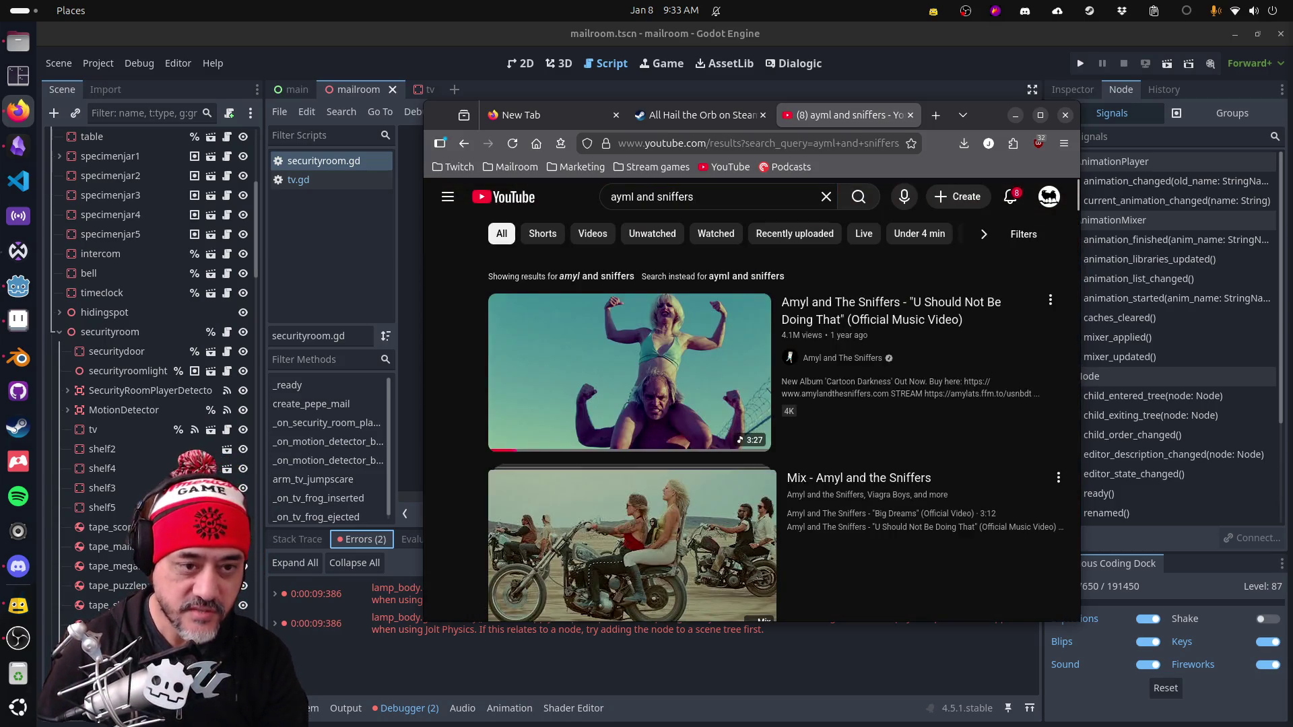
Step: Browse down the band's results, including KEXP performances and 'Big Dreams'
scroll(919, 404, "down", 10)
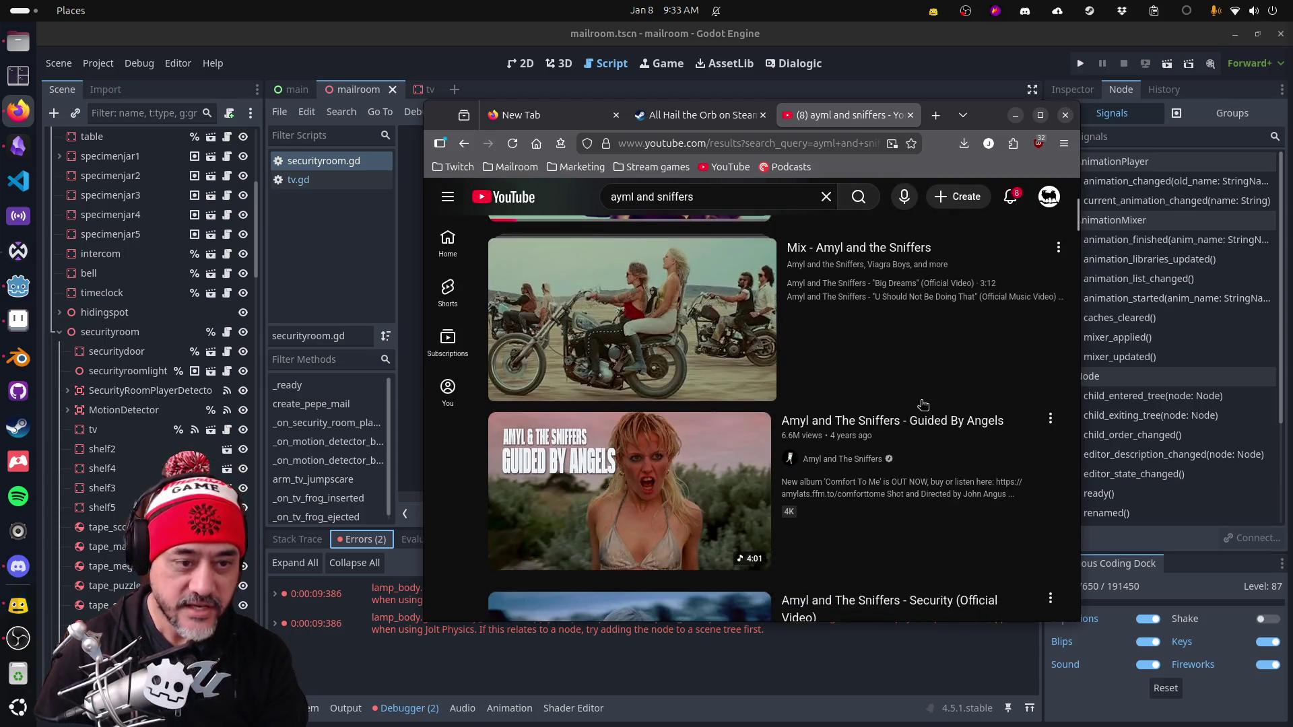
scroll(923, 404, "up", 1)
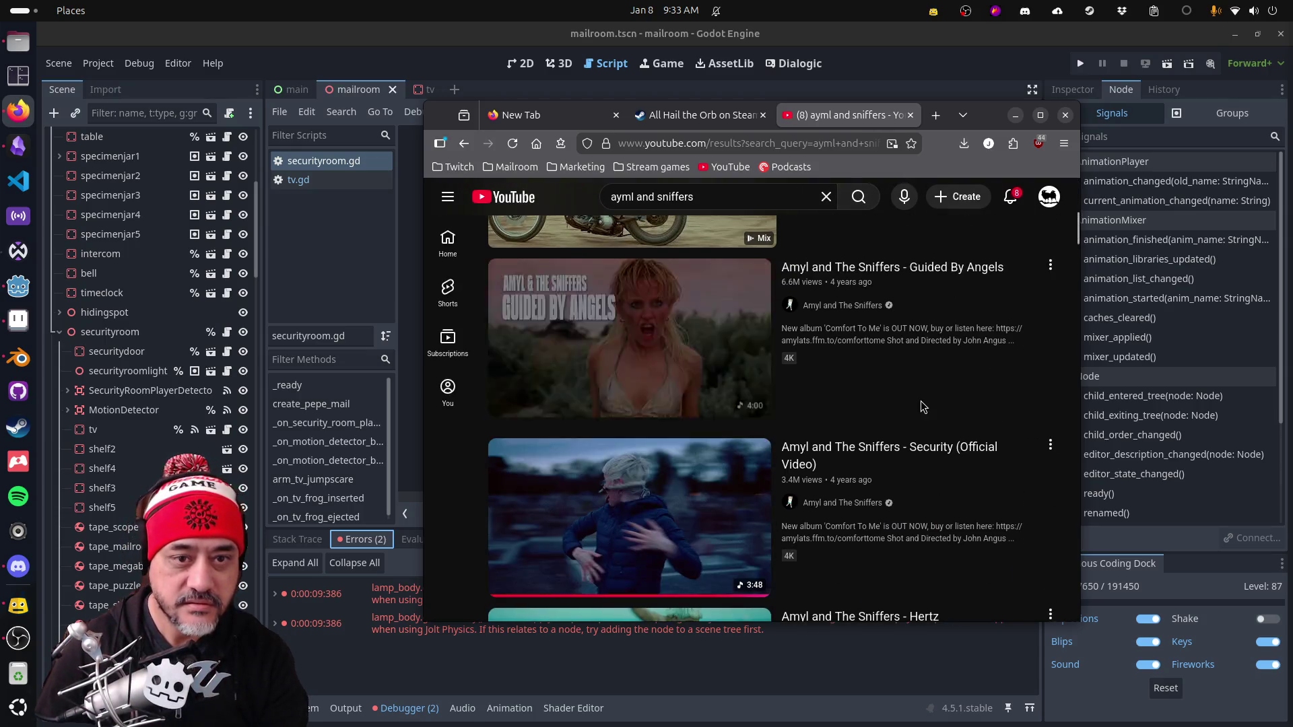
scroll(923, 404, "down", 3)
scroll(923, 404, "up", 1)
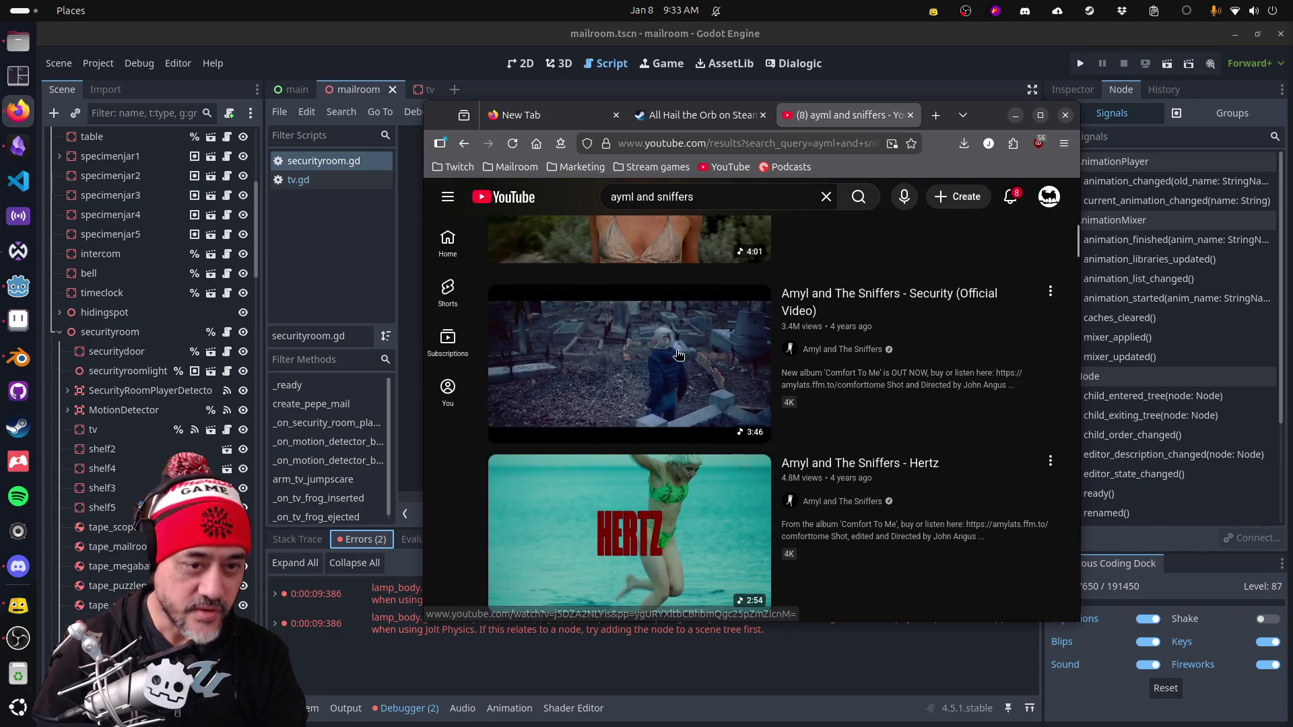
scroll(910, 367, "down", 3)
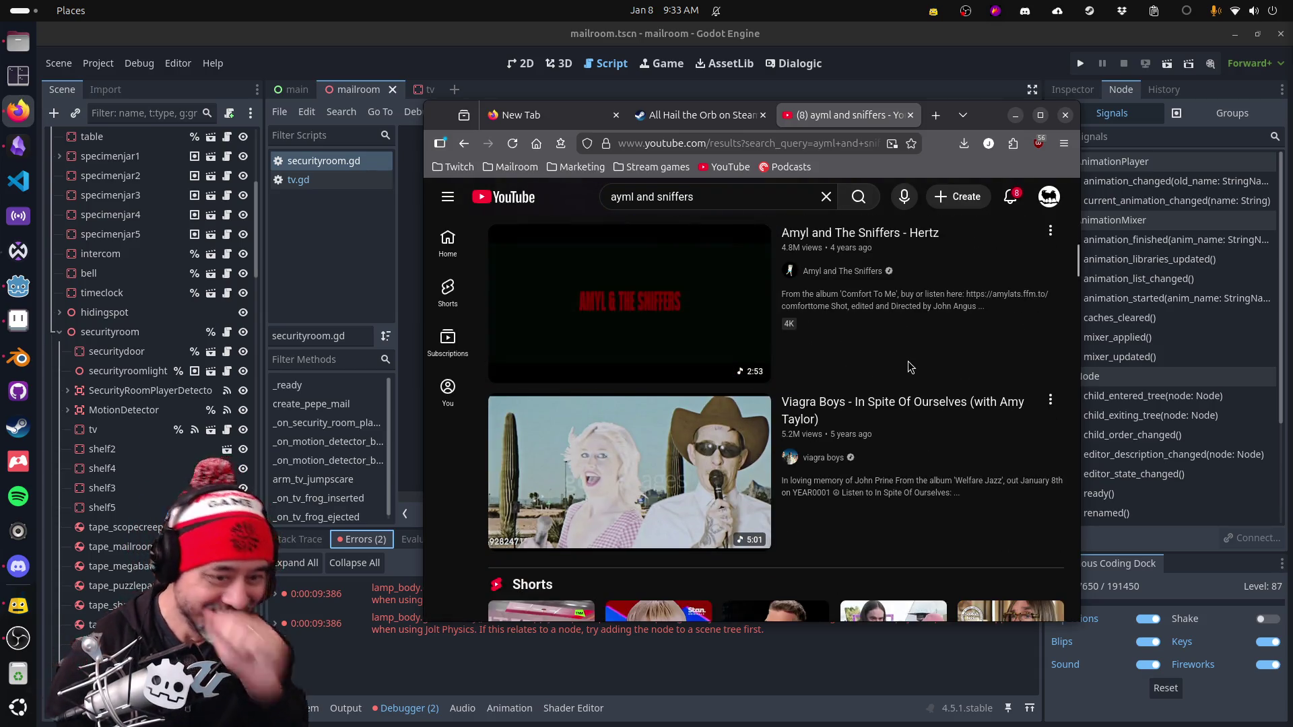
scroll(910, 367, "down", 9)
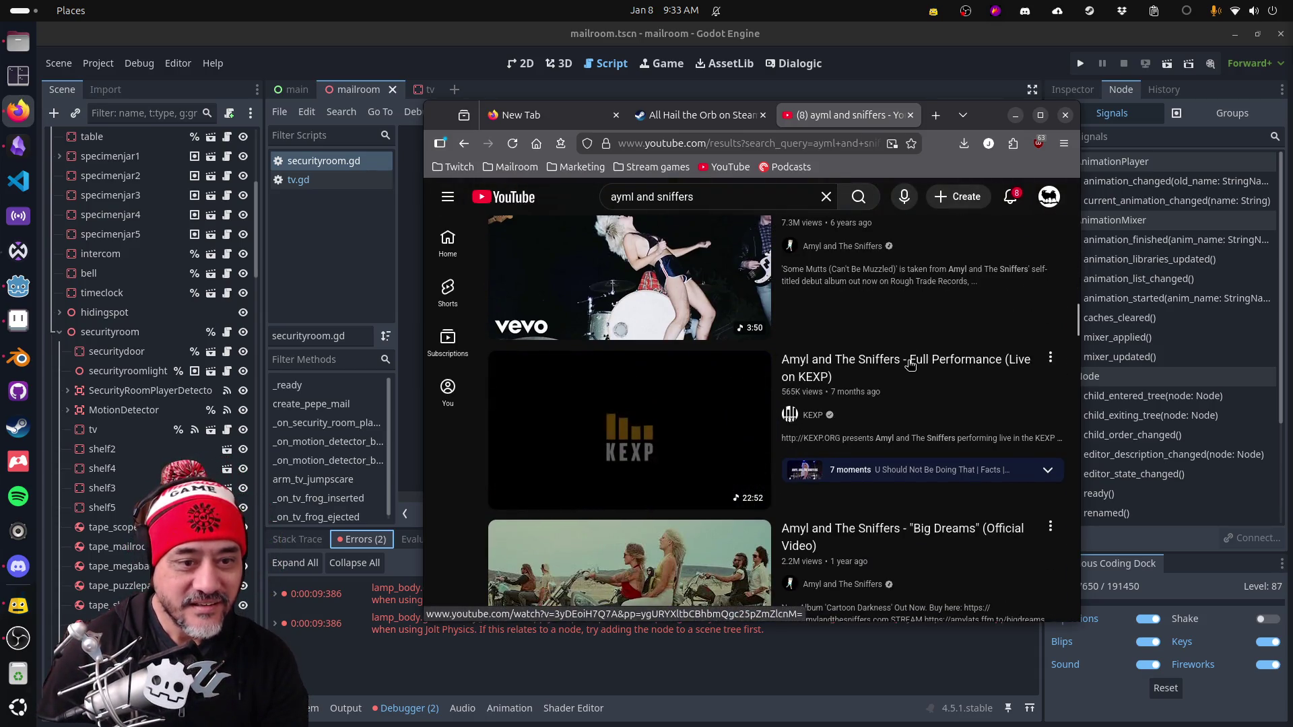
scroll(911, 364, "down", 1)
scroll(910, 364, "up", 2)
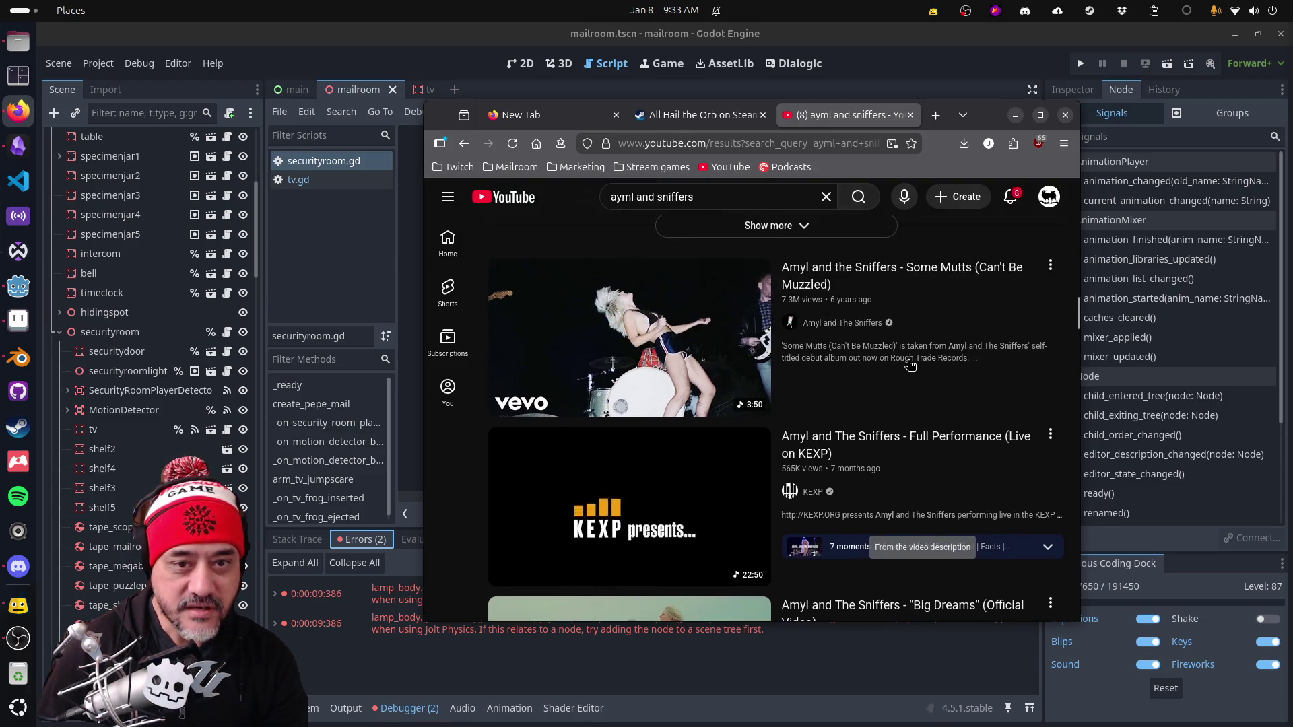
scroll(910, 364, "down", 10)
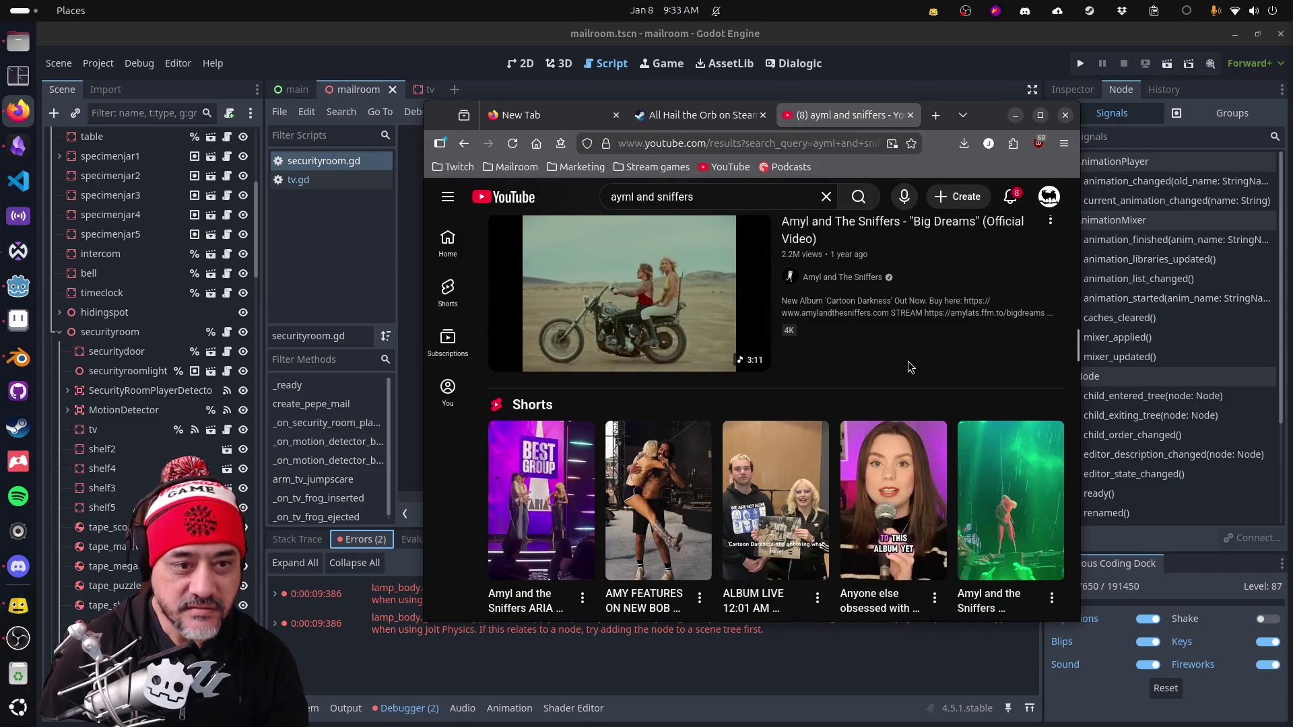
scroll(910, 364, "down", 3)
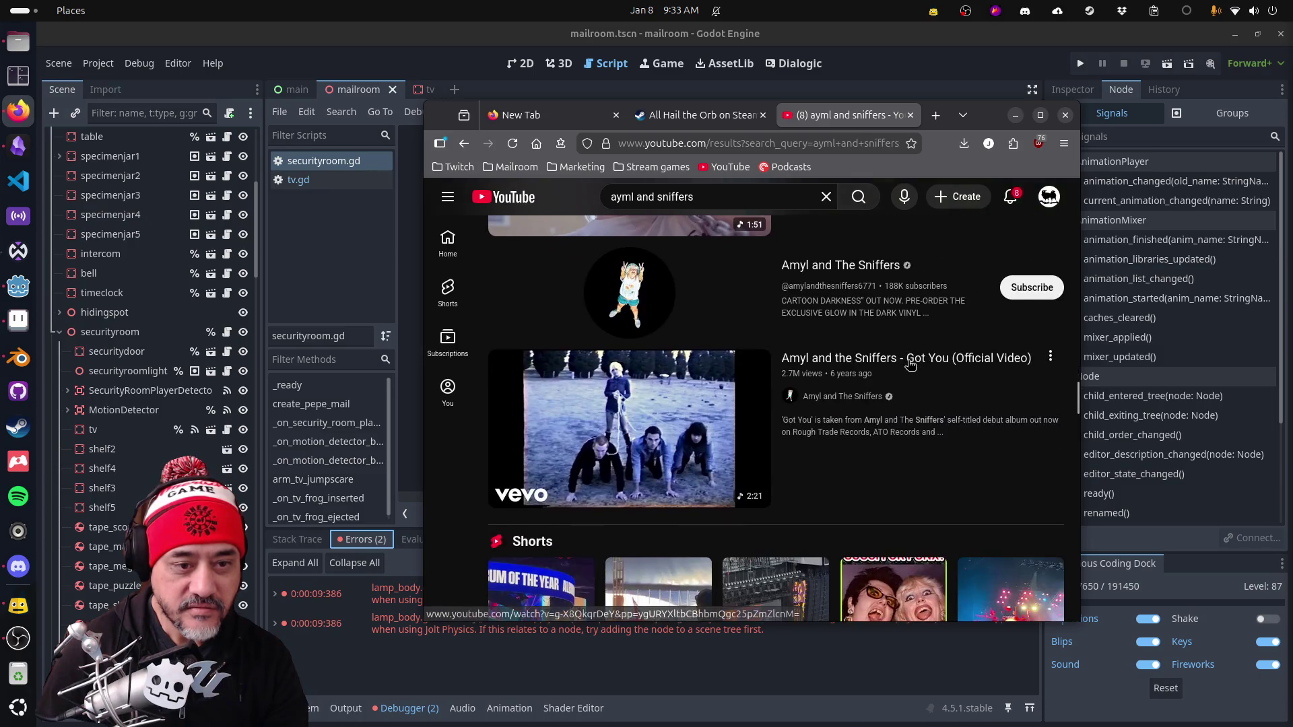
scroll(910, 365, "down", 6)
scroll(910, 366, "down", 9)
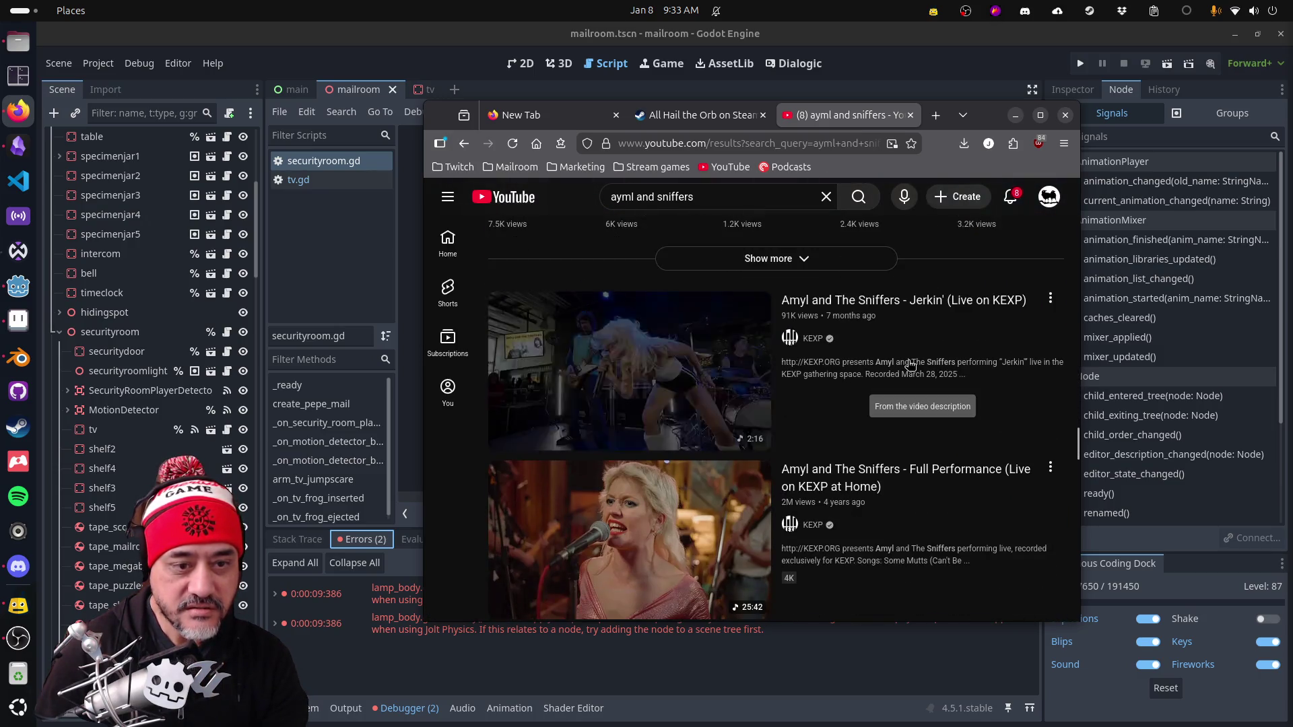
mouse_move(910, 364)
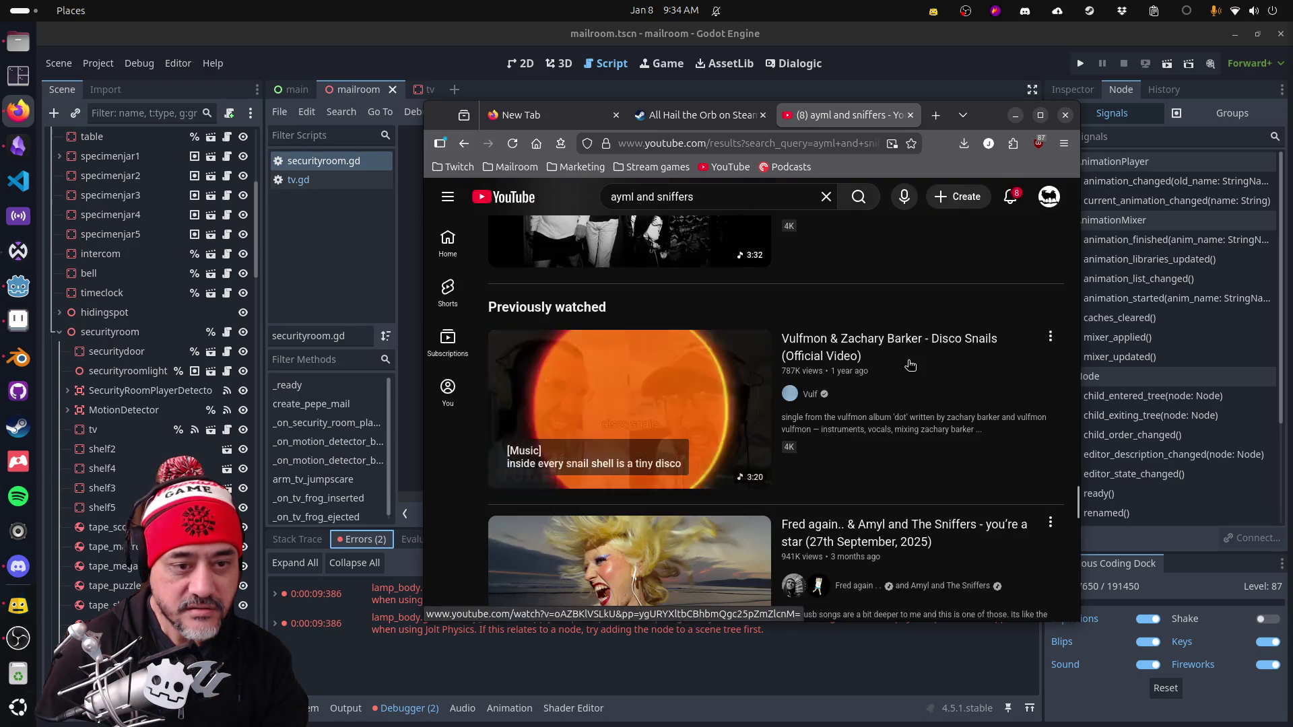
scroll(910, 365, "down", 4)
scroll(910, 366, "down", 5)
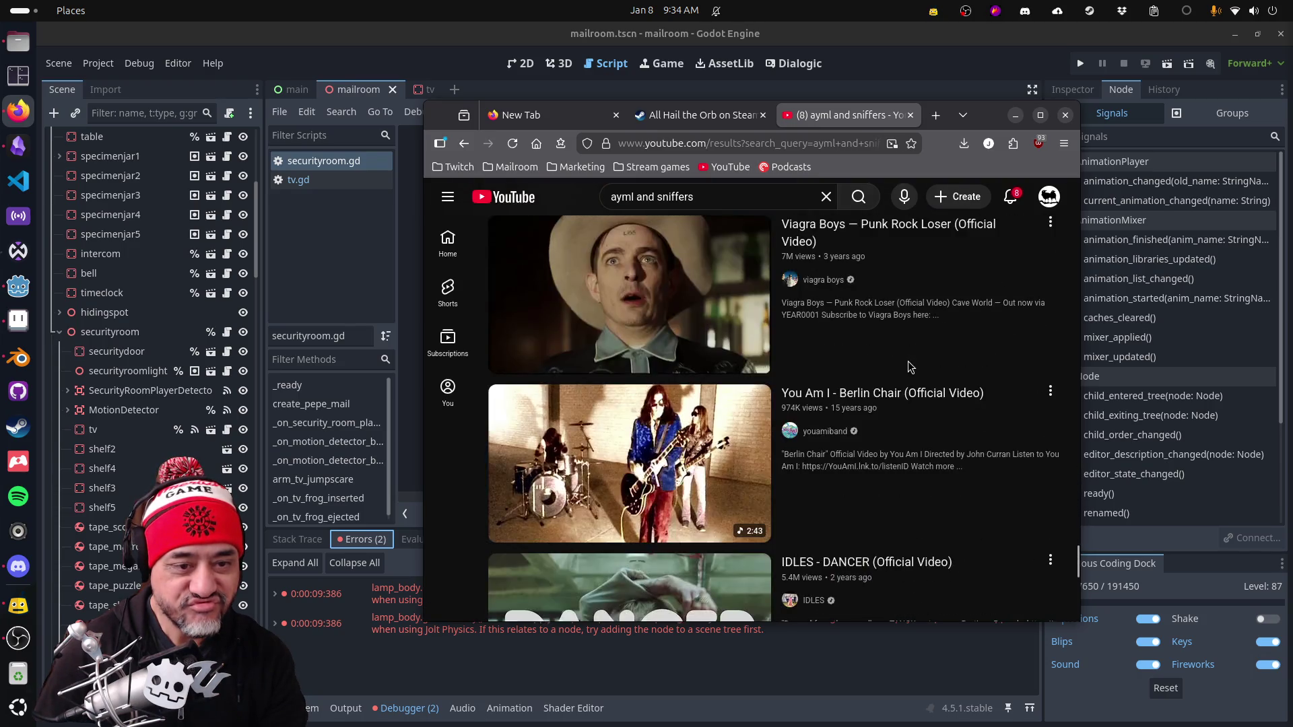
left_click(721, 197)
Step: Search for 'ayml and sniffers live' and browse the first live performance results
type("liv")
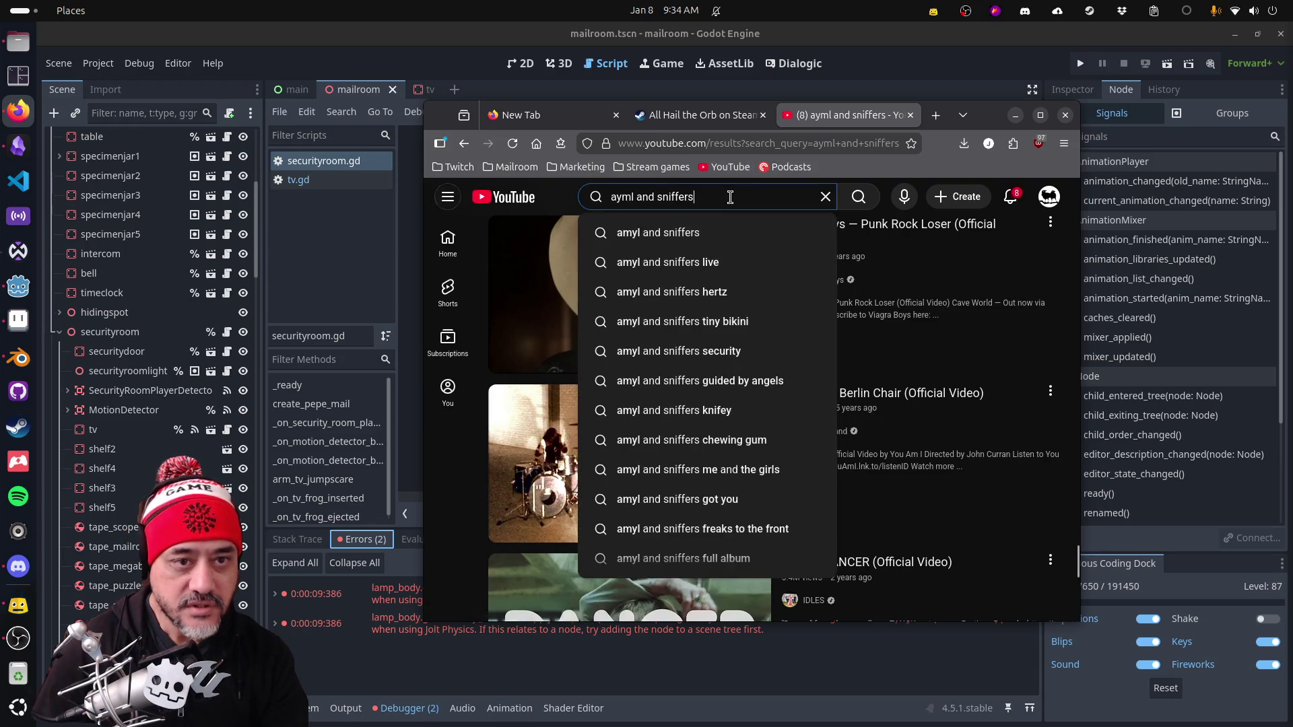
type("e")
key("Return")
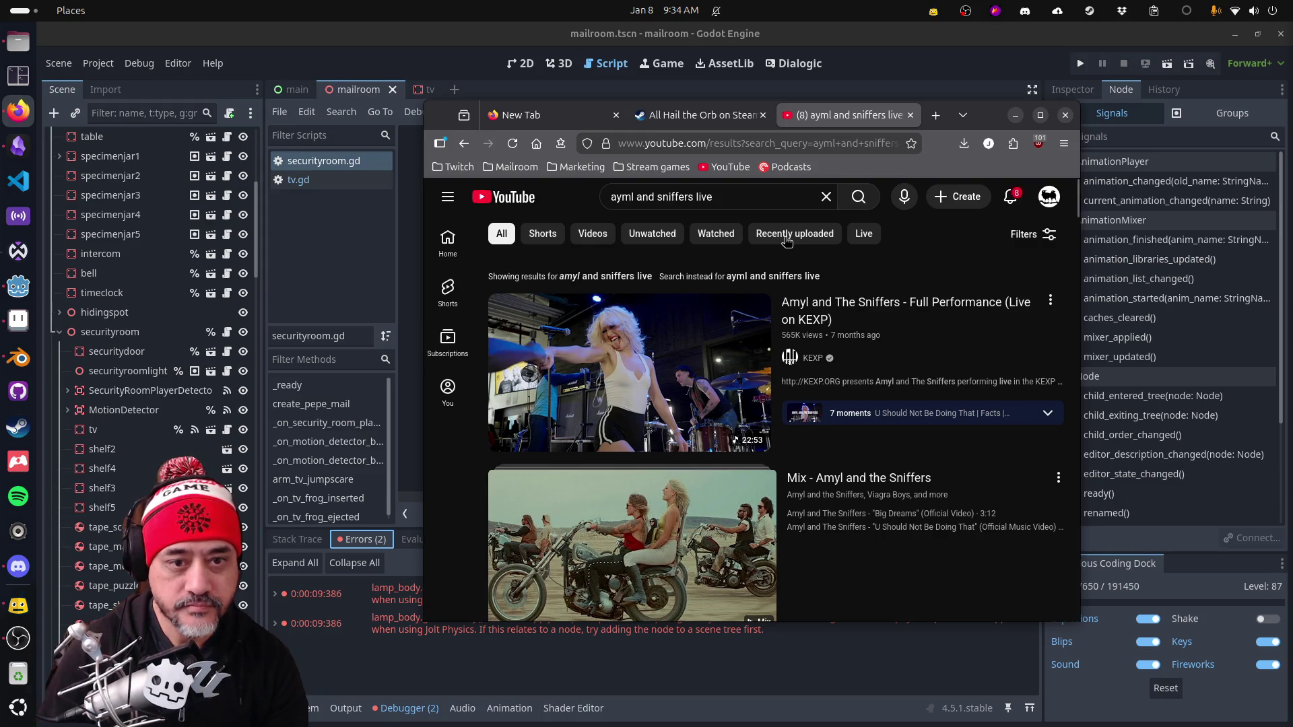
scroll(901, 342, "down", 10)
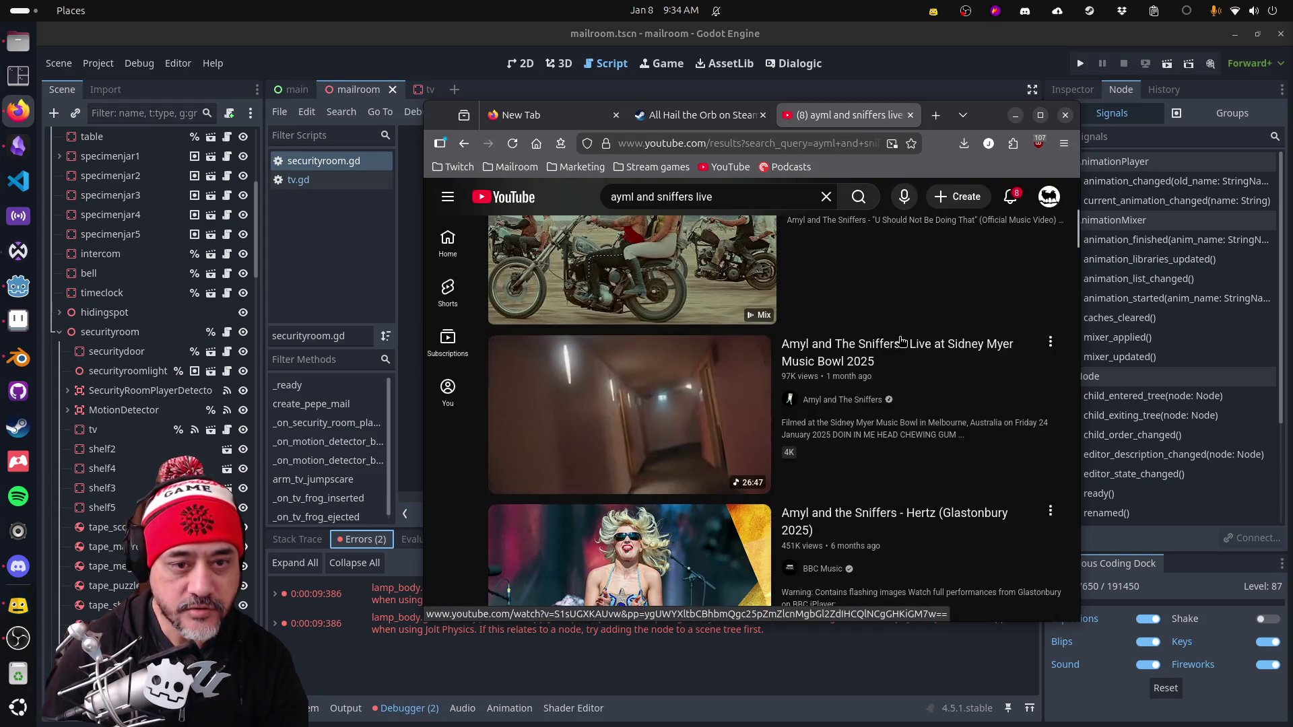
scroll(901, 342, "down", 12)
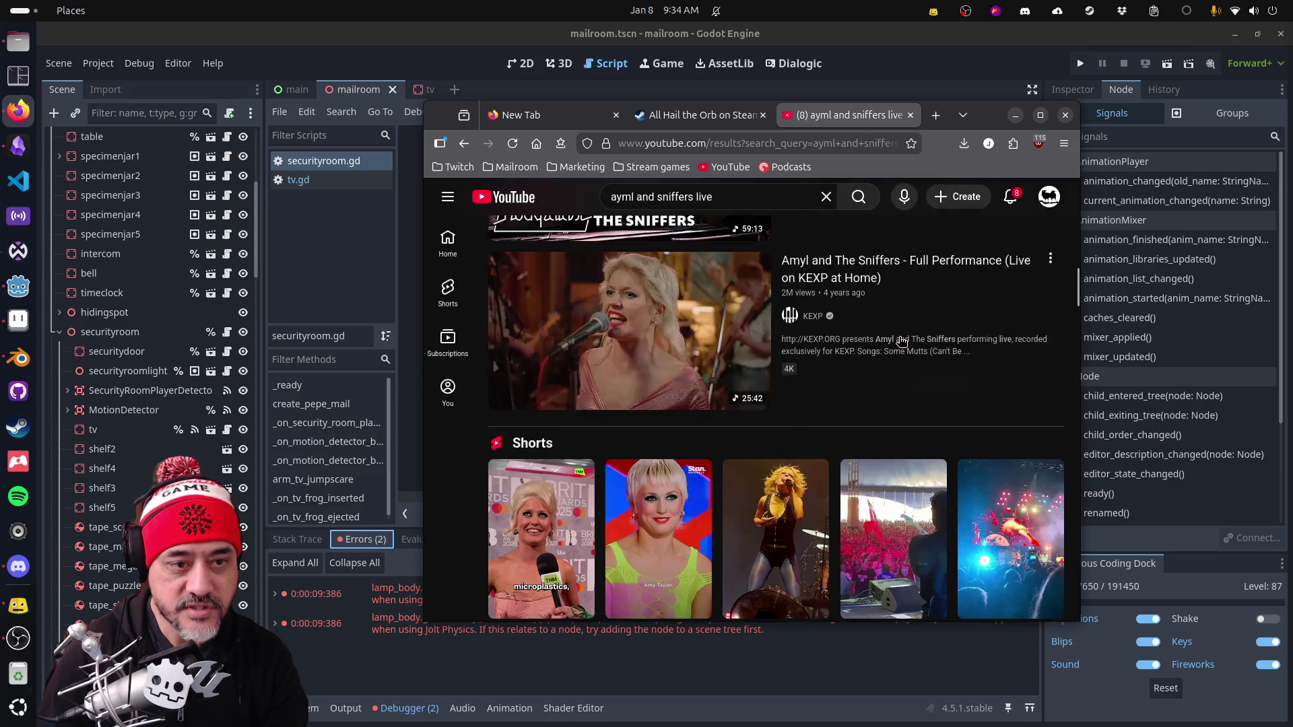
scroll(901, 341, "down", 9)
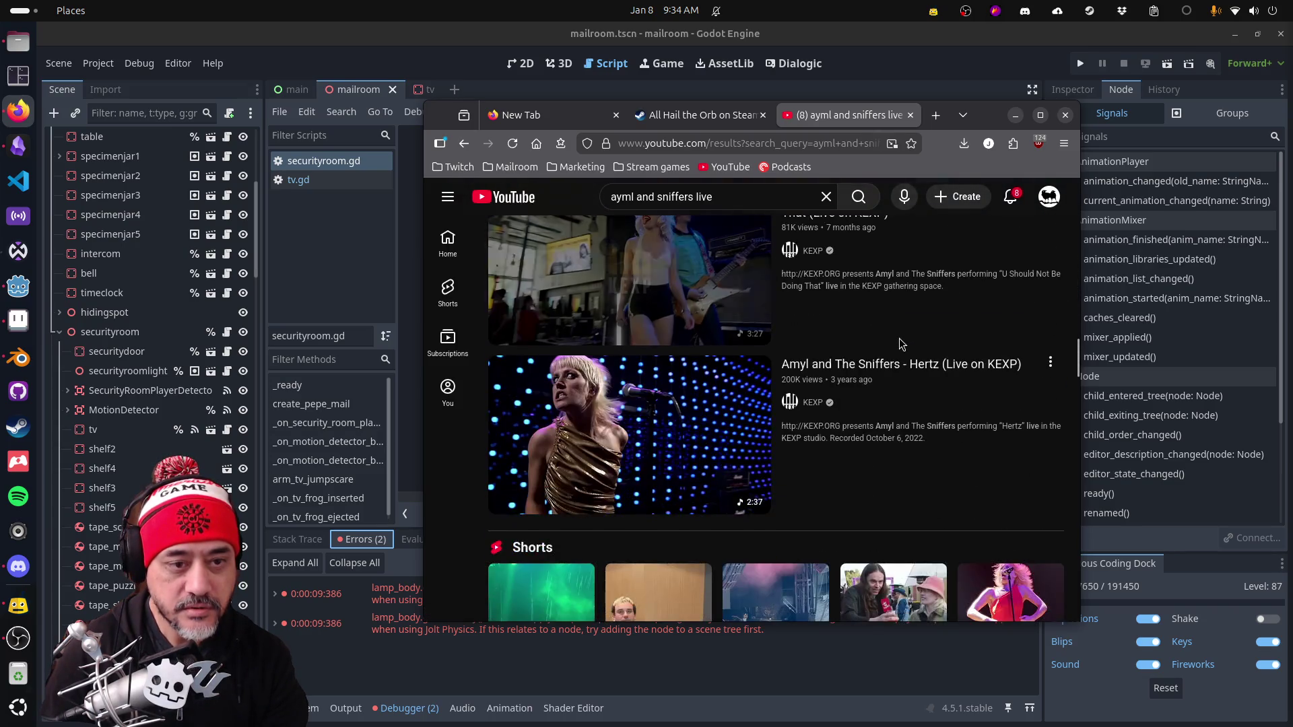
scroll(901, 341, "down", 15)
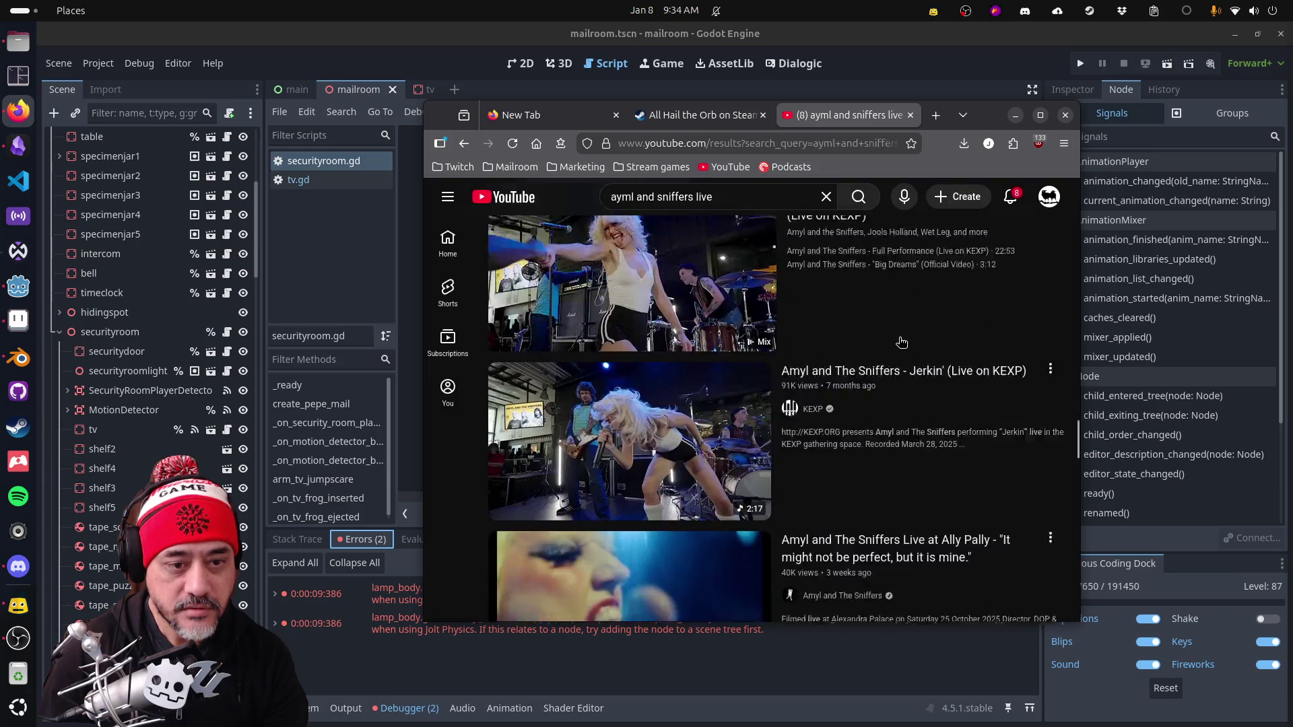
scroll(901, 341, "down", 10)
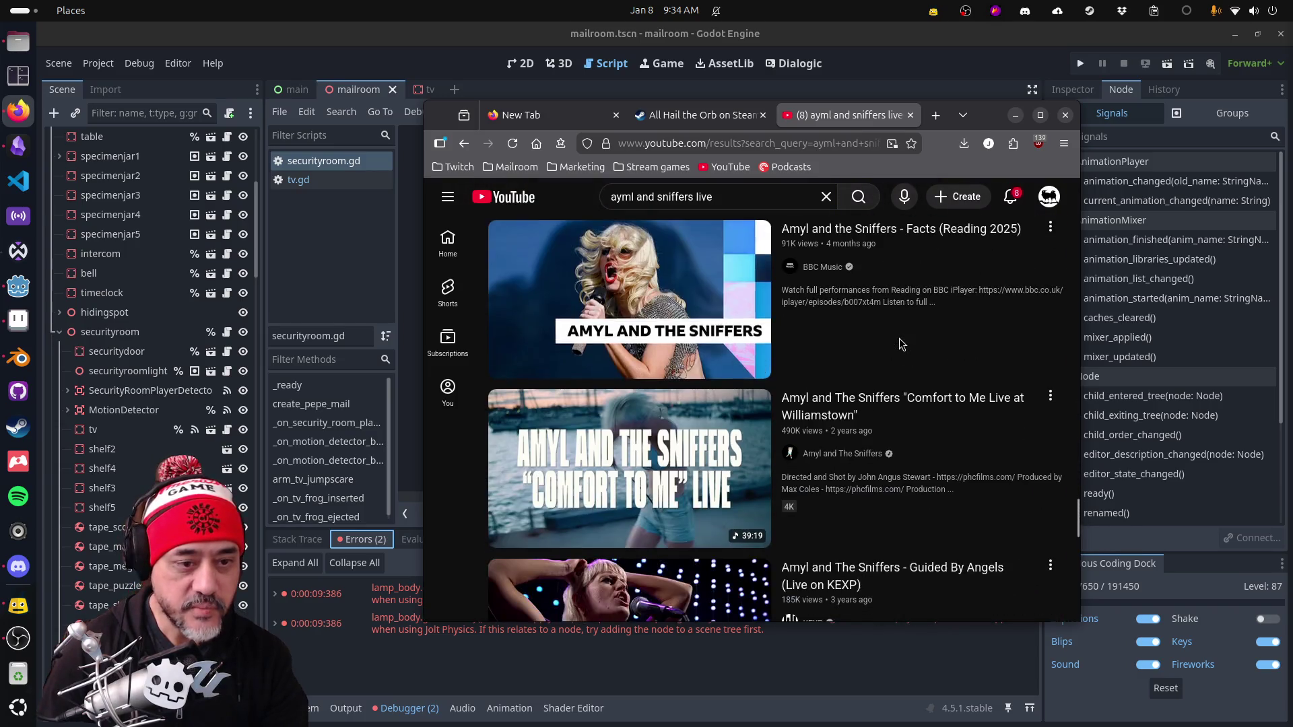
scroll(901, 342, "down", 6)
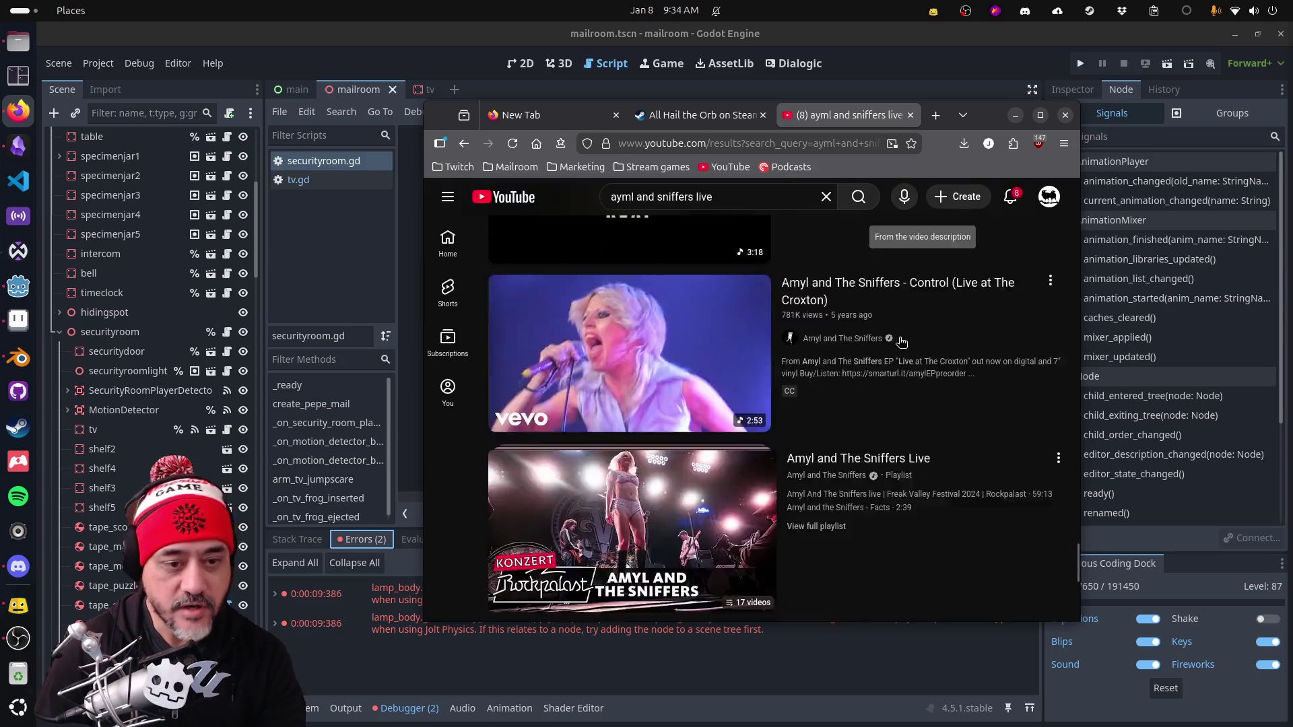
scroll(901, 341, "down", 9)
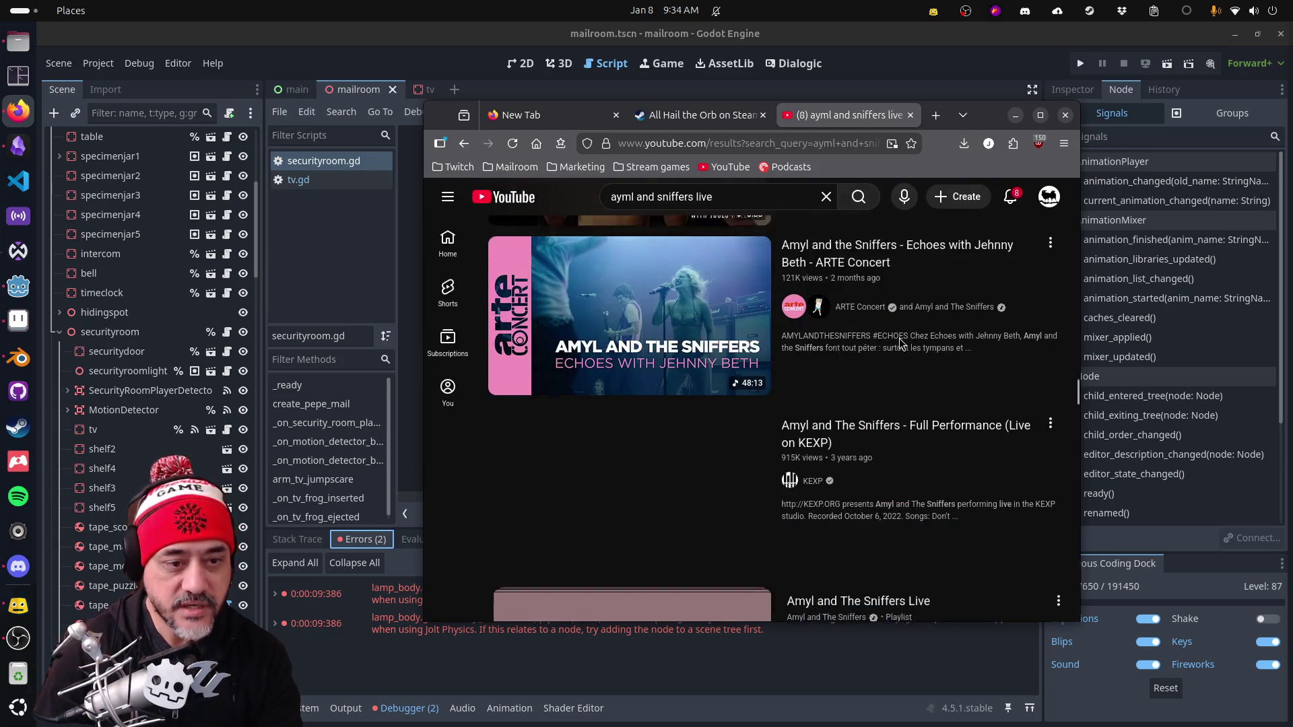
scroll(901, 342, "down", 4)
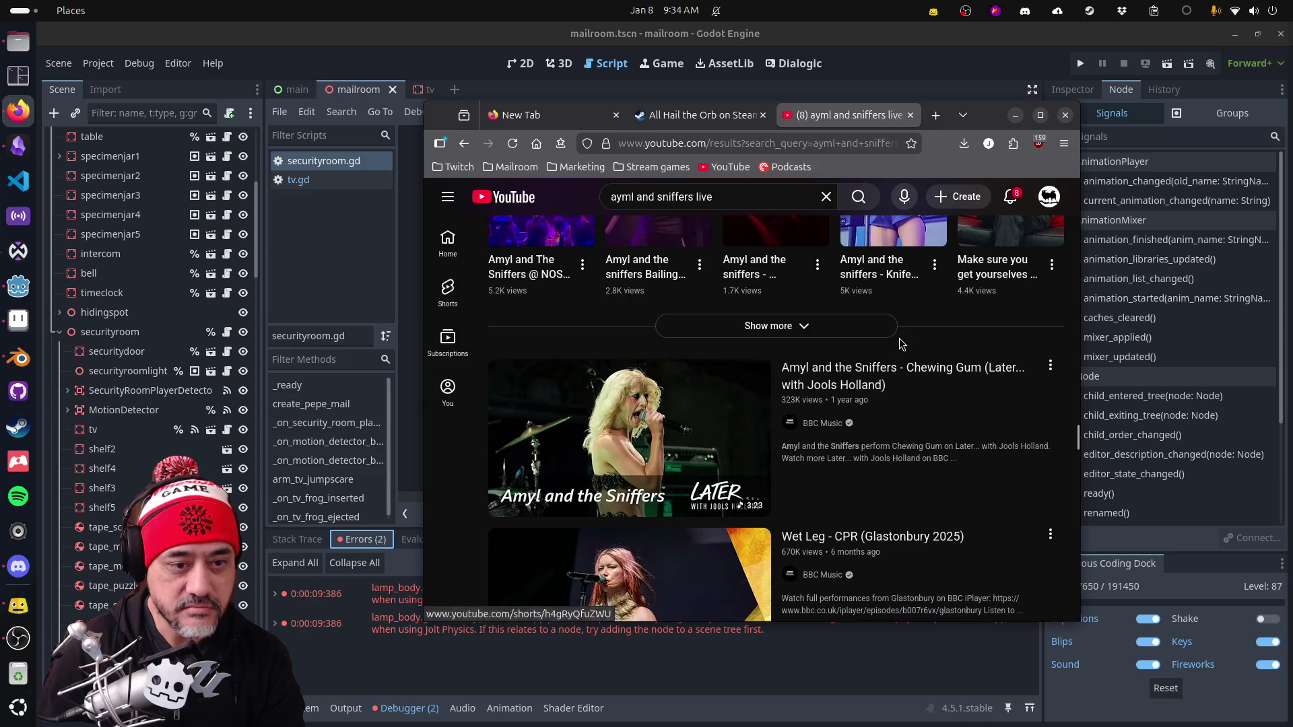
scroll(901, 343, "down", 6)
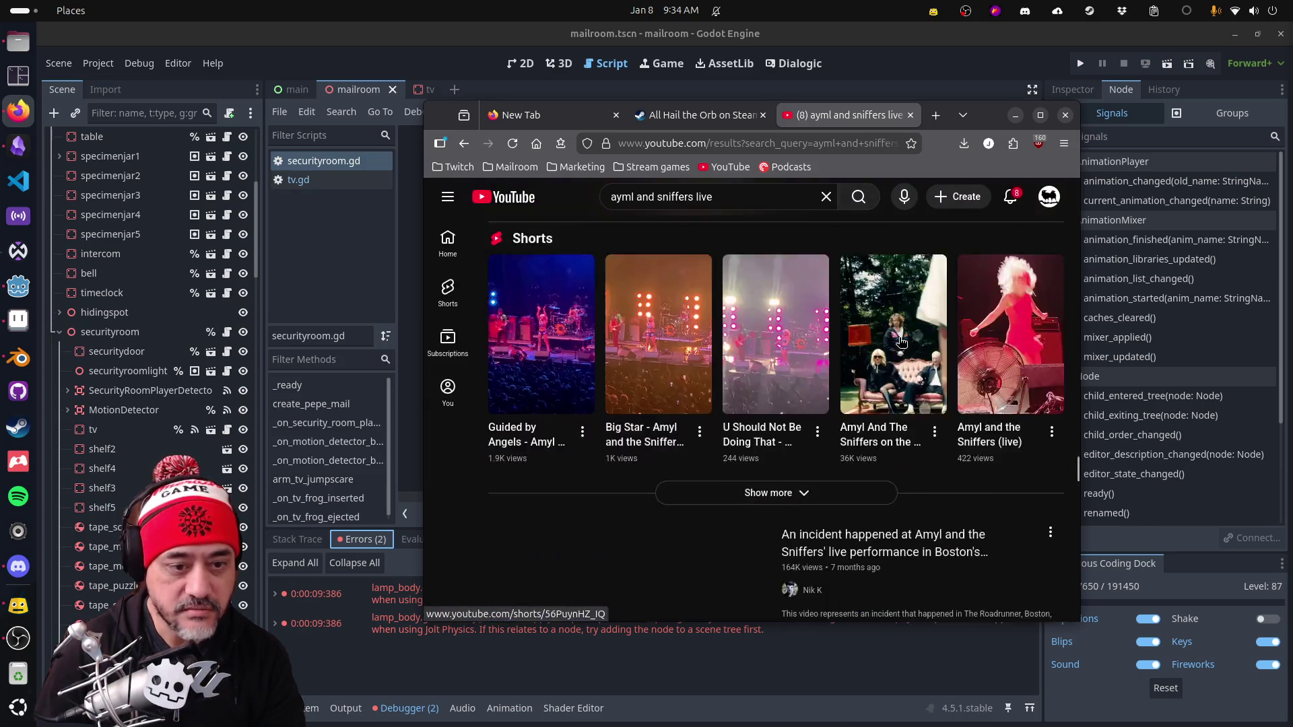
scroll(901, 341, "down", 4)
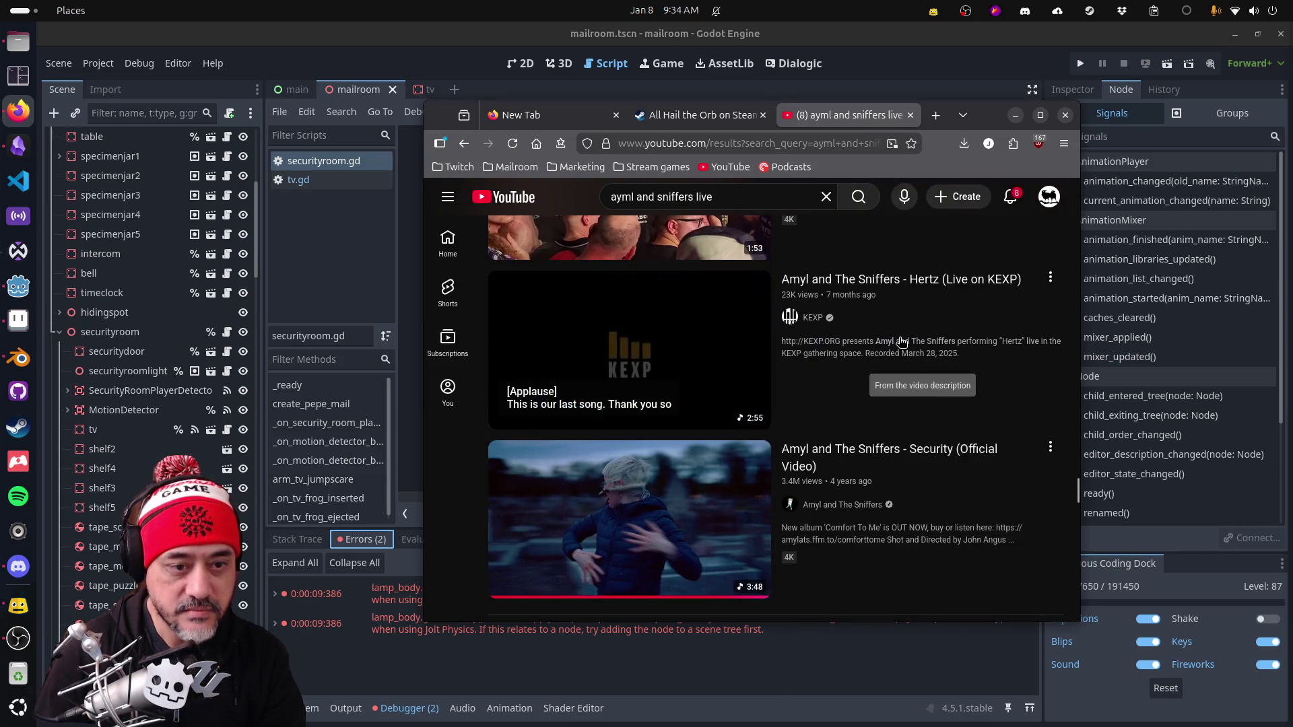
scroll(901, 341, "down", 10)
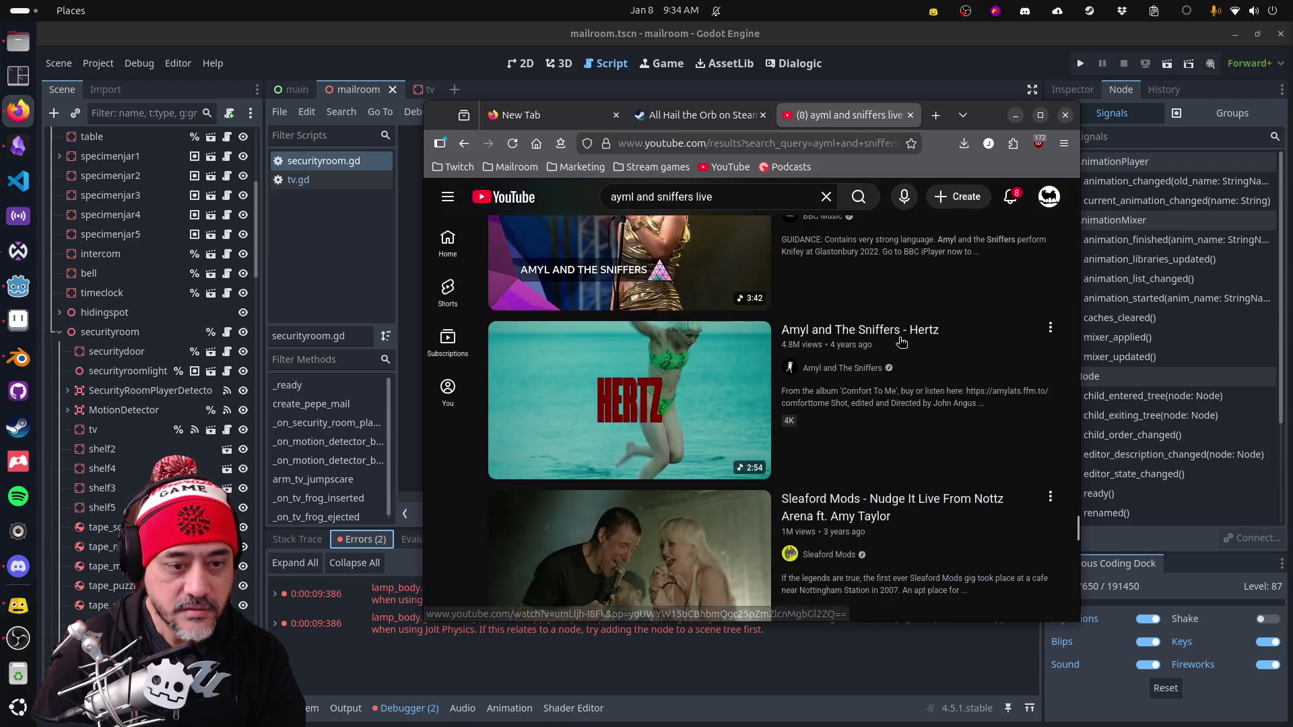
Step: Scroll further through the live results, then minimize Firefox to return to securityroom.gd in Godot
scroll(901, 341, "down", 8)
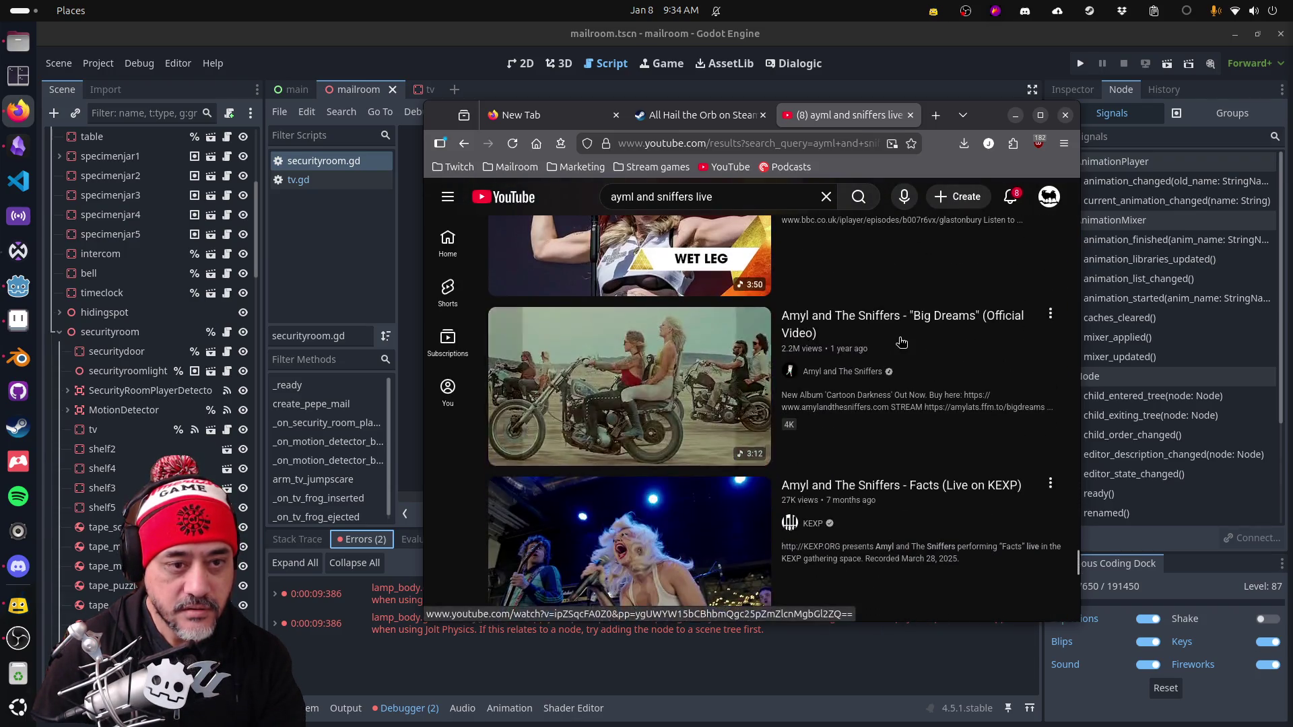
scroll(901, 341, "down", 11)
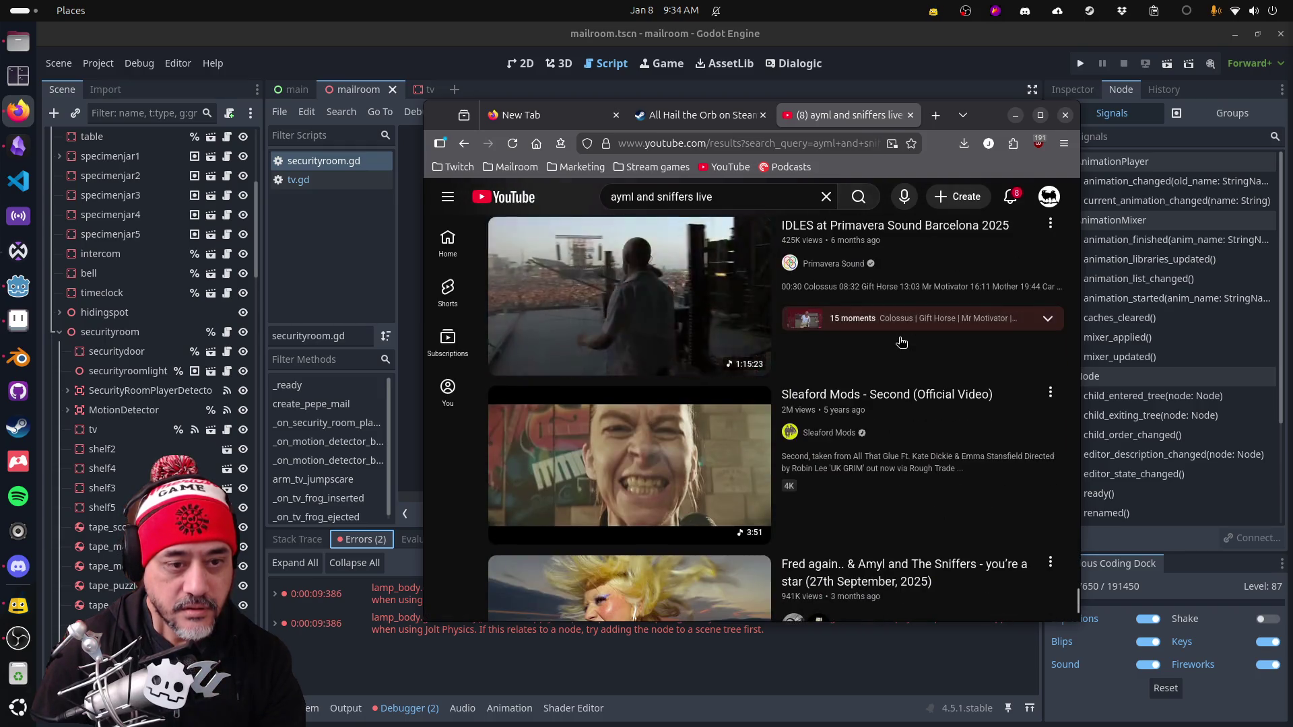
scroll(901, 342, "down", 6)
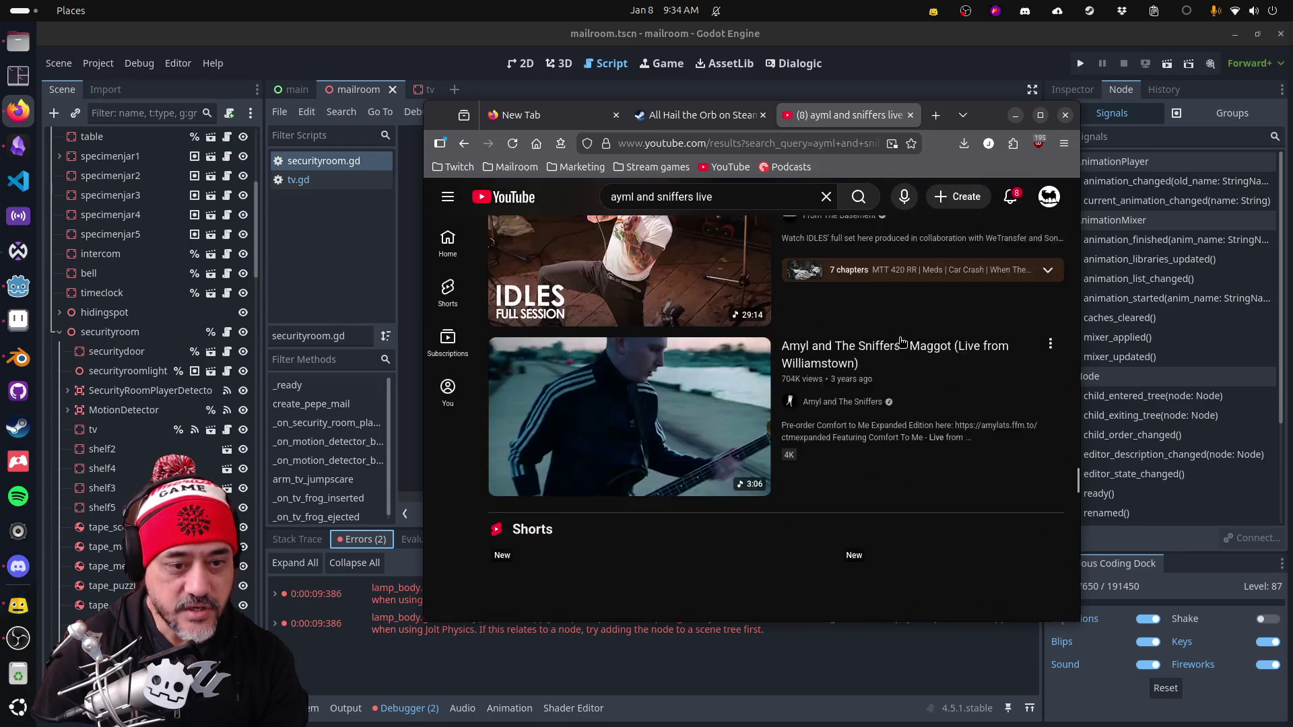
scroll(901, 342, "down", 5)
scroll(901, 341, "down", 10)
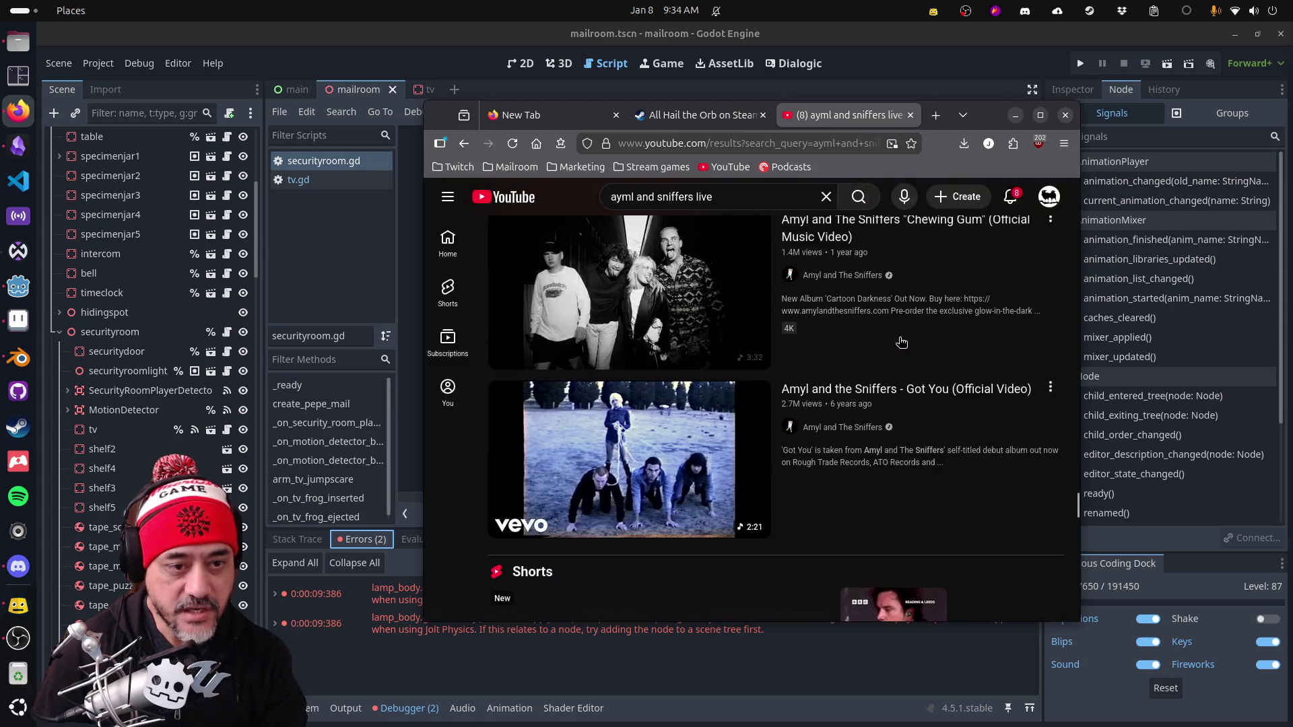
scroll(901, 341, "down", 5)
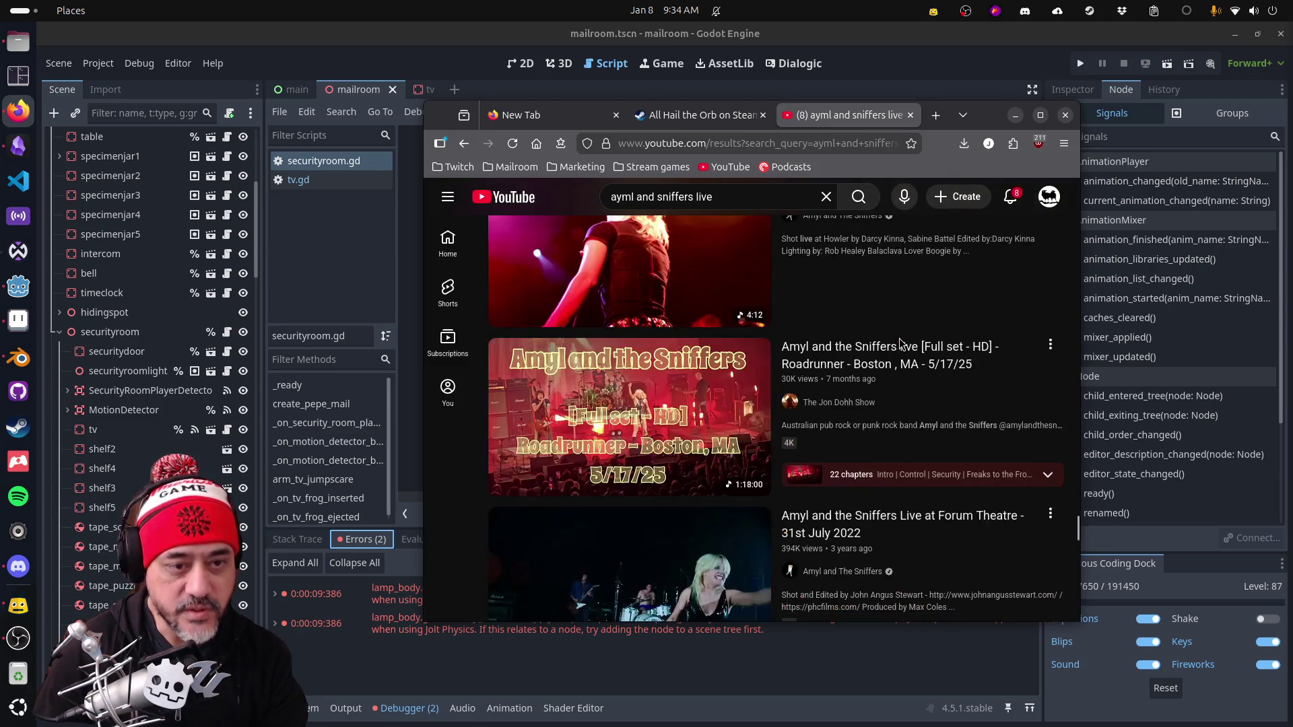
scroll(901, 342, "down", 5)
scroll(901, 341, "down", 5)
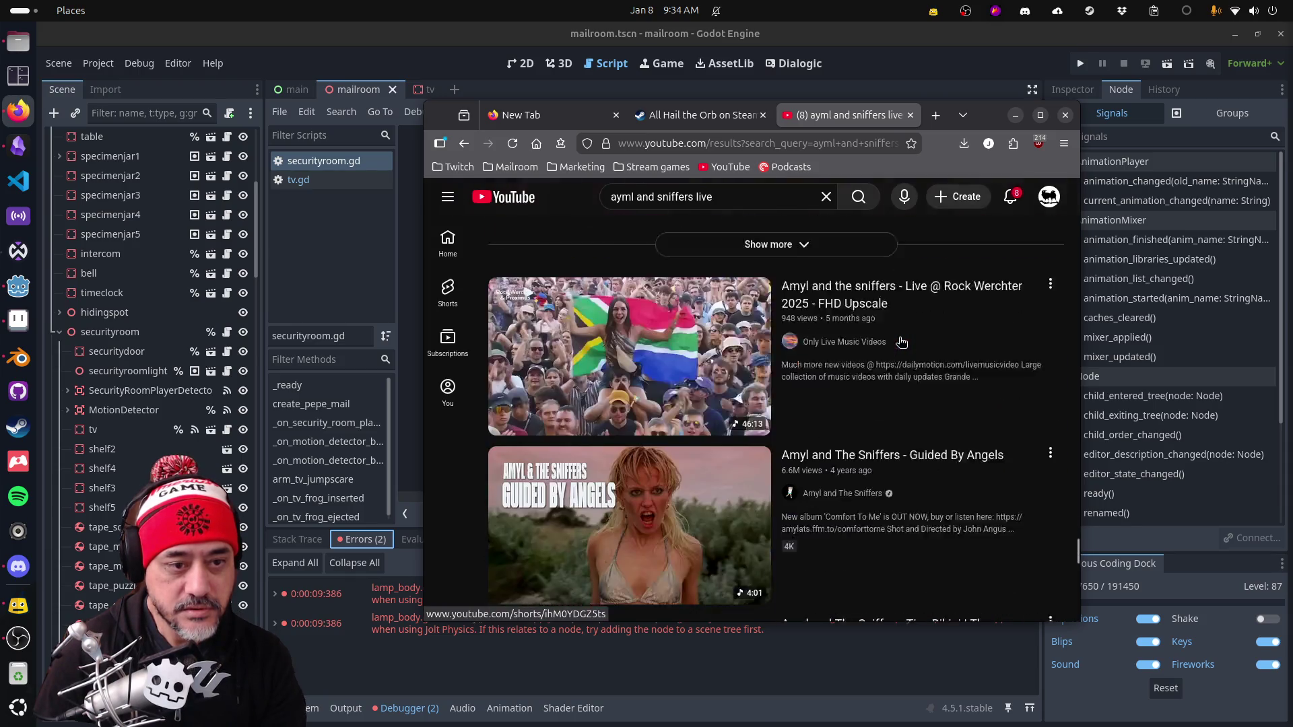
scroll(901, 344, "down", 10)
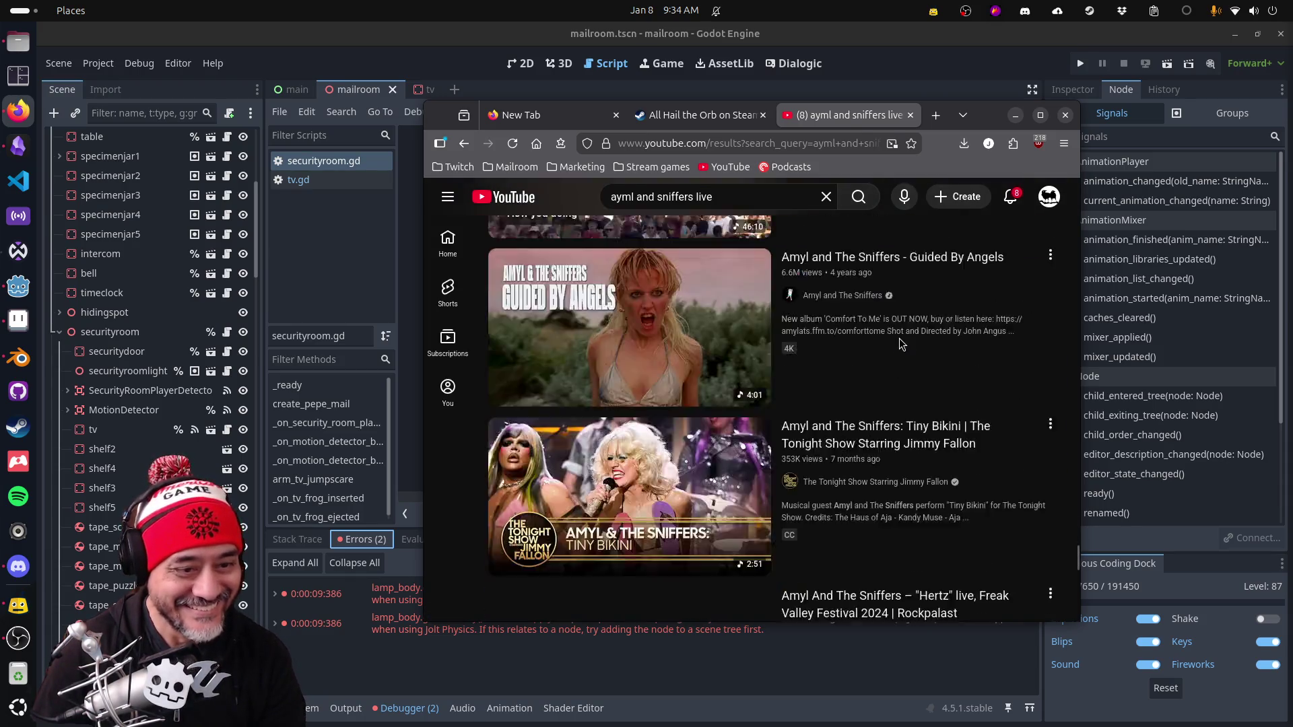
scroll(901, 344, "down", 5)
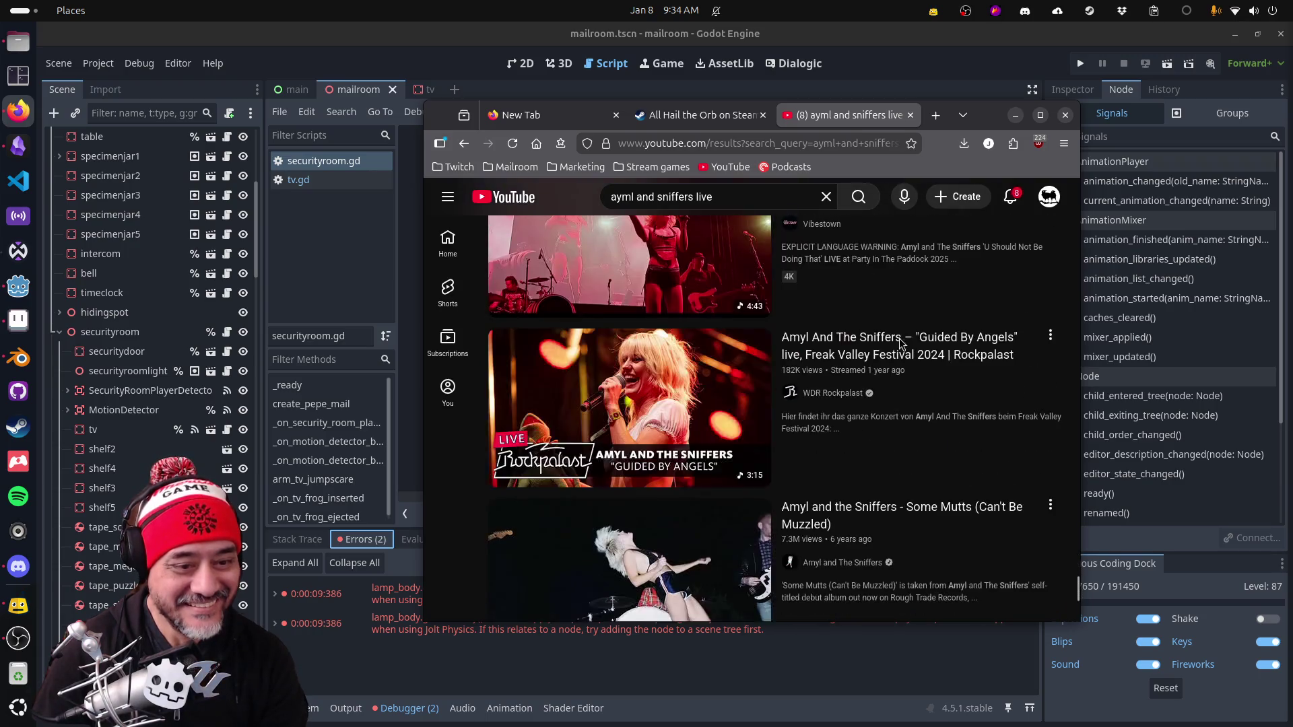
scroll(901, 341, "down", 10)
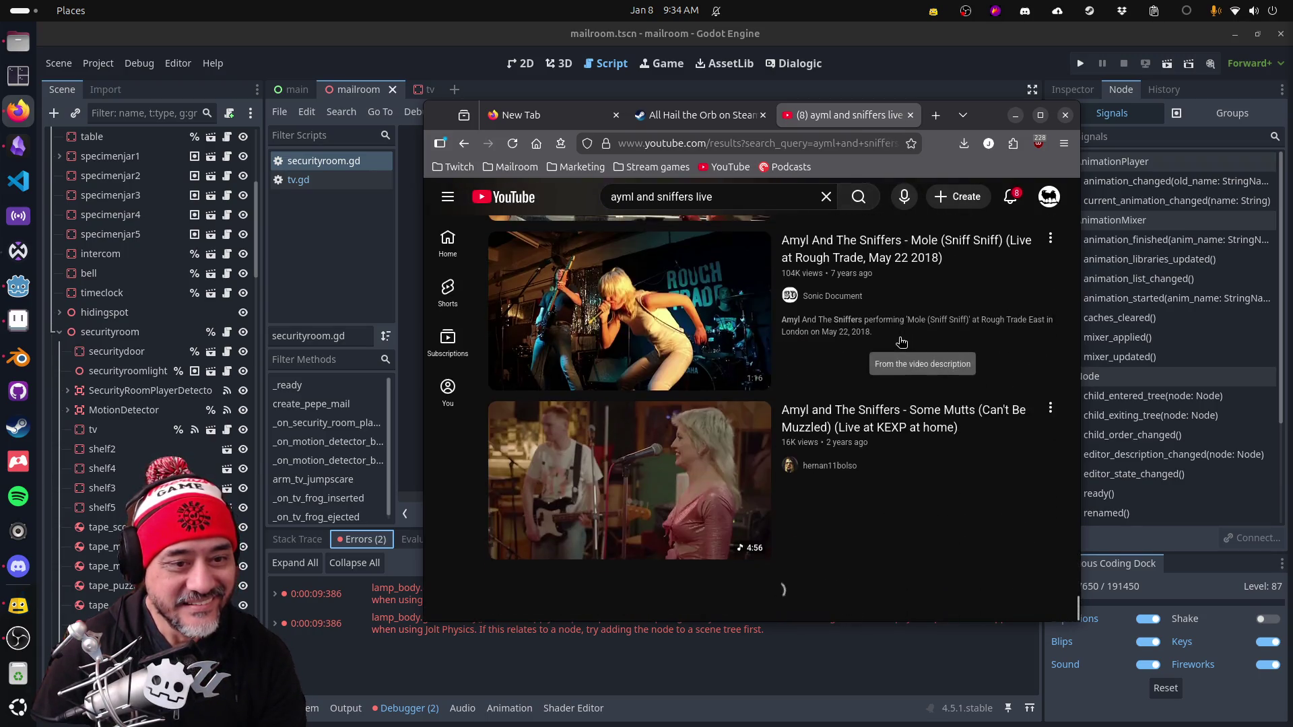
scroll(901, 342, "down", 10)
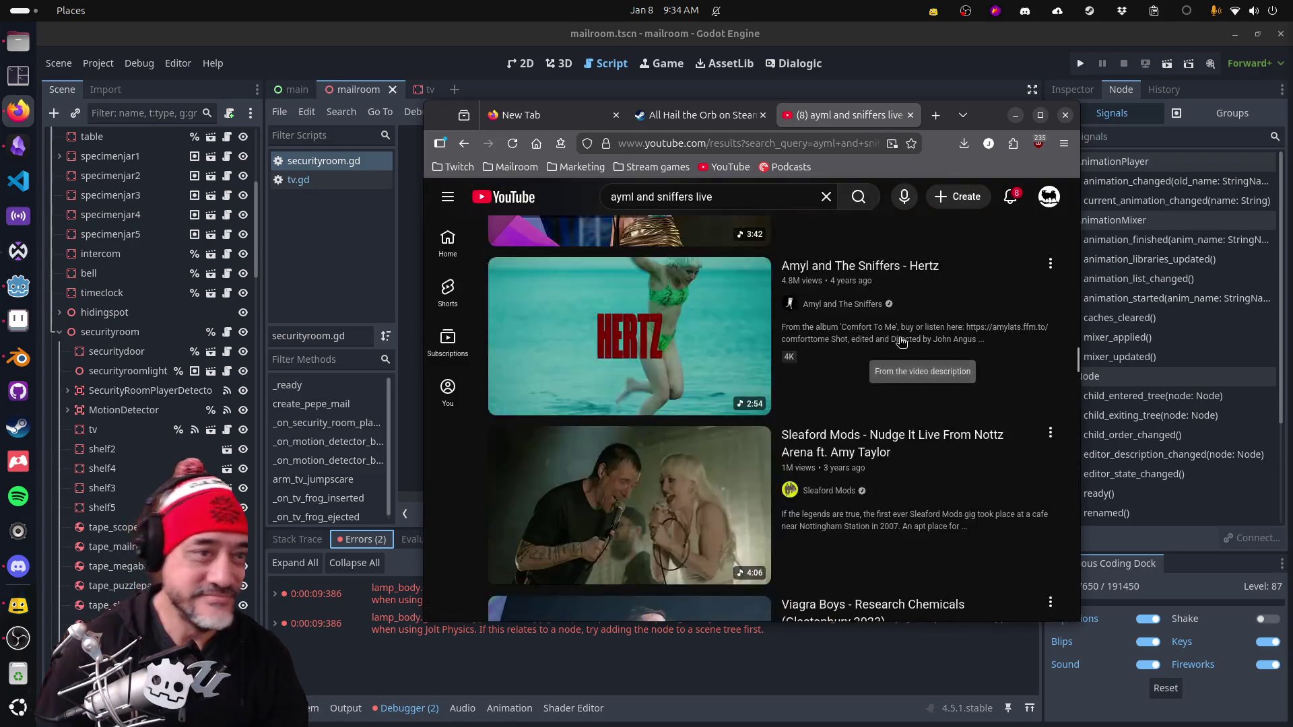
left_click(1015, 116)
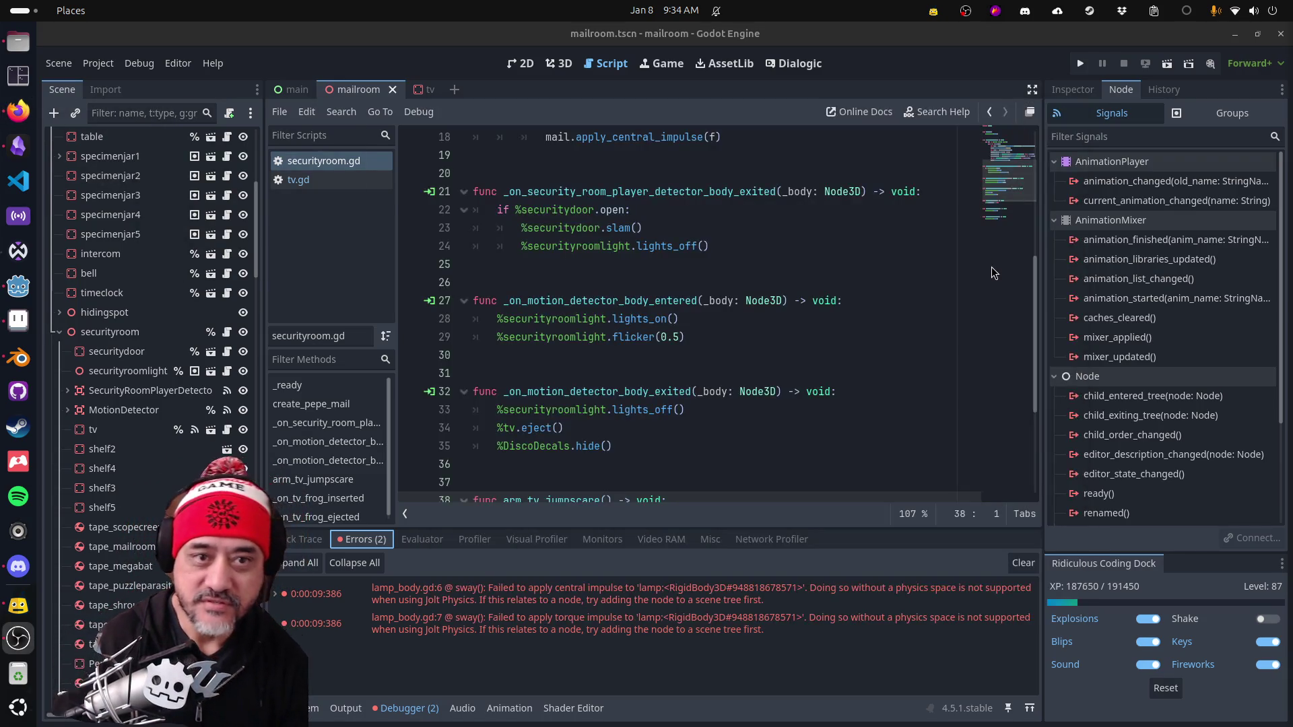
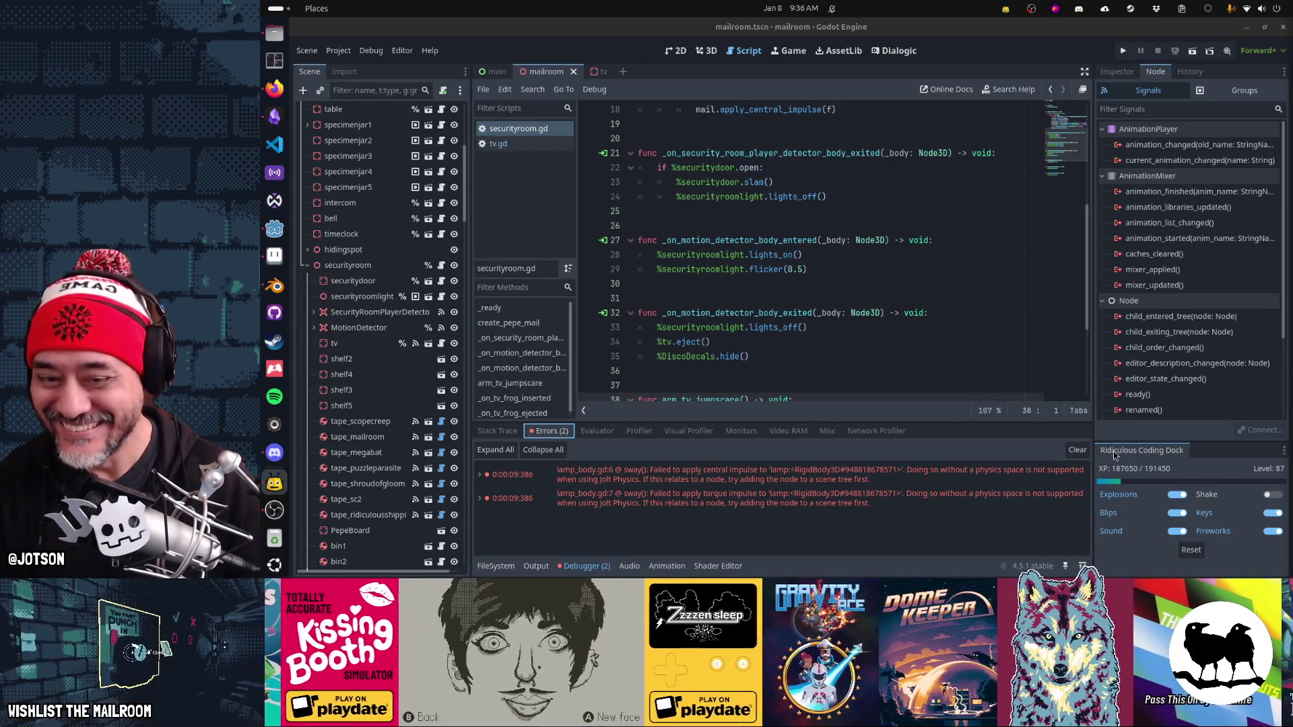
Step: Clear the two physics errors from the Debugger and collapse the bottom panel
left_click(1080, 451)
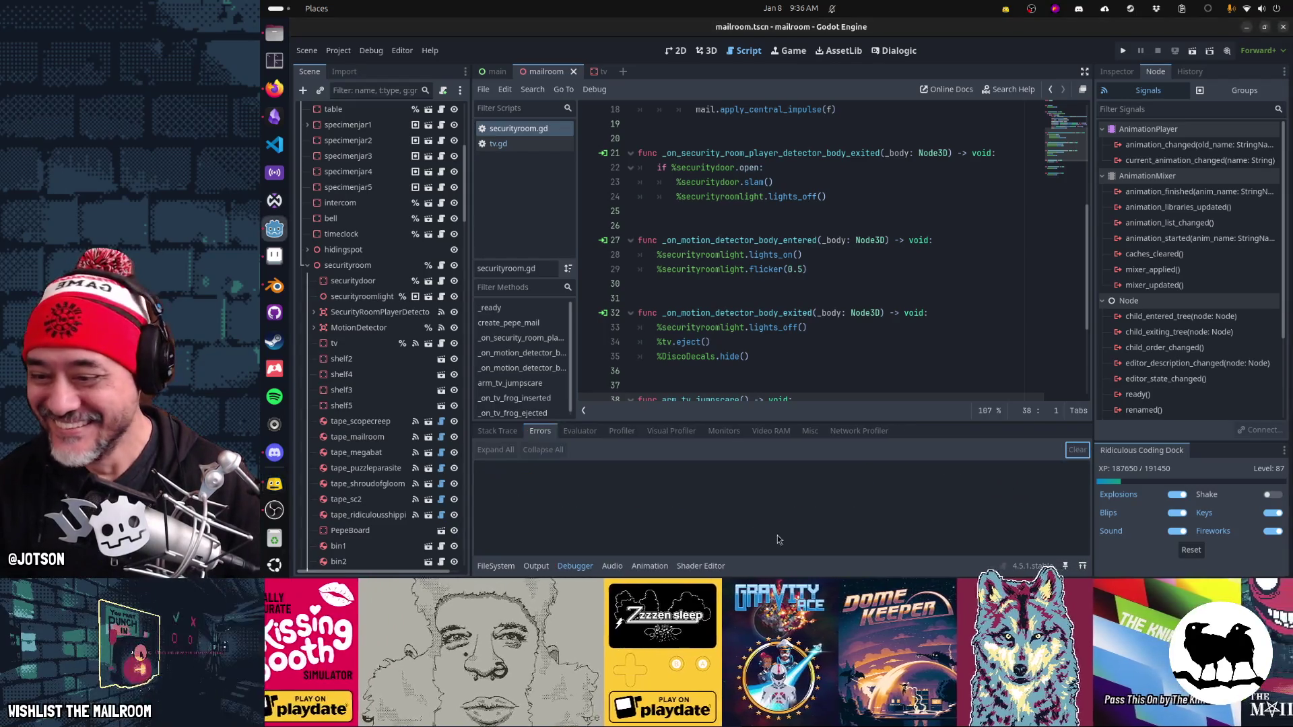
left_click(594, 558)
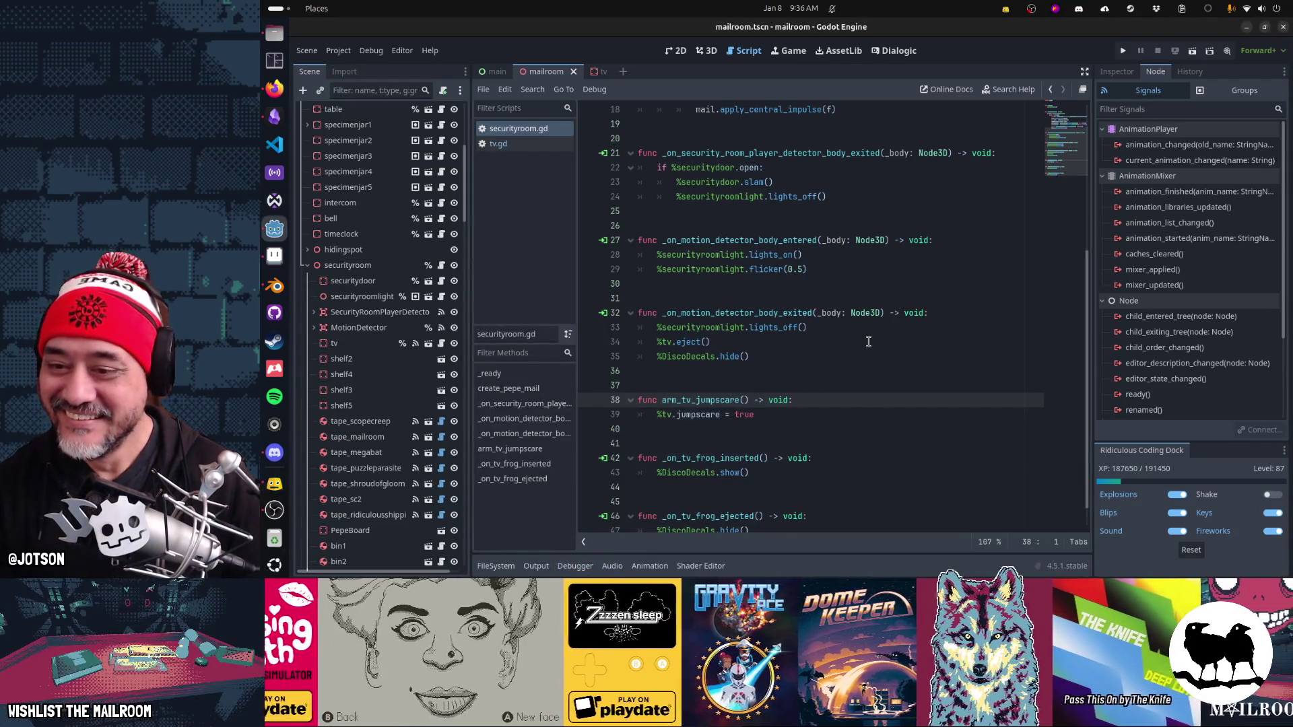
scroll(868, 342, "down", 1)
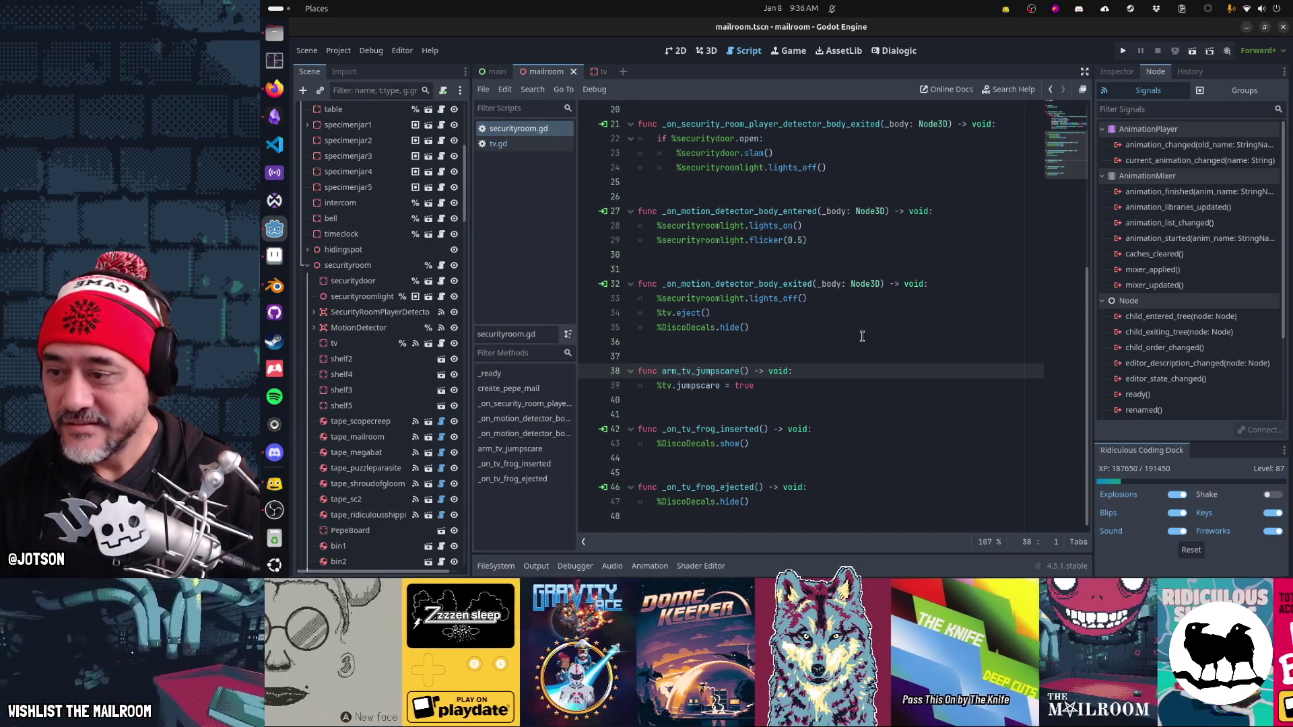
Step: Glance at the disco lights sprite in Aseprite, then return to Godot
key("alt+Tab")
key("alt+Tab")
key("alt+Tab")
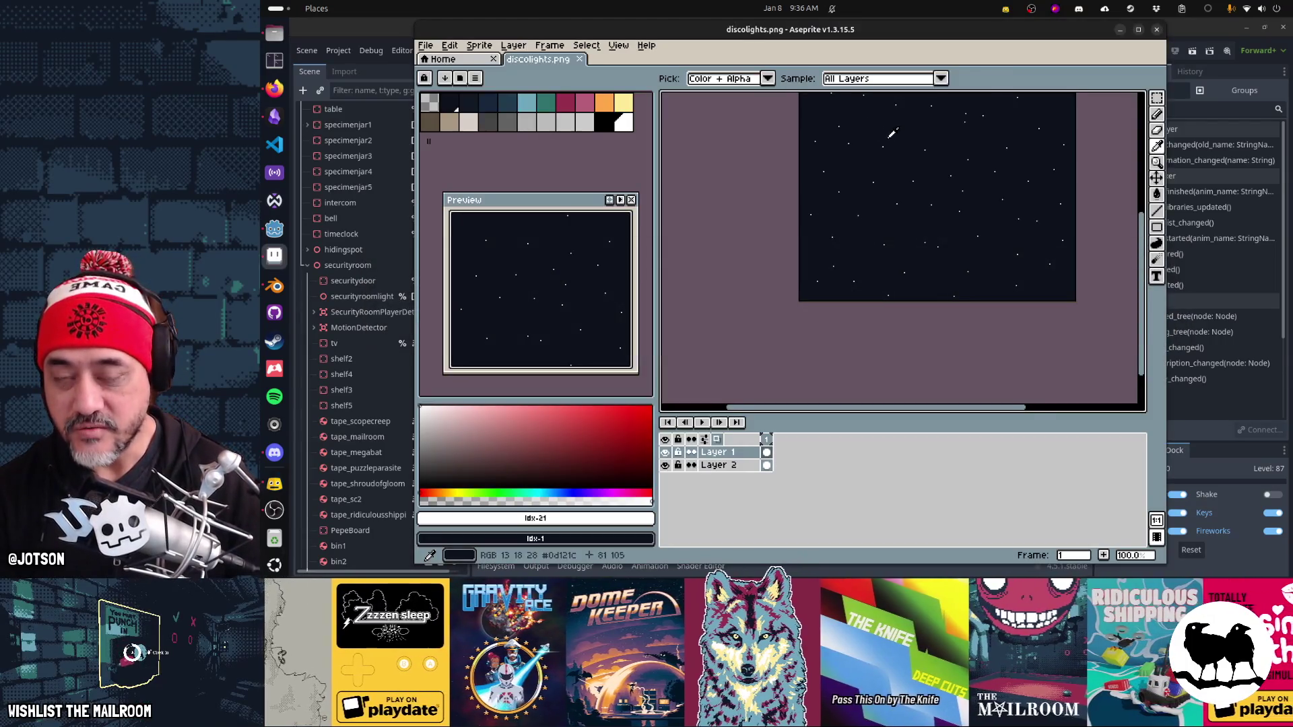
left_click_drag(891, 134, 845, 229)
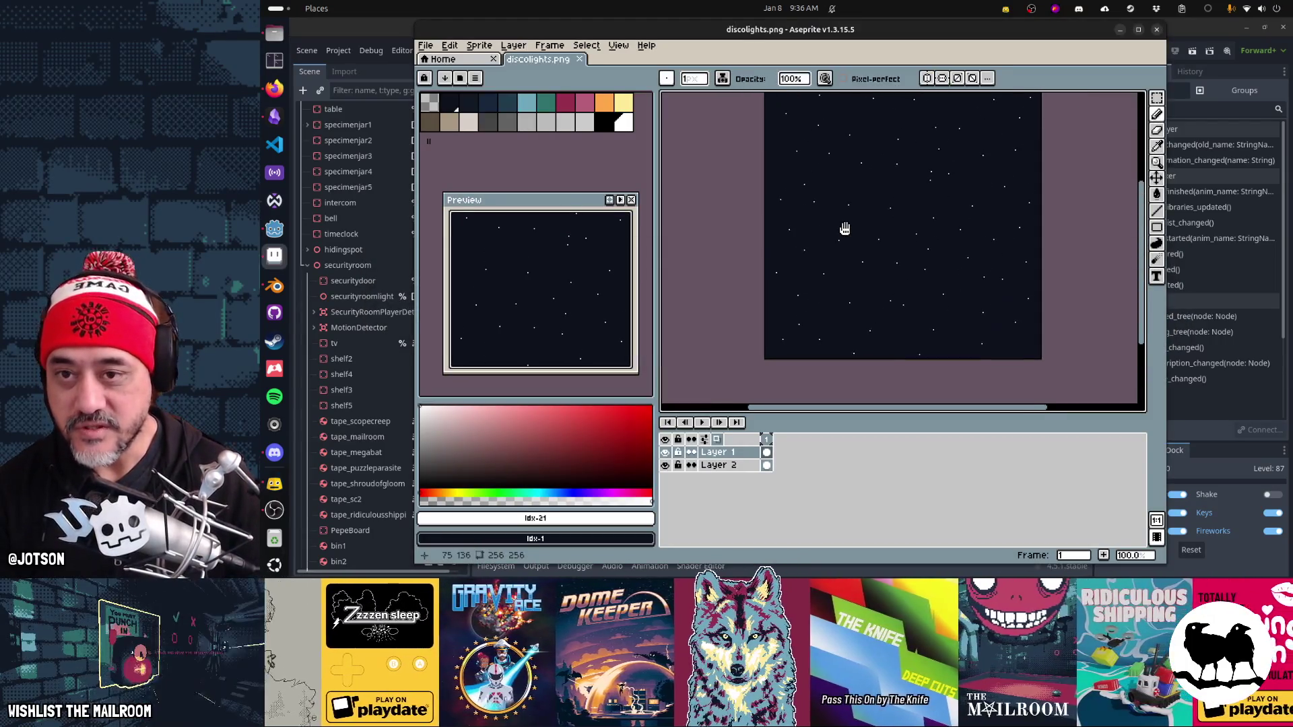
key("alt+Tab")
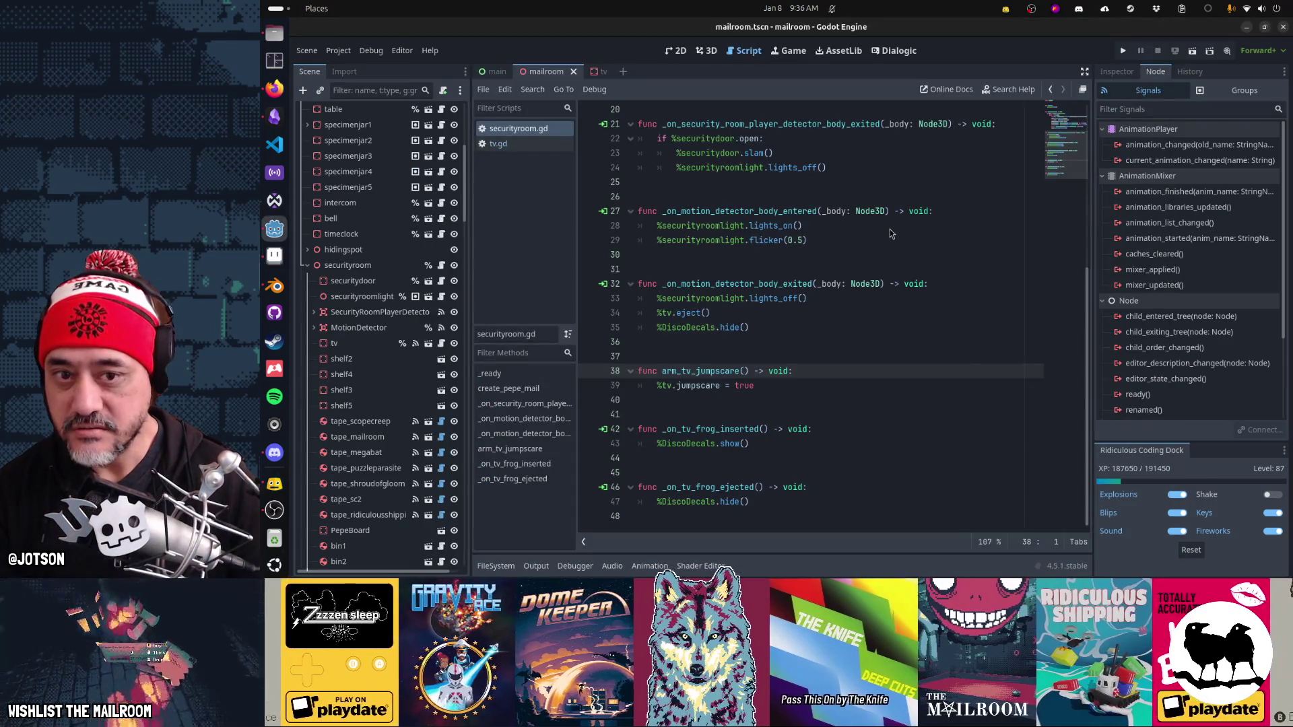
scroll(365, 357, "down", 5)
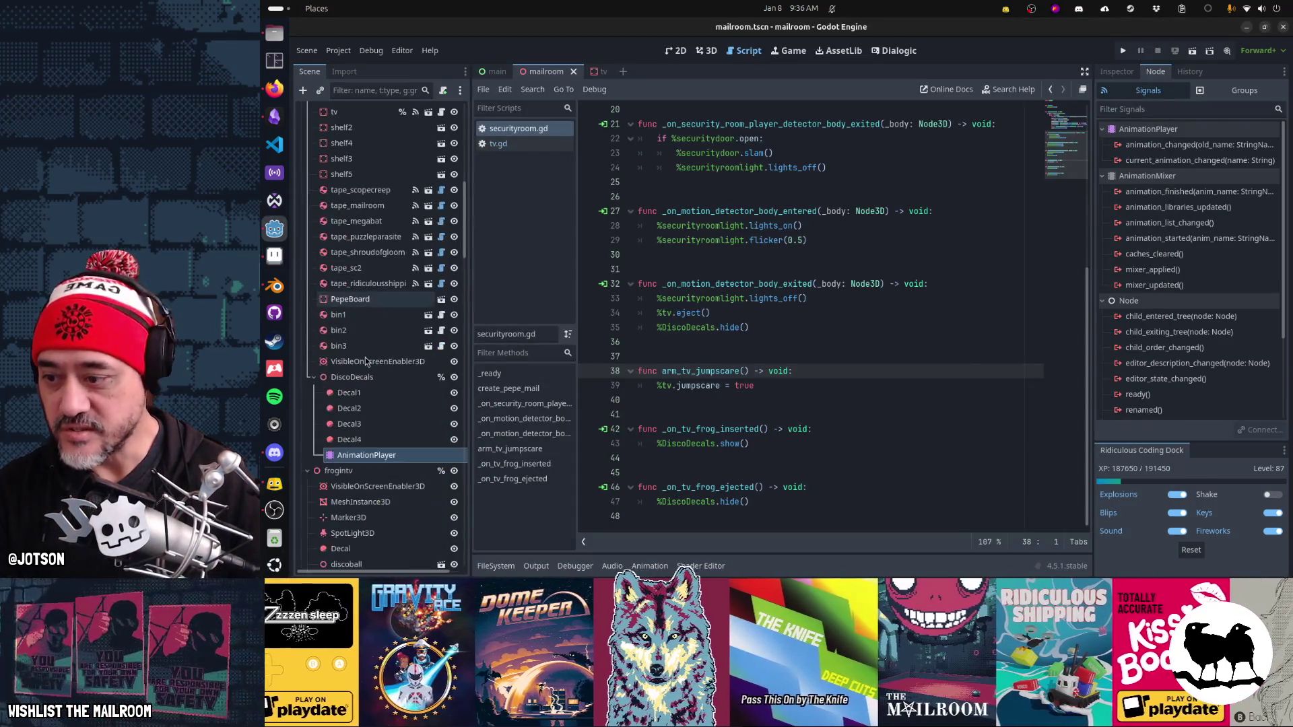
Step: Move the texture of Decal1–Decal4 from Emission to Albedo, then show the 3D view
left_click(367, 392)
left_click(370, 439, "shift")
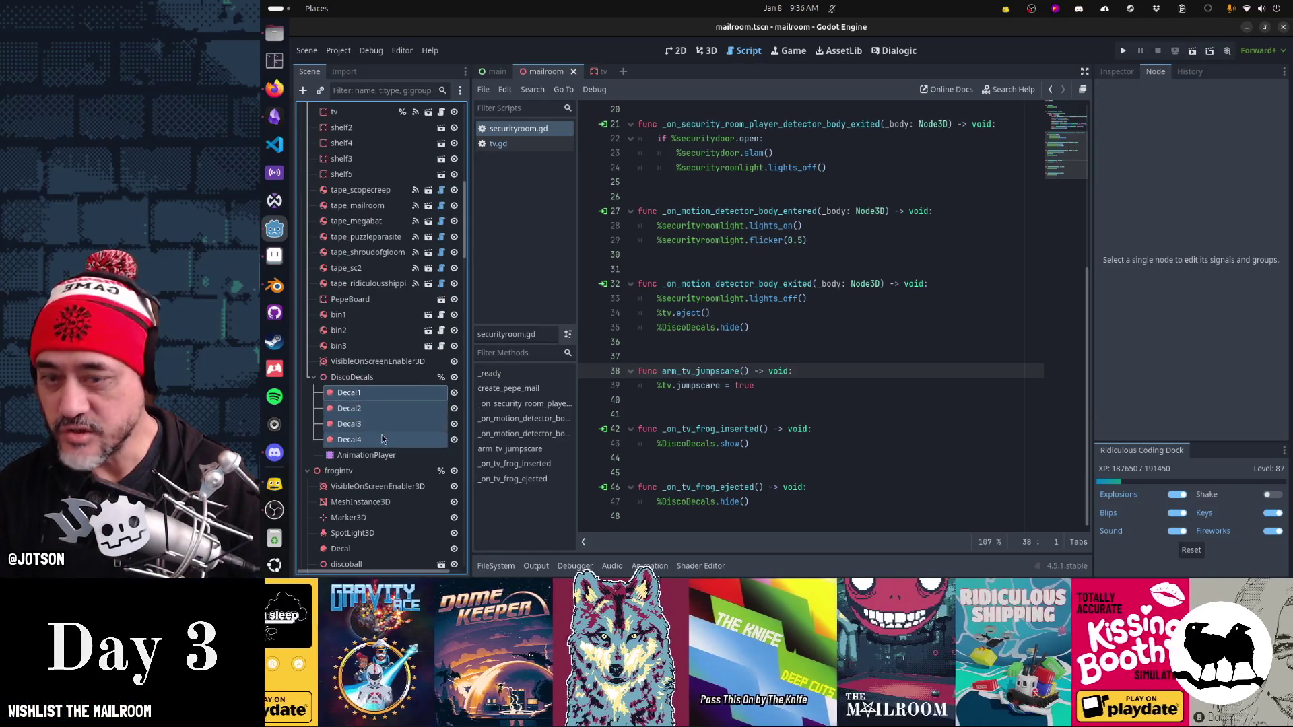
left_click(1123, 75)
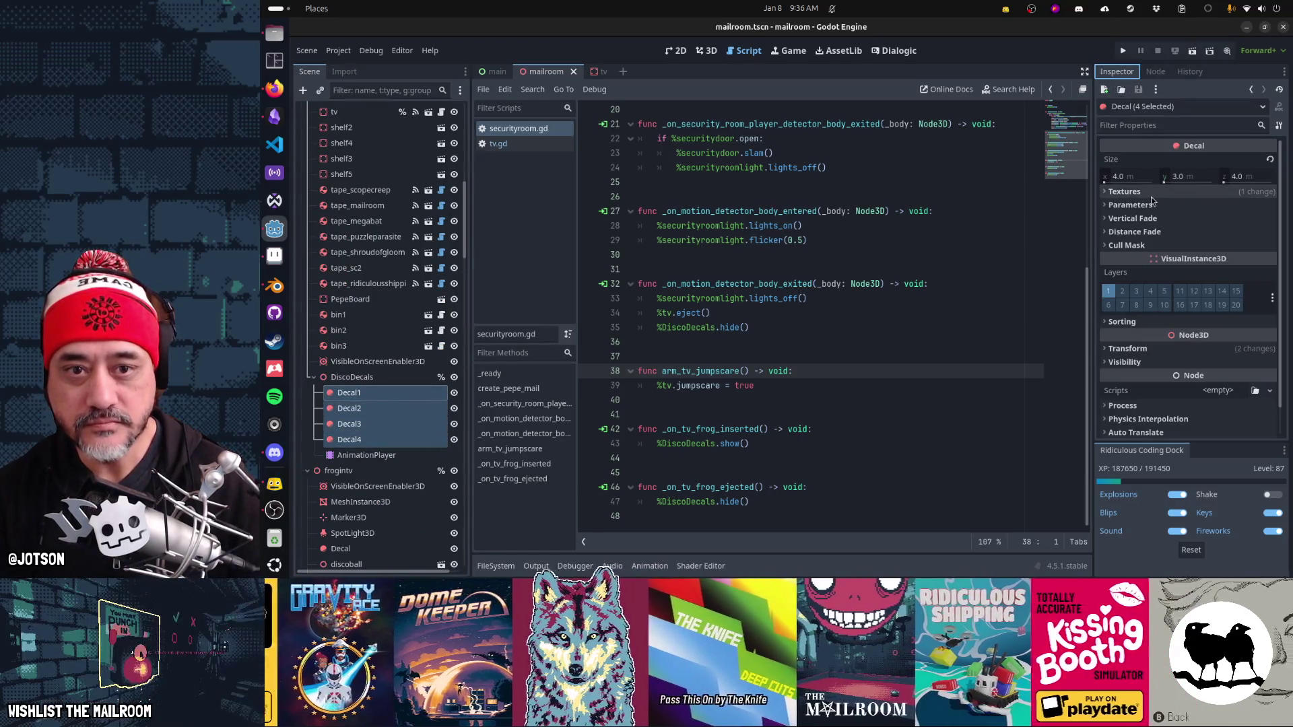
left_click(1150, 193)
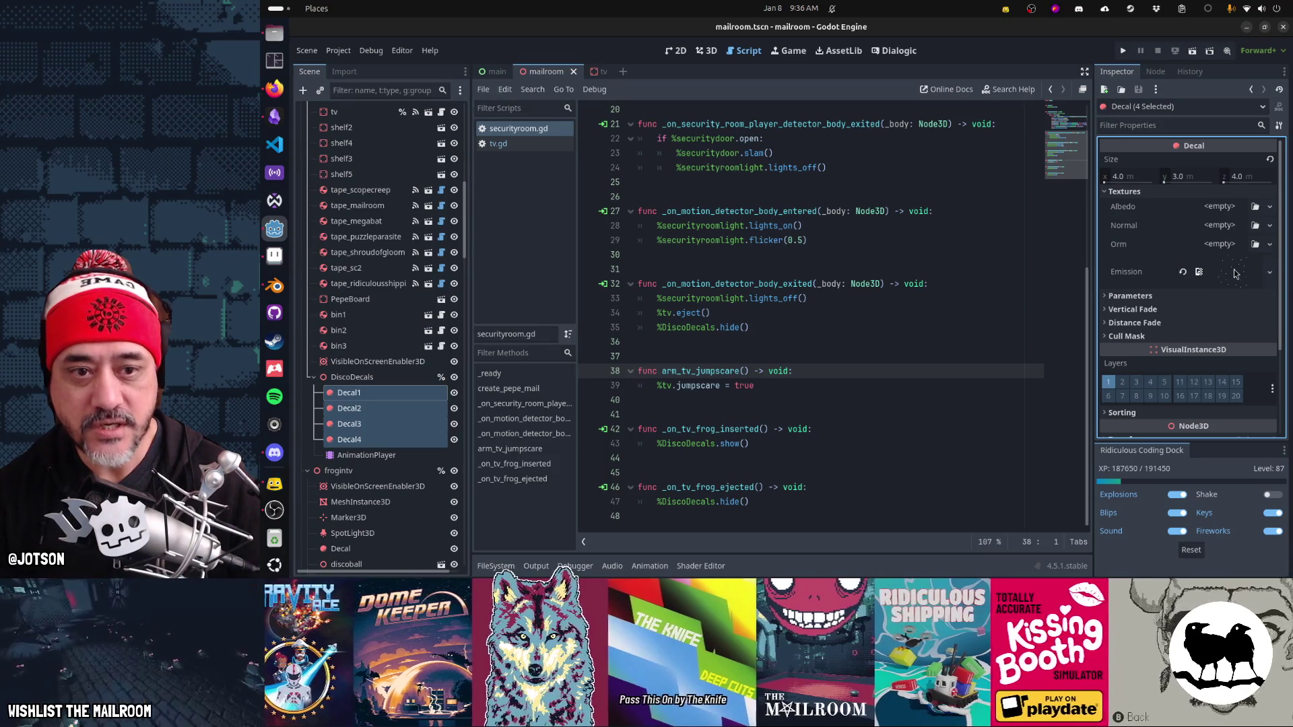
left_click(1234, 272)
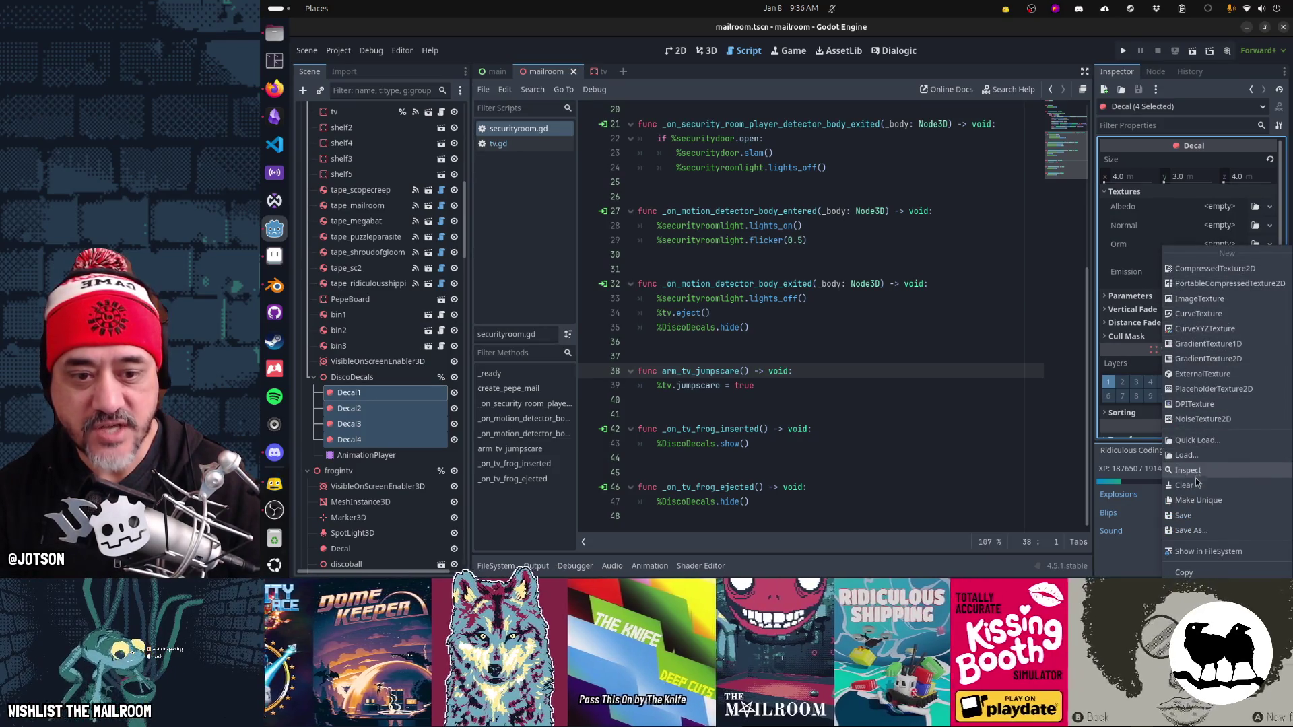
left_click(1209, 573)
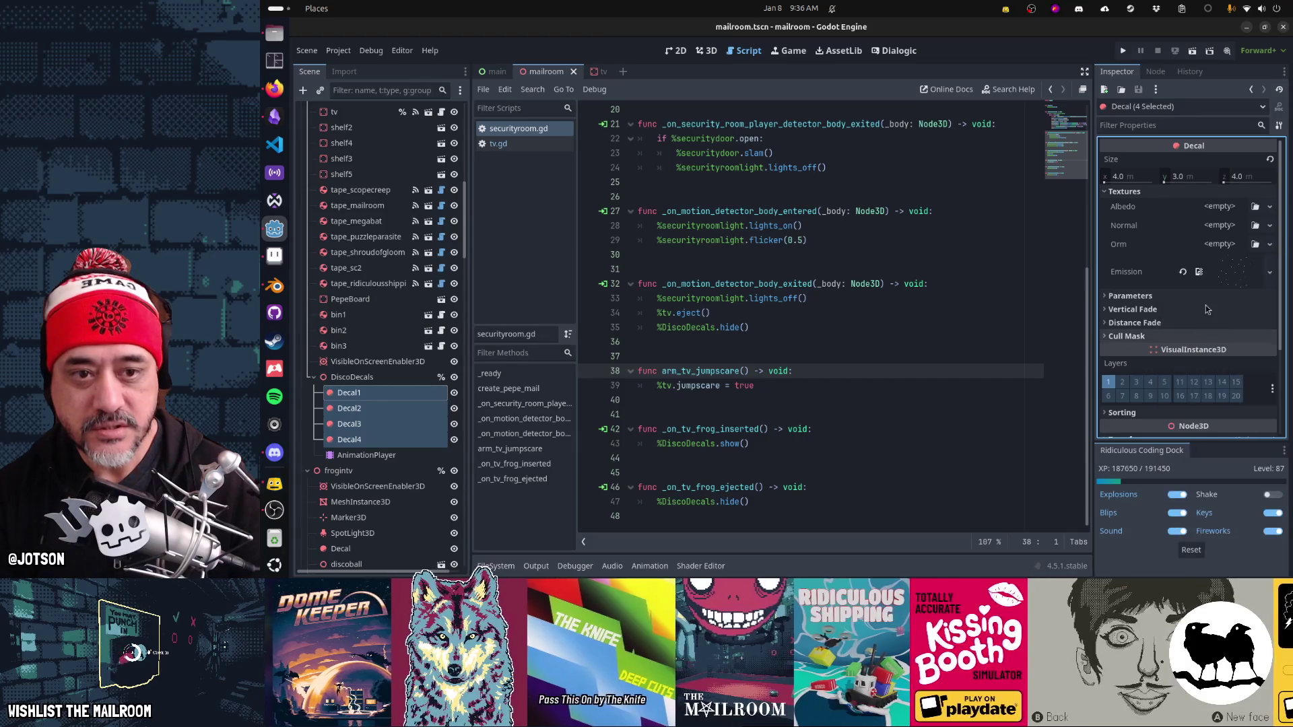
left_click(1226, 208)
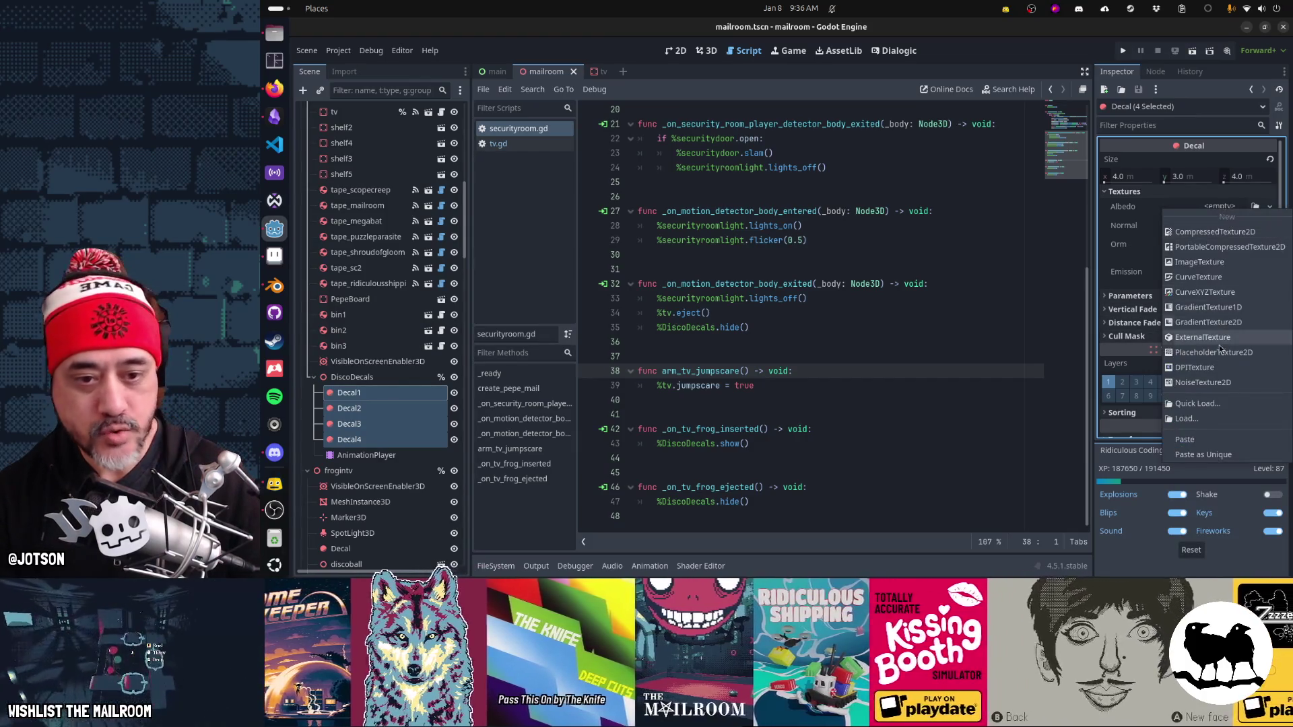
left_click(1215, 439)
left_click(1183, 291)
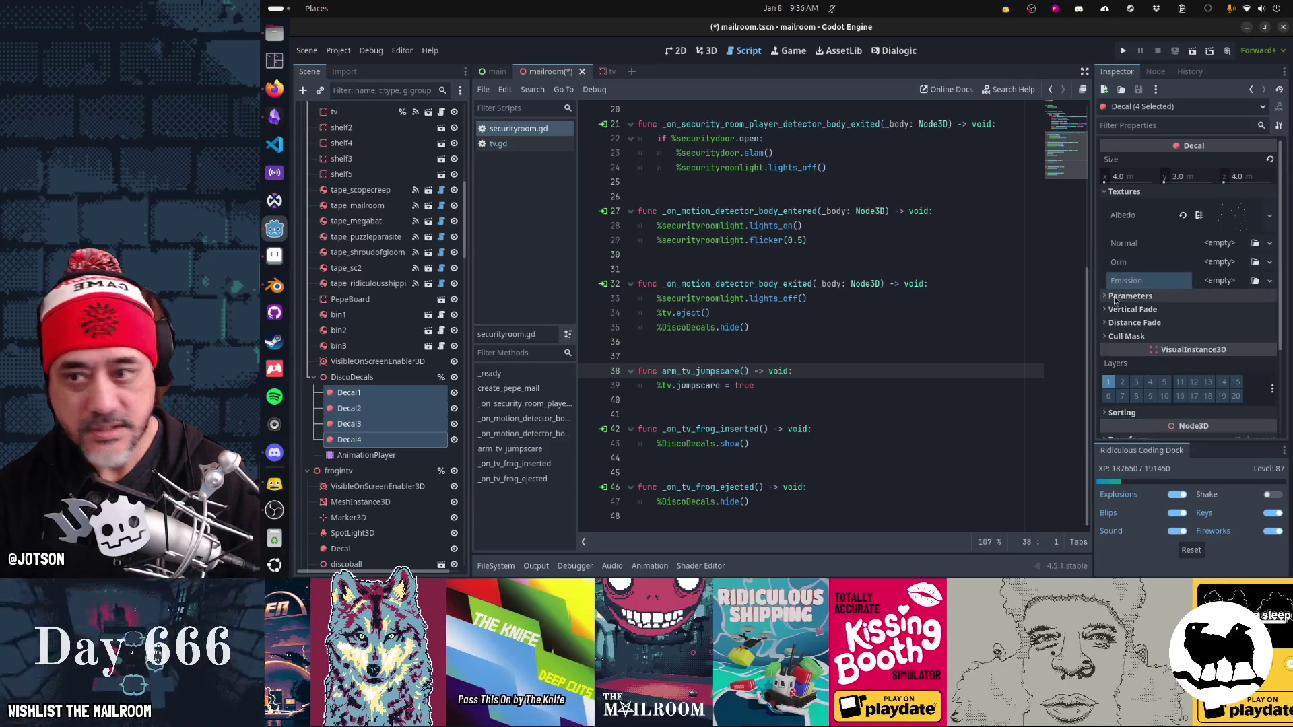
key("ctrl+F2")
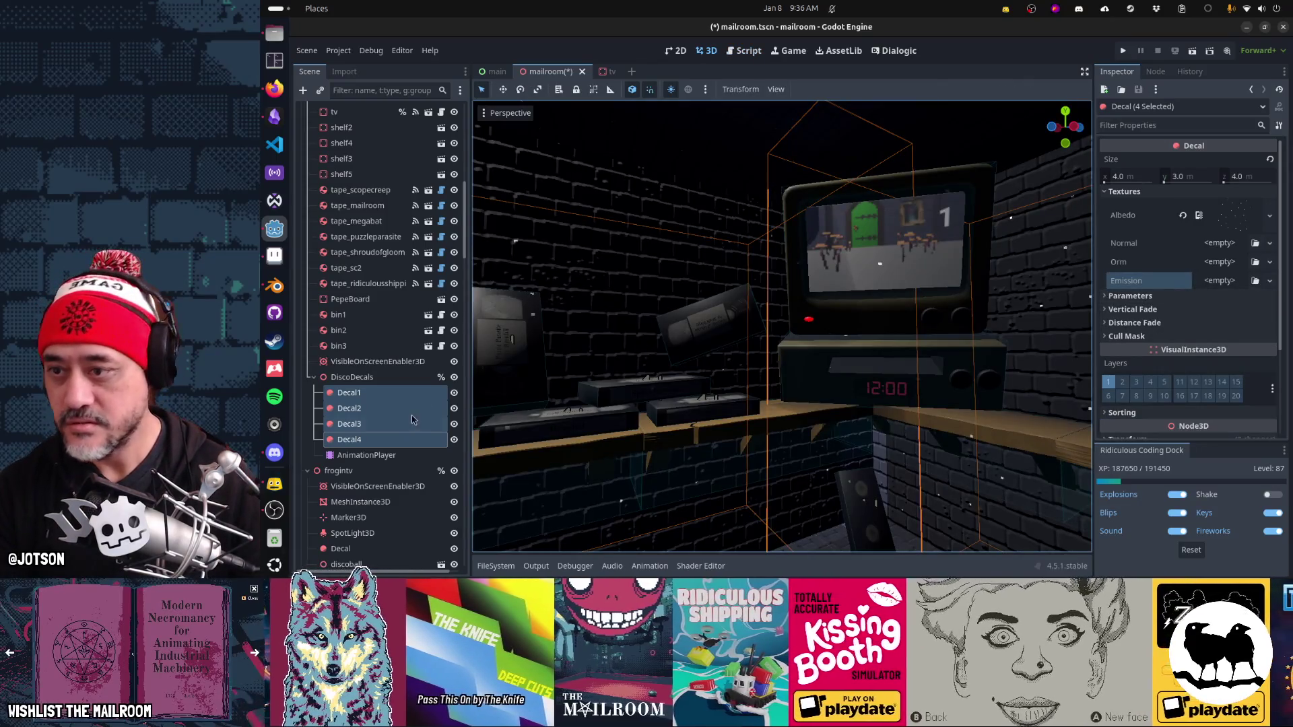
Step: Play the DiscoDecals default animation and orbit the view toward the TV and shelves
left_click(367, 455)
left_click(551, 437)
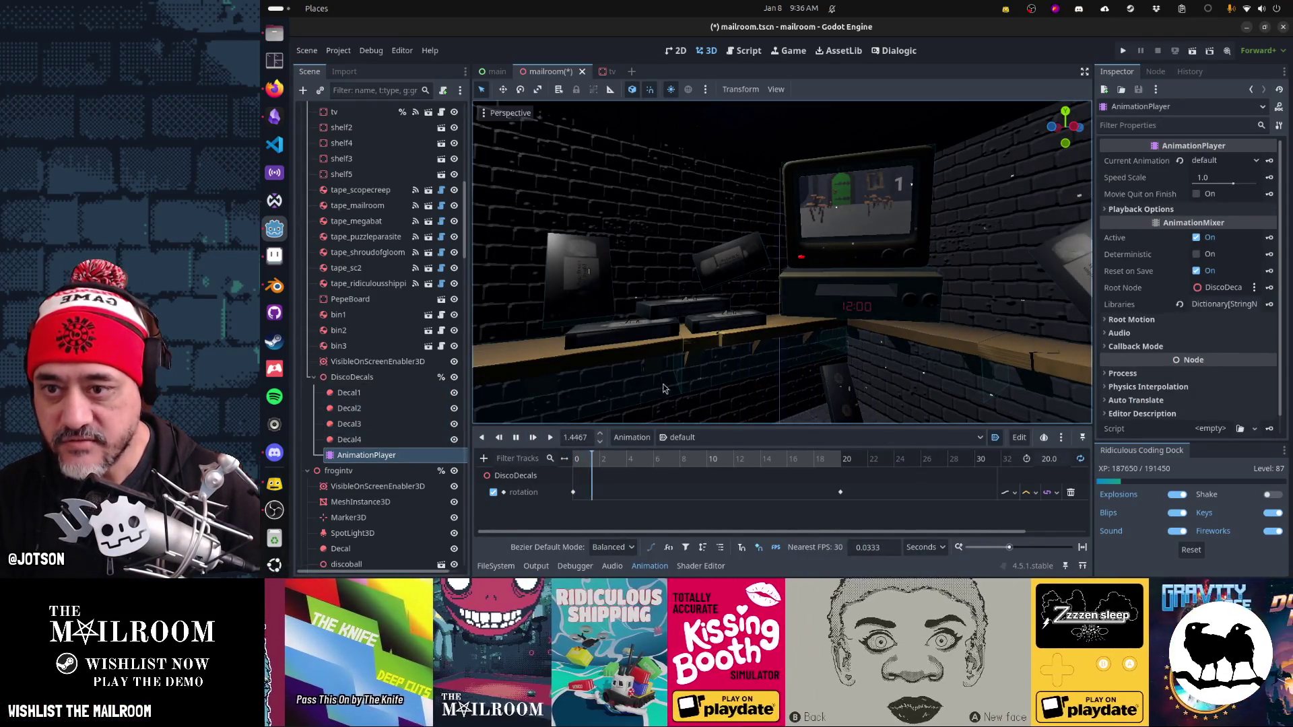
left_click_drag(854, 272, 890, 299)
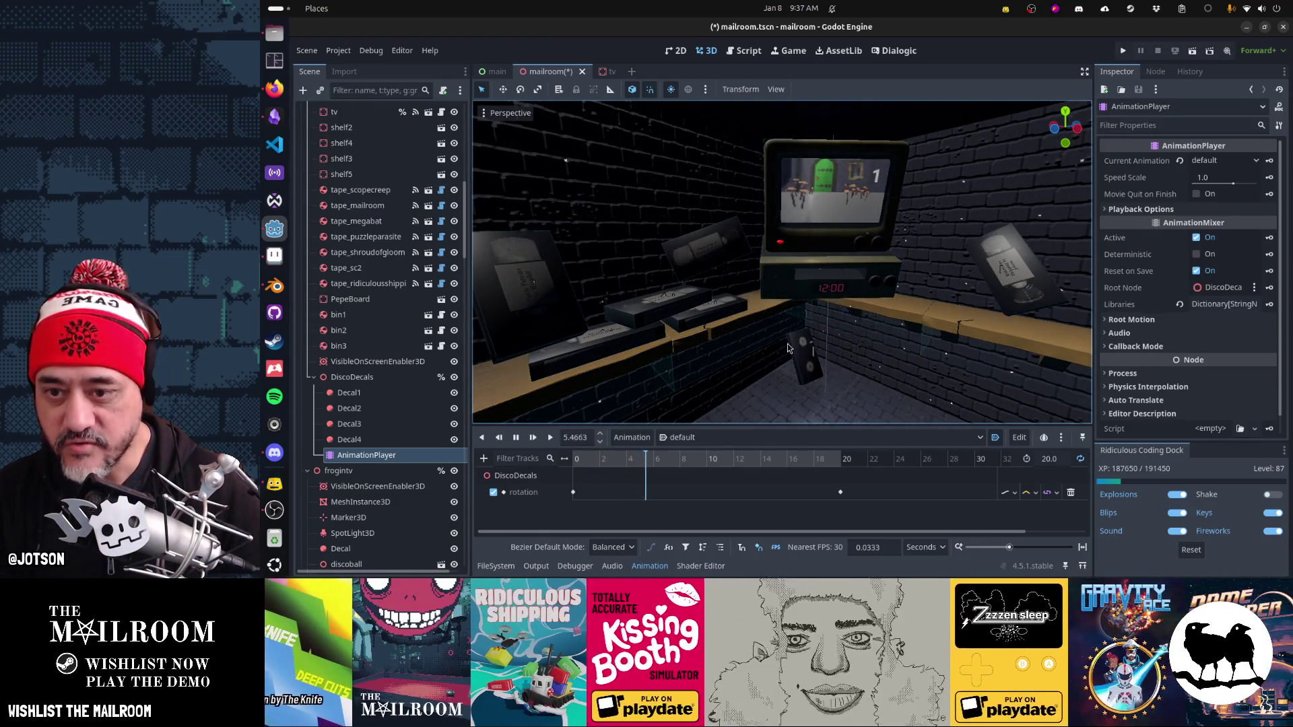
mouse_move(810, 345)
left_mouse_down()
mouse_move(651, 393)
mouse_move(669, 309)
left_mouse_up()
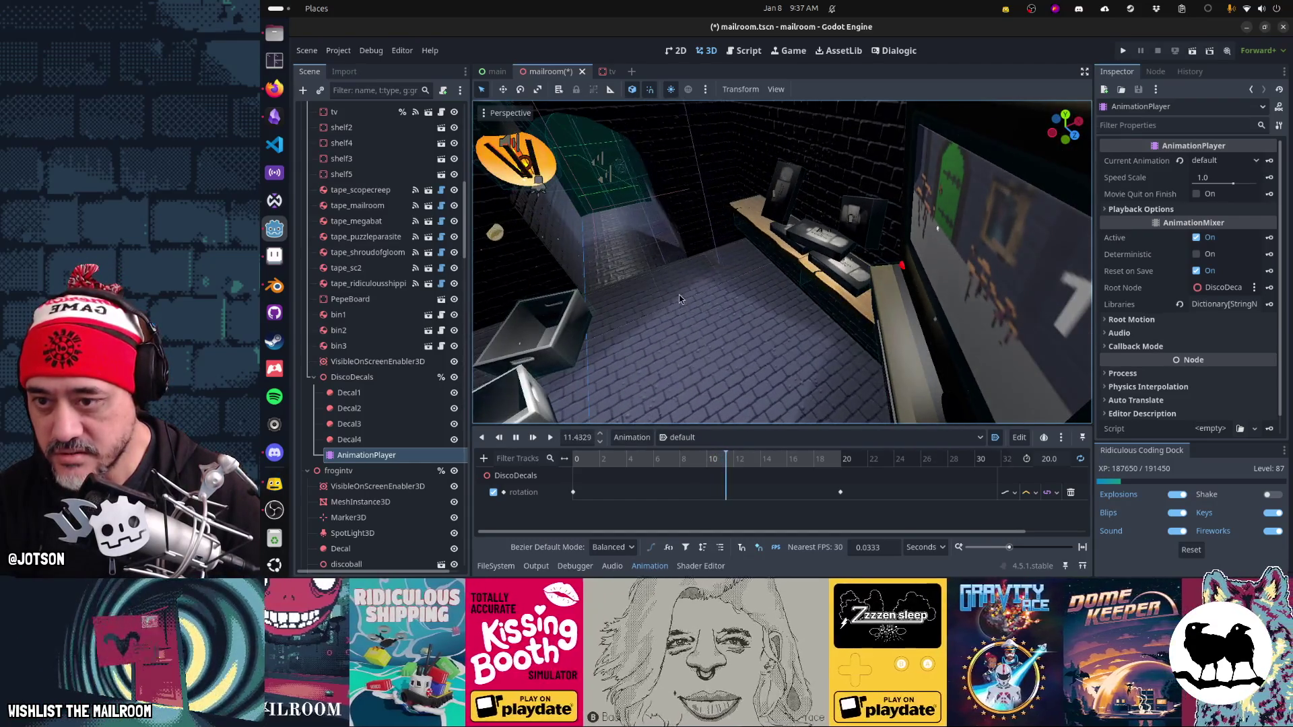
Step: Save mailroom.tscn, re-angle the view, and select Decal1
key("ctrl+s")
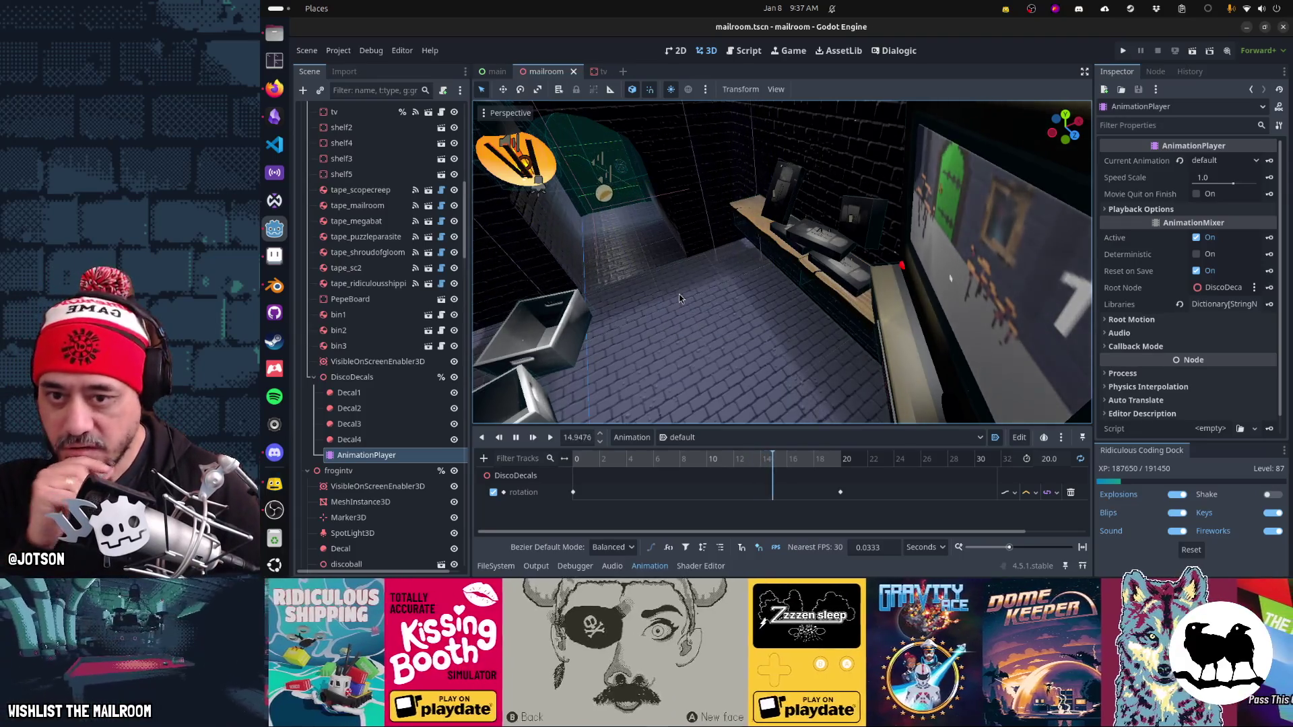
scroll(677, 295, "down", 2)
mouse_move(676, 294)
left_mouse_down()
mouse_move(647, 295)
mouse_move(814, 252)
mouse_move(875, 134)
mouse_move(885, 228)
mouse_move(859, 272)
left_mouse_up()
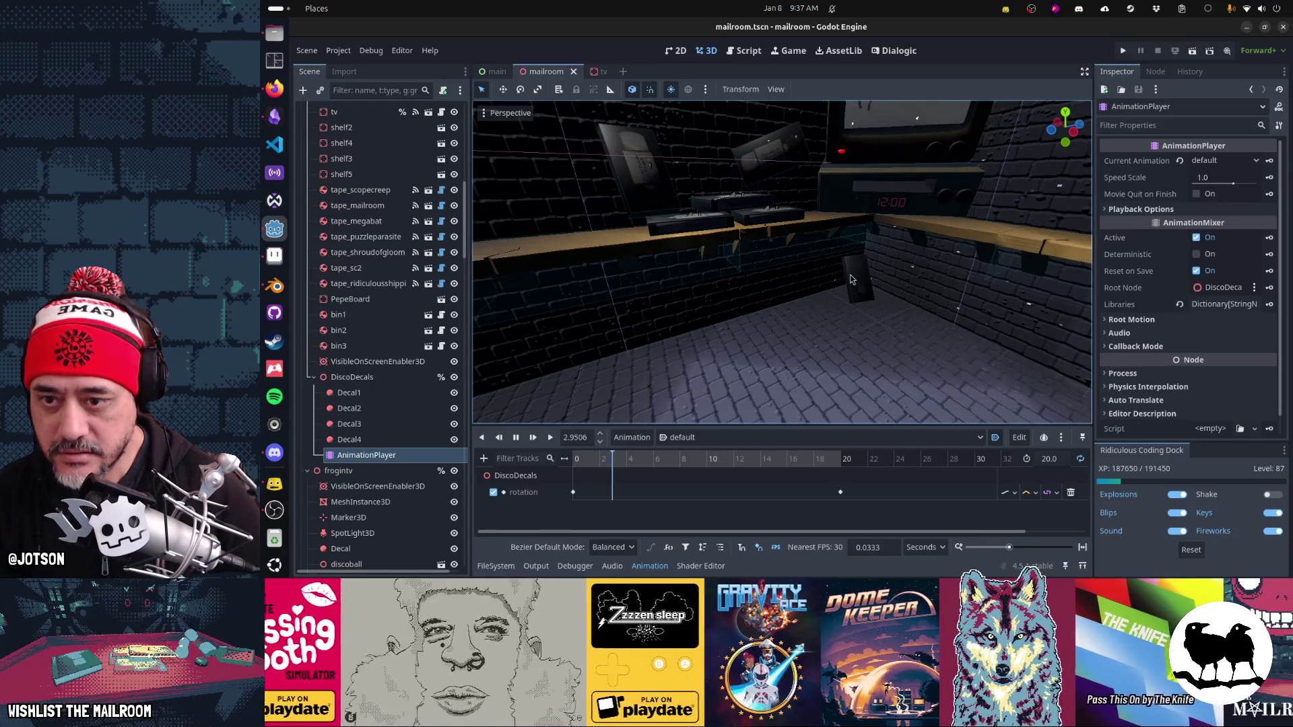
left_click(798, 278)
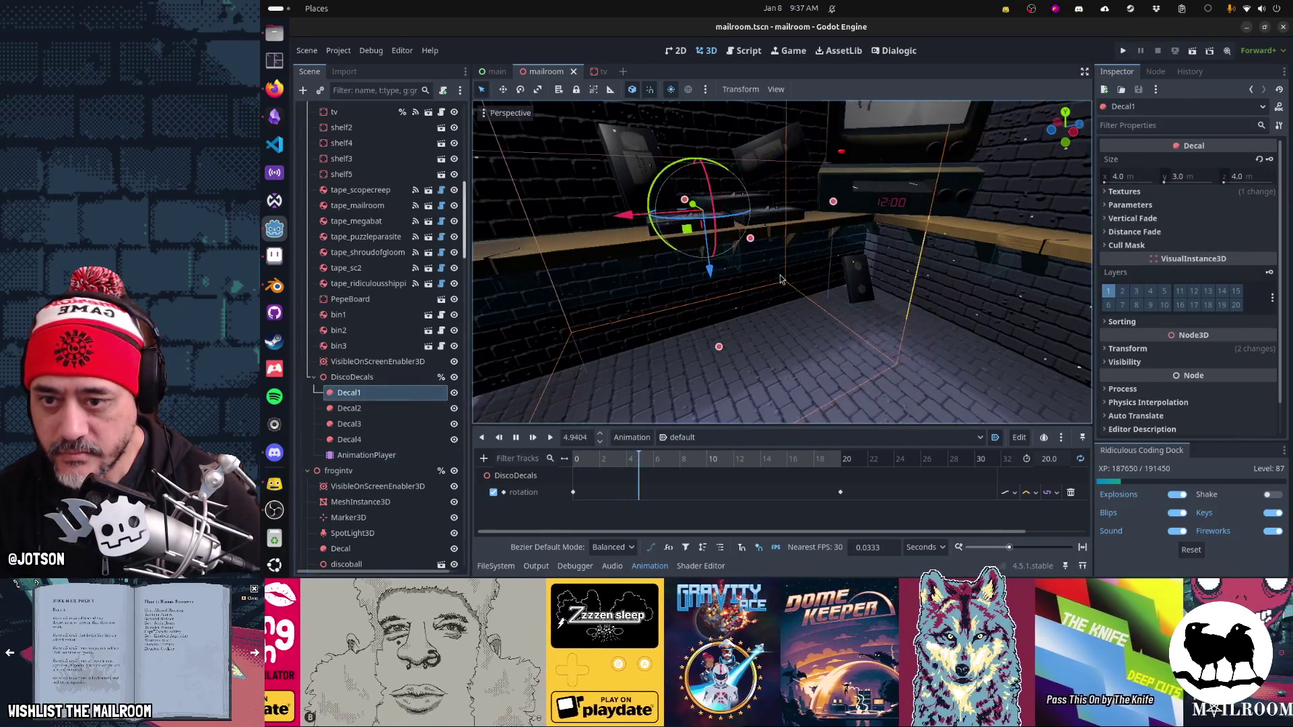
Step: Try Decal1 heights of 1.0 and 10.0 in the Inspector
scroll(781, 279, "down", 5)
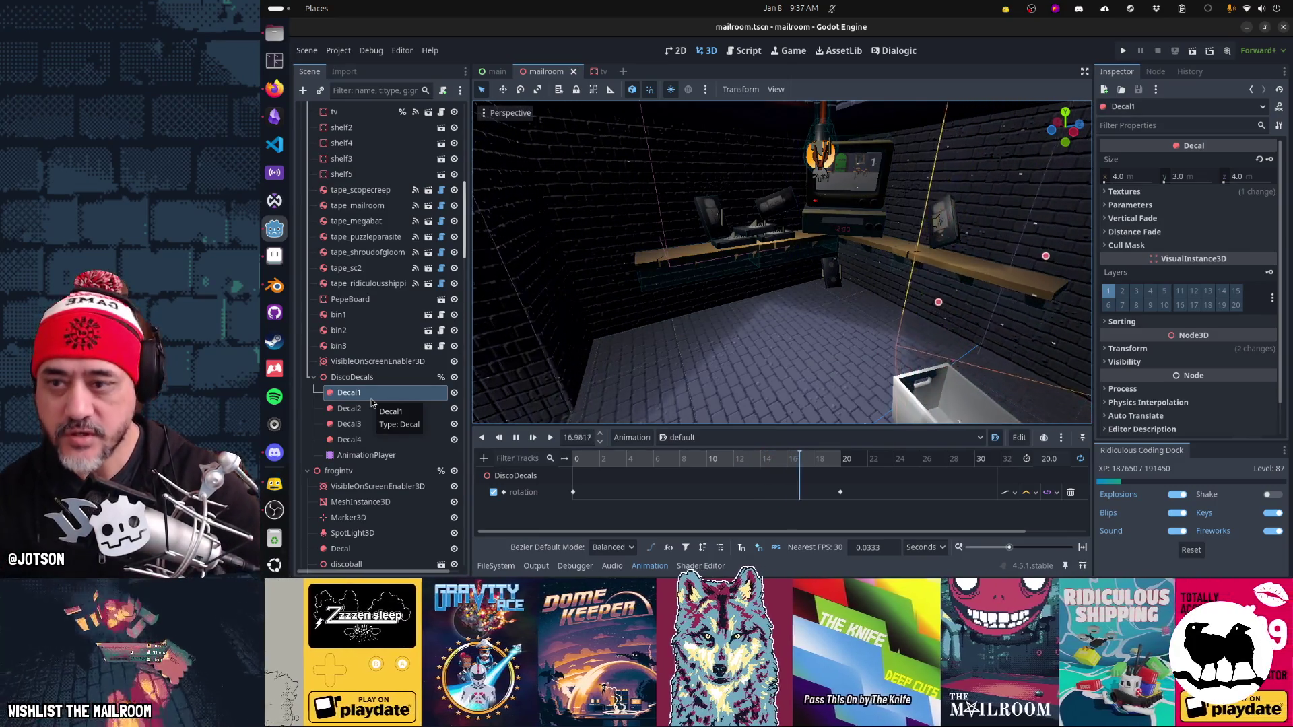
left_click(371, 402)
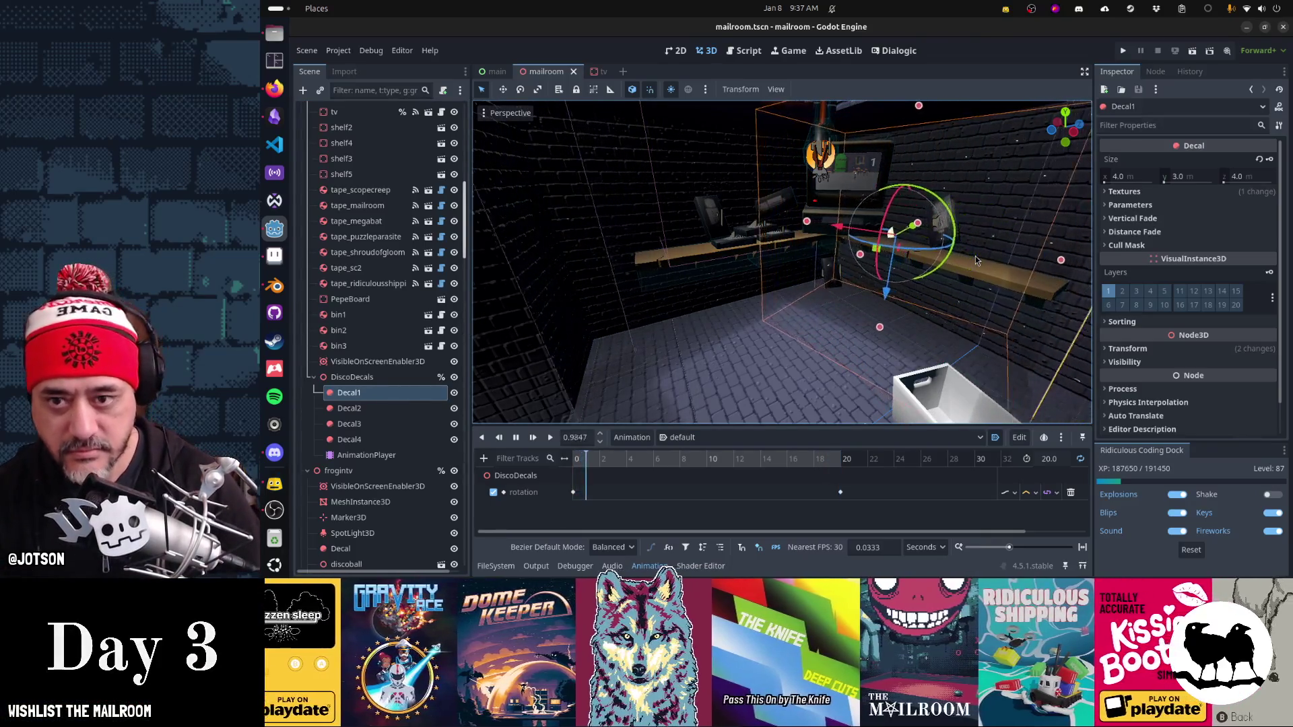
left_click(1208, 177)
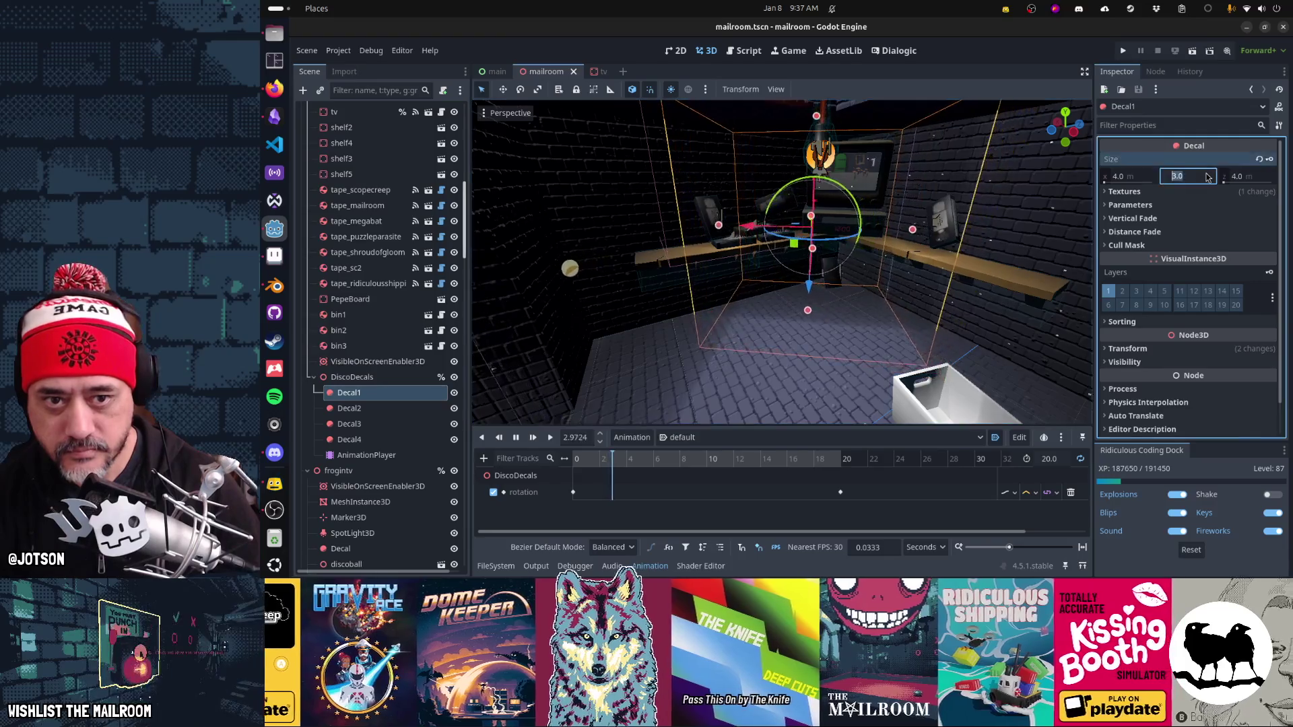
type("1")
key("Tab")
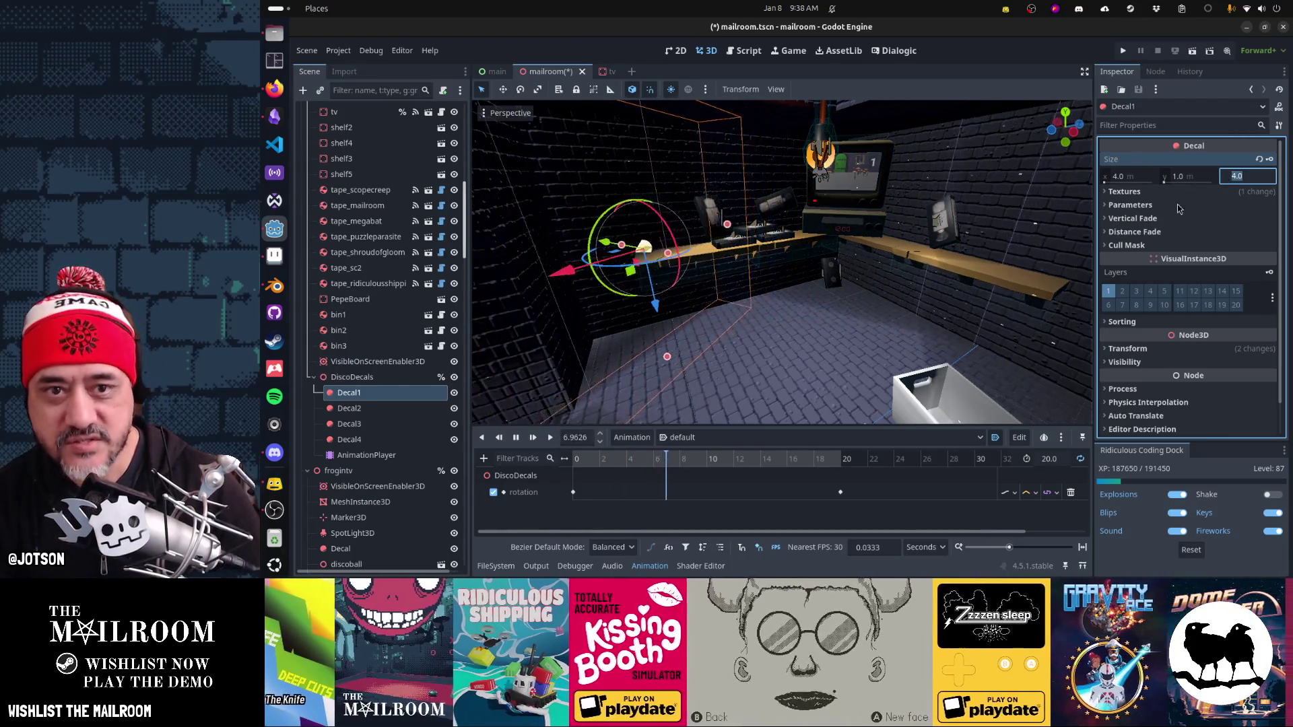
left_click_drag(1182, 180, 1189, 182)
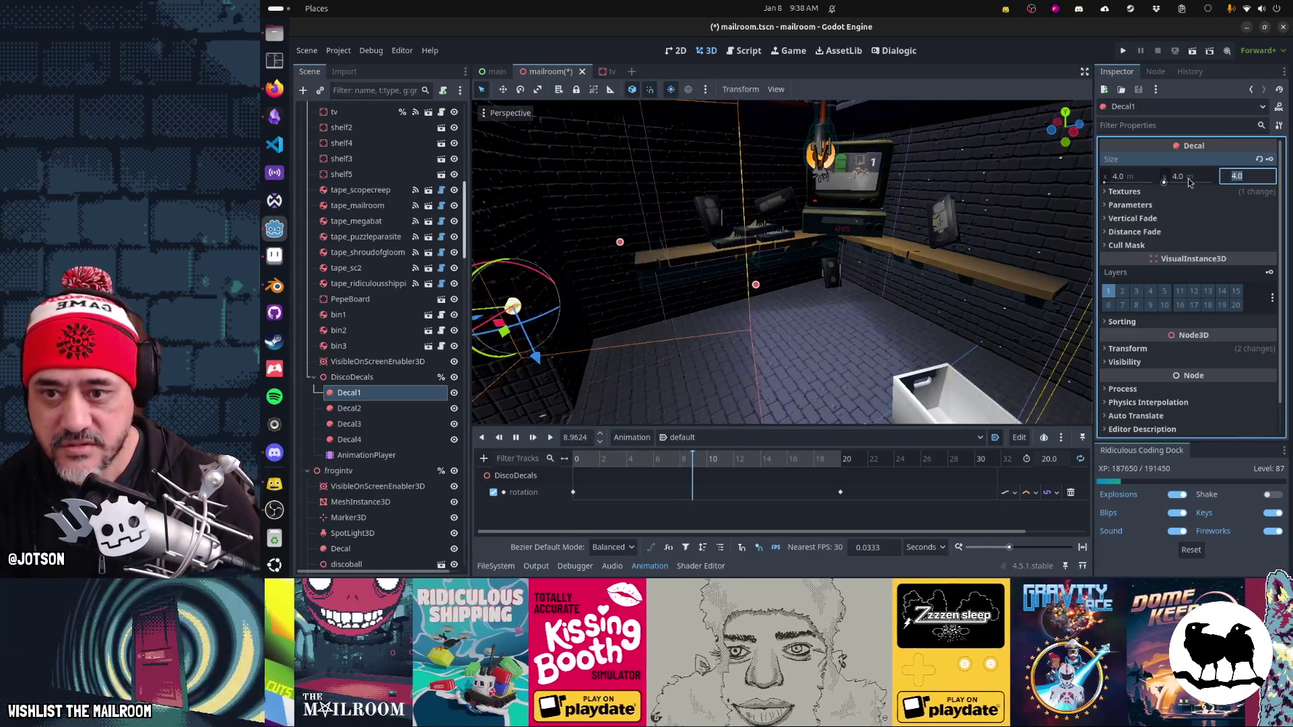
left_click(1190, 180)
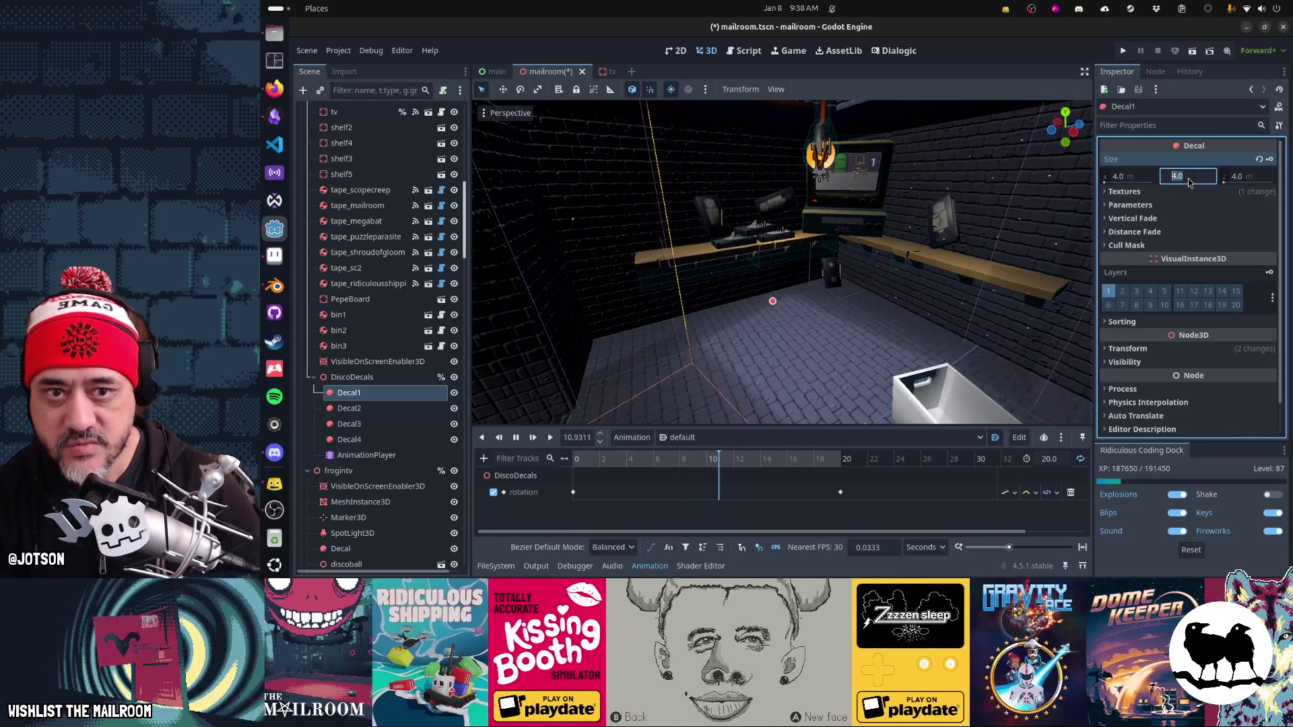
type("10")
key("Return")
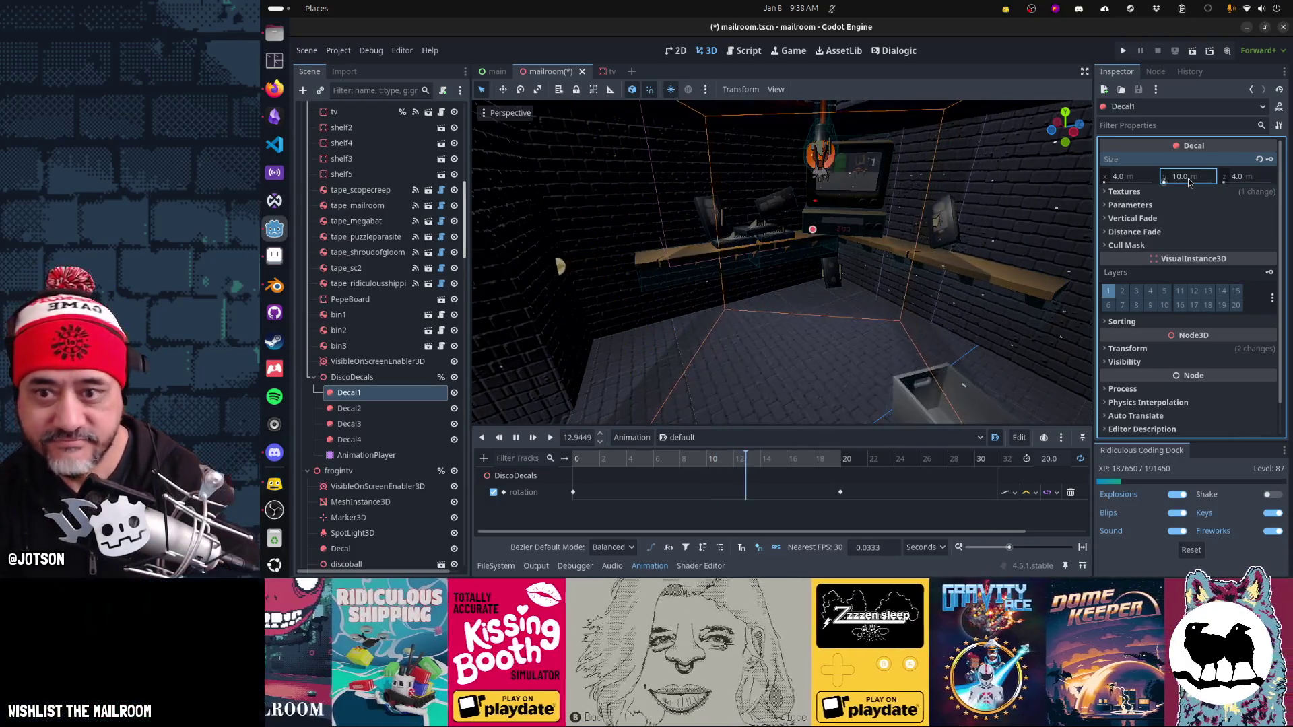
Step: Settle Decal1's height at 4.0 m after trying 5.0 and 2.0
left_click(1190, 177)
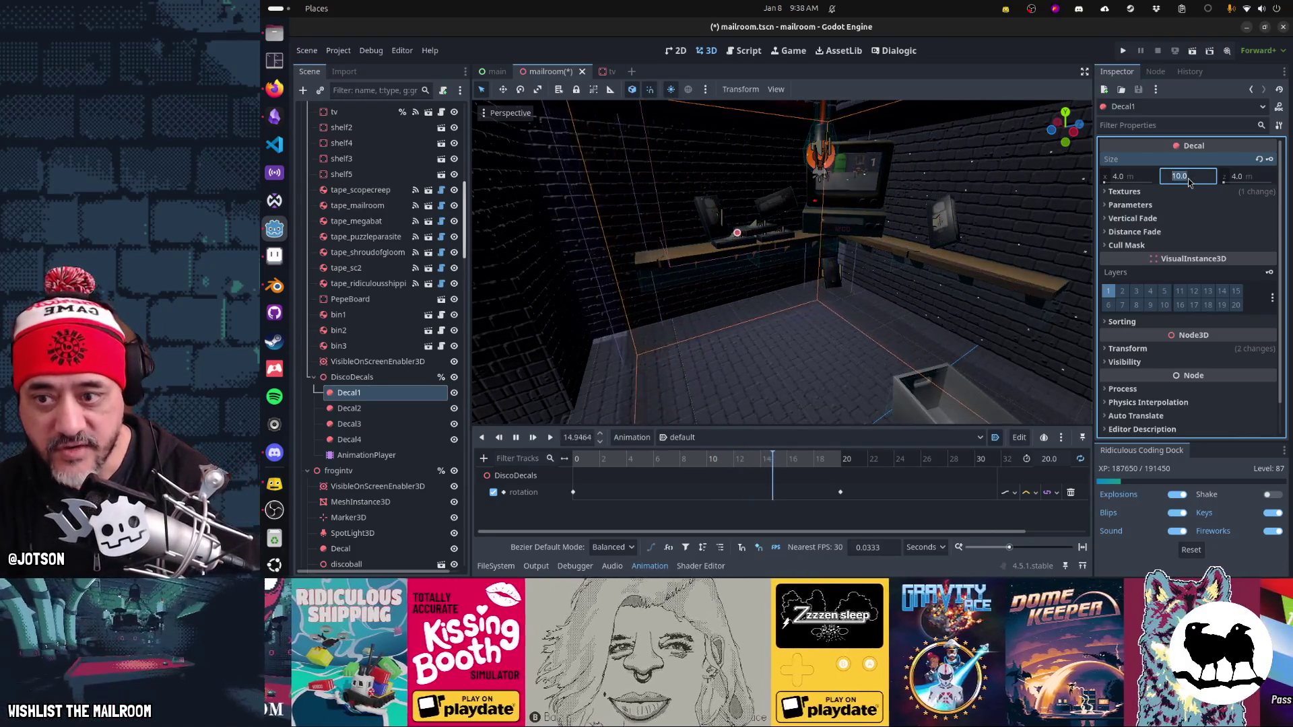
type("5")
key("Return")
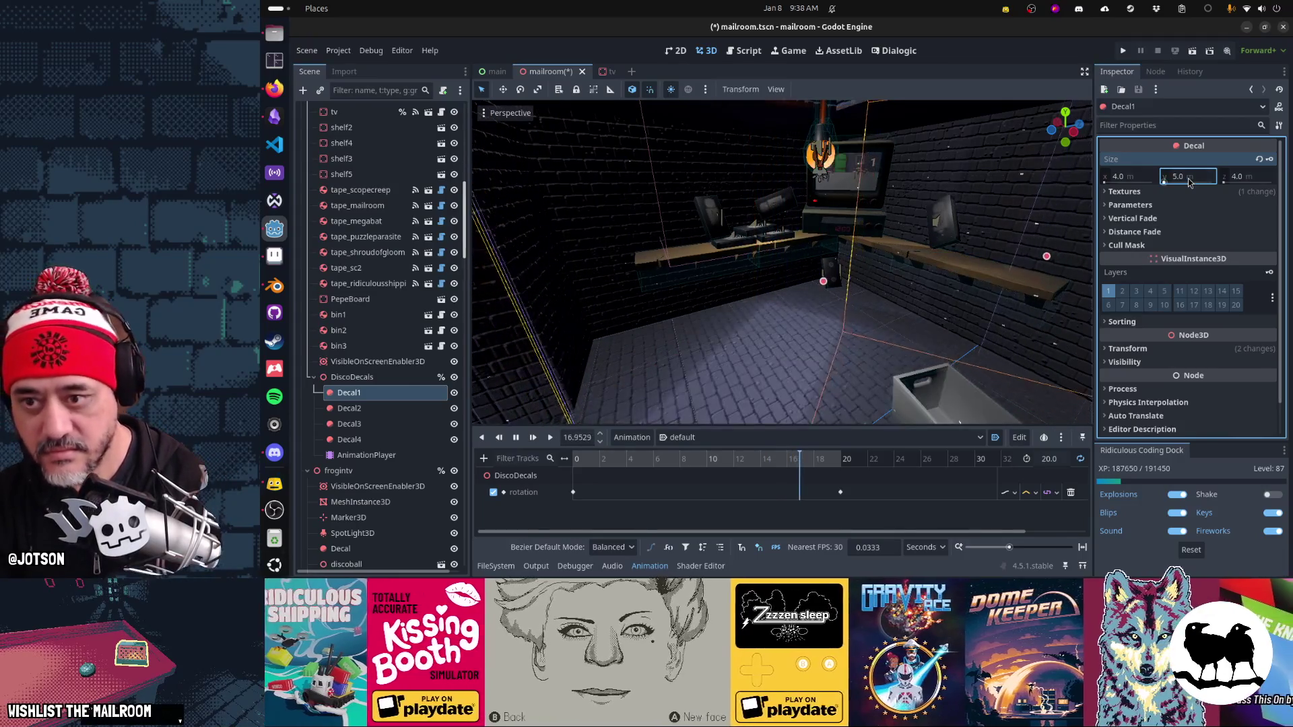
type("2")
key("Return")
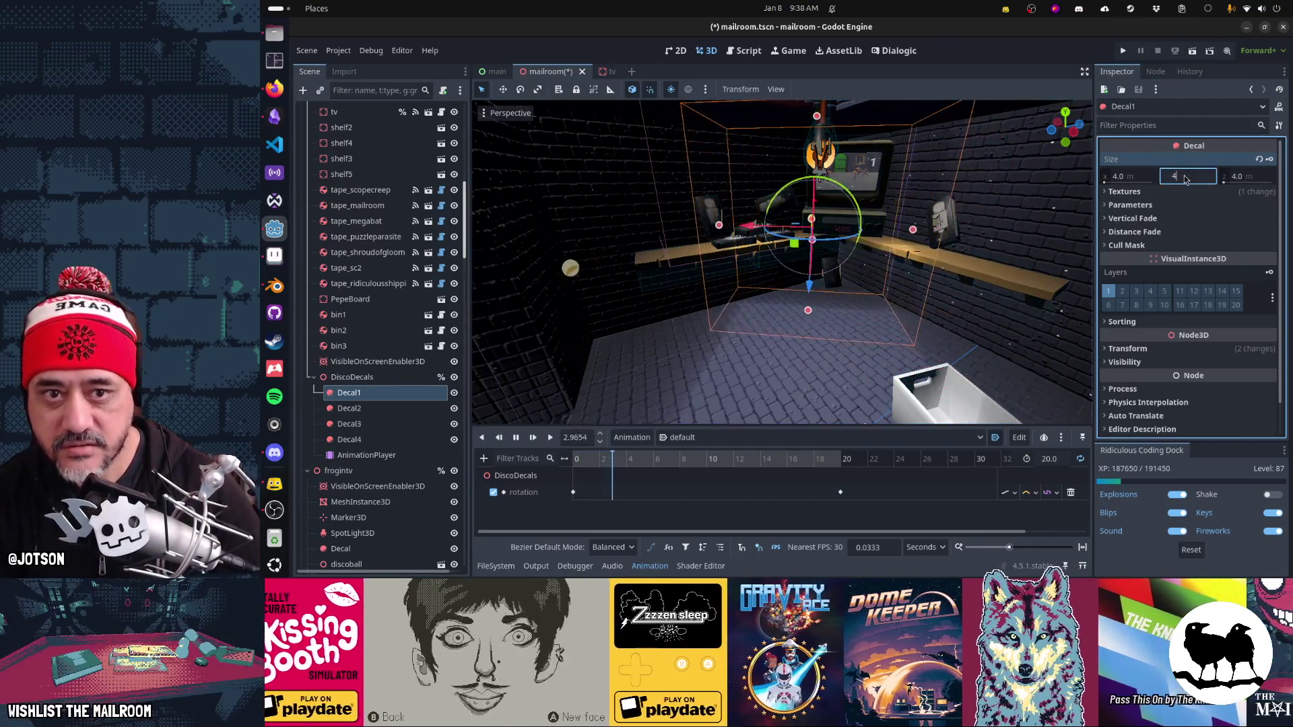
left_click(1180, 177)
type("4")
key("Tab")
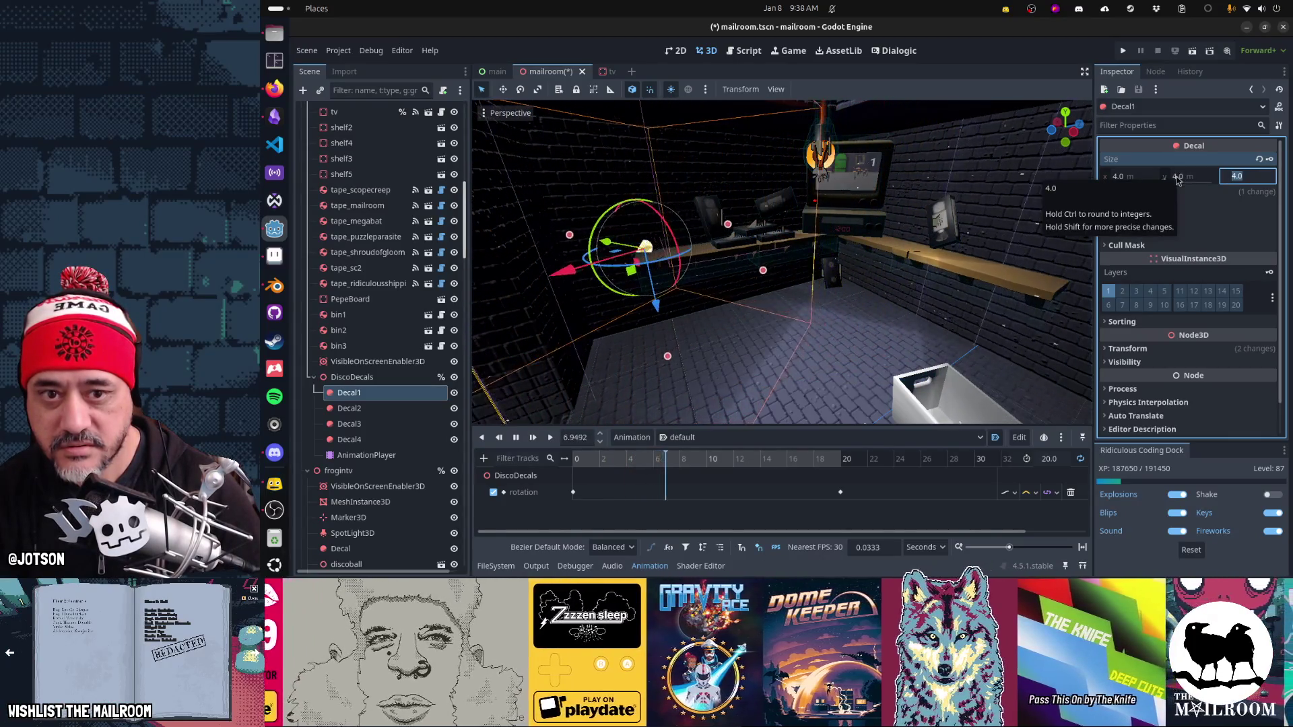
key("alt+Tab")
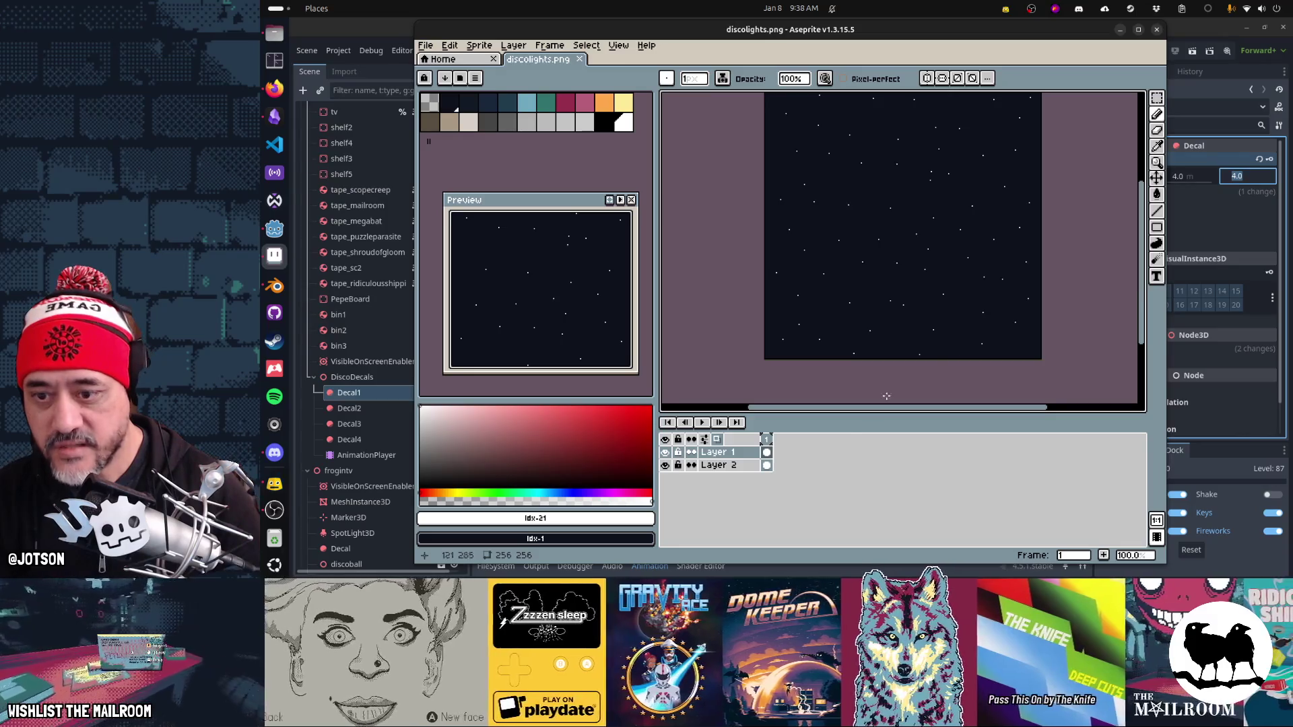
Step: Hide Layer 2, the dark background, in discolights.png, save it, and return to Godot
left_click(666, 466)
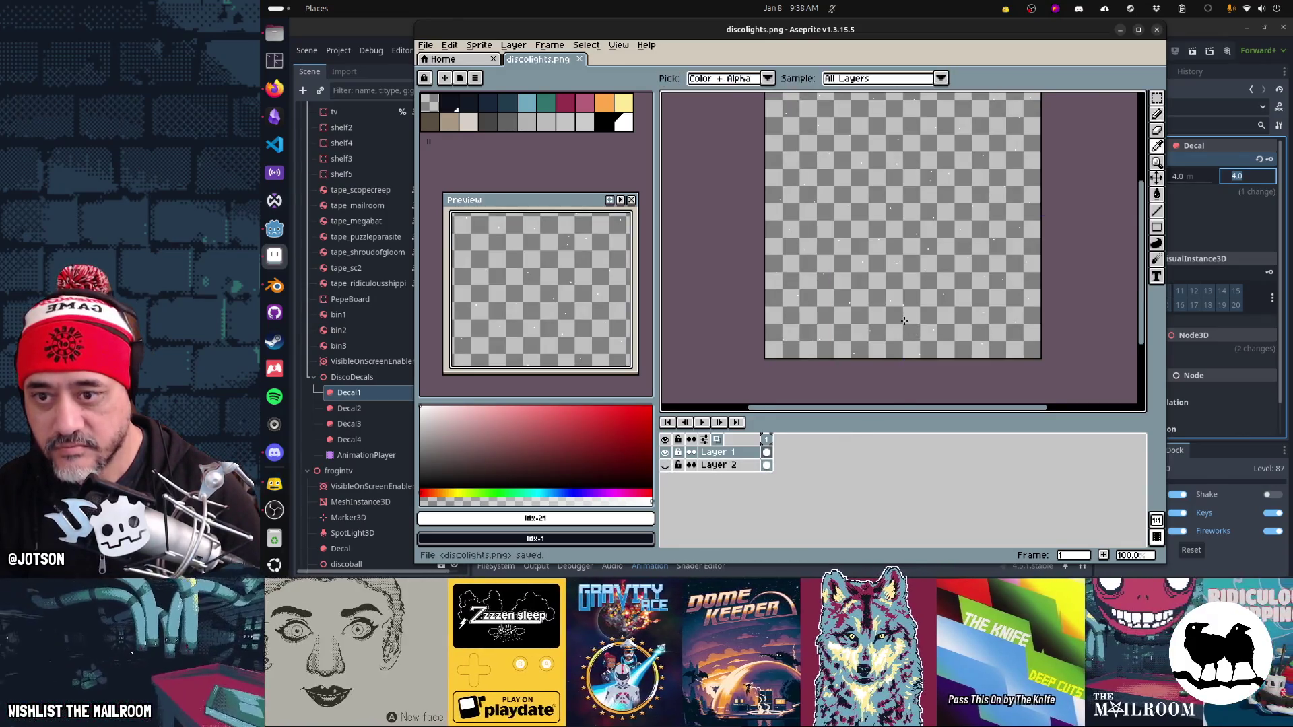
key("alt+Tab")
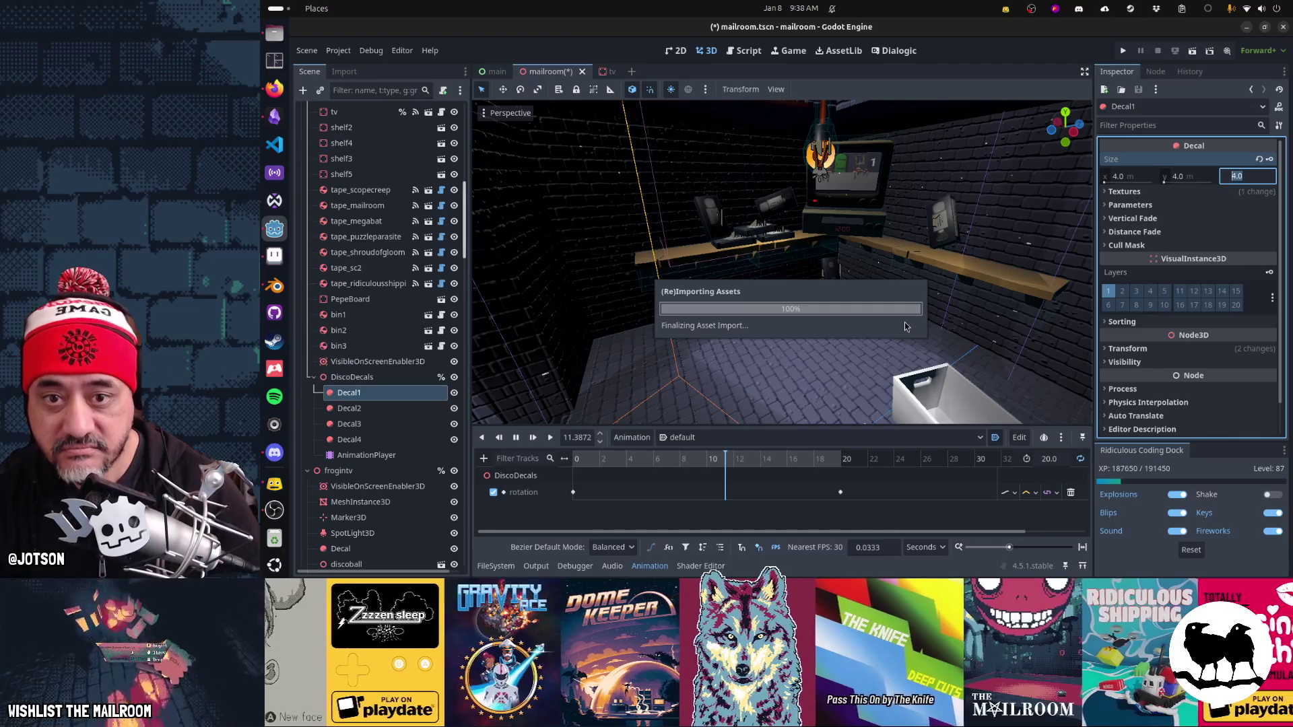
key("alt+Tab")
key("alt+Tab")
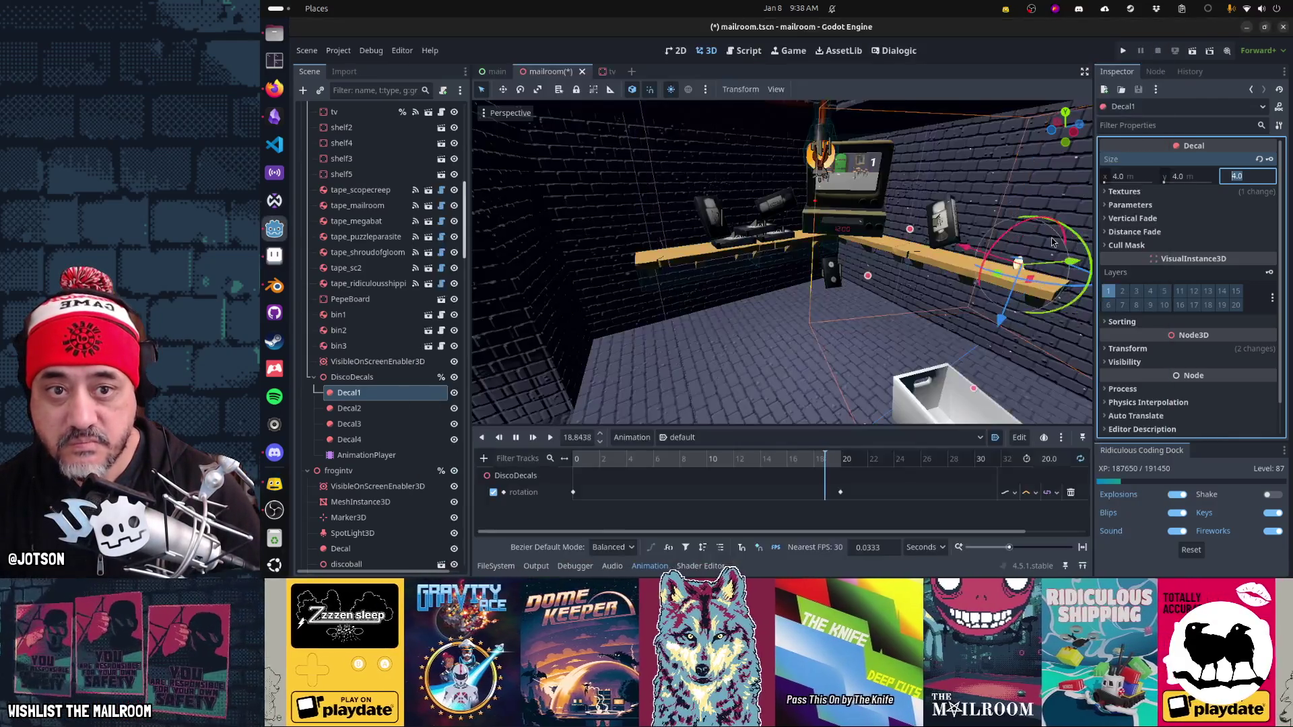
Step: Copy Decal1's Albedo texture into its Emission slot, then select all four disco decals
right_click(1200, 217)
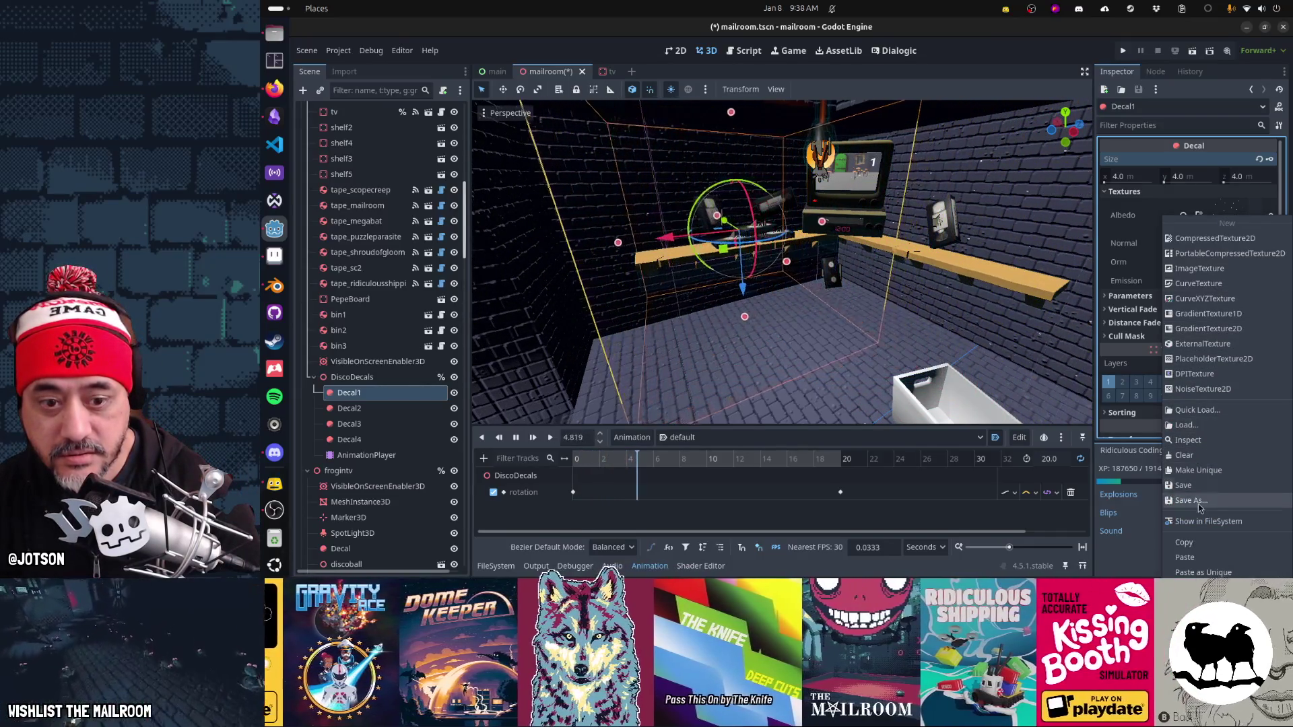
key("Escape")
key("ctrl+v")
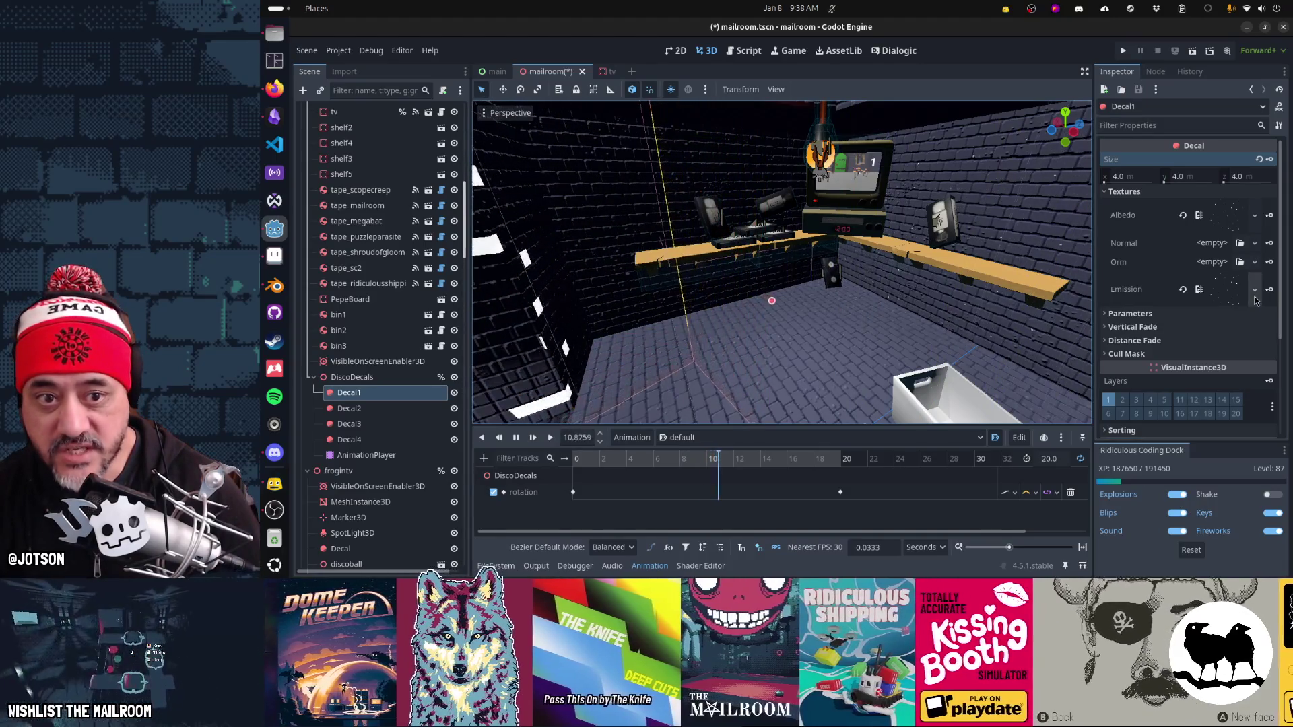
mouse_move(1058, 315)
left_mouse_down()
mouse_move(764, 319)
mouse_move(765, 288)
left_mouse_up()
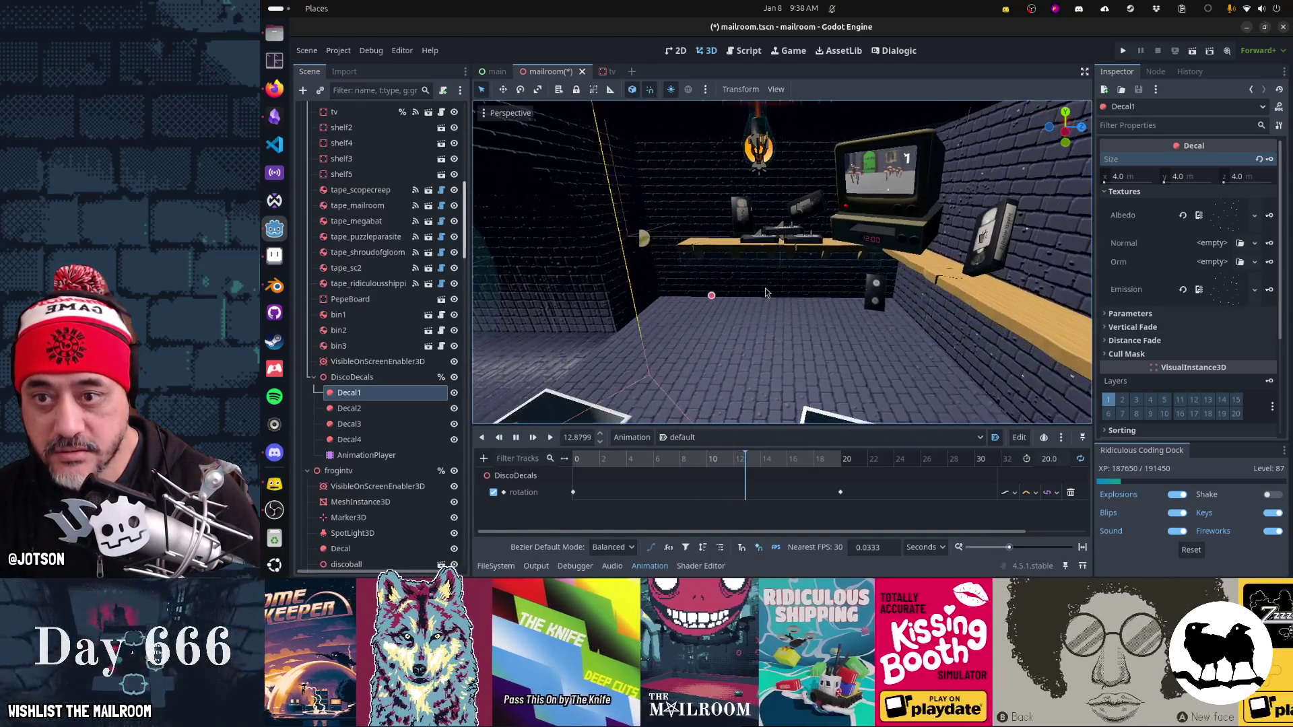
left_click(391, 441, "shift")
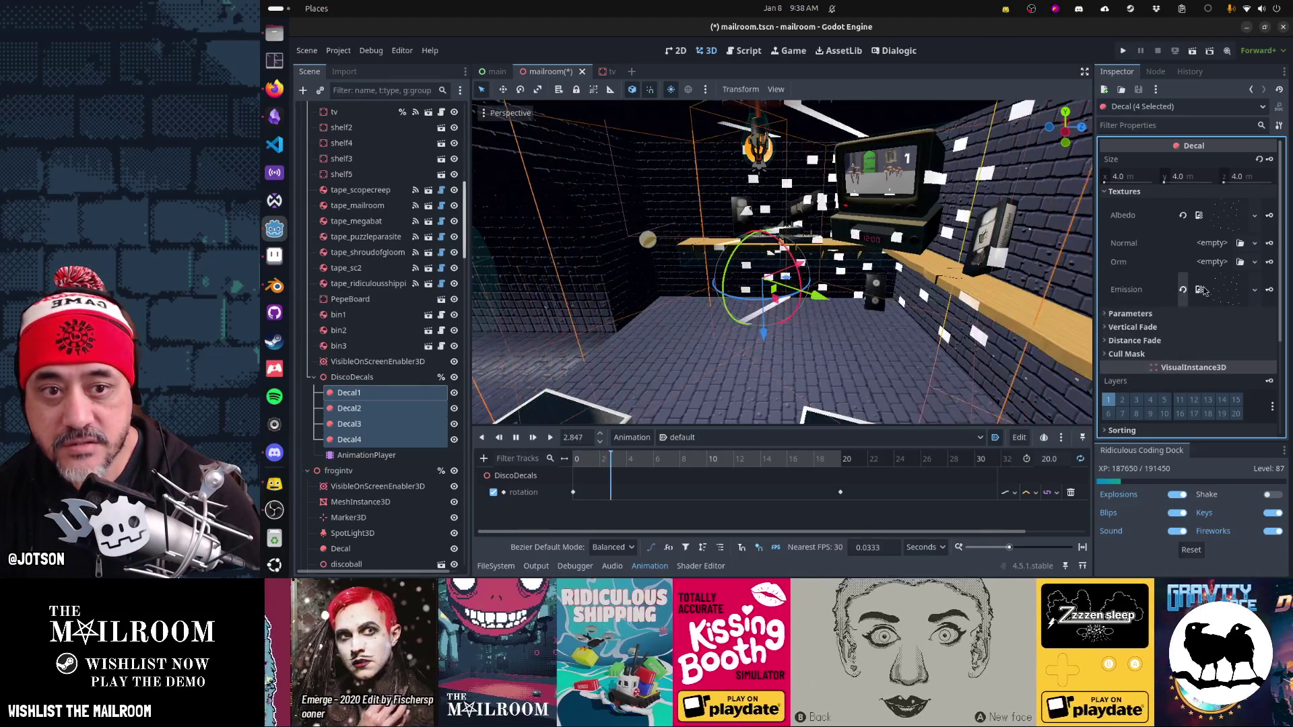
Step: Paste the light texture into the four decals' Emission, revert it, and save the scene
left_click(1254, 289)
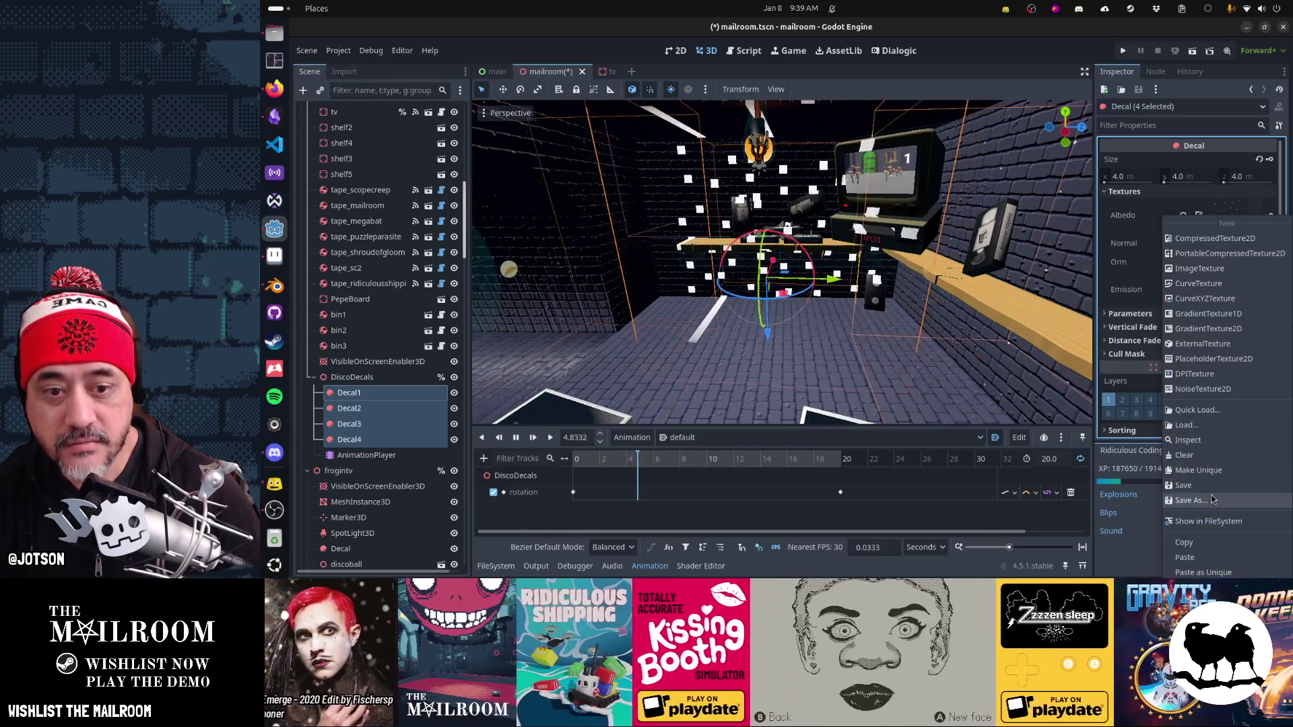
left_click(1185, 557)
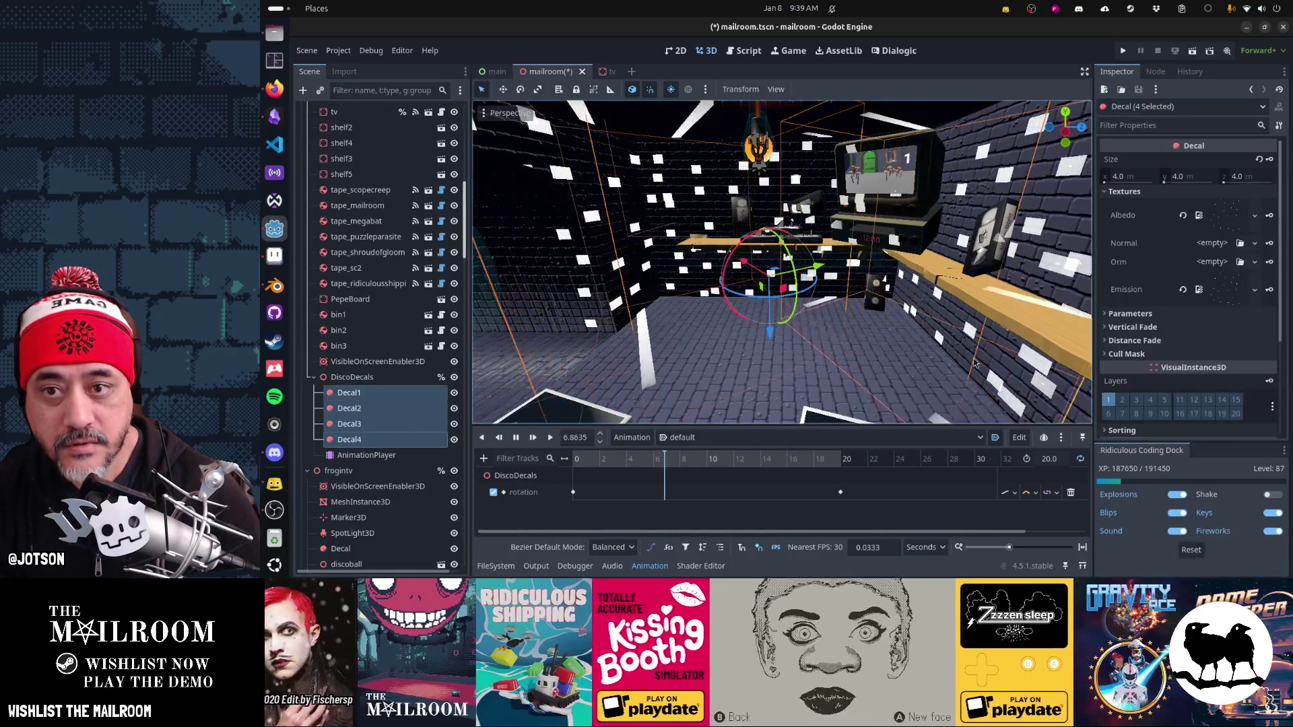
left_click_drag(915, 322, 956, 315)
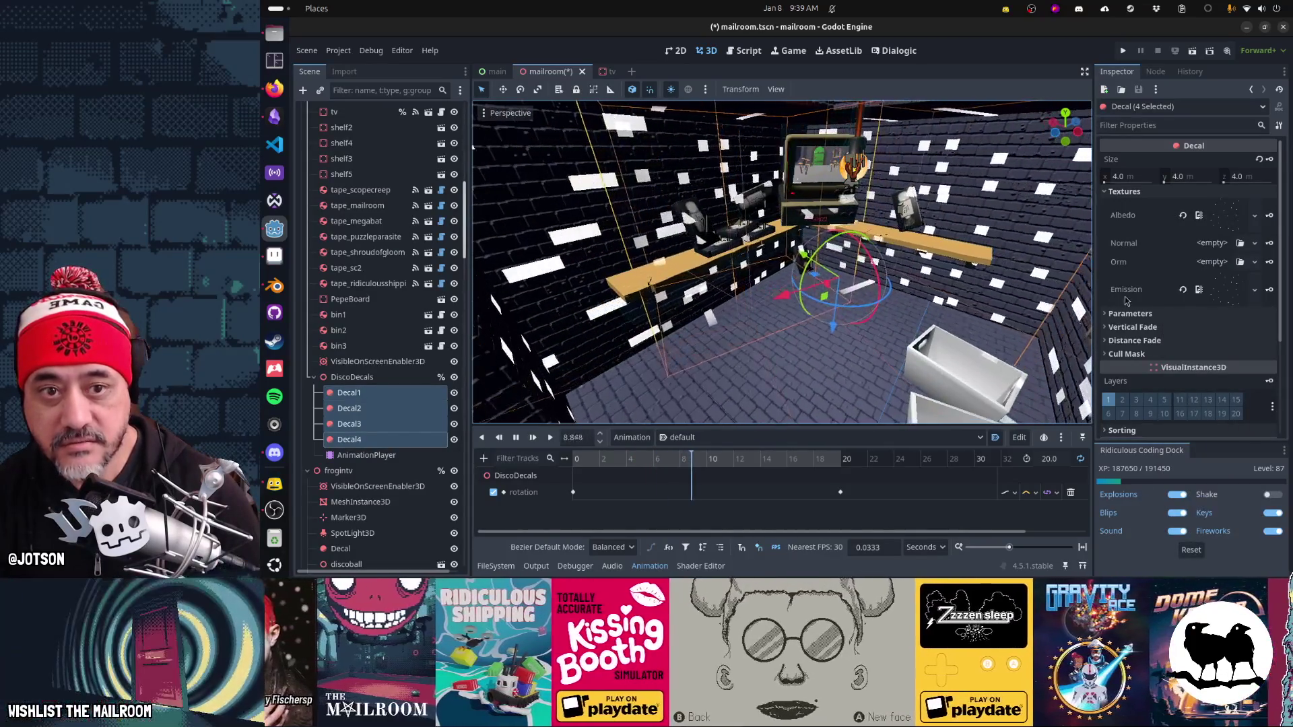
left_click(1182, 289)
key("ctrl+s")
Step: Clear the four decals' Albedo texture and paste the light texture into Emission again
mouse_move(993, 282)
left_mouse_down()
mouse_move(894, 316)
mouse_move(822, 307)
mouse_move(1024, 265)
left_mouse_up()
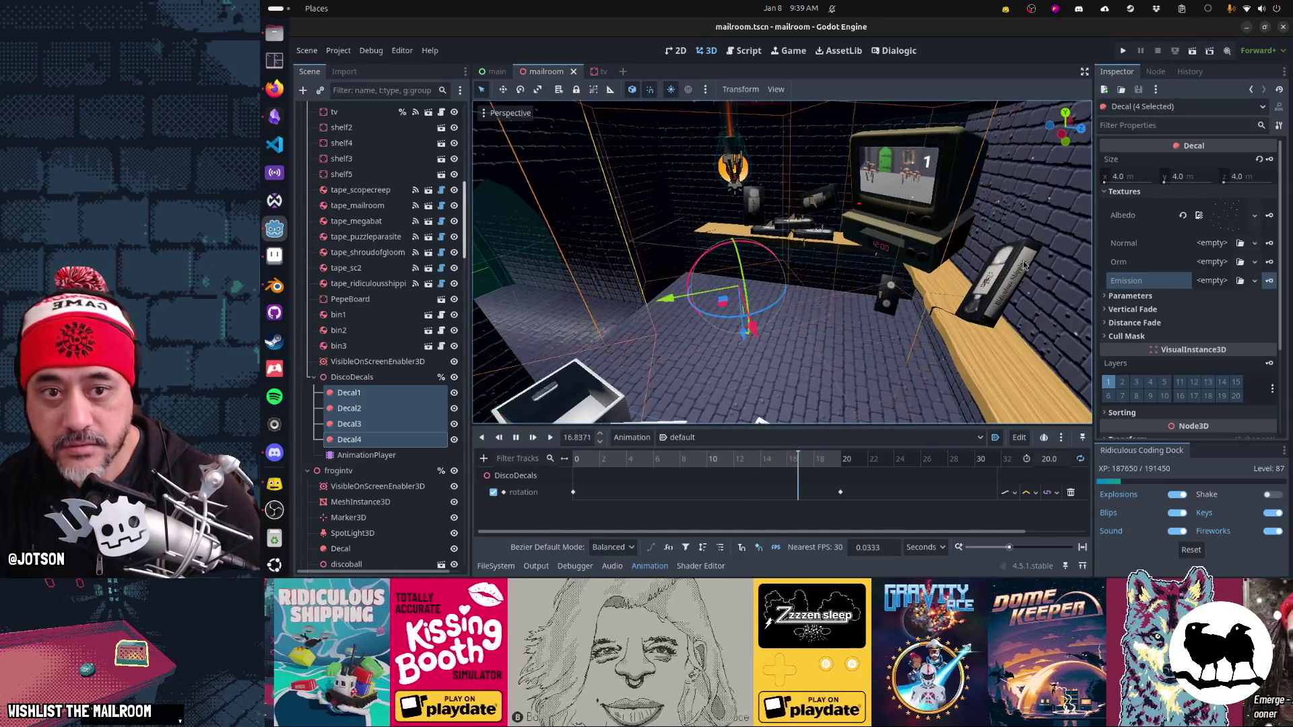
mouse_move(875, 283)
left_mouse_down()
mouse_move(794, 290)
mouse_move(835, 282)
left_mouse_up()
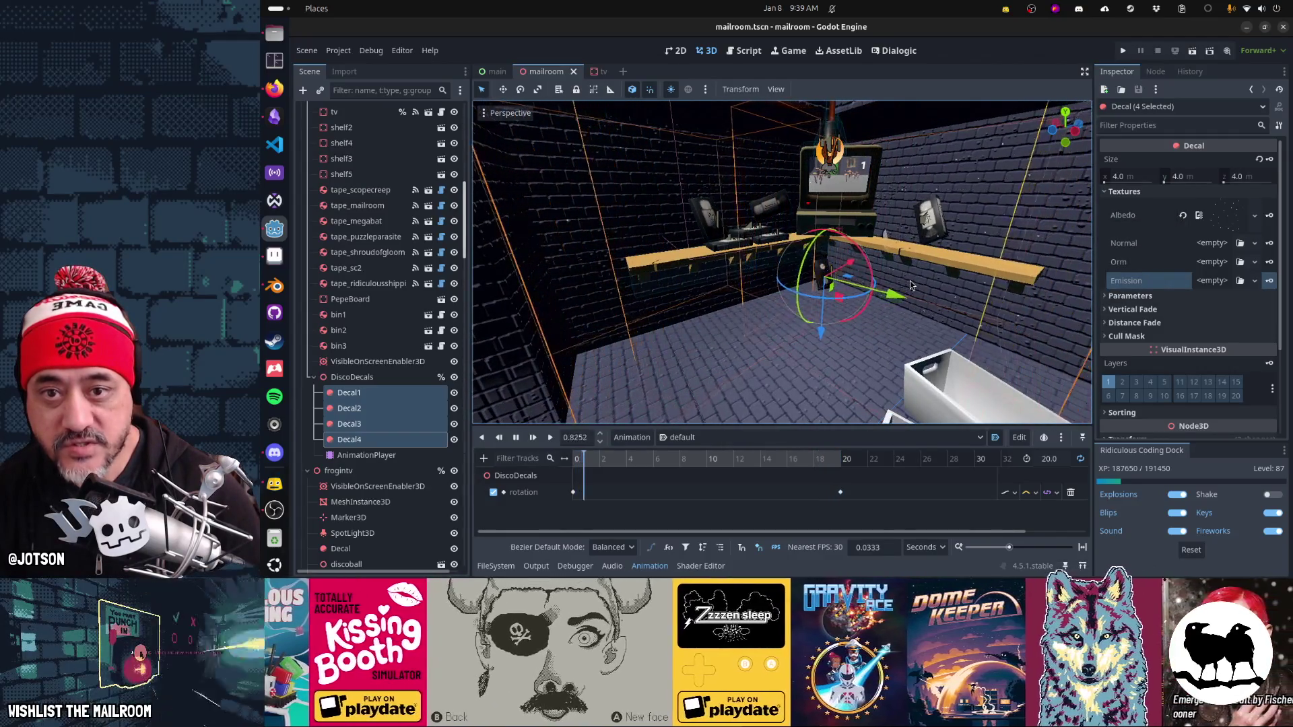
left_click(1182, 215)
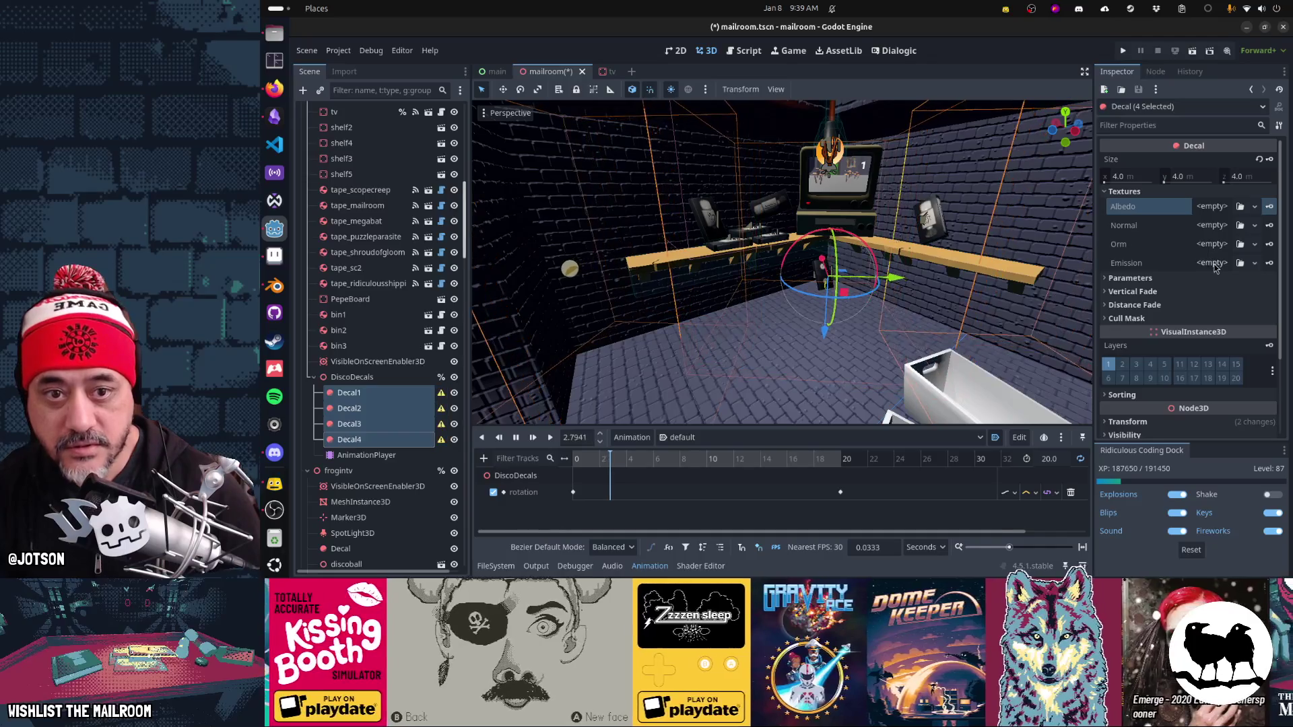
left_click(1210, 262)
left_click(1203, 493)
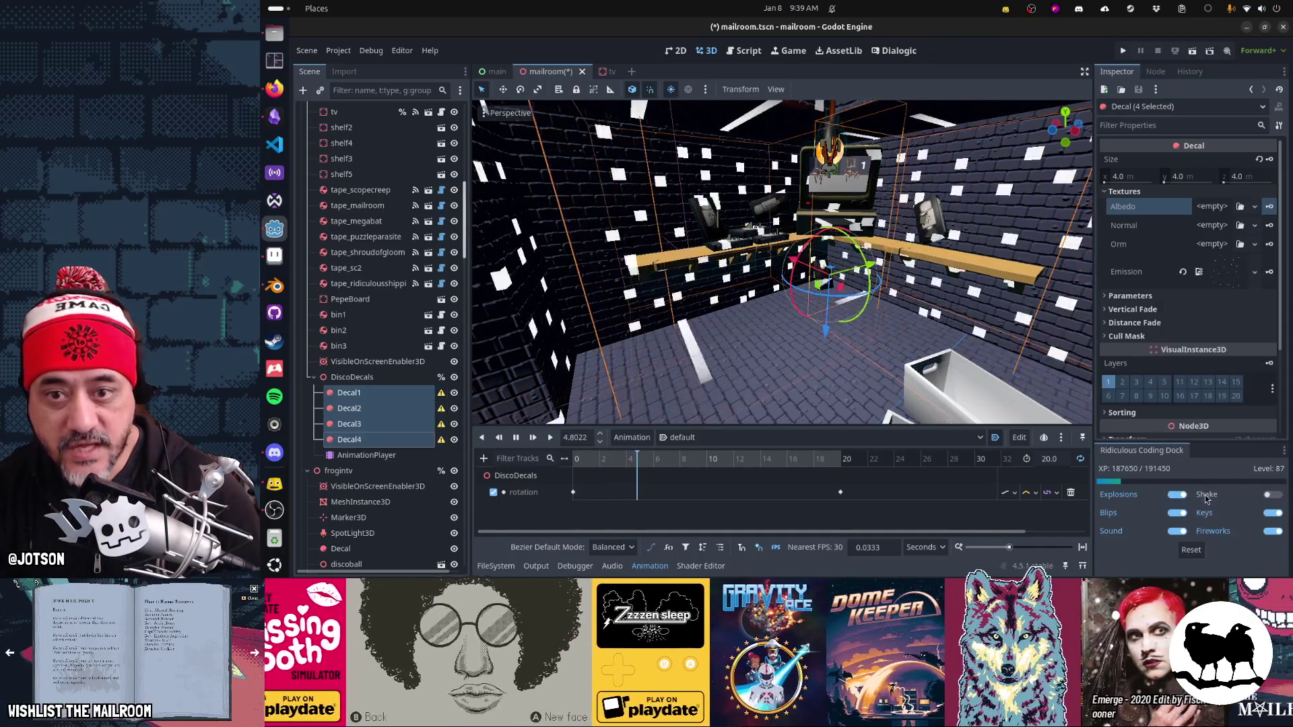
Step: Re-save discolights.png in Aseprite and orbit Godot's view to inspect the glowing white dots
key("alt+Tab")
key("ctrl+s")
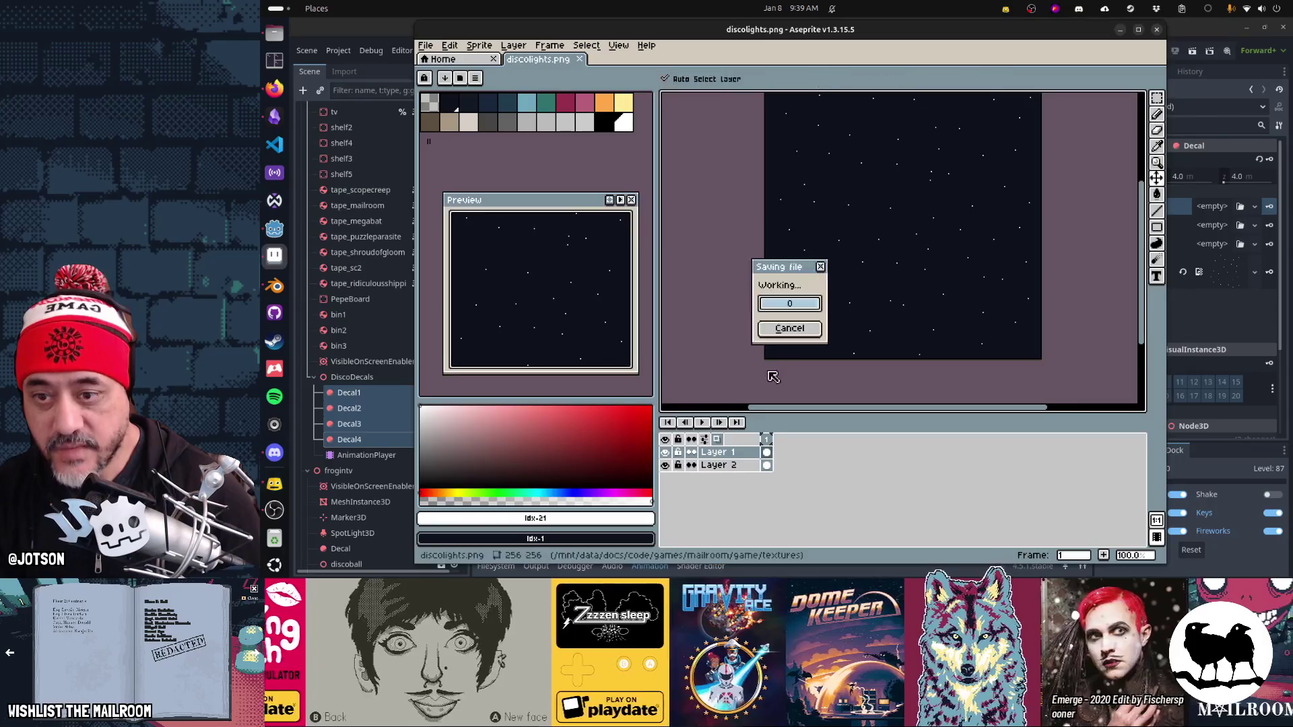
key("alt+Tab")
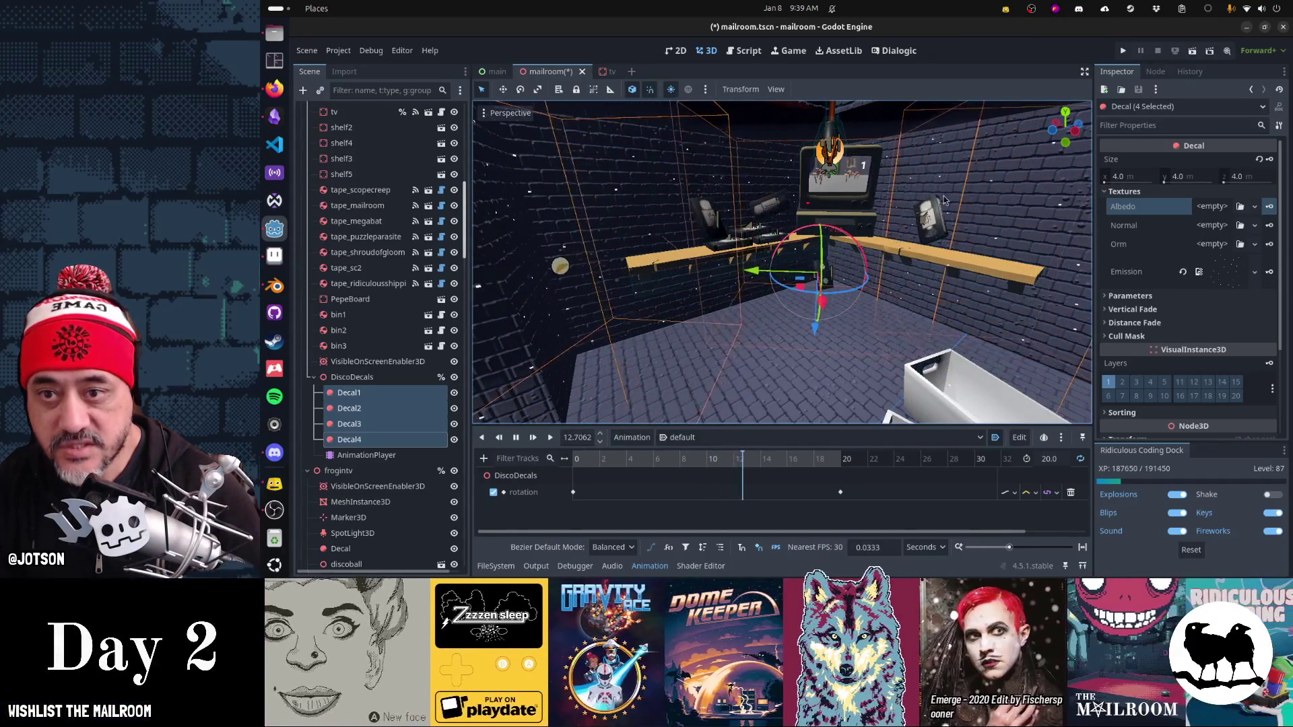
mouse_move(955, 196)
left_mouse_down()
mouse_move(693, 276)
mouse_move(729, 250)
mouse_move(624, 167)
mouse_move(818, 228)
mouse_move(839, 217)
mouse_move(851, 251)
mouse_move(814, 208)
left_mouse_up()
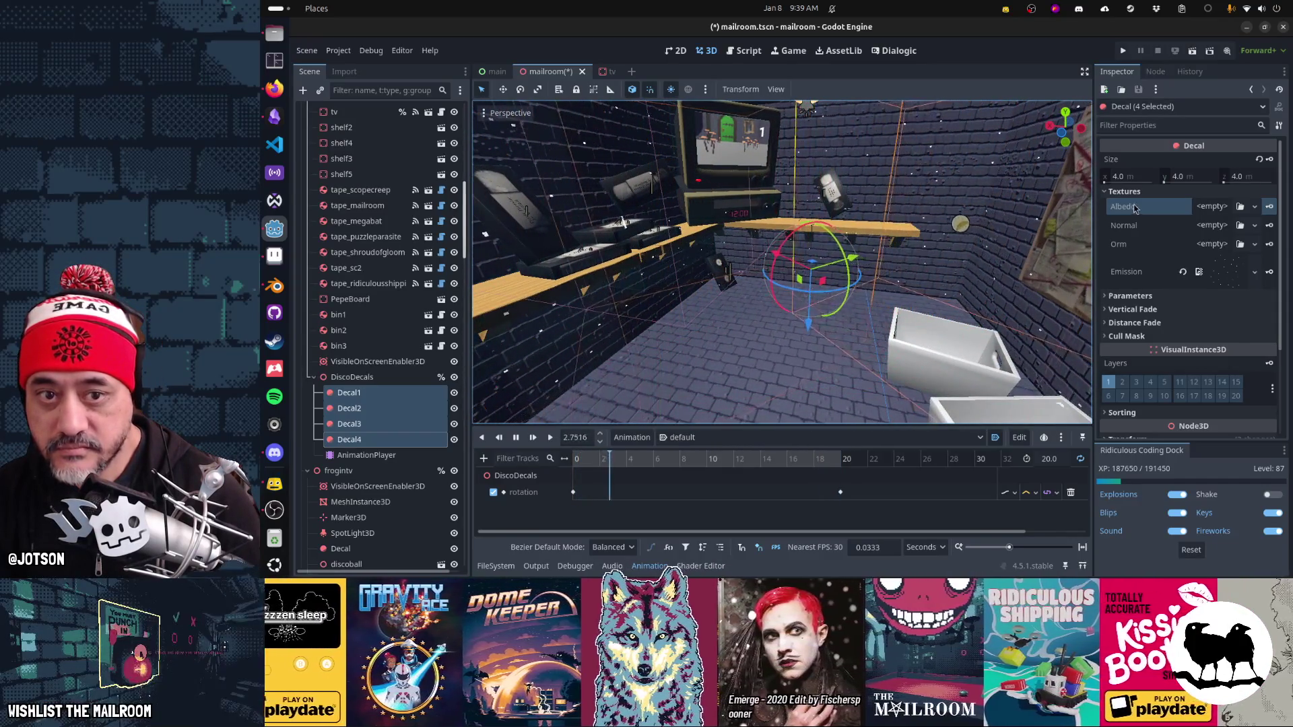
left_click_drag(795, 283, 673, 222)
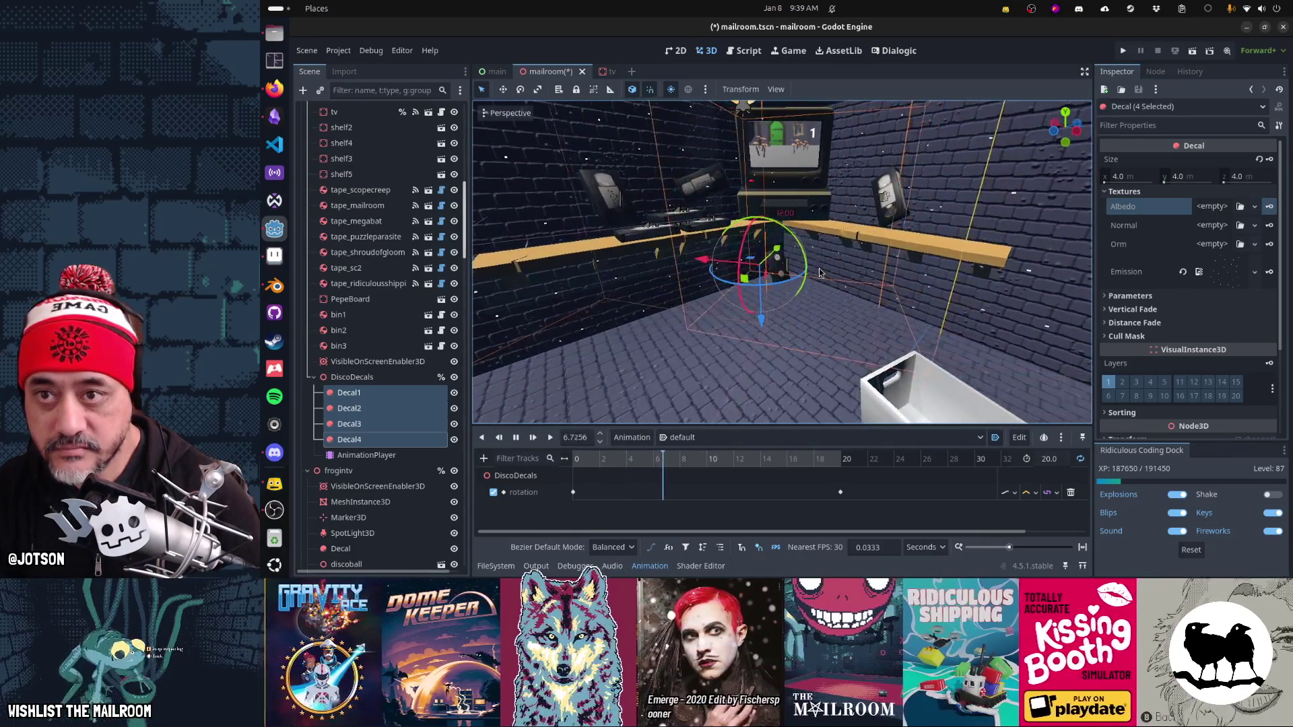
Step: Turn off the viewport's preview sunlight so the security room goes dark
left_click(512, 114)
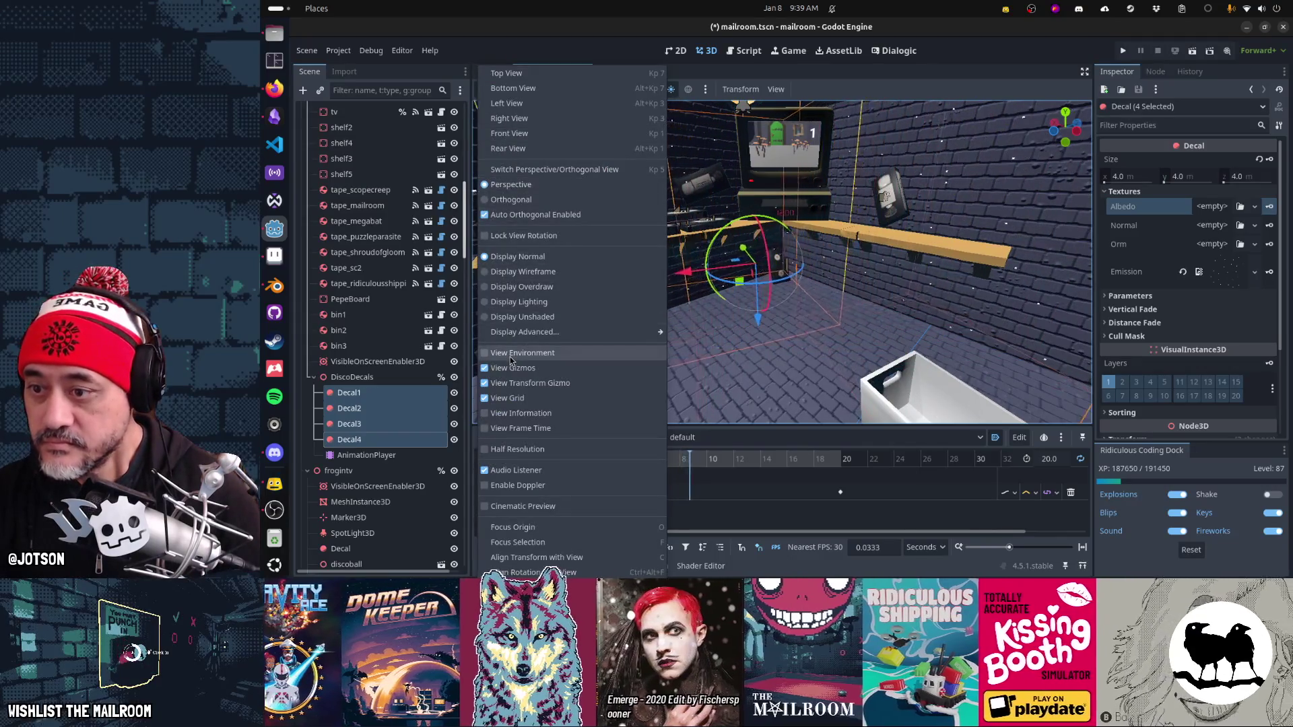
left_click_drag(697, 200, 694, 118)
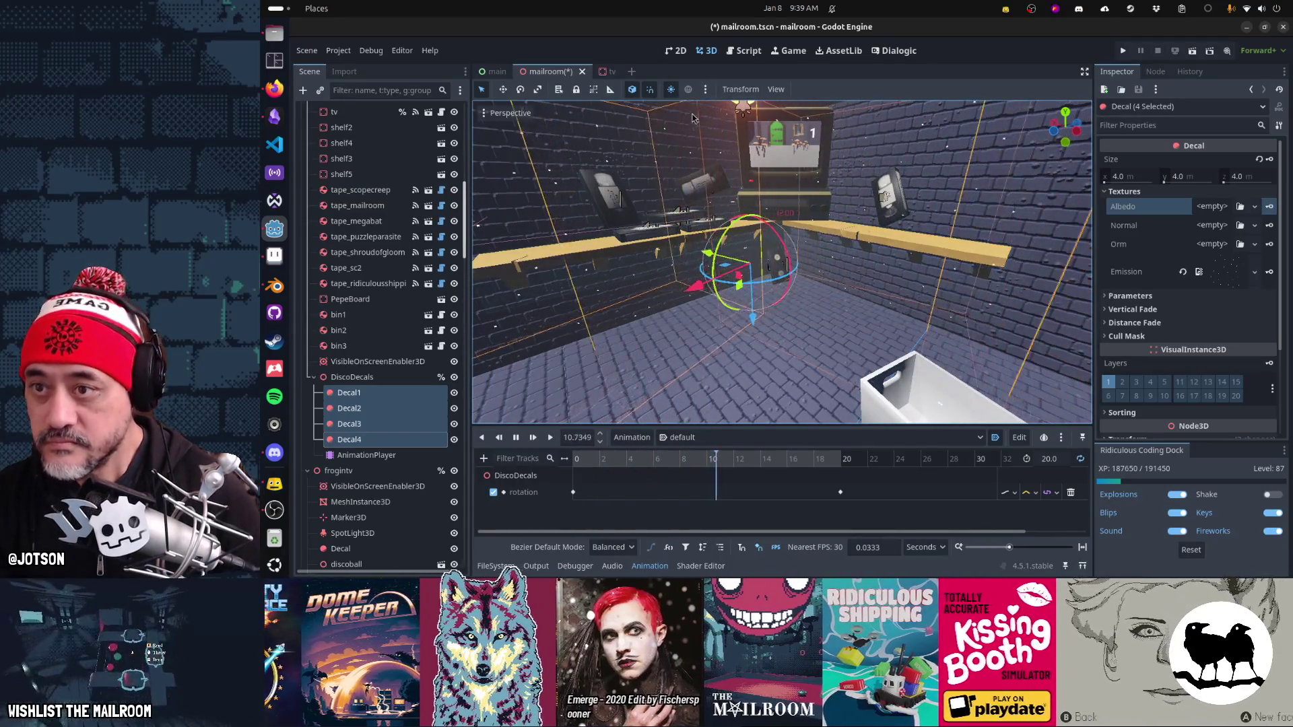
left_click(671, 90)
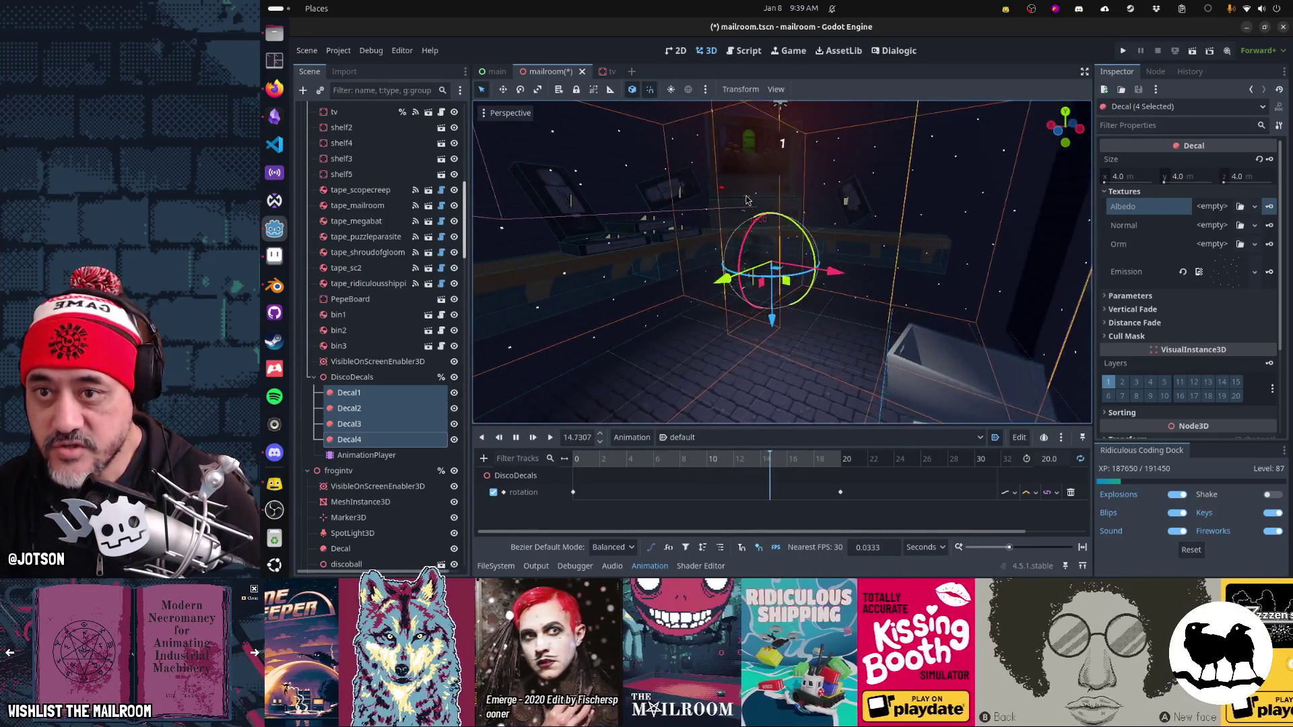
mouse_move(769, 206)
left_mouse_down()
mouse_move(848, 214)
mouse_move(781, 219)
left_mouse_up()
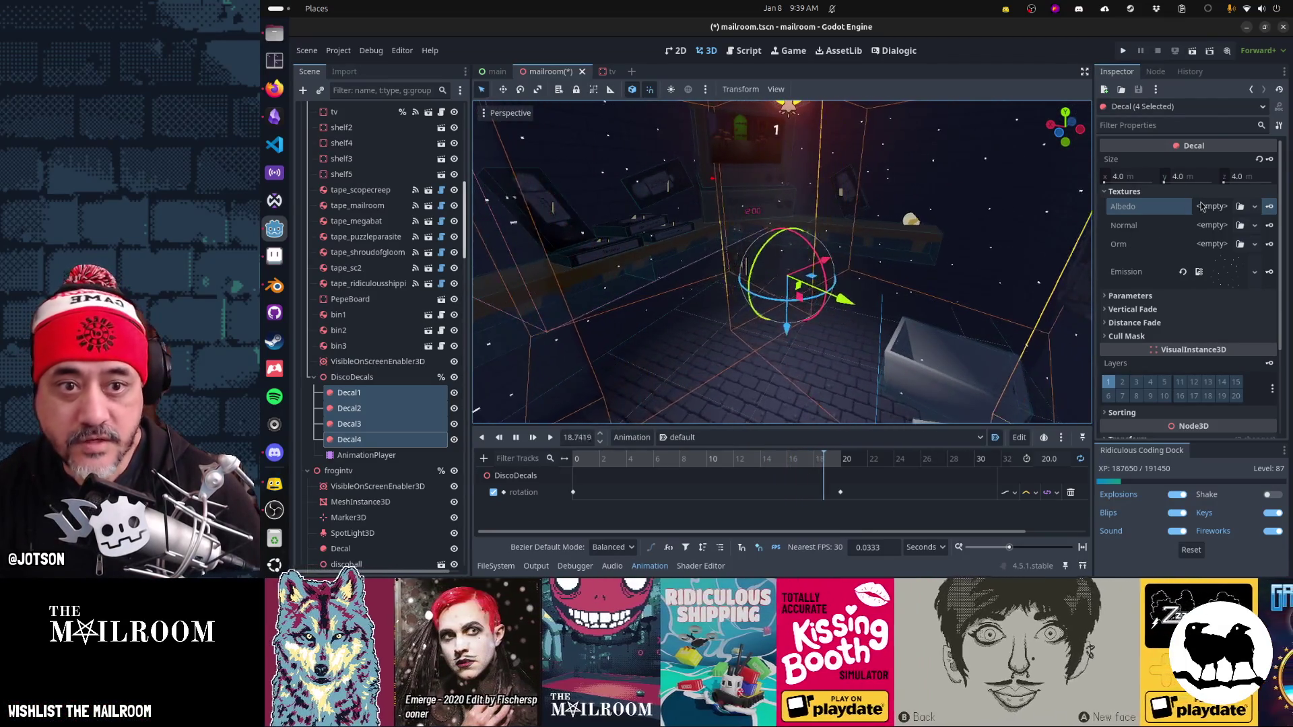
Step: Paste the light texture into Albedo and Emission, then clear Albedo again
left_click(1201, 206)
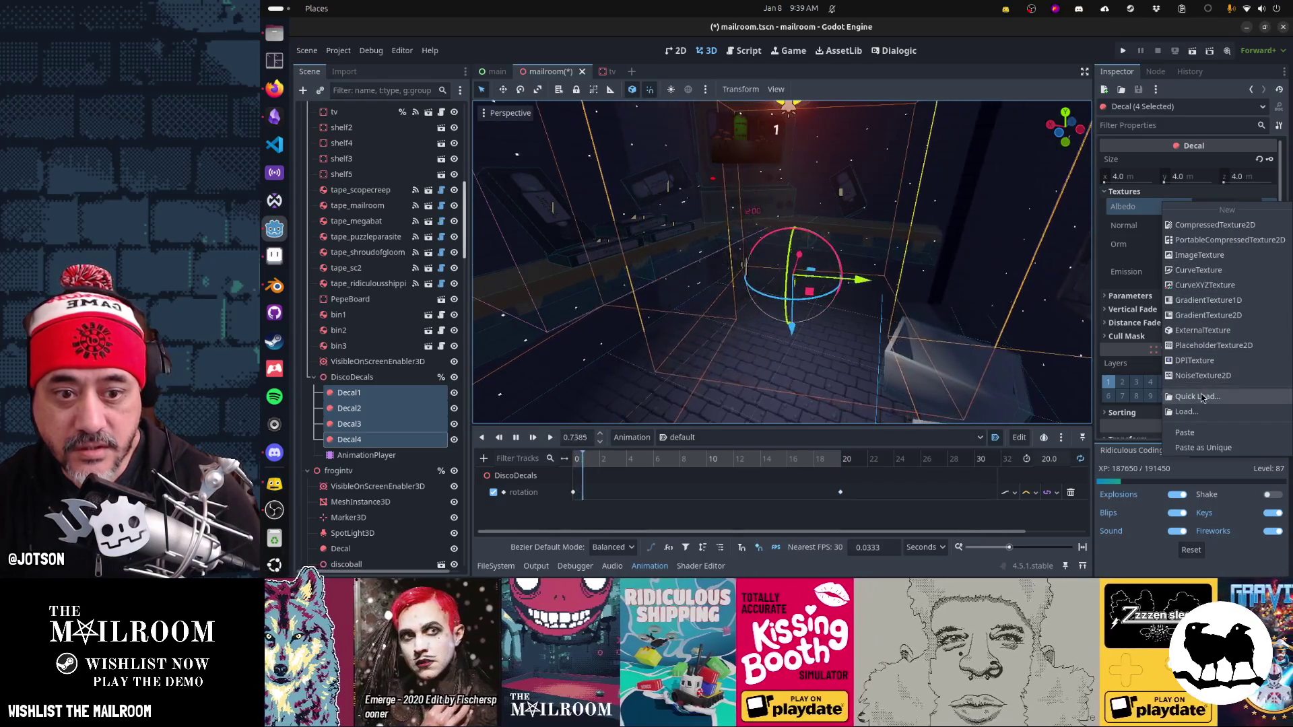
left_click(1202, 398)
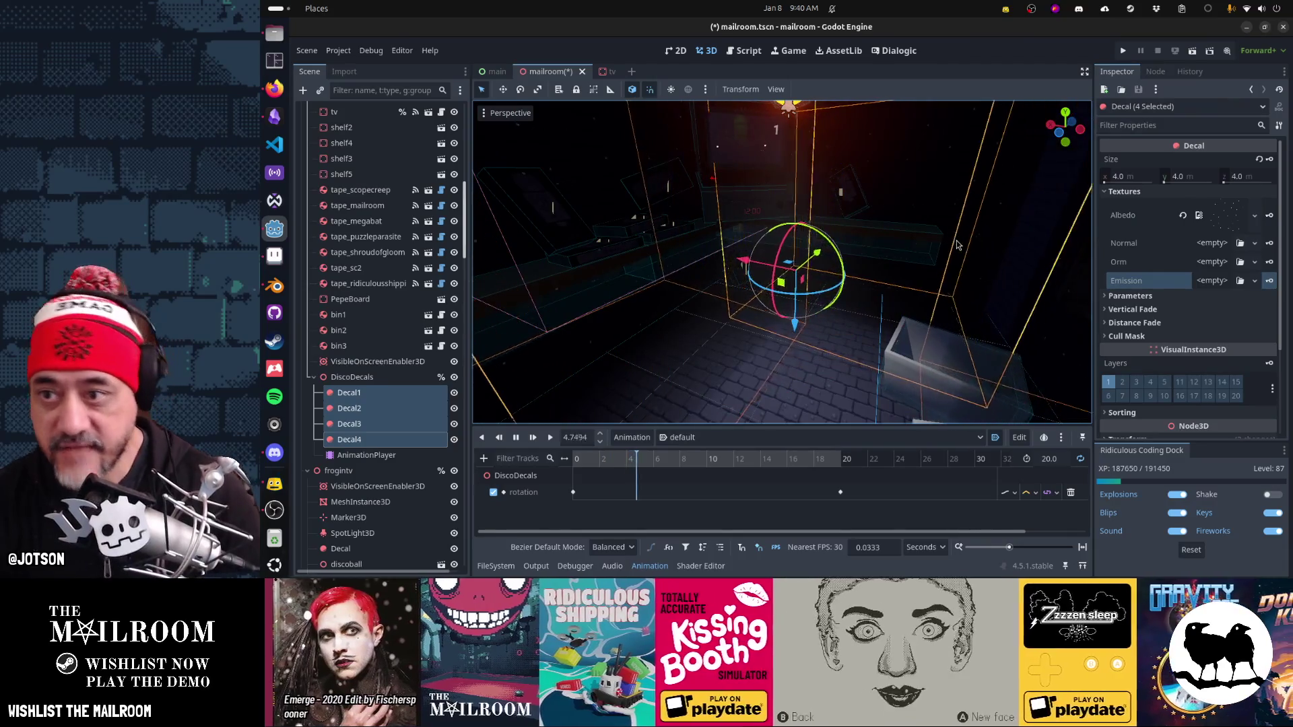
left_click(1212, 281)
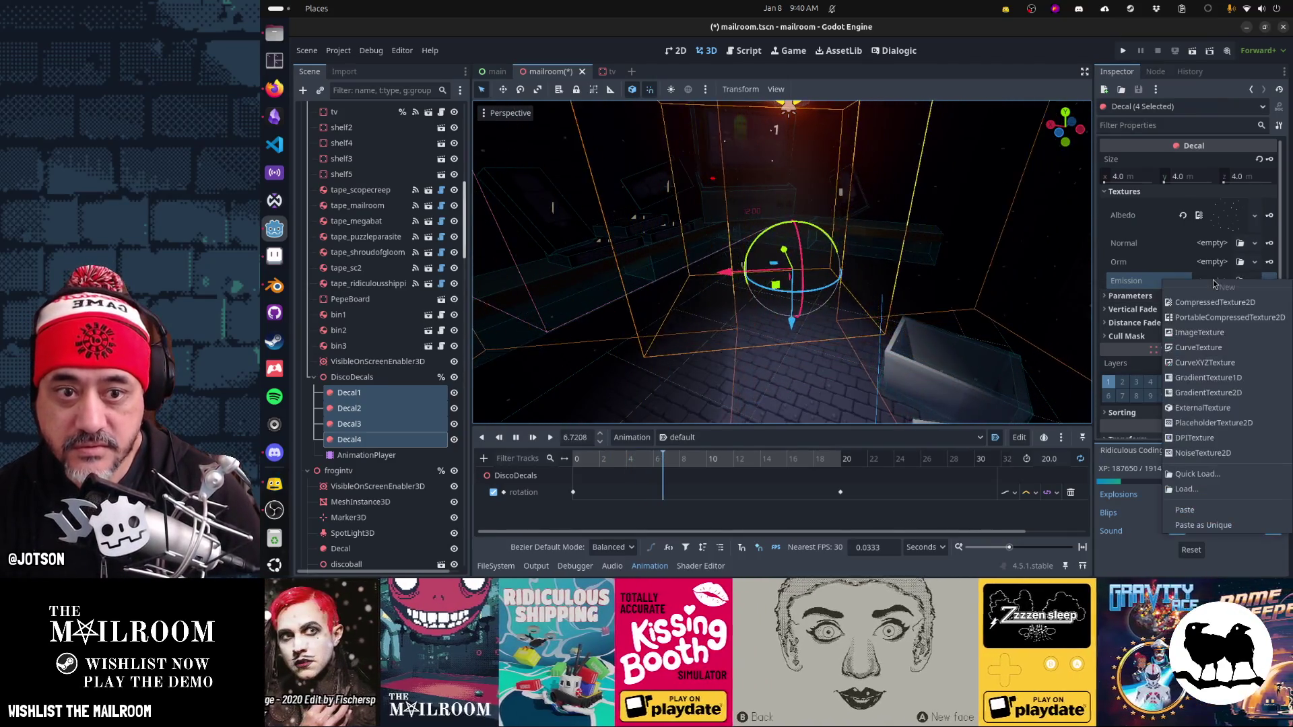
left_click(1215, 511)
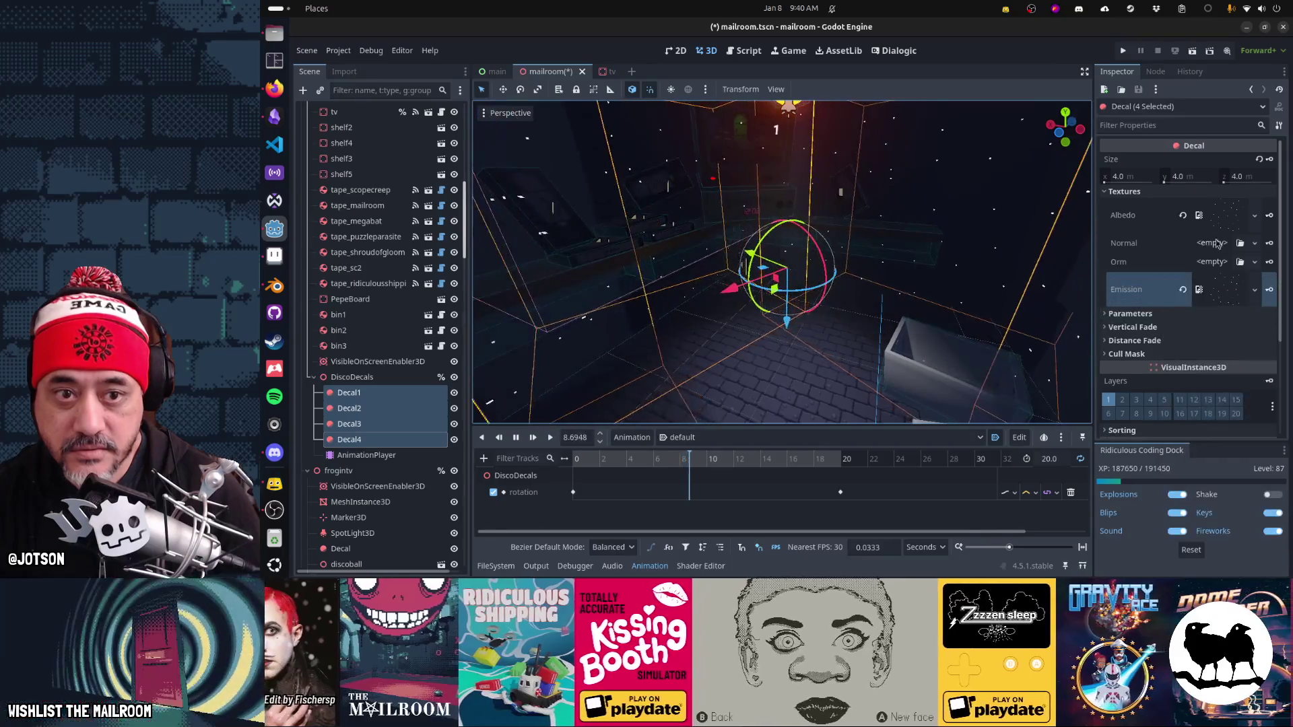
left_click(1184, 217)
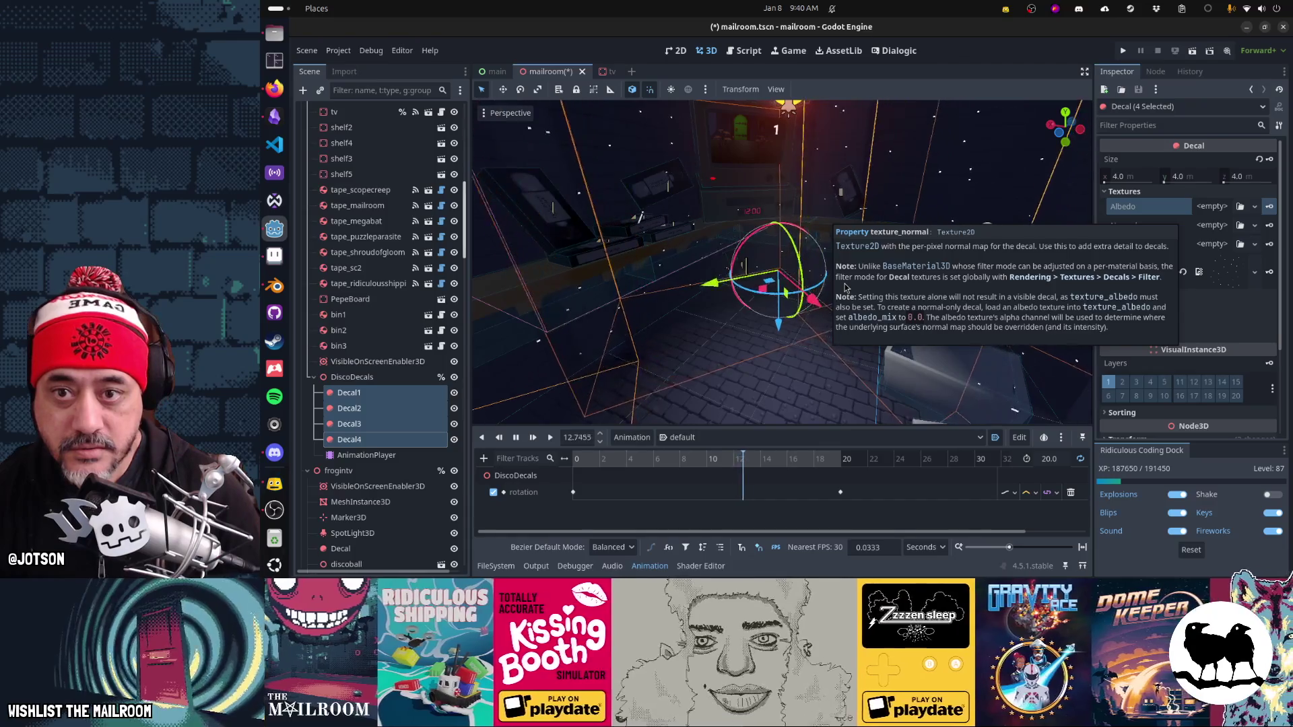
Step: Hide the dark background layer of discolights.png in Aseprite and return to Godot
key("alt+Tab")
left_click(666, 466)
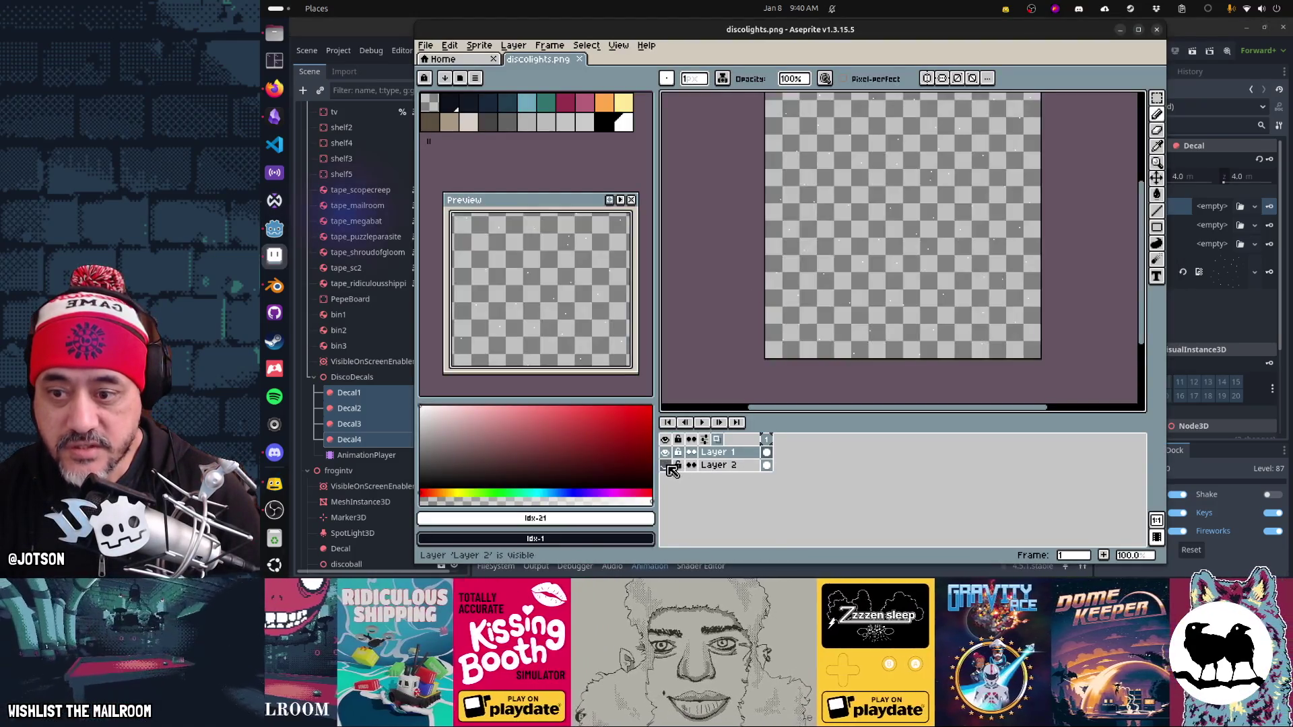
key("alt+Tab")
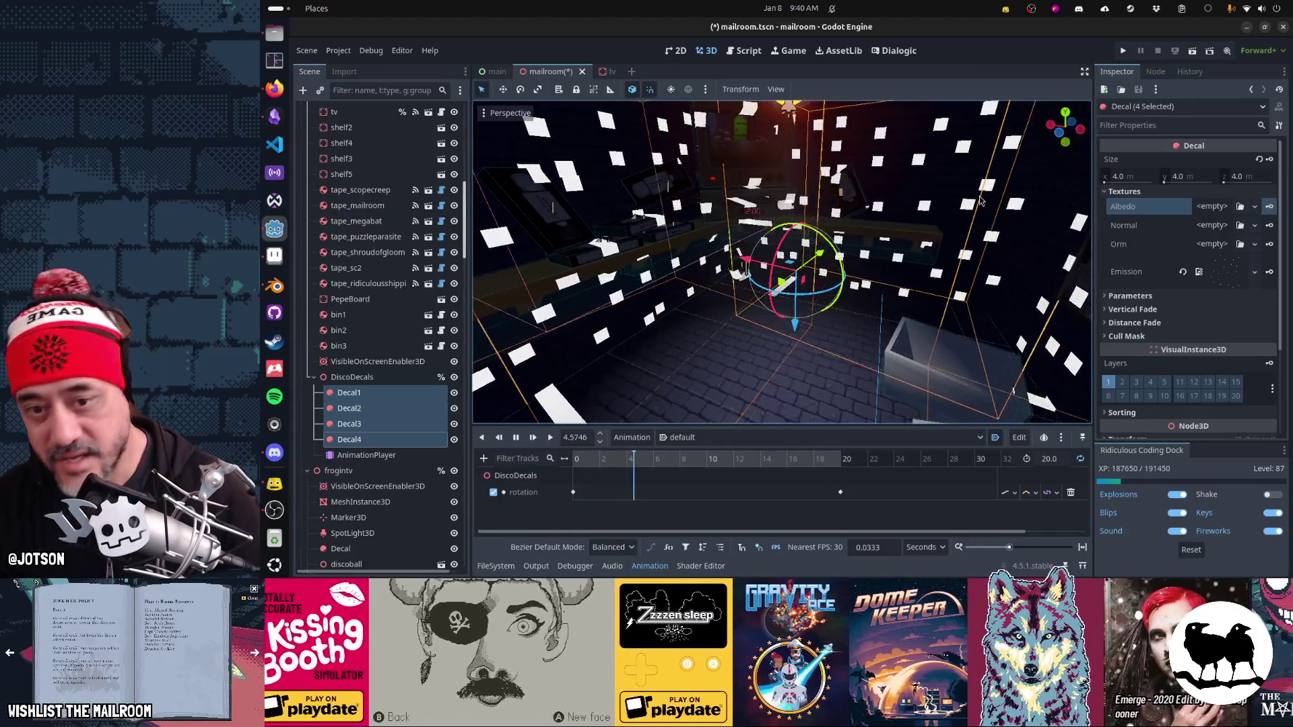
Step: Lower the four decals' Emission Energy to 0.2 under Parameters
left_click(1136, 295)
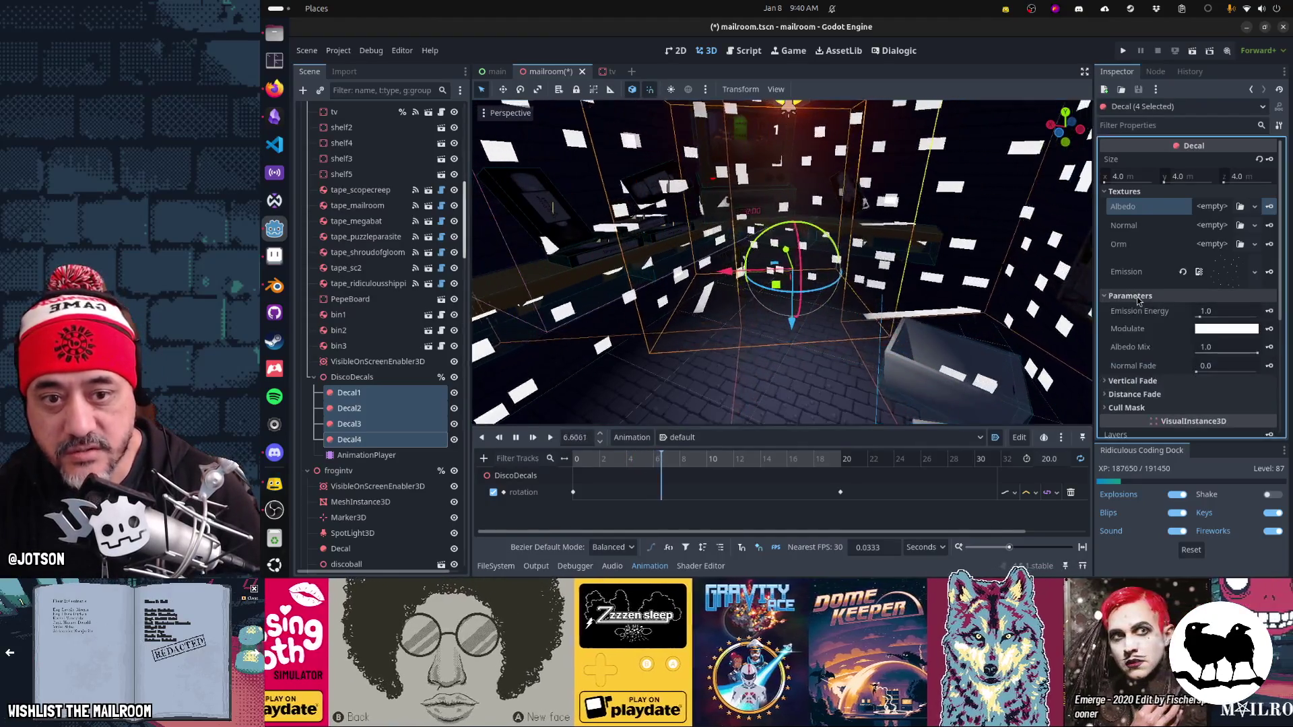
left_click(1225, 311)
type("0.1")
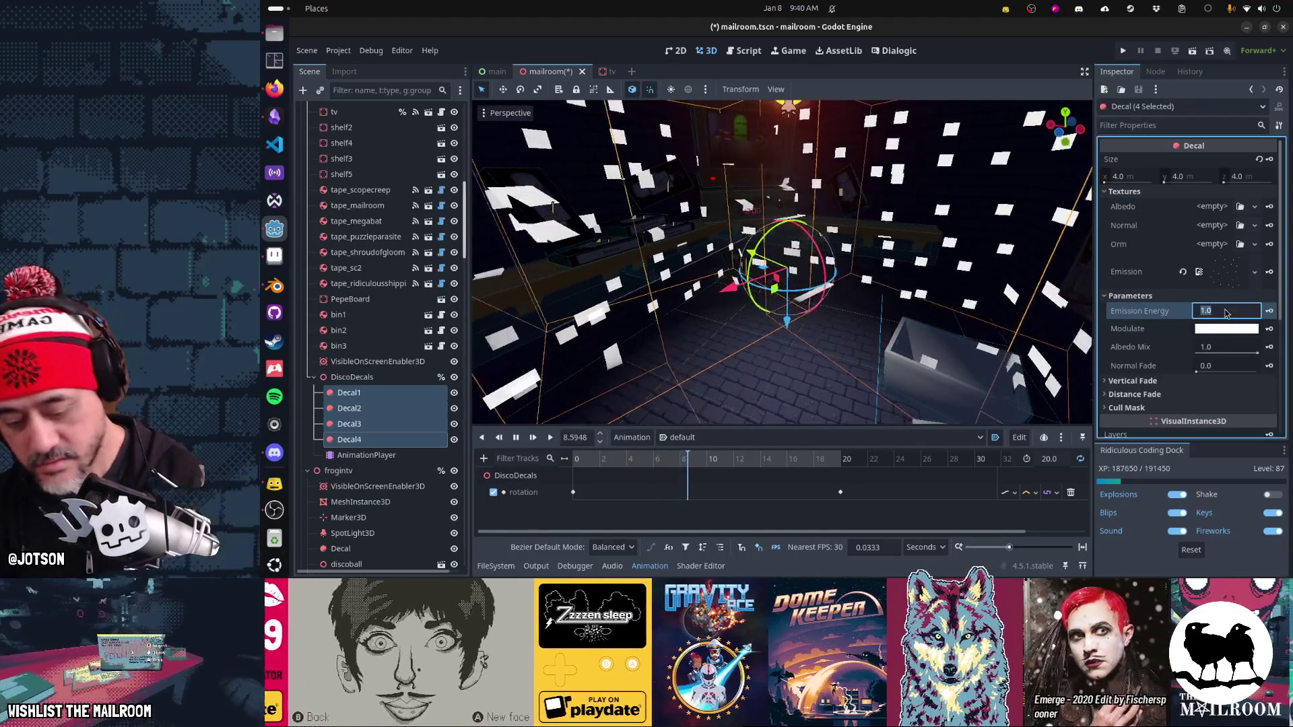
key("BackSpace")
type("2")
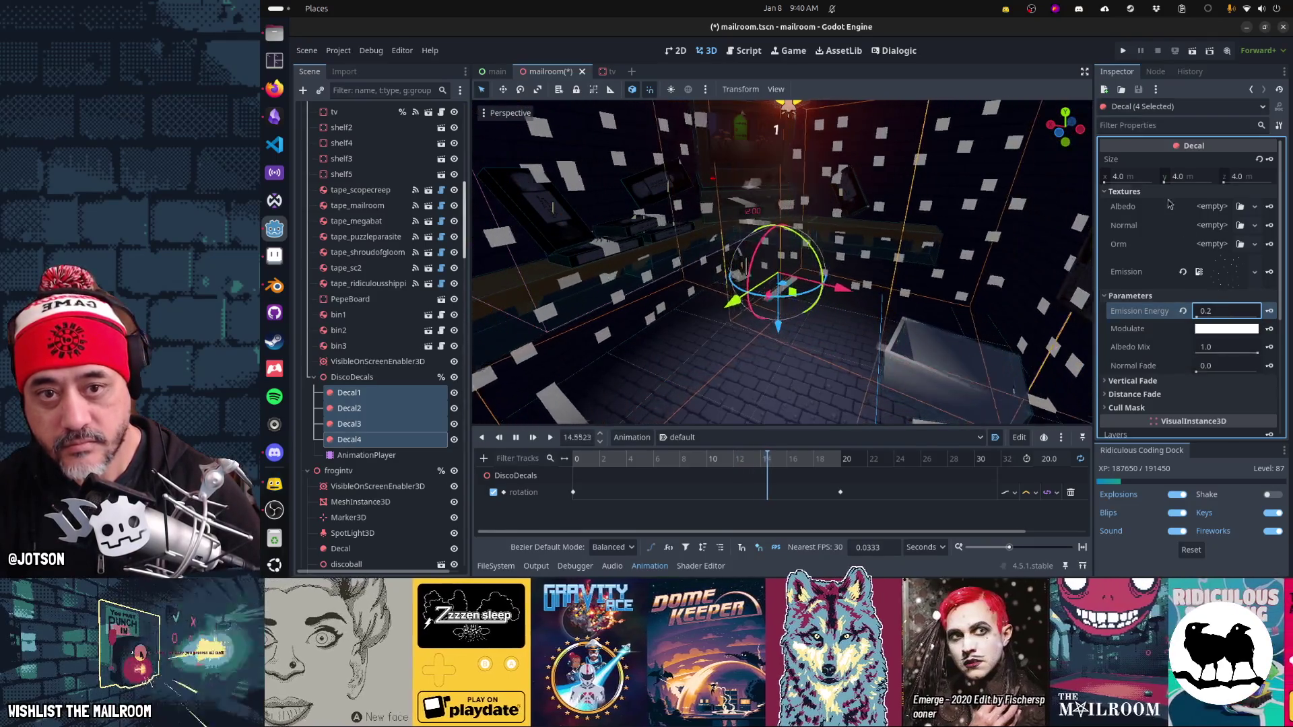
Step: Try a decal size of 1.0 × 1.0 × 1.0
left_click(1135, 177)
type("1")
key("Tab")
type("1")
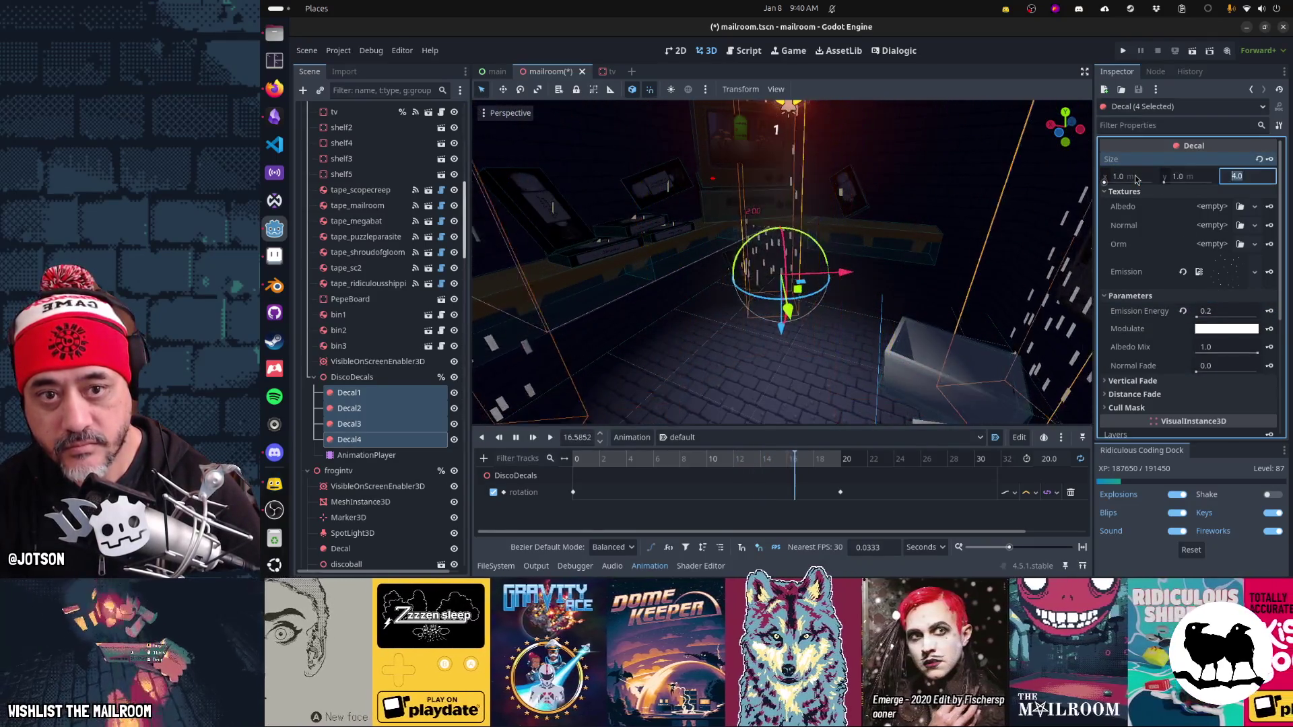
key("Tab")
type("1")
key("Tab")
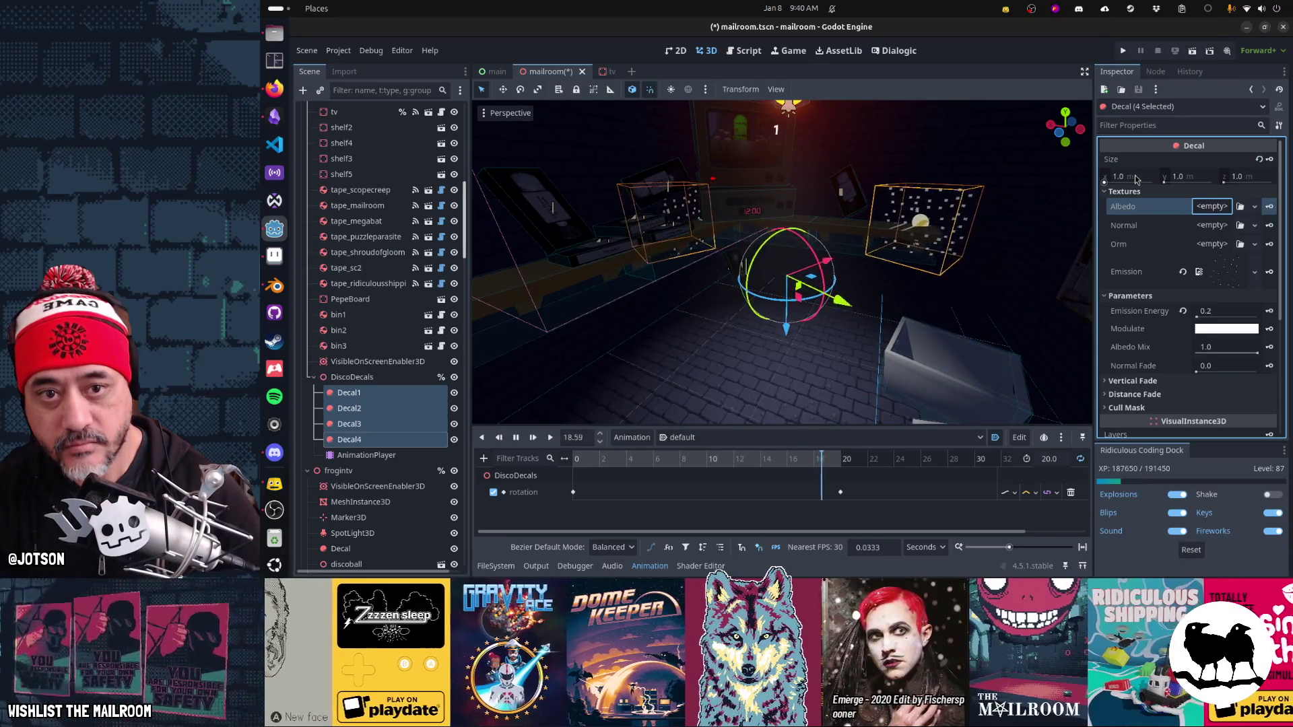
Step: Set the four decals' size to 4.0 × 2.0 × 4.0 m
left_click(1134, 175)
type("4")
key("Tab")
key("Tab")
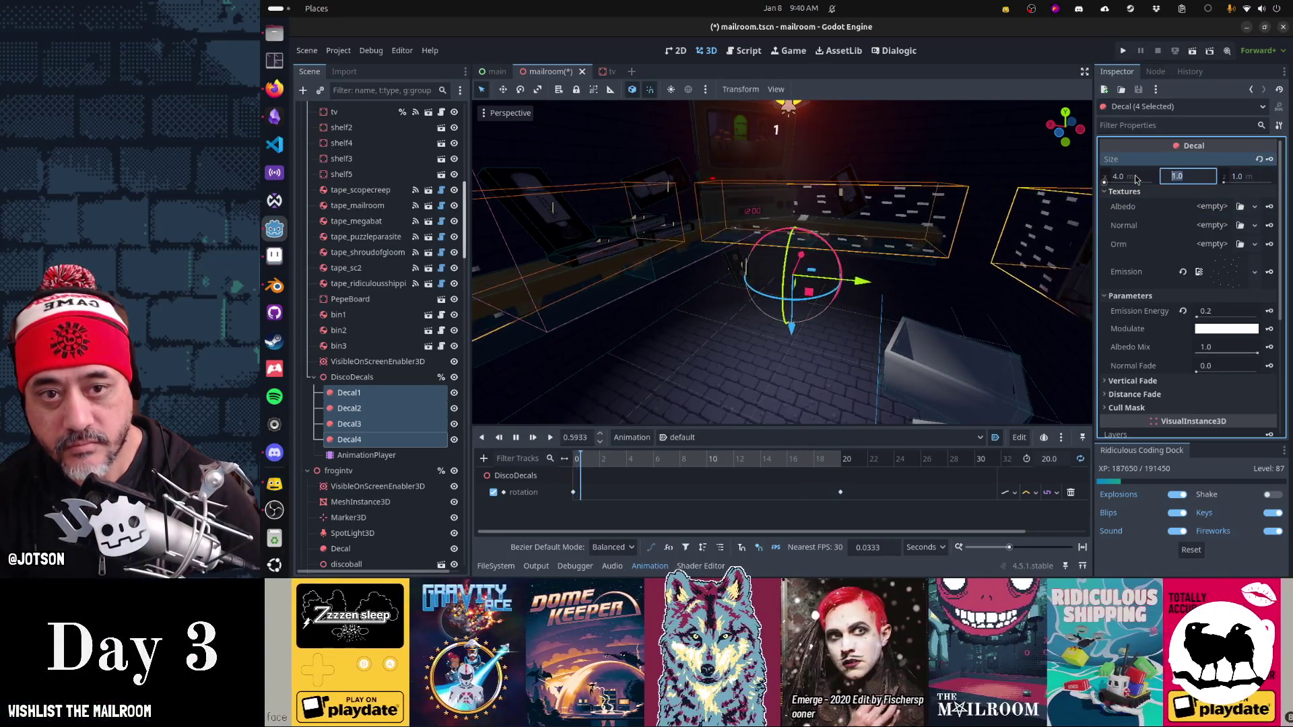
type("3")
key("Tab")
type("4")
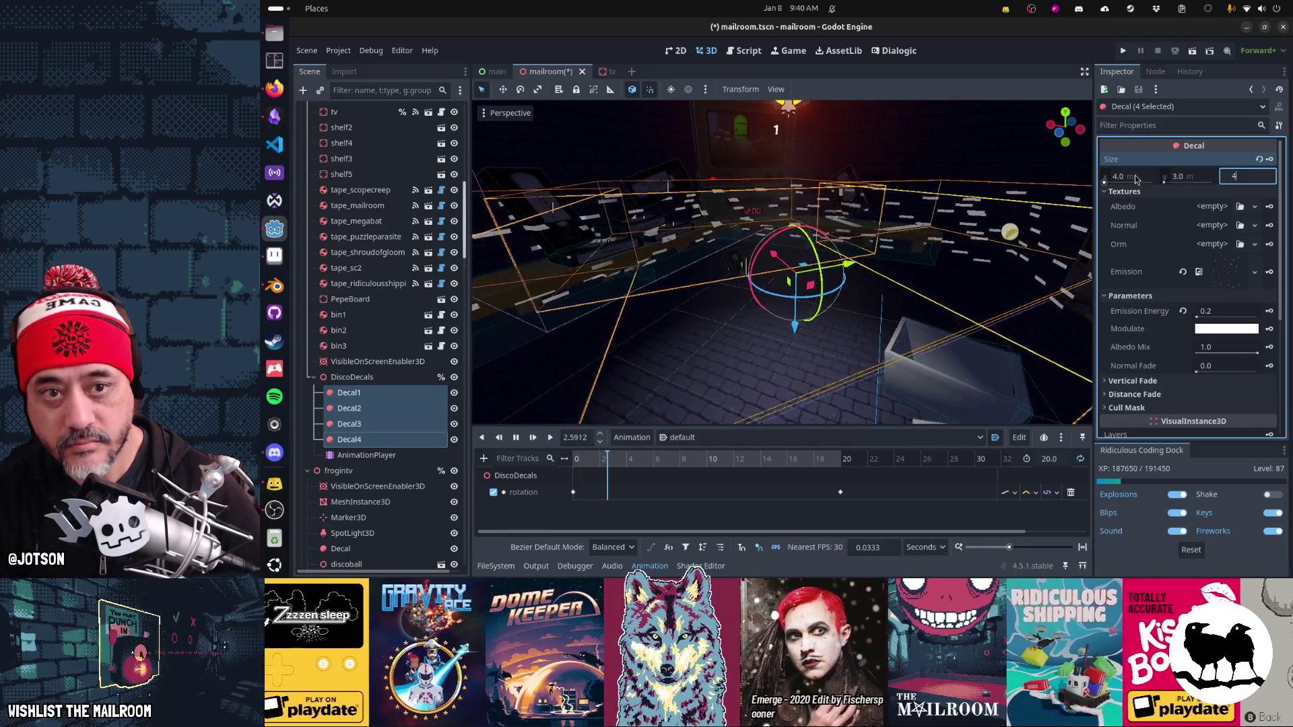
key("shift+Tab")
type("2")
key("Return")
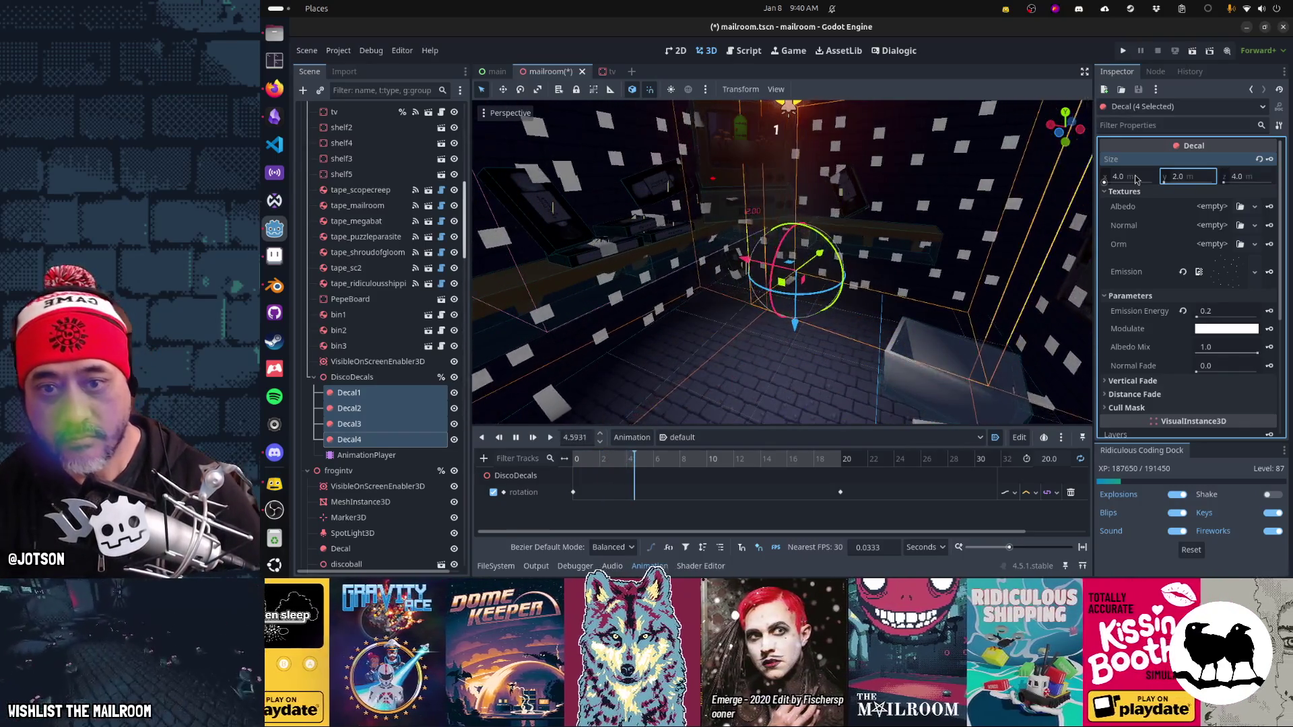
Step: Restore Emission Energy to 1.0 and switch to discolights.png in Aseprite
left_click(1225, 310)
type("1")
key("Return")
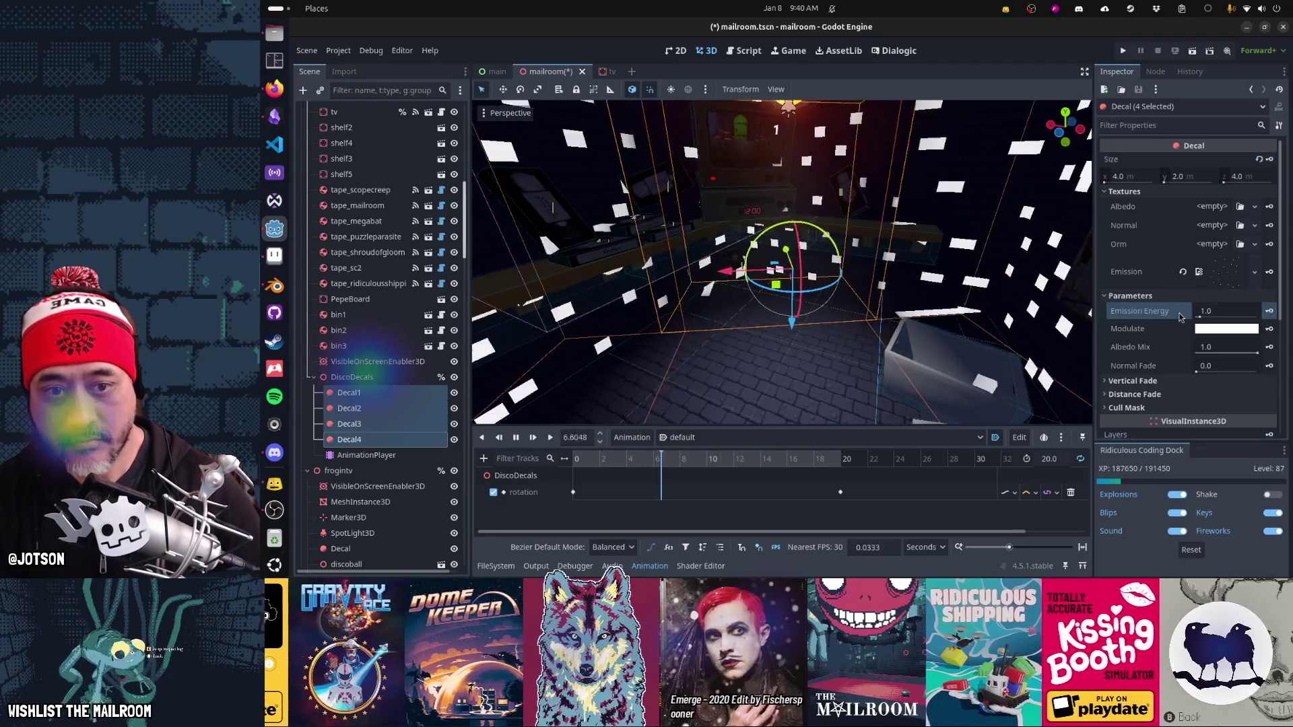
key("alt+Tab")
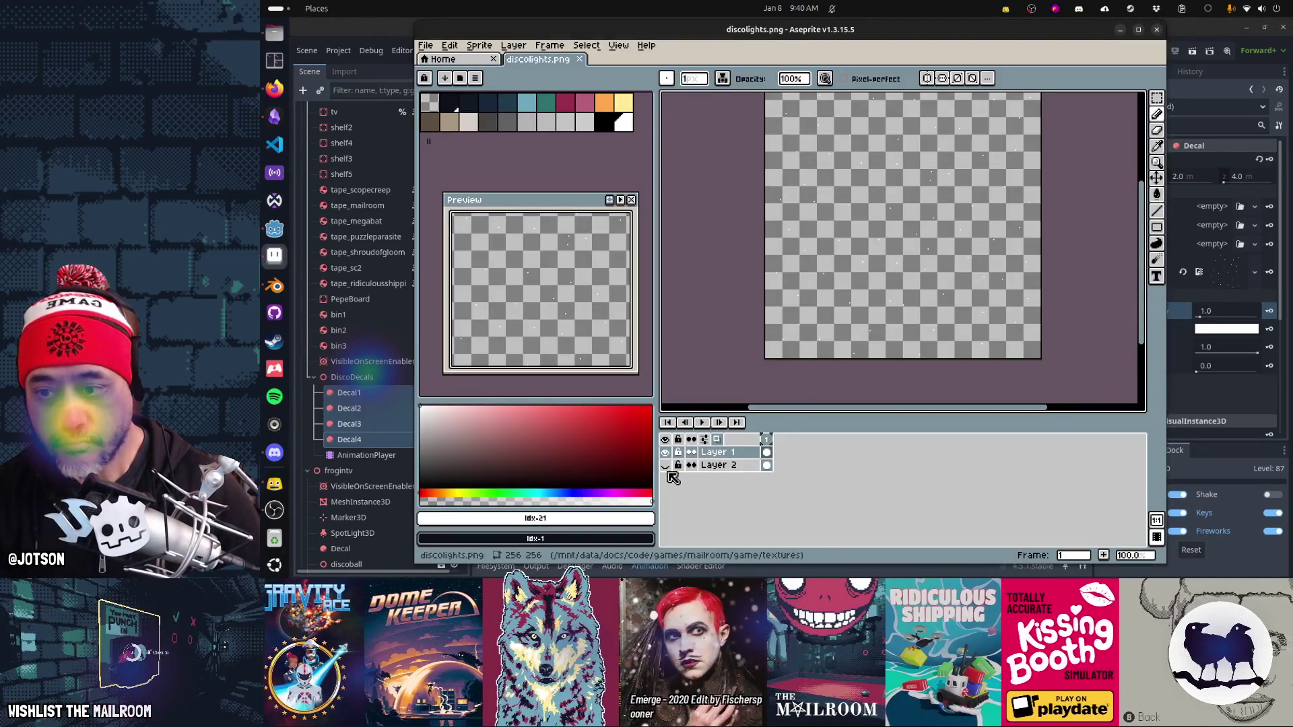
Step: Show Layer 2 and flood-fill its dark navy background with black
left_click(666, 465)
key("alt+Tab")
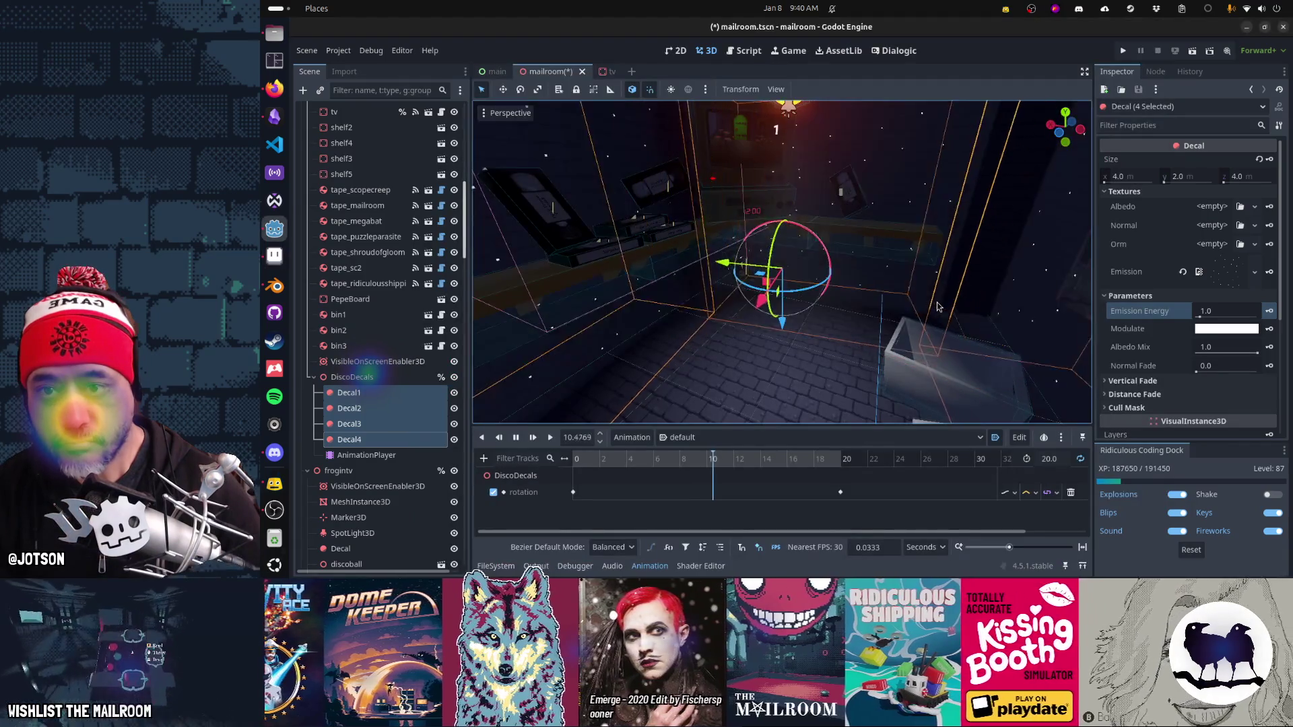
key("alt+Tab")
left_click(888, 273, "alt")
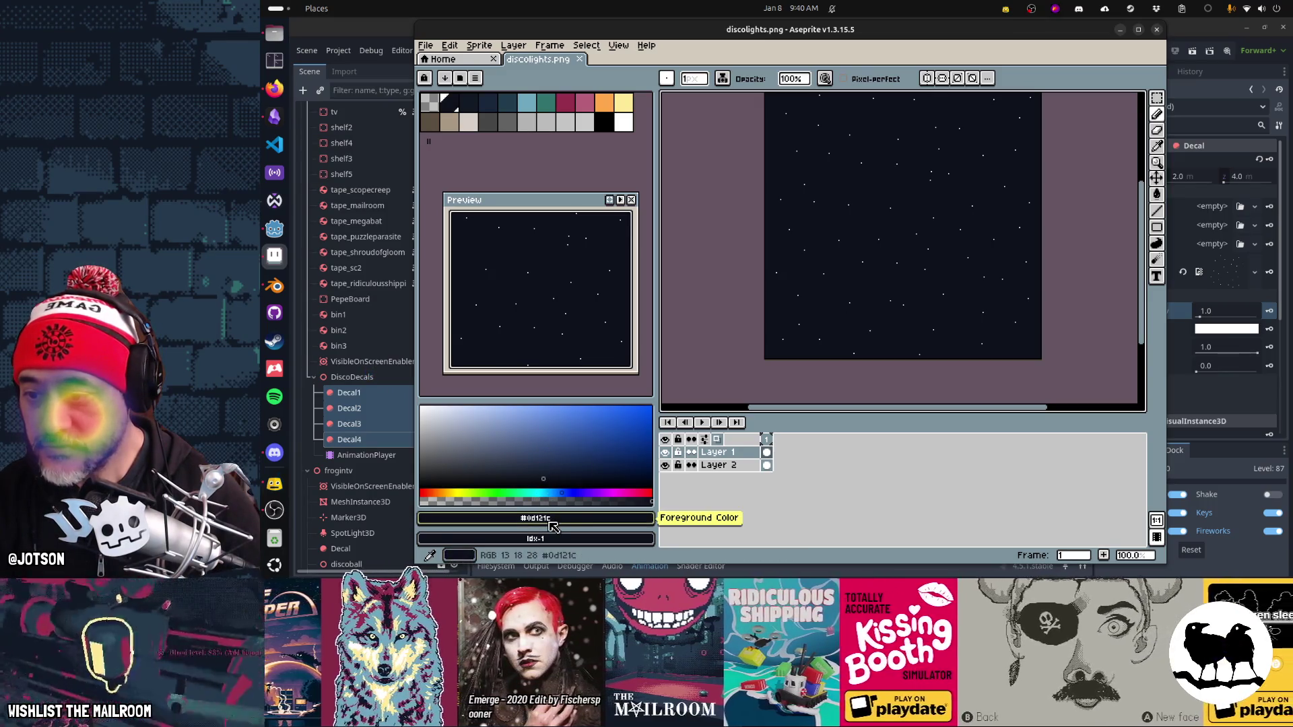
left_click(605, 122)
key("g")
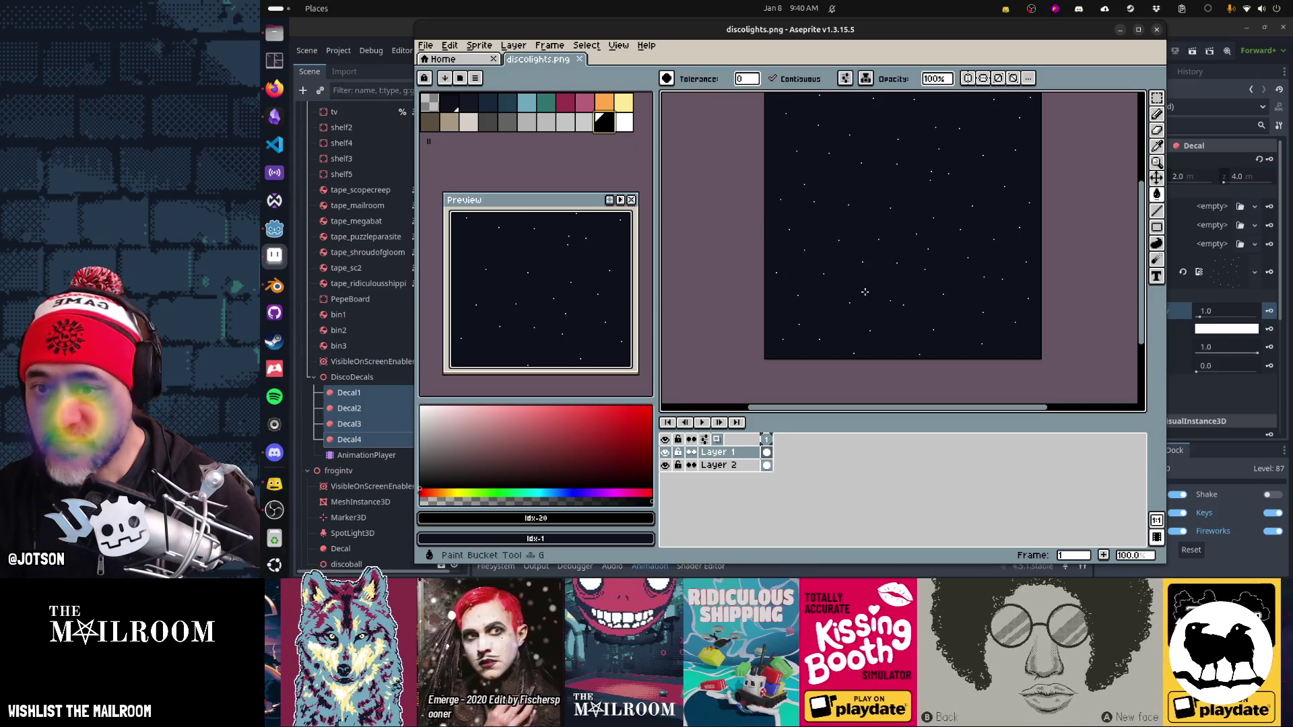
left_click(872, 288)
Step: Let Godot reimport discolights.png, then come back to the image in Aseprite
key("alt+Tab")
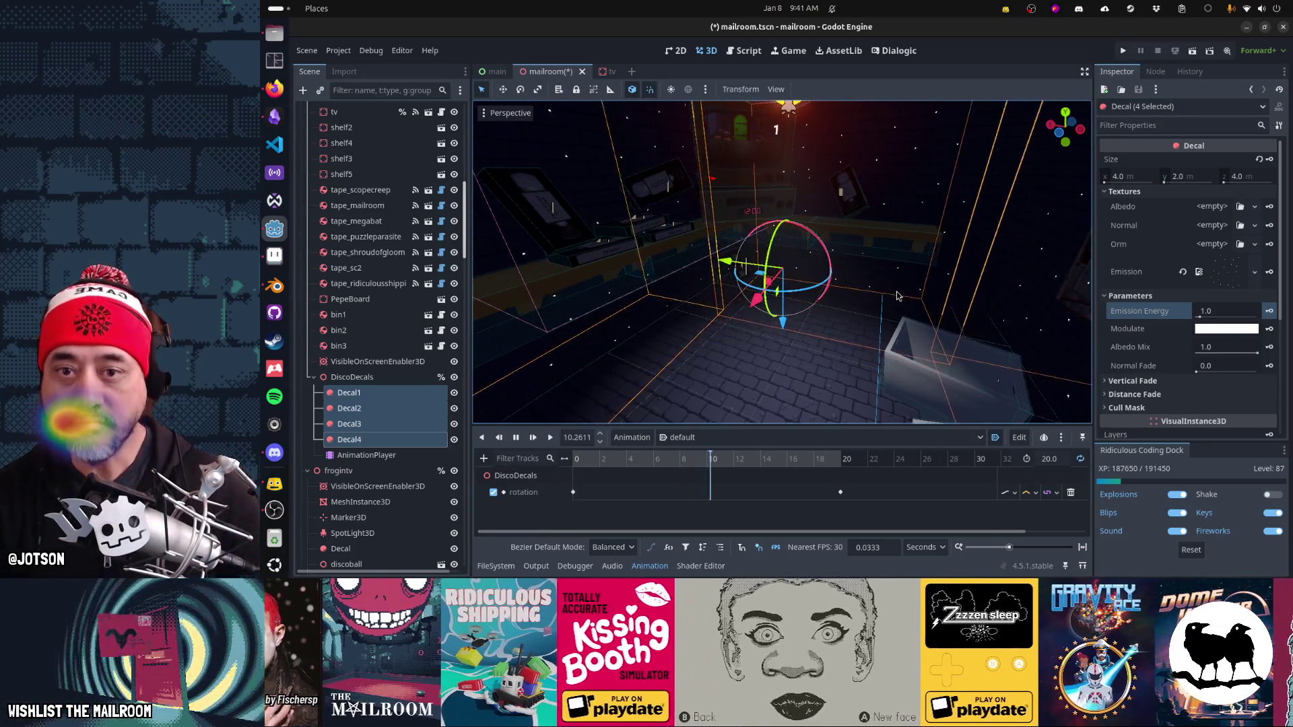
key("alt+Tab")
scroll(901, 257, "down", 1)
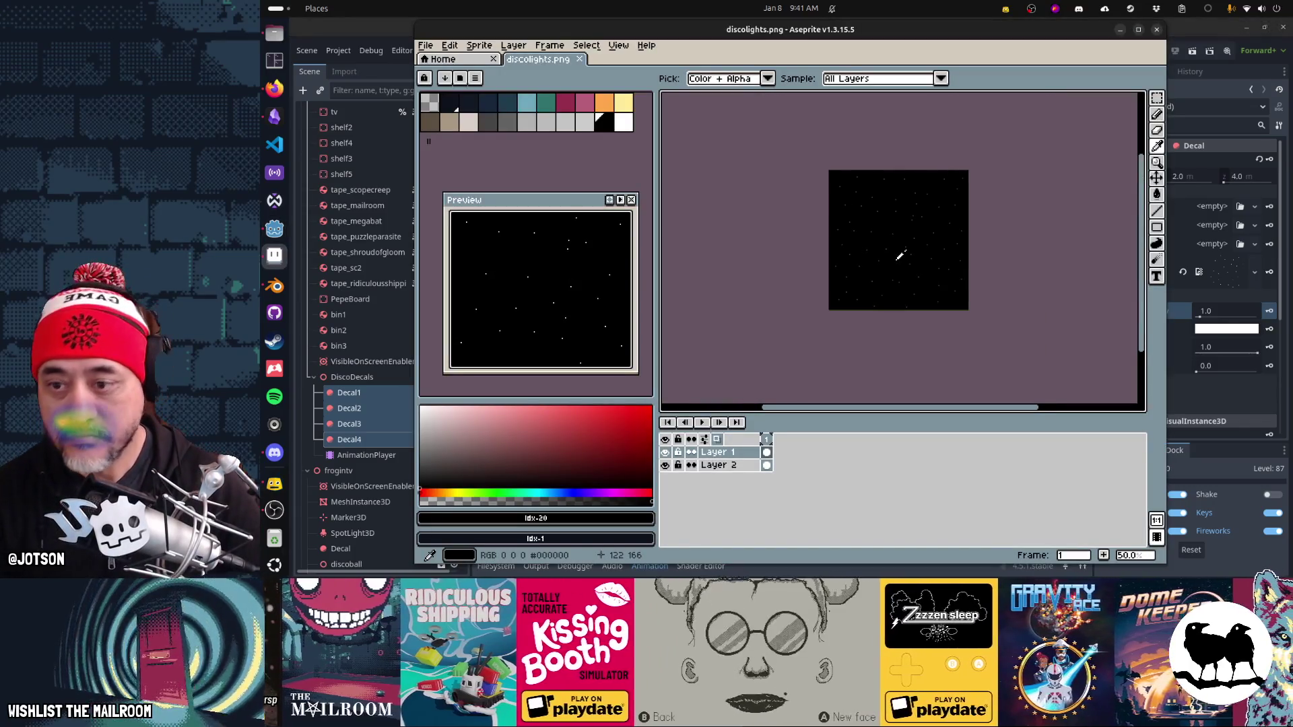
Step: Transform Layer 1's white star specks to scale them up
scroll(901, 256, "up", 1)
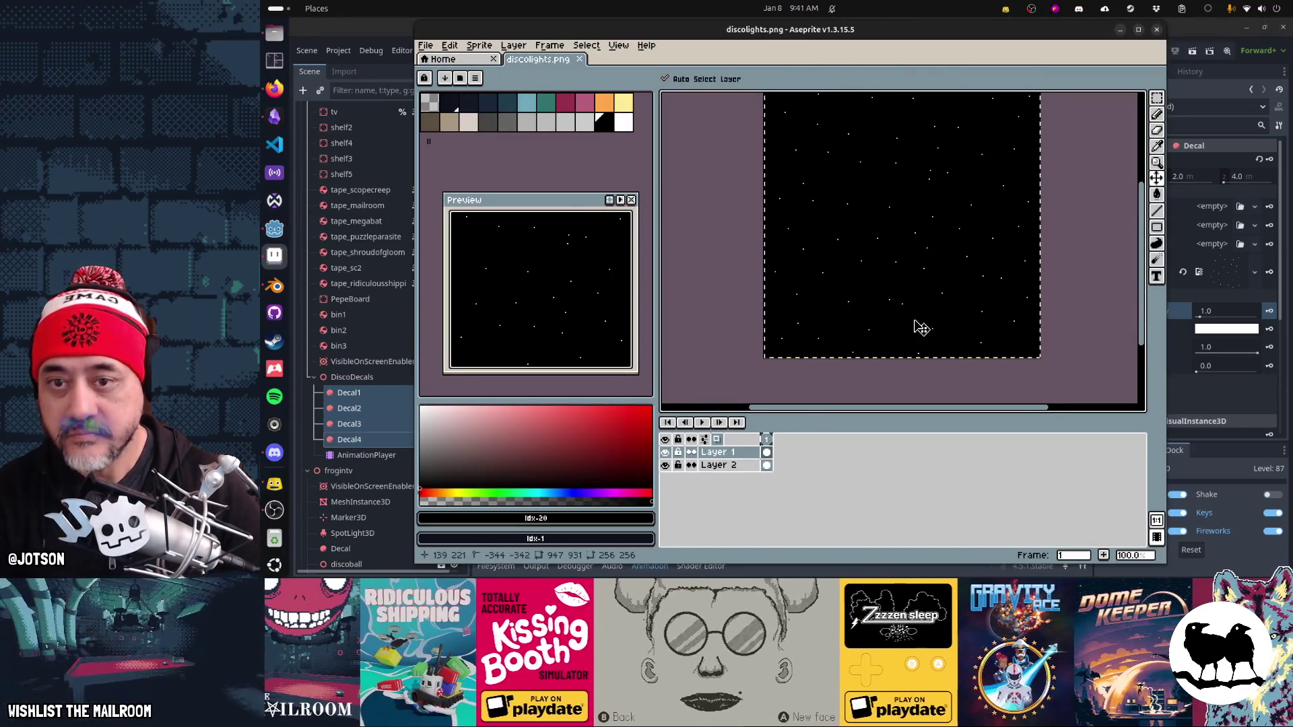
scroll(999, 299, "down", 1)
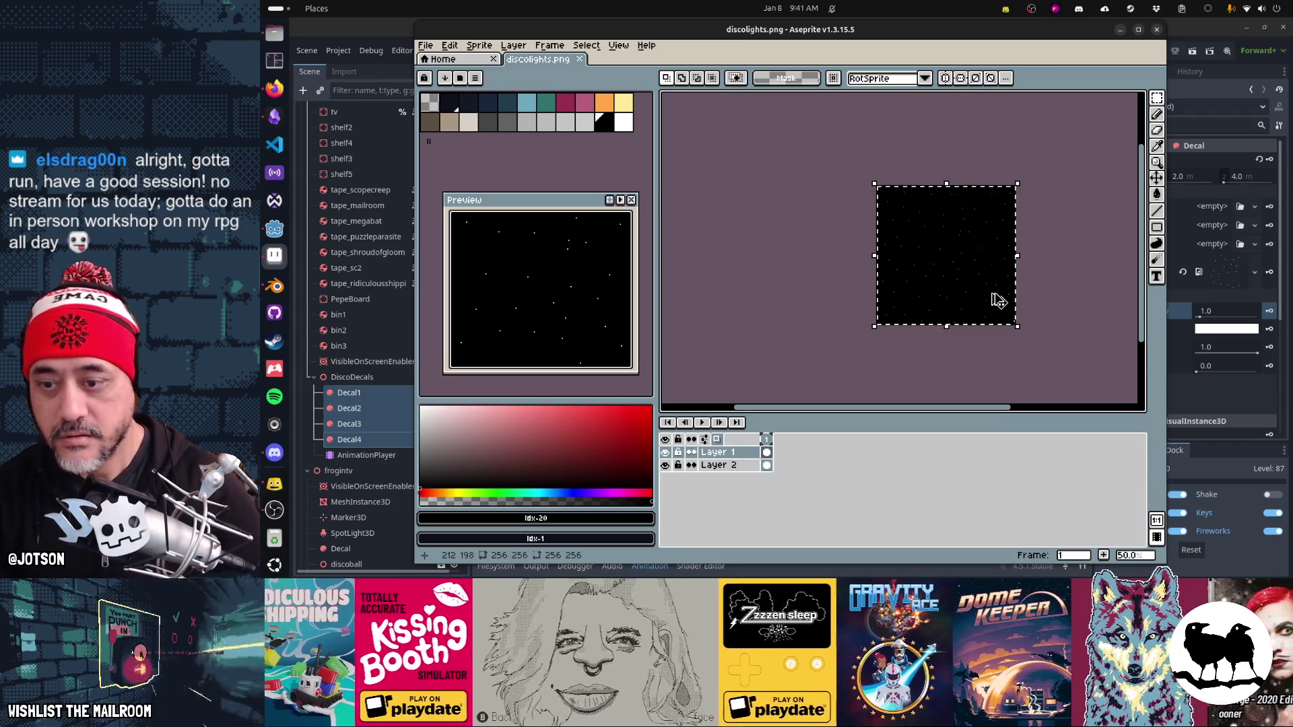
scroll(999, 299, "up", 2)
scroll(998, 299, "down", 1)
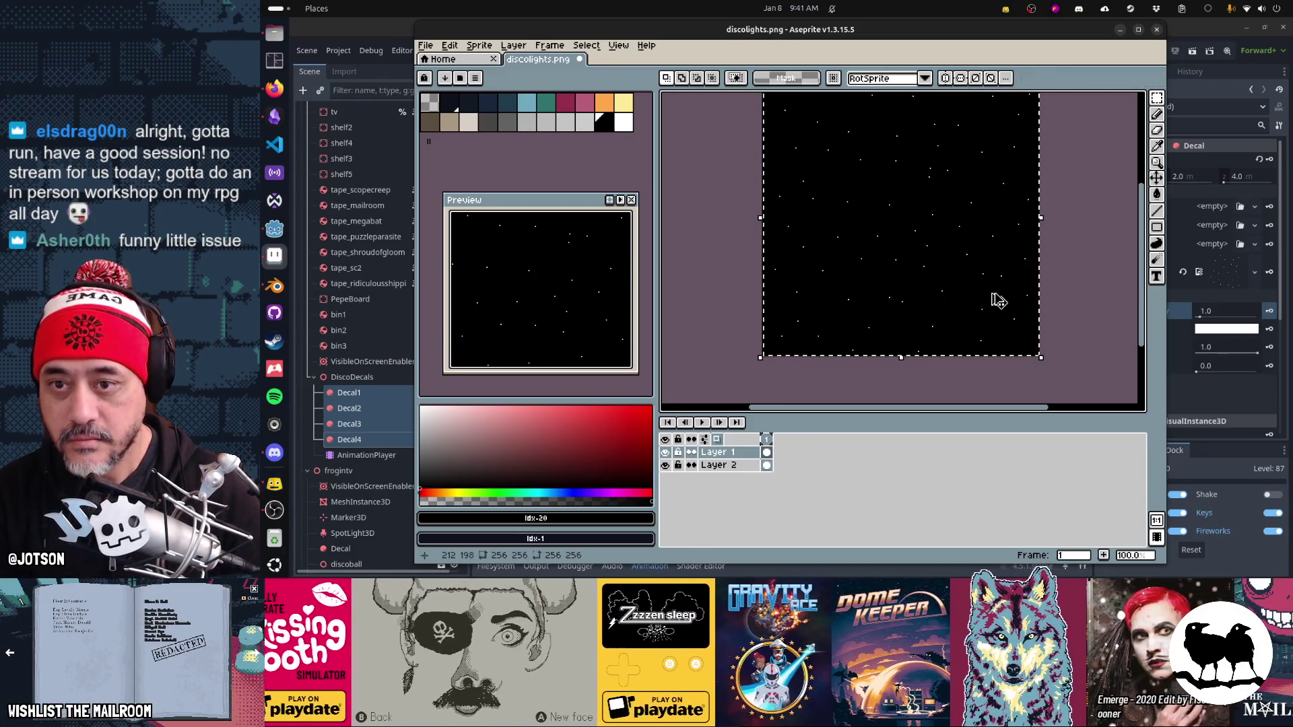
left_click(999, 300)
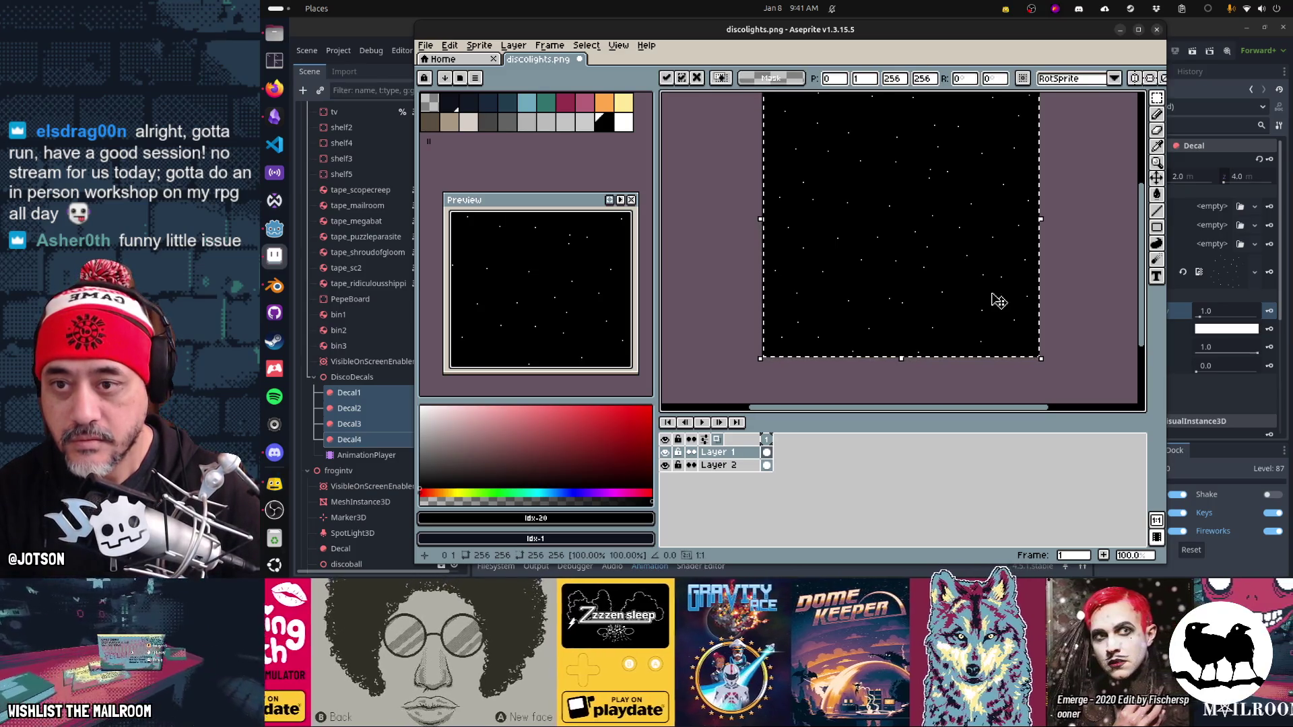
scroll(992, 292, "up", 2)
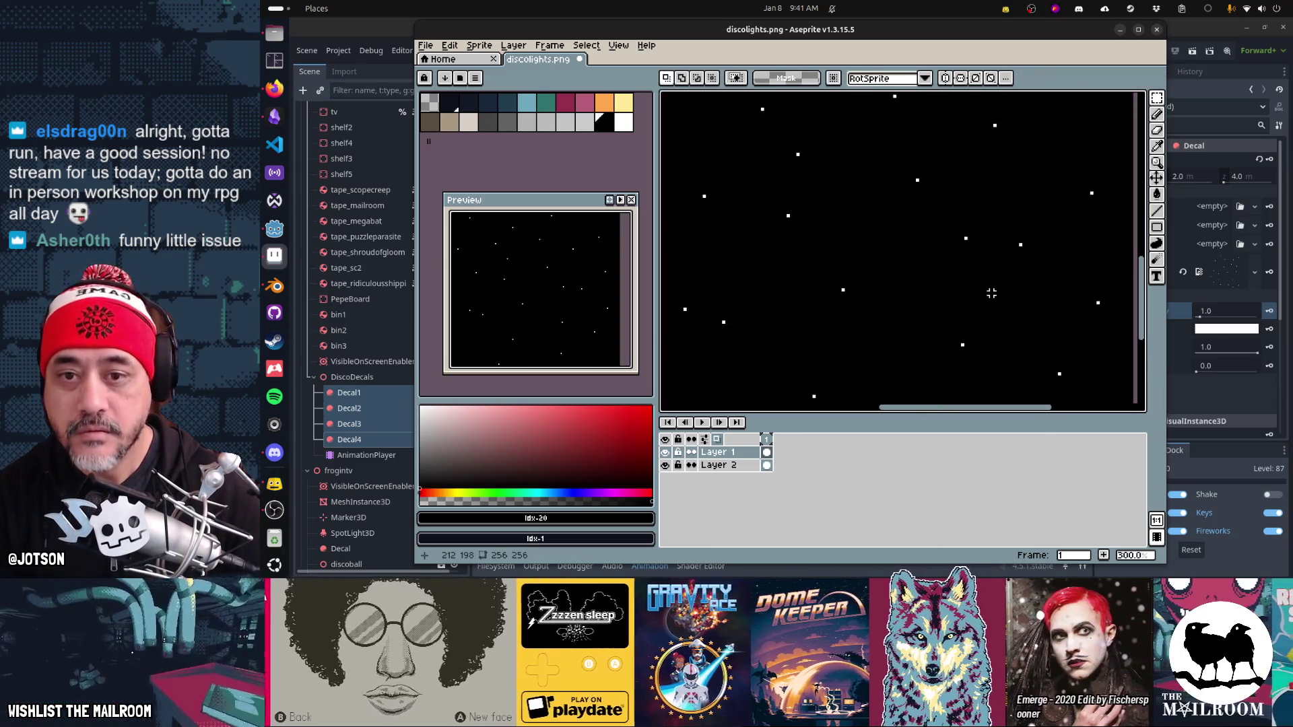
key("alt+Tab")
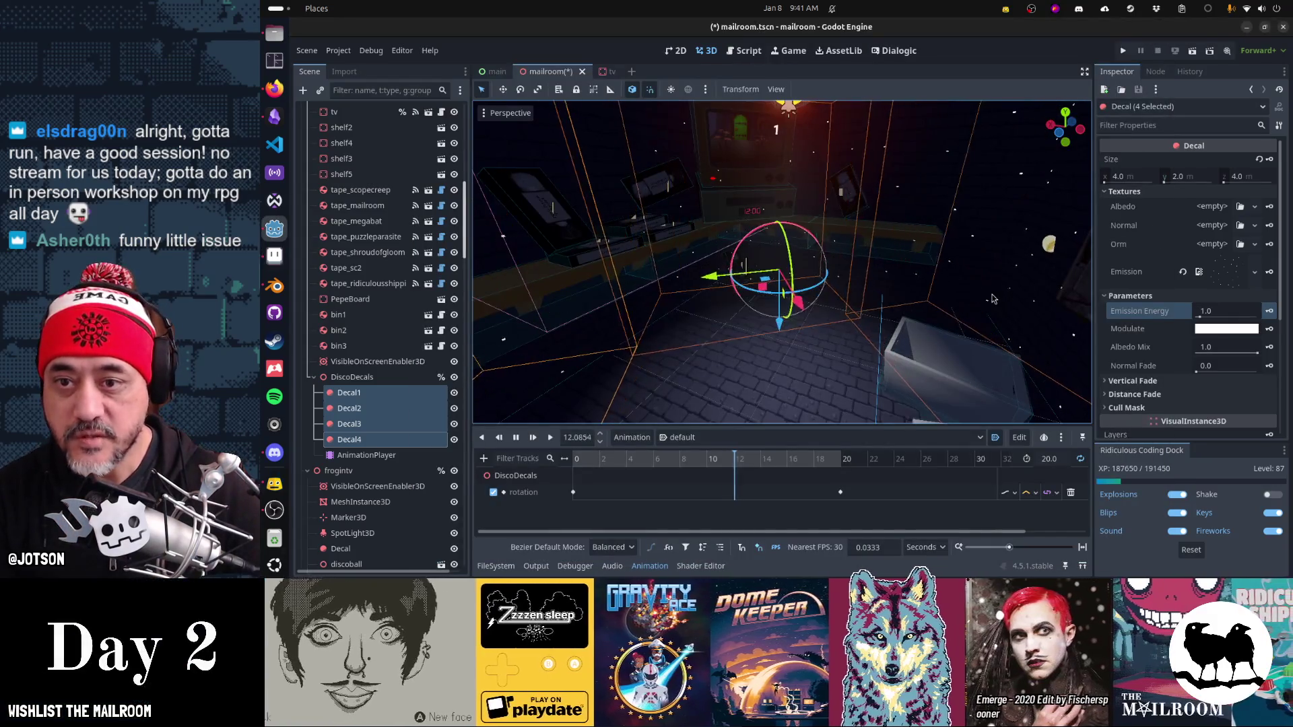
key("alt+Tab")
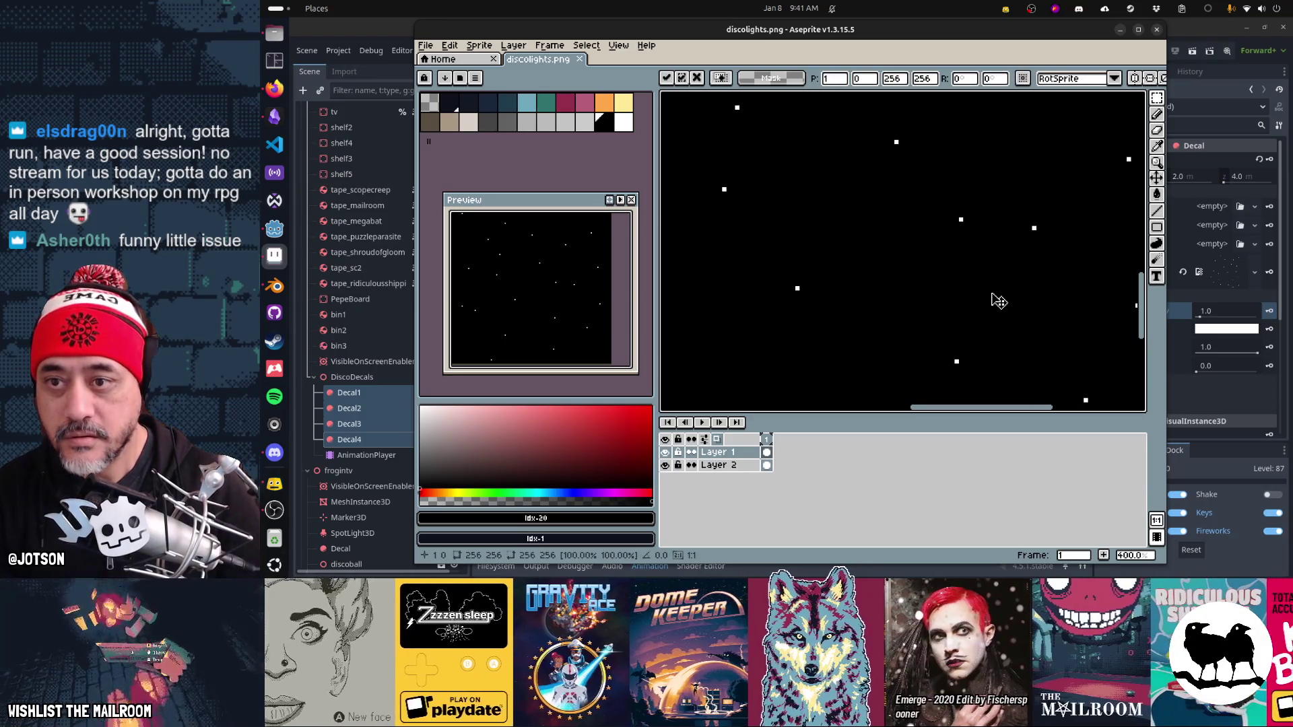
key("Return")
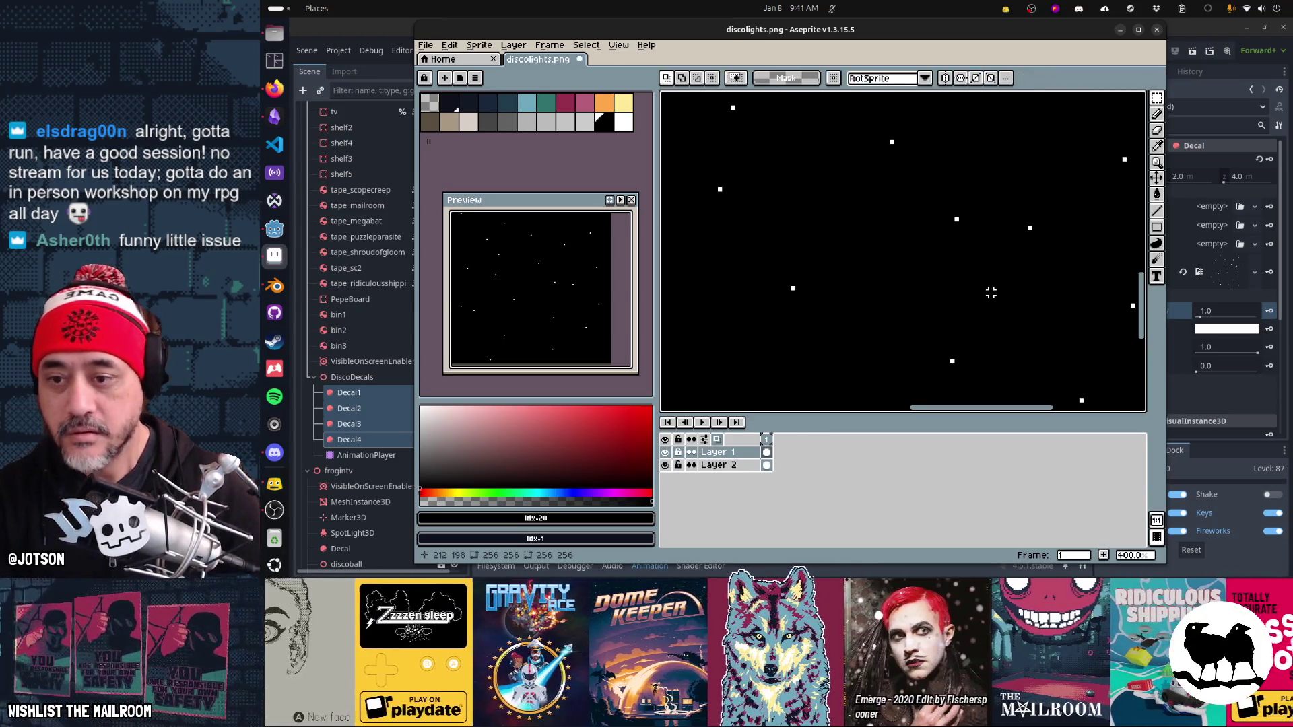
scroll(991, 292, "down", 1)
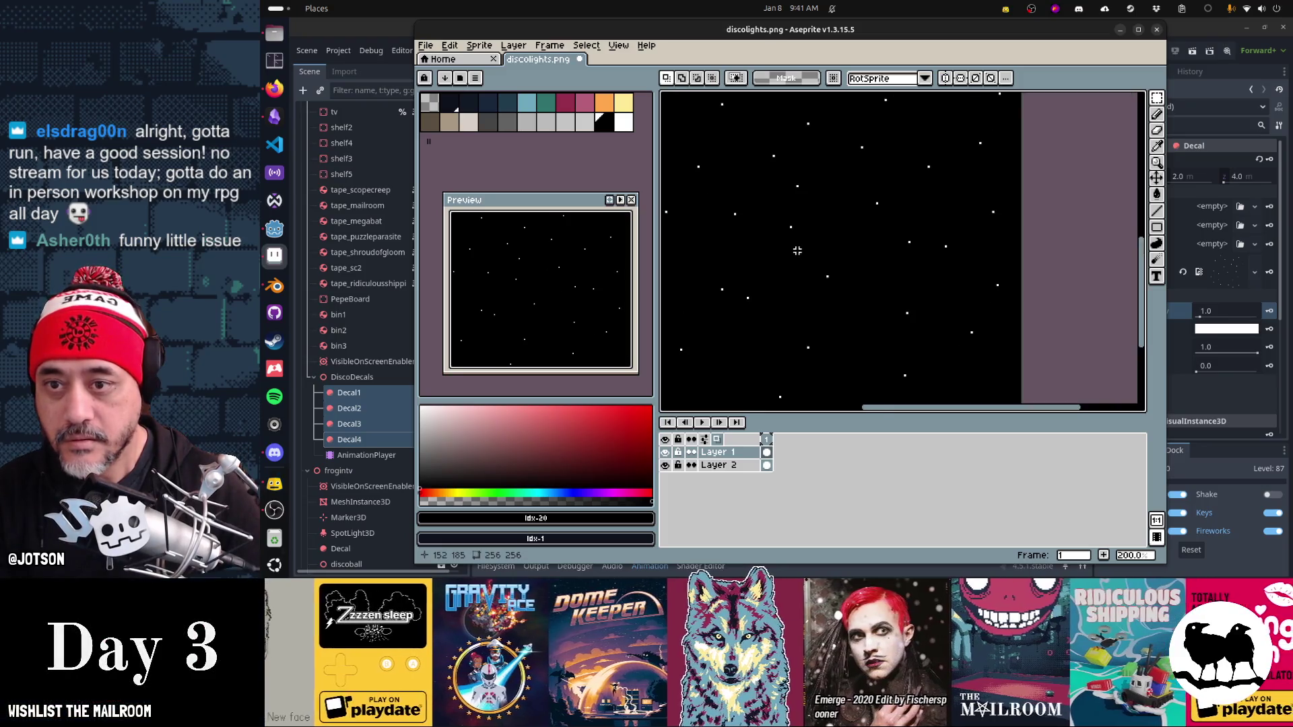
scroll(886, 239, "down", 1)
Step: Fill Layer 2's background with black and toggle it to compare the stars
key("ctrl+a")
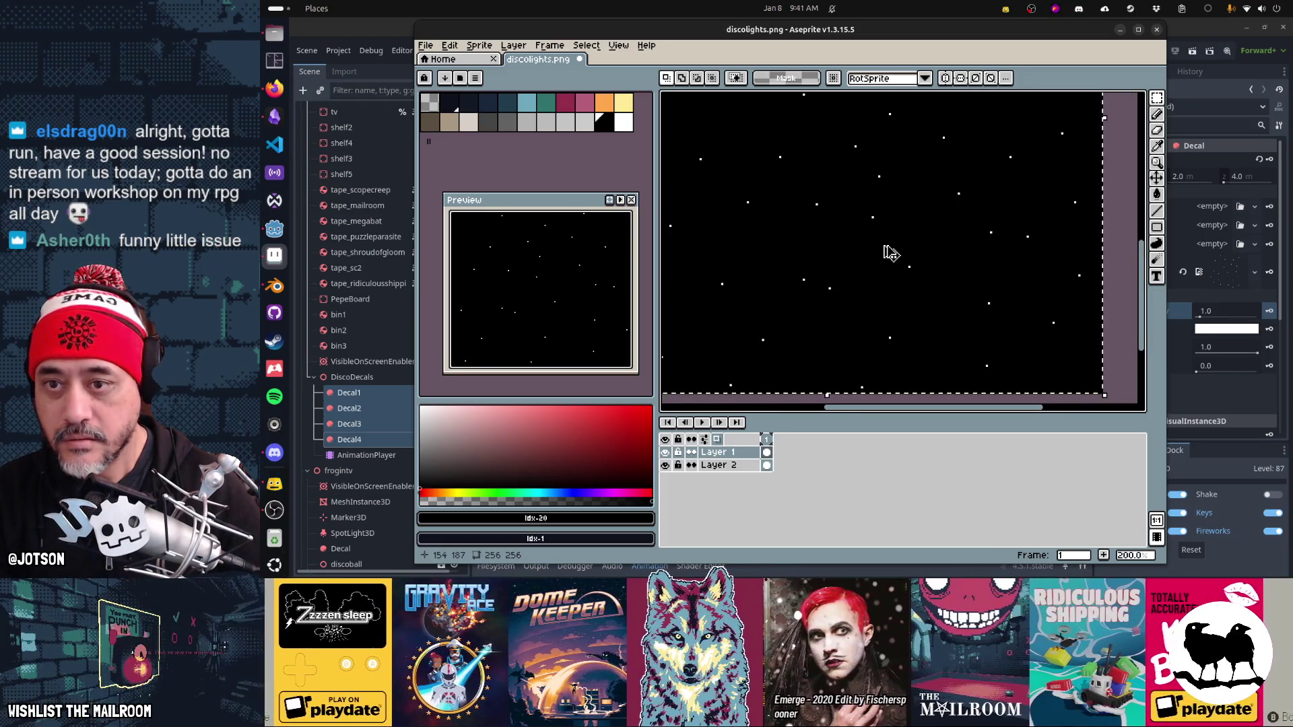
key("Right")
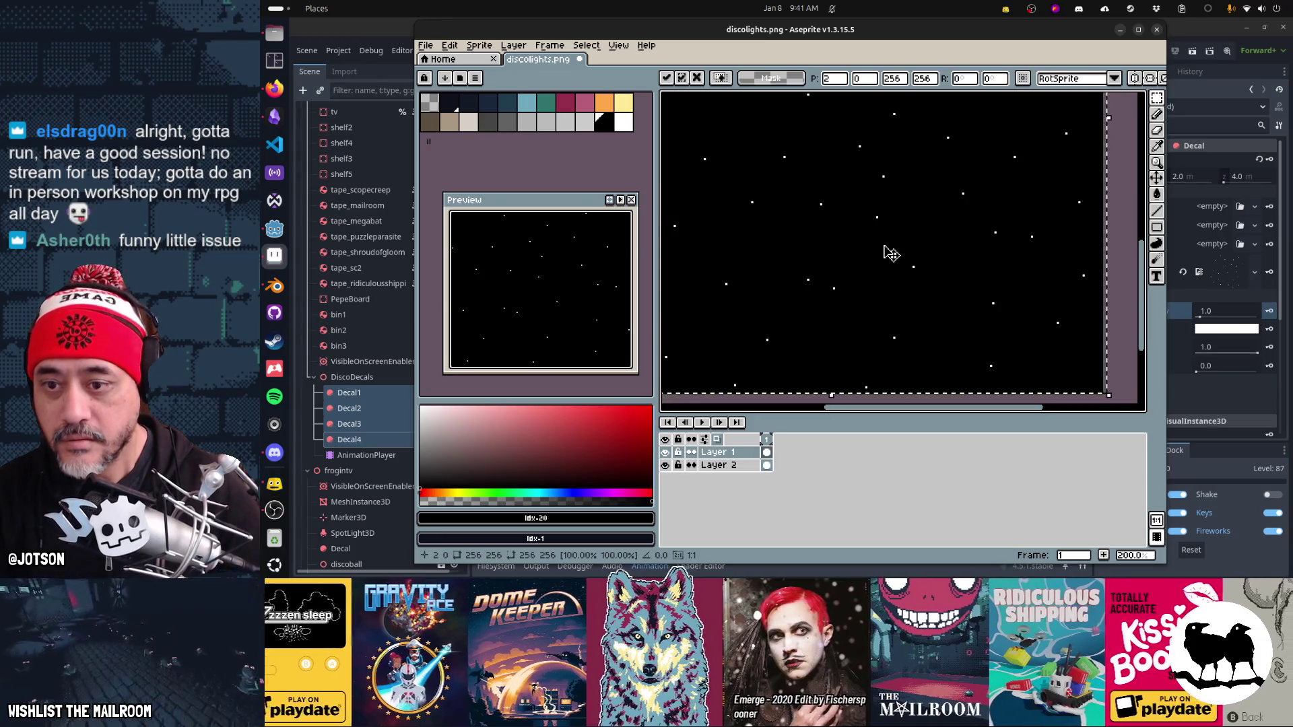
key("Escape")
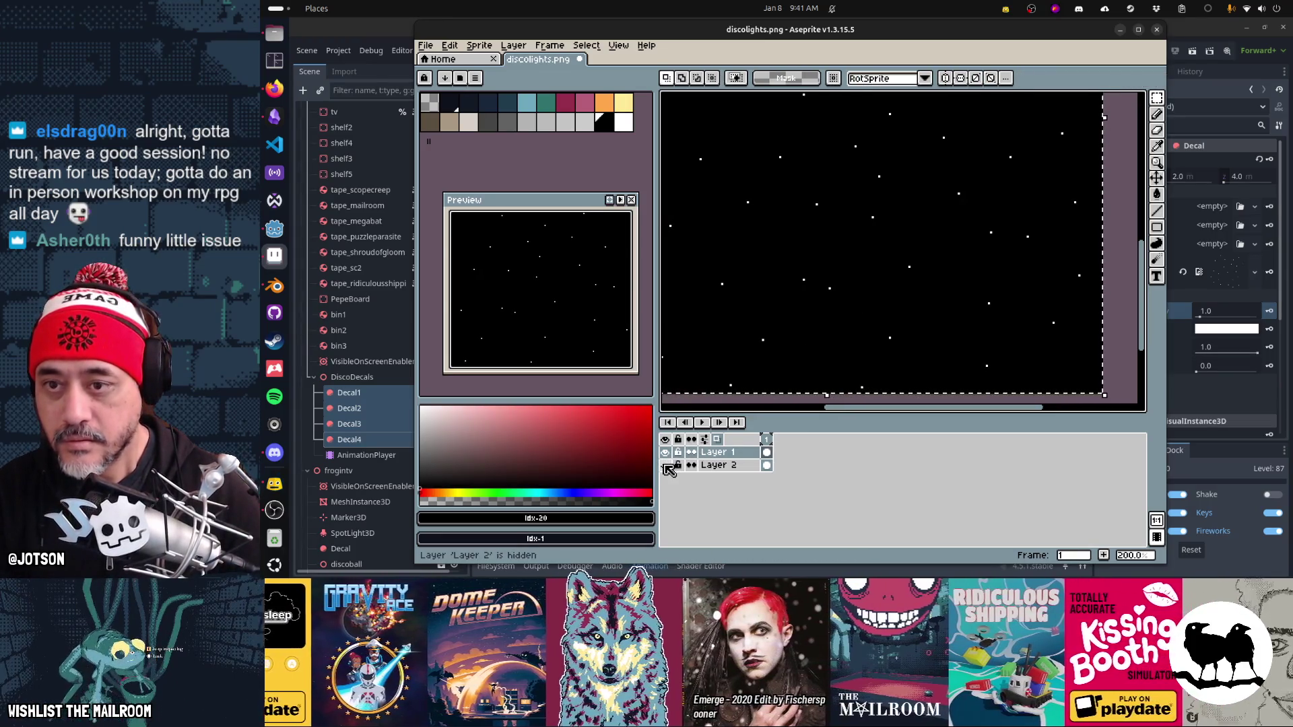
key("ctrl+z")
key("ctrl+z")
key("ctrl+z")
key("ctrl+z")
key("ctrl+z")
key("ctrl+y")
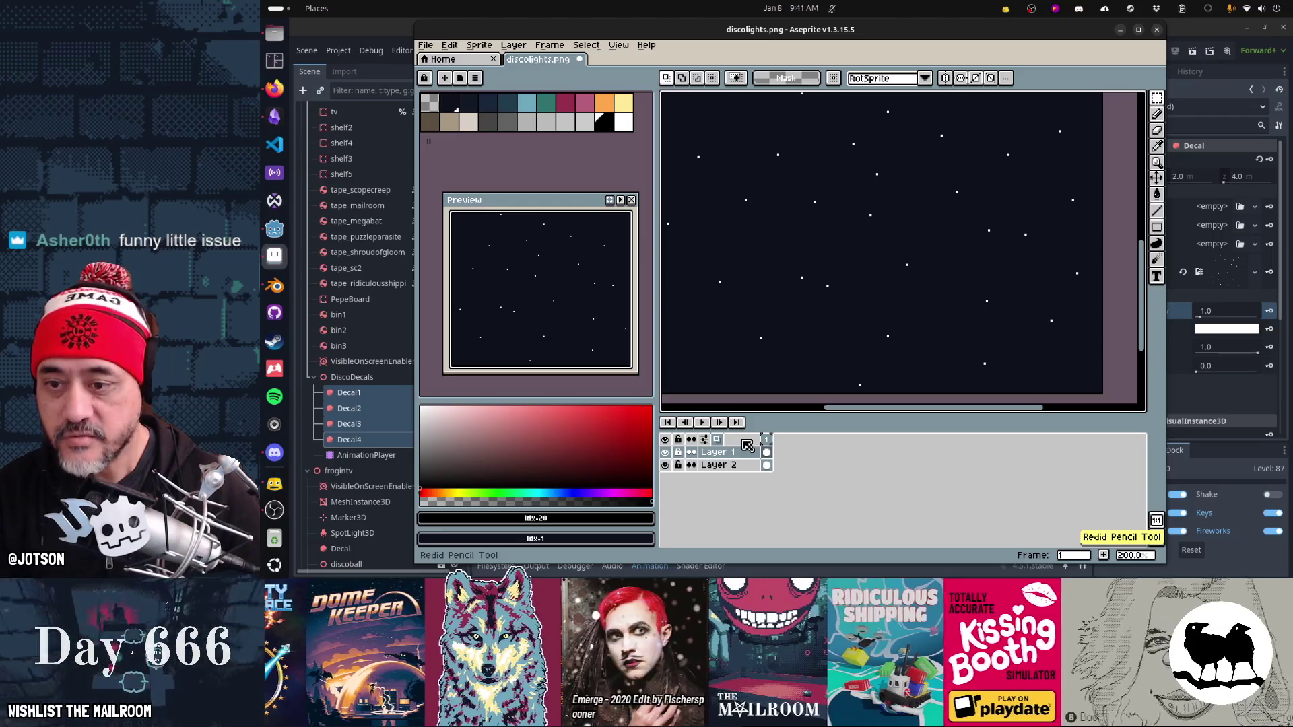
left_click(741, 466)
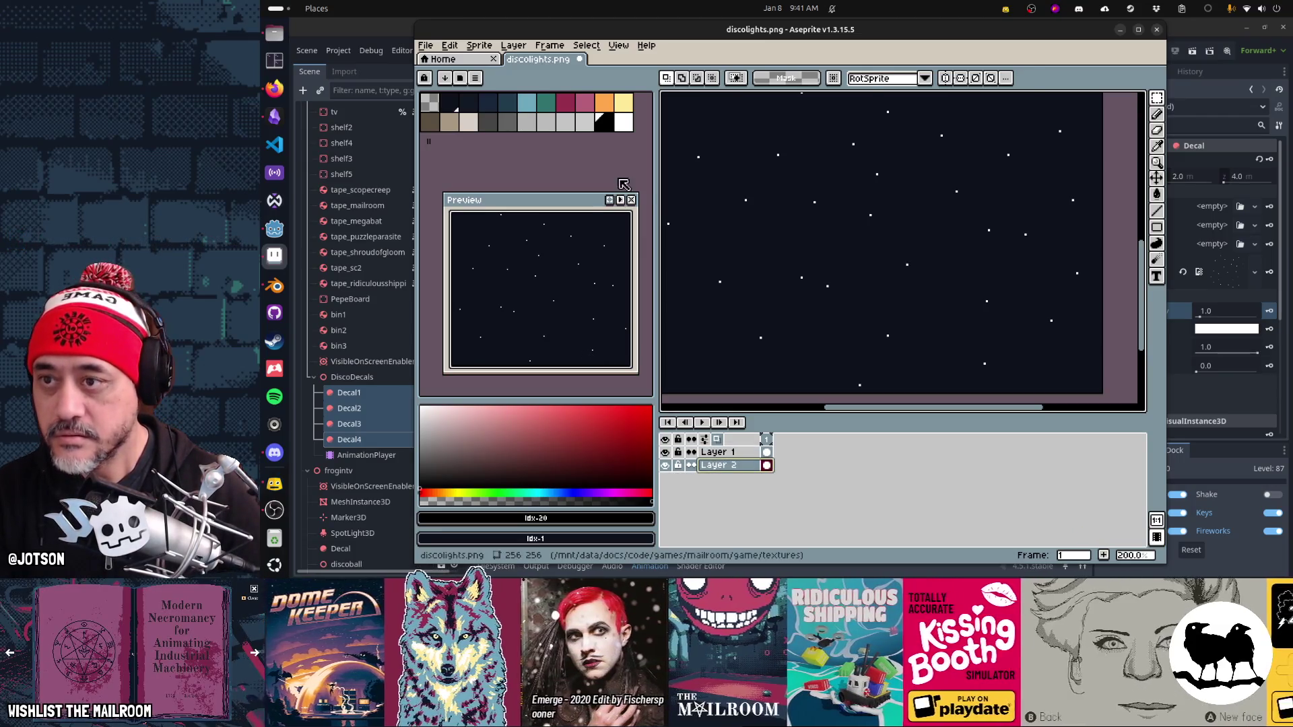
key("g")
left_click(674, 323)
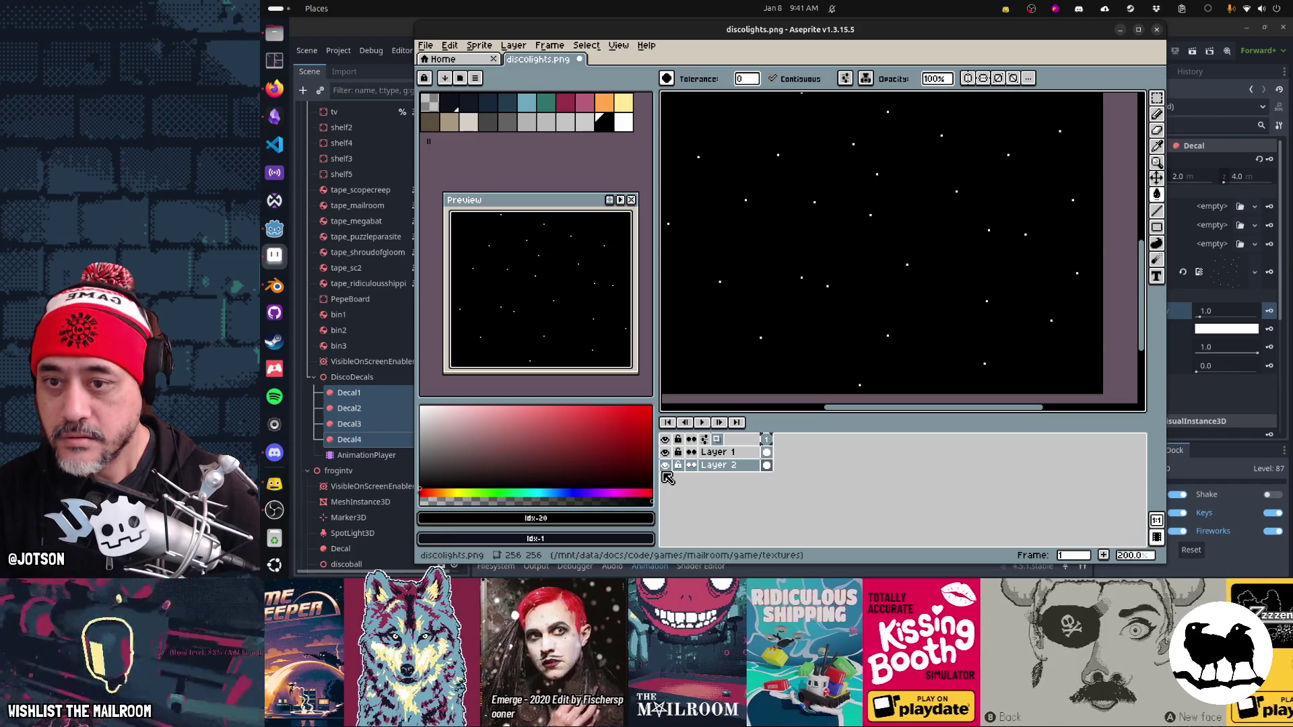
left_click(667, 466)
left_click(668, 466)
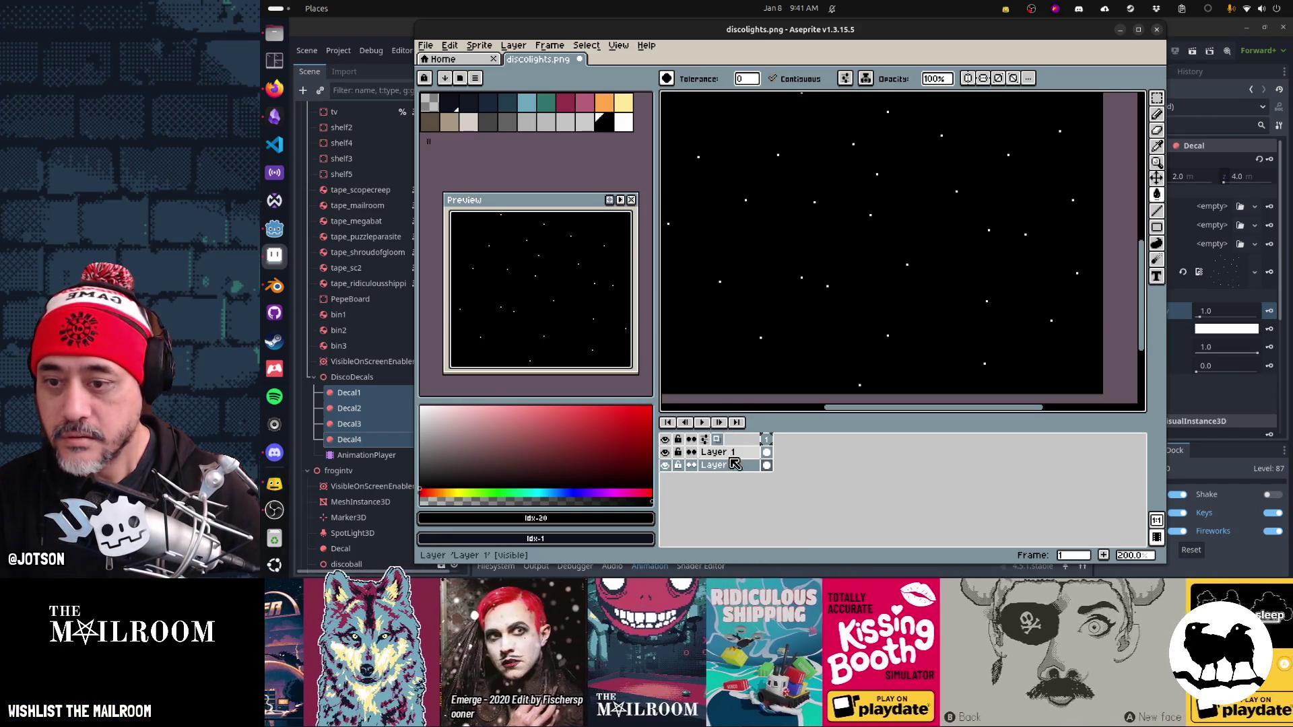
Step: Try duplicating the star layer, undo it, and hide the black background layer
key("ctrl+a")
key("ctrl+j")
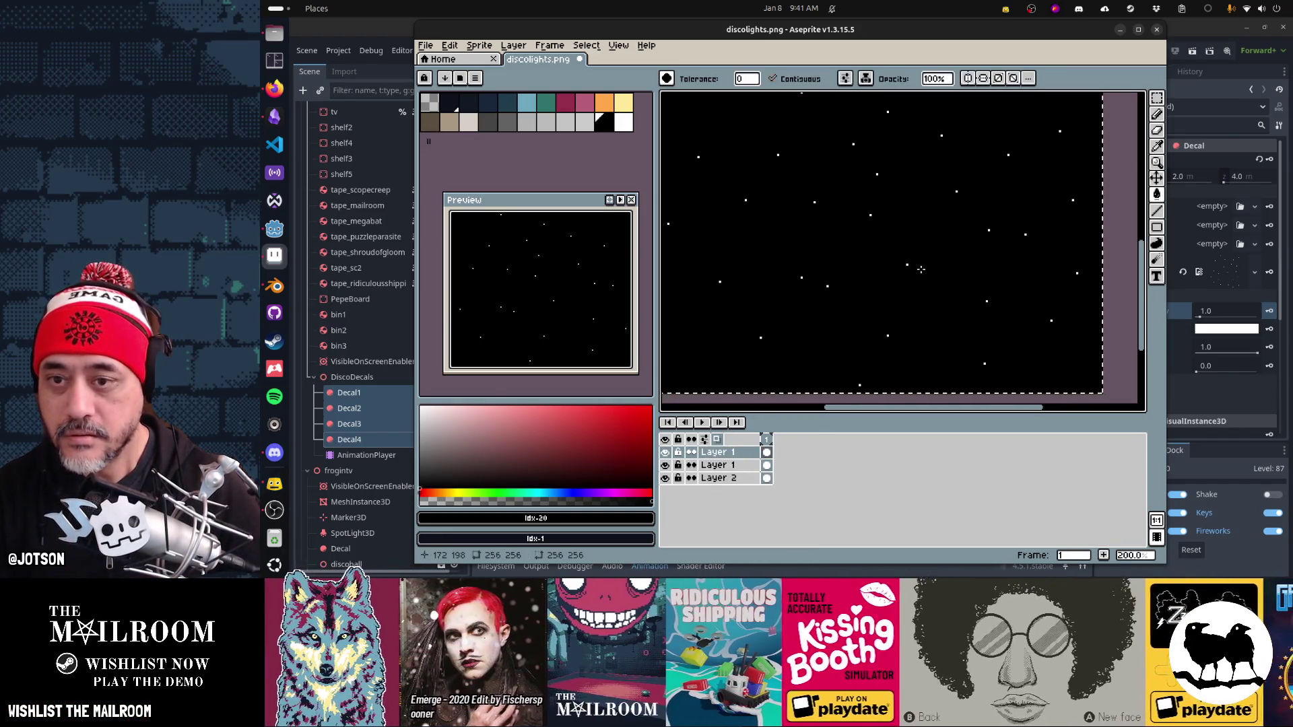
key("ctrl+d")
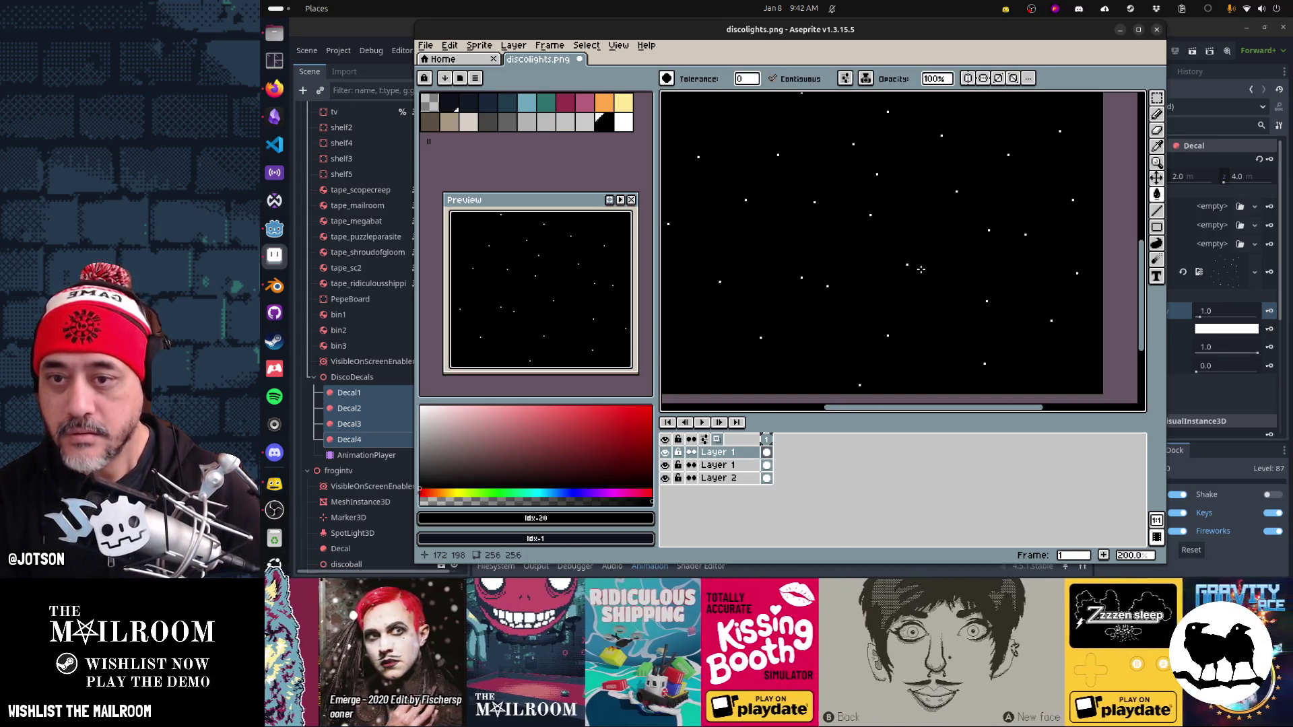
key("ctrl+a")
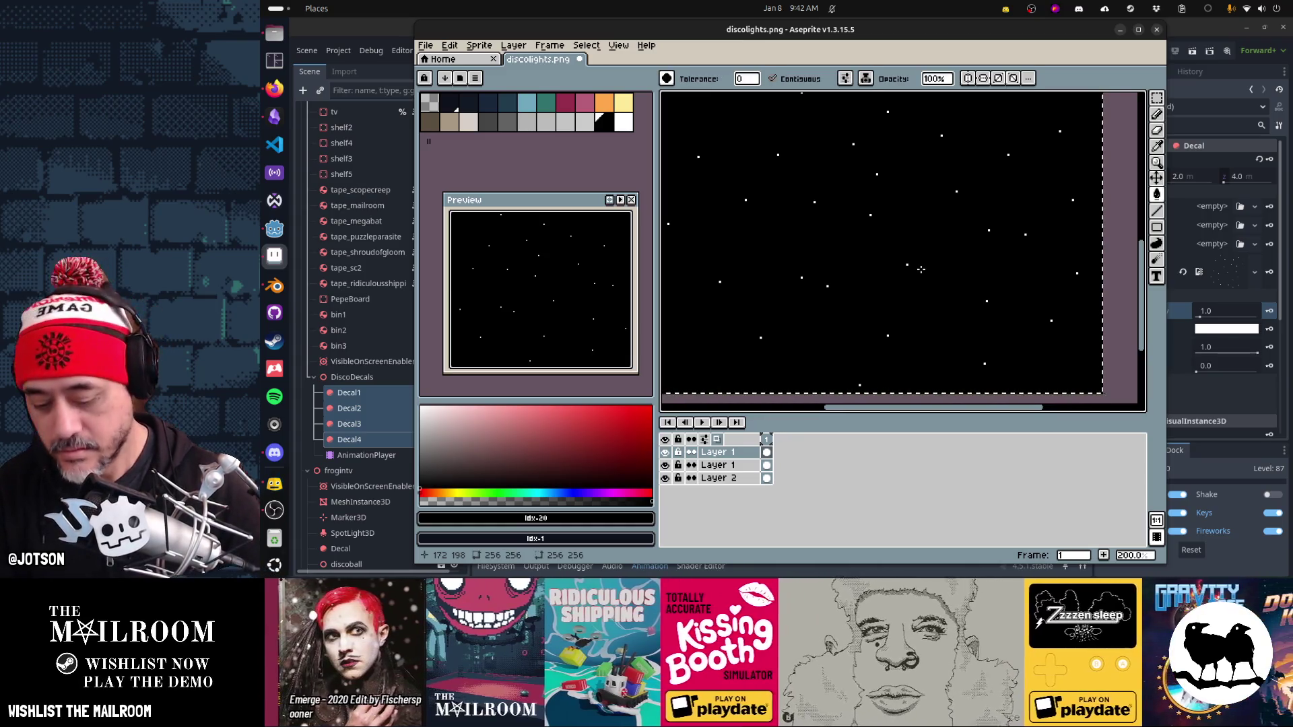
key("v")
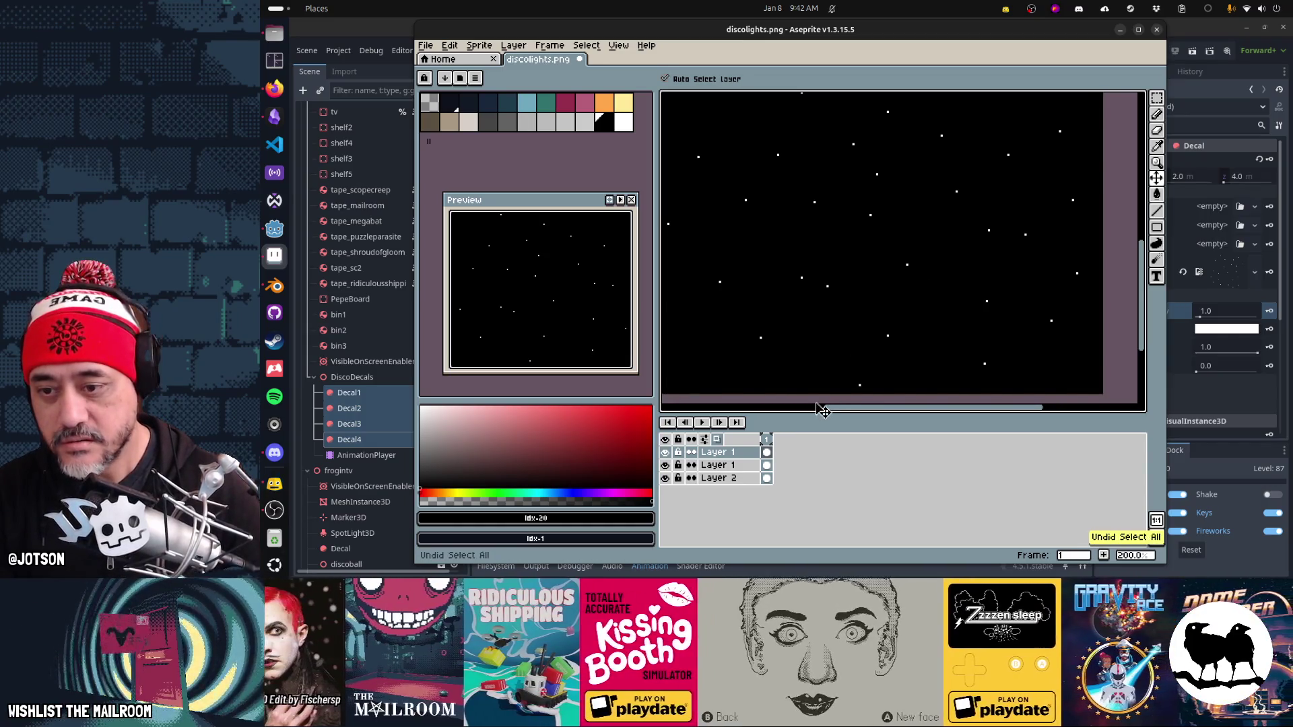
key("ctrl+z")
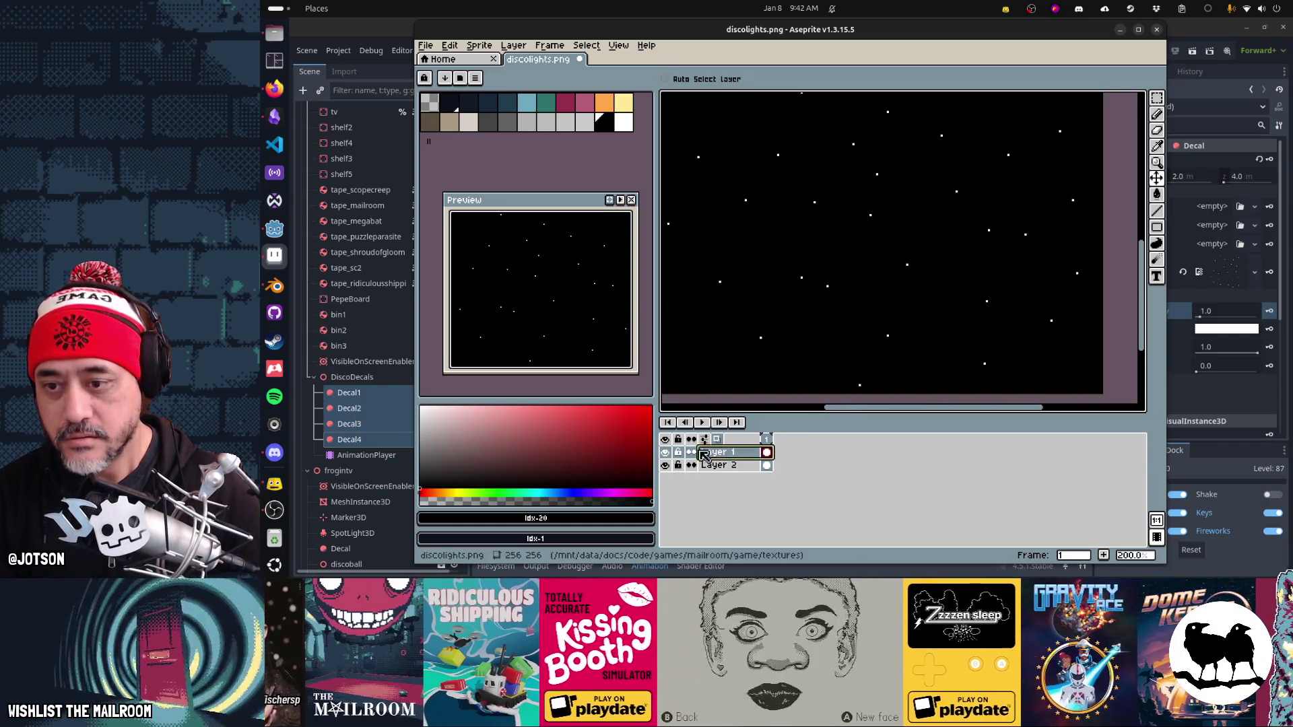
left_click(667, 466)
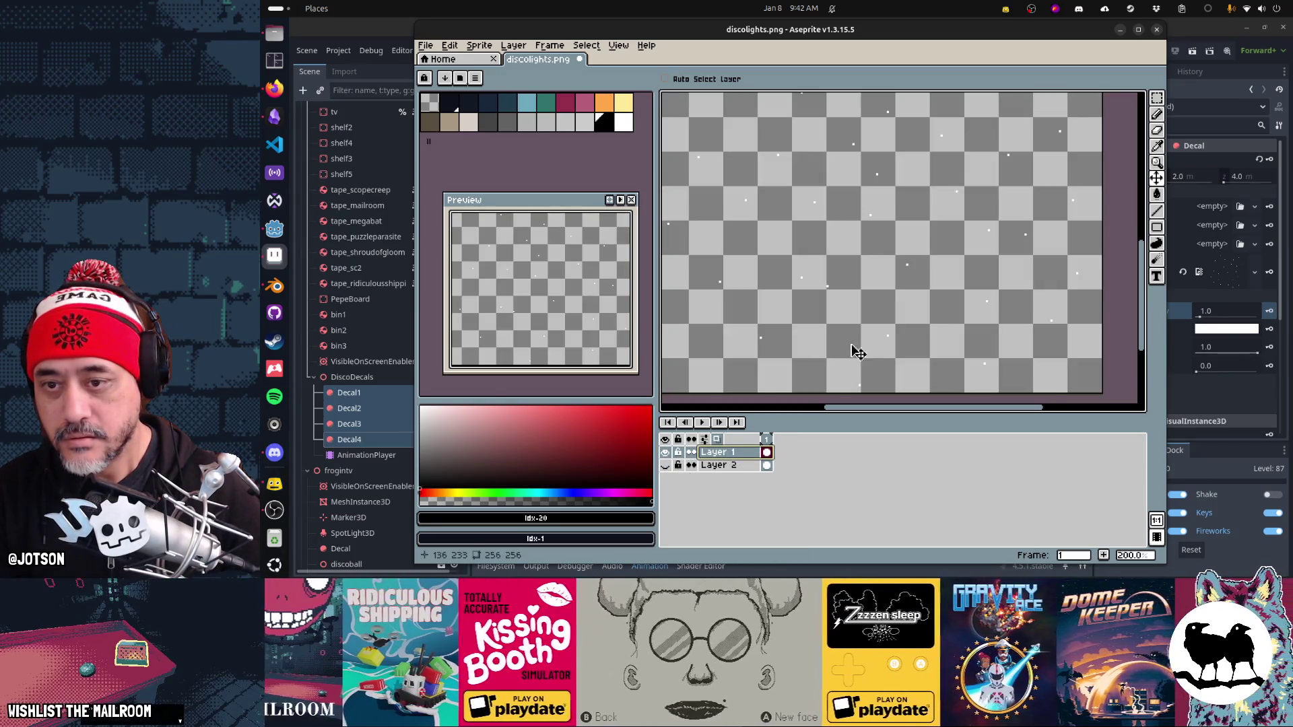
Step: Enlarge the star specks with two more transforms, show the background again, and save
left_click(880, 352)
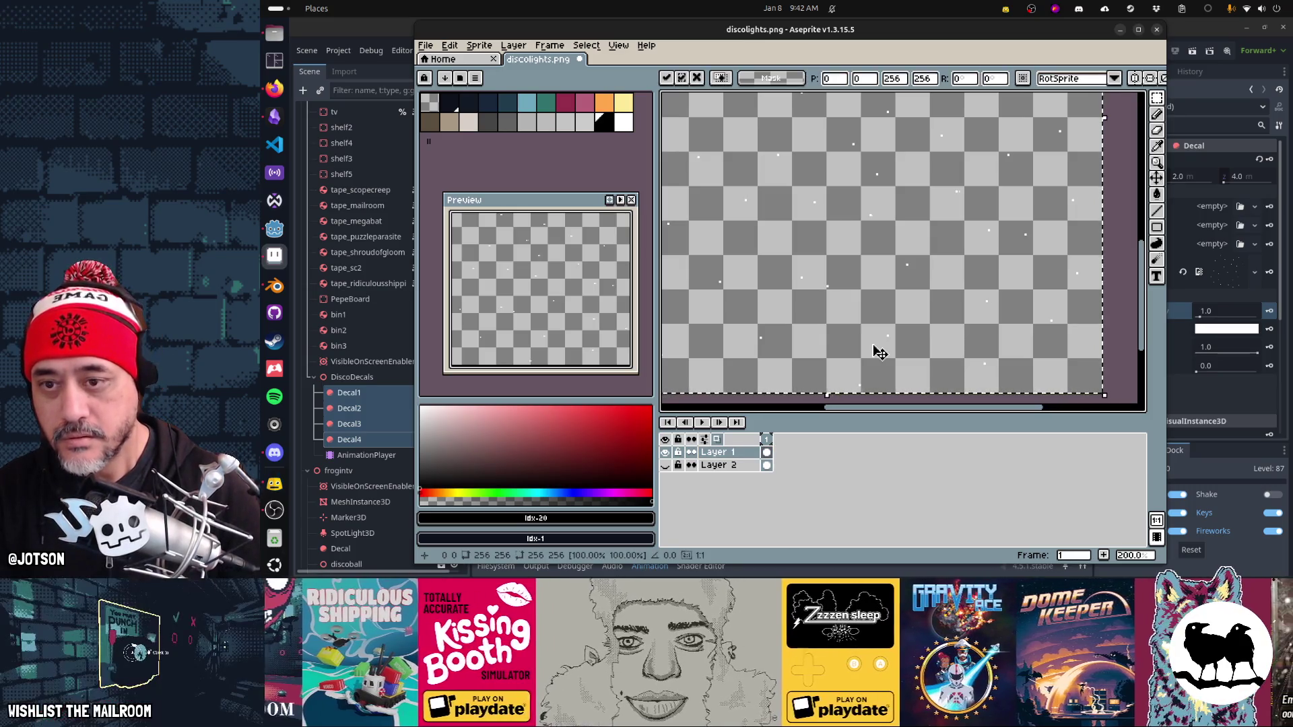
key("ctrl+d")
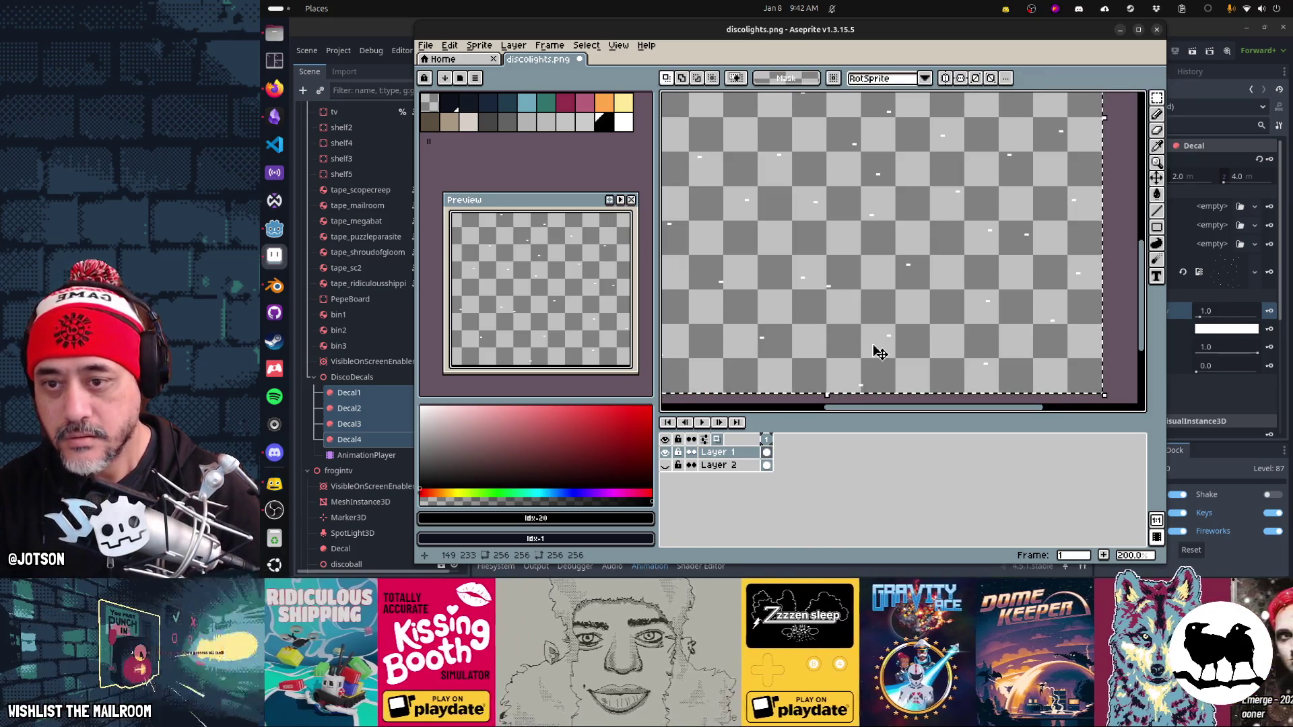
left_click(880, 352)
key("ctrl+d")
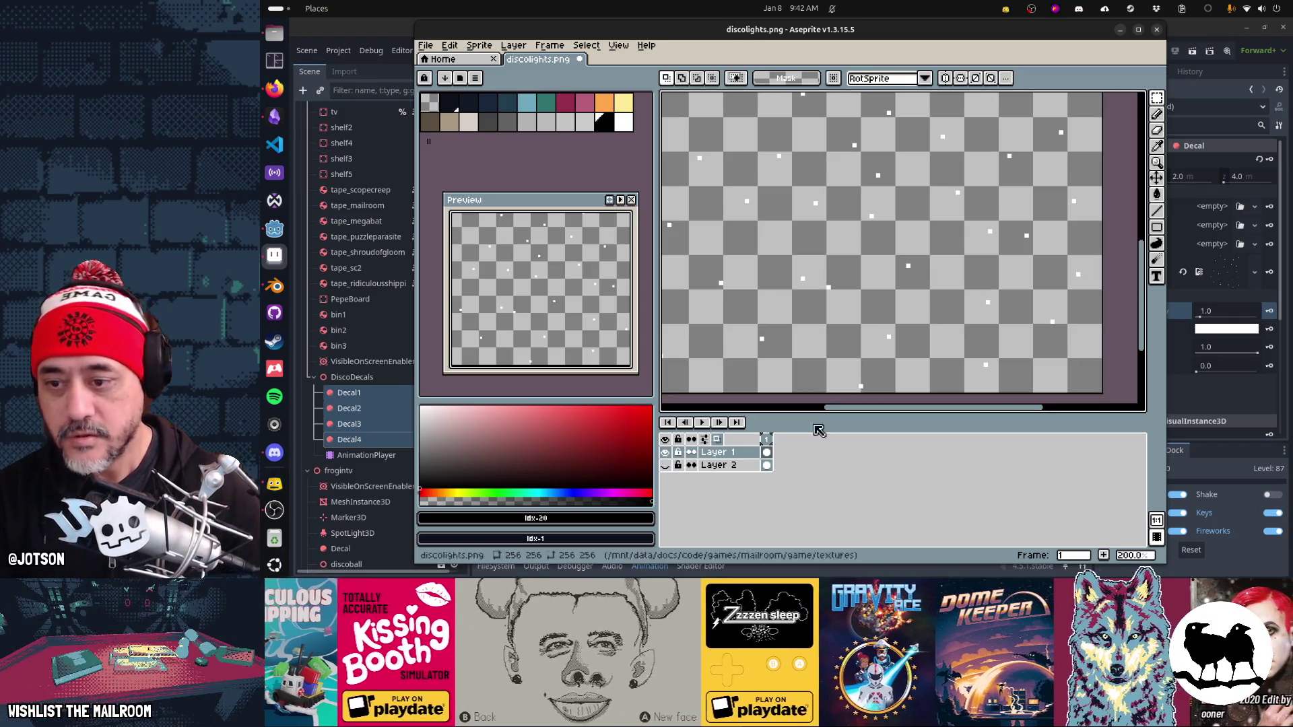
left_click(665, 466)
key("alt+Tab")
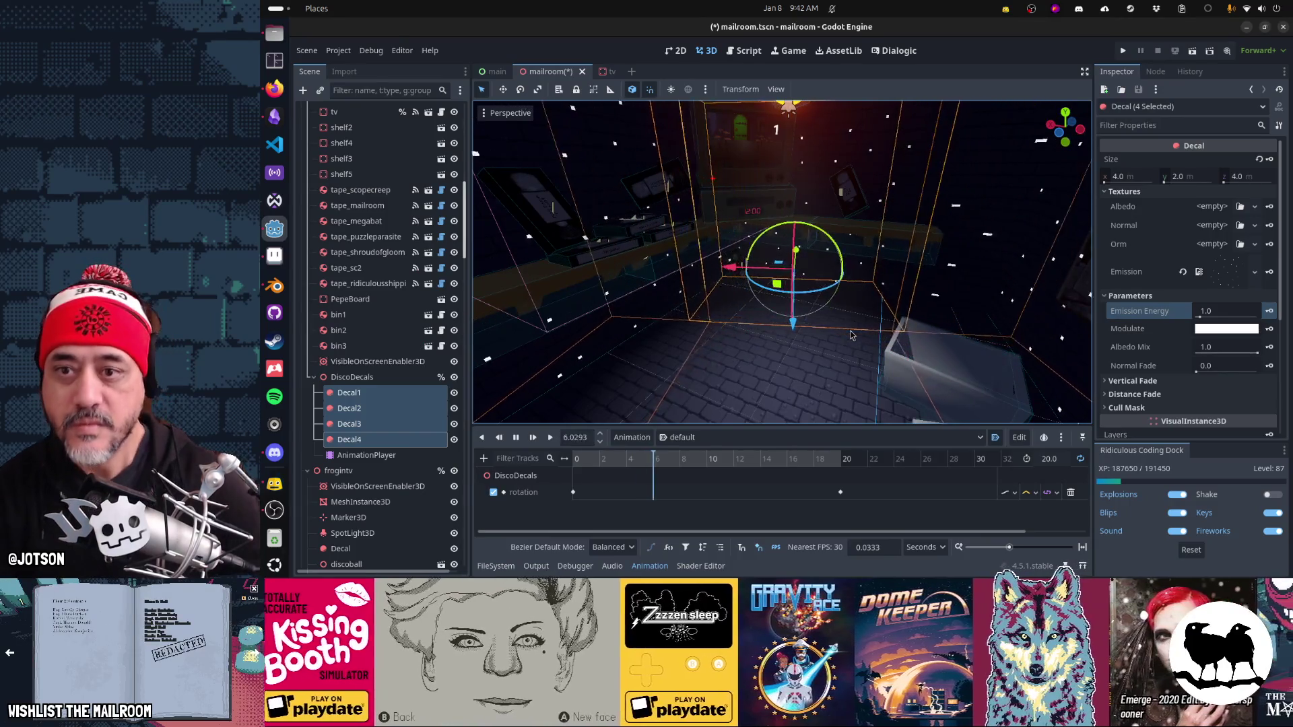
Step: Set Decal1–Decal4's Size Y to 4.0 m, then duplicate Decal4 into a fifth decal
left_click(1189, 176)
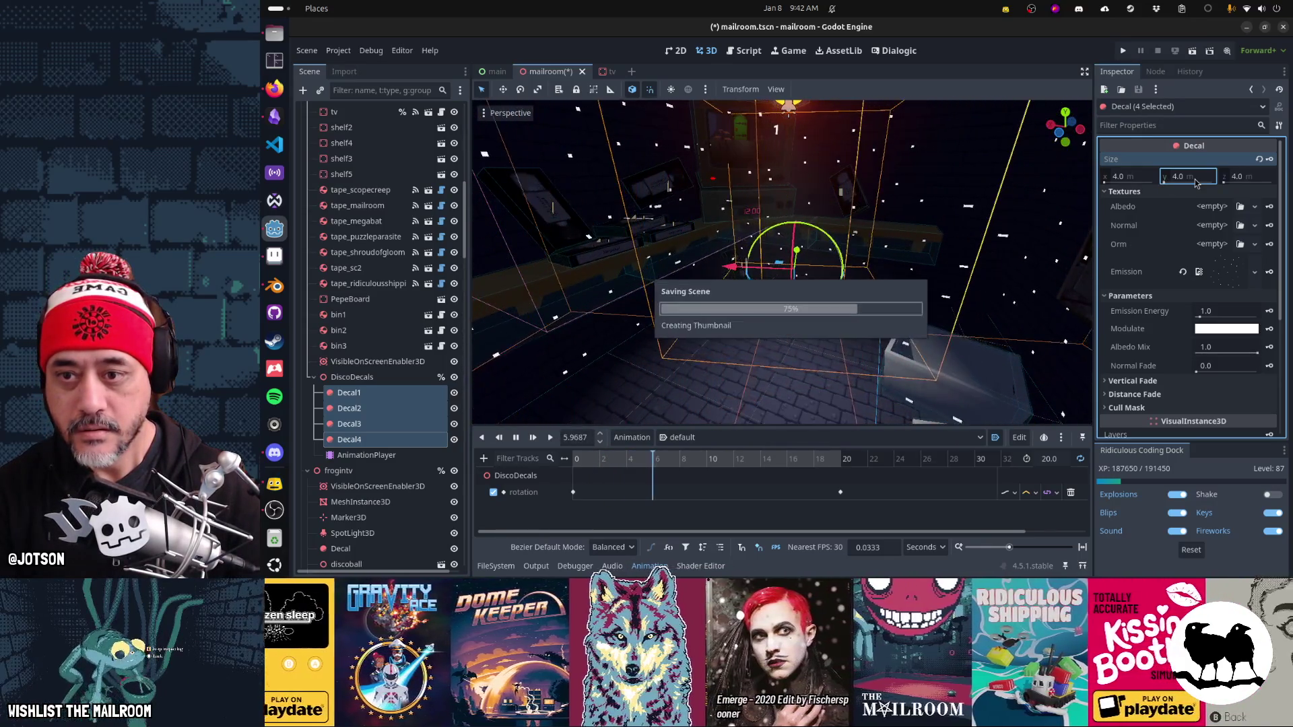
left_click(413, 441)
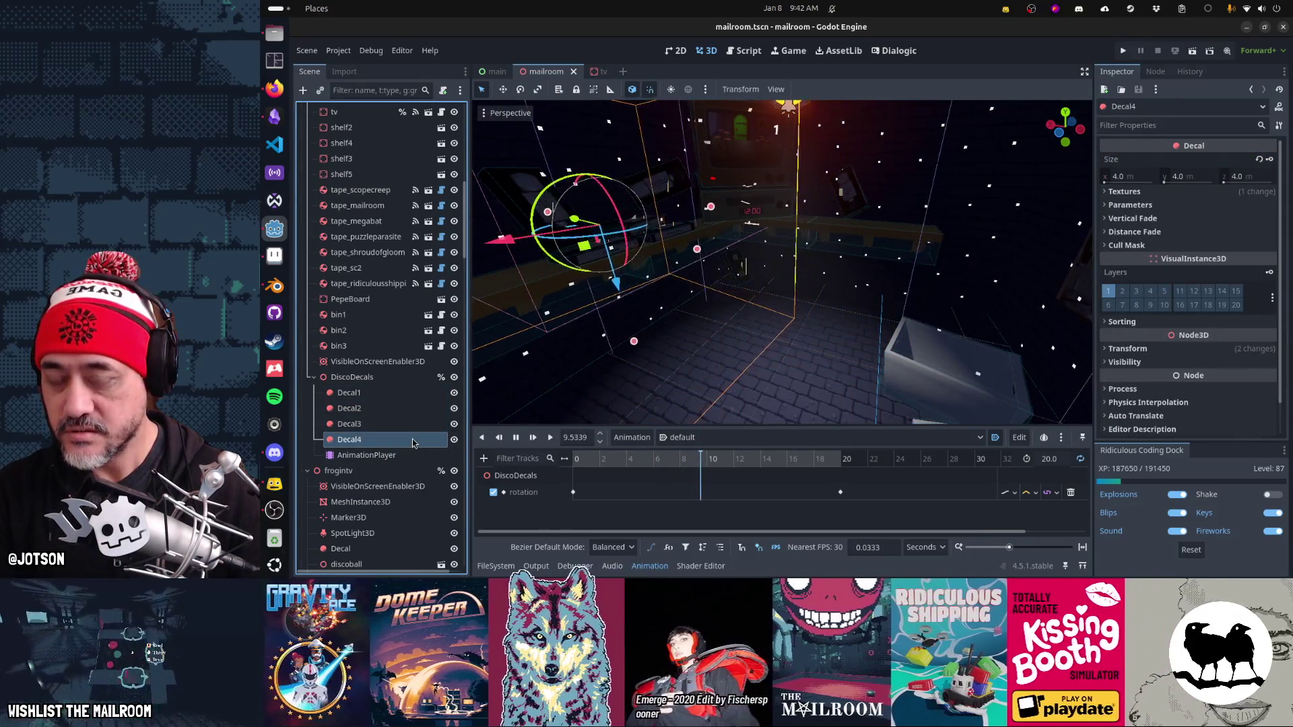
key("ctrl+d")
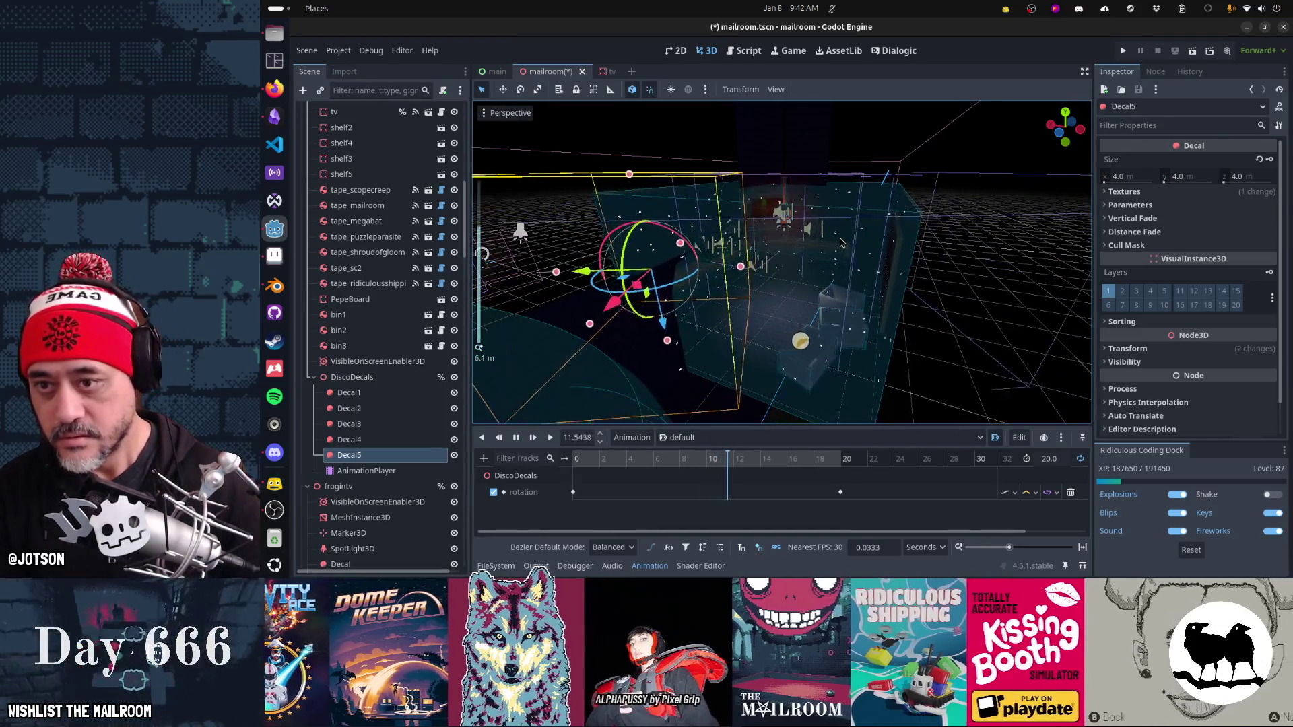
Step: Rotate Decal5 by 15 degrees and slide it up and left over the room
key("KP_7")
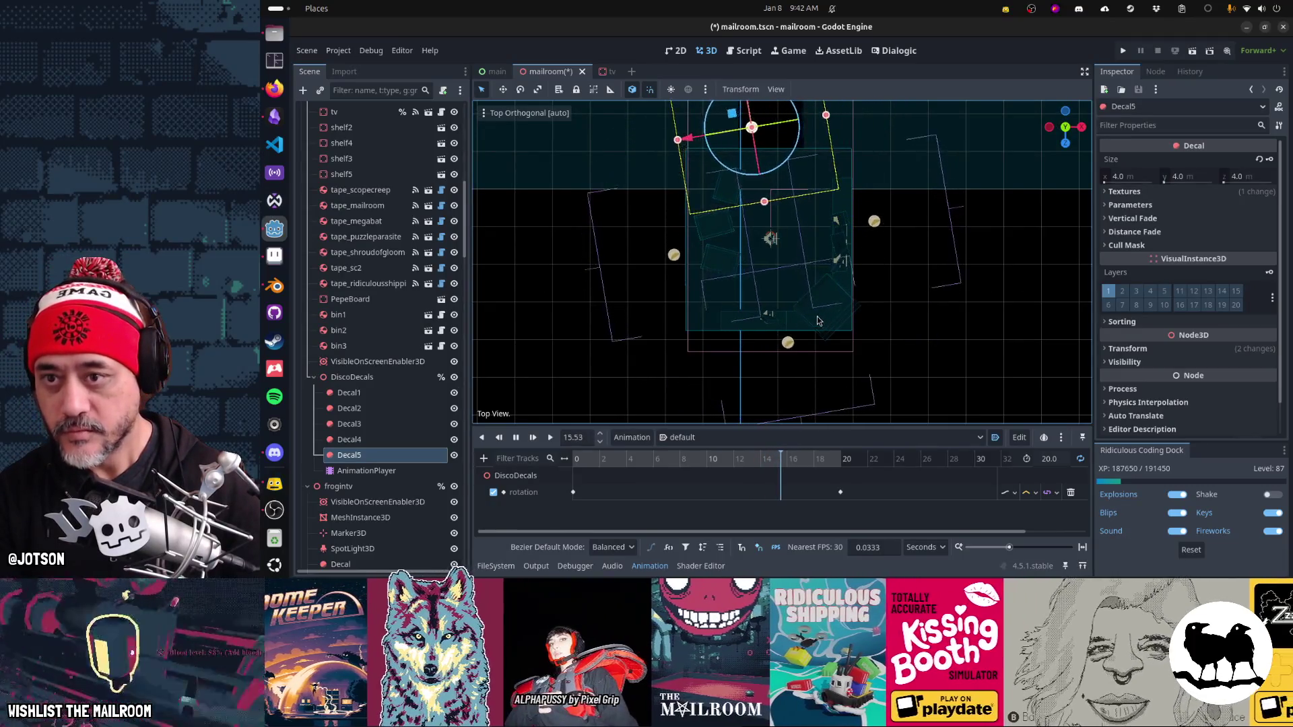
left_click_drag(787, 292, 773, 214)
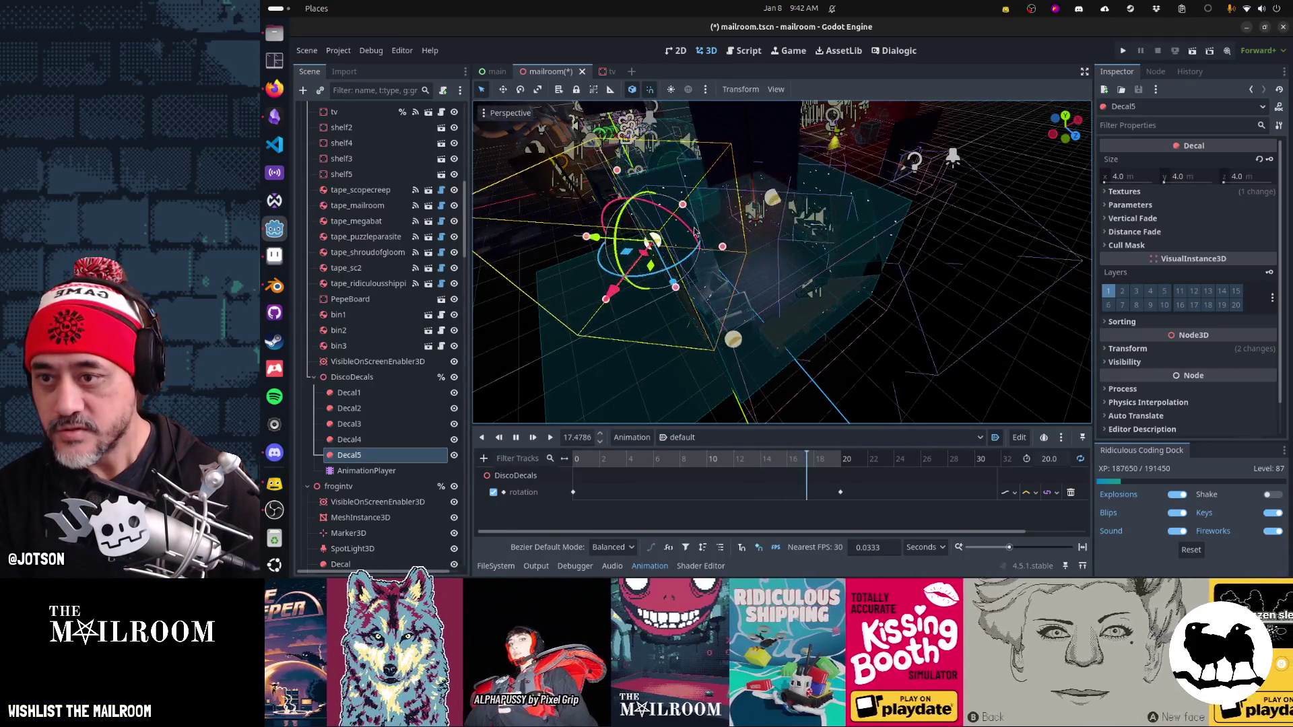
mouse_move(687, 250)
left_mouse_down()
mouse_move(619, 254)
mouse_move(641, 251)
left_mouse_up()
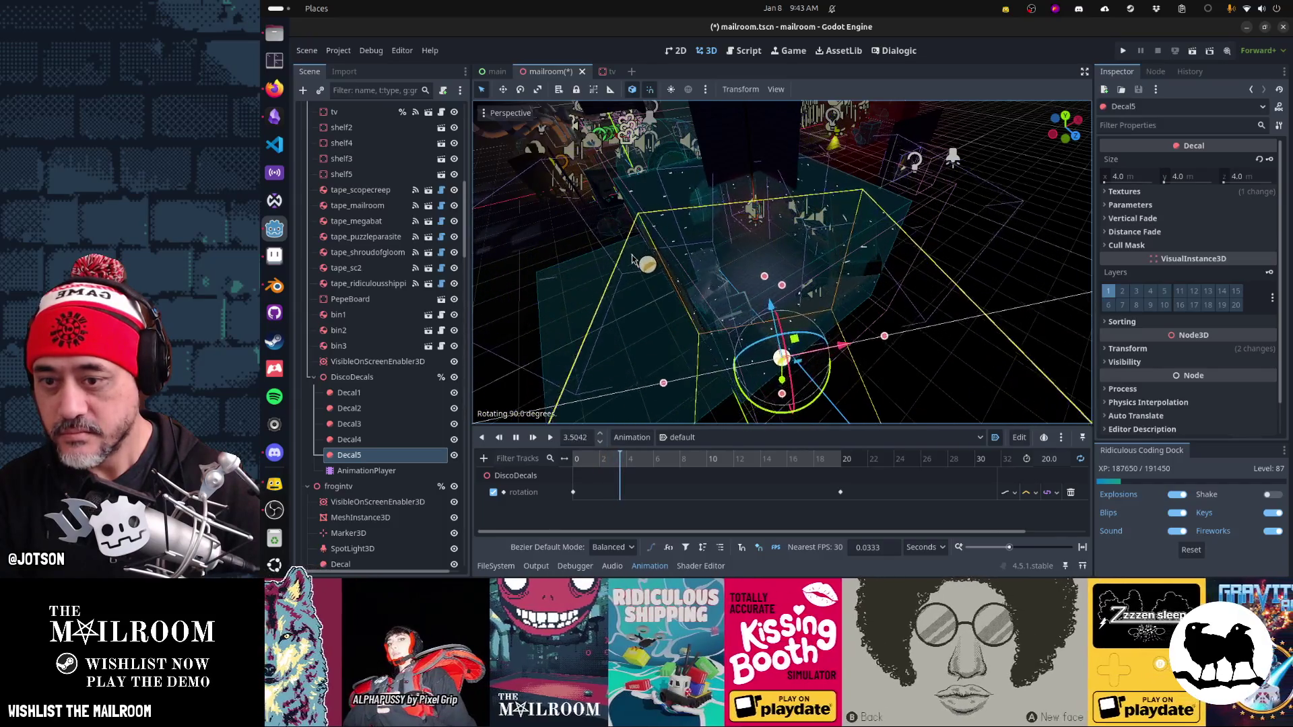
key("KP_7")
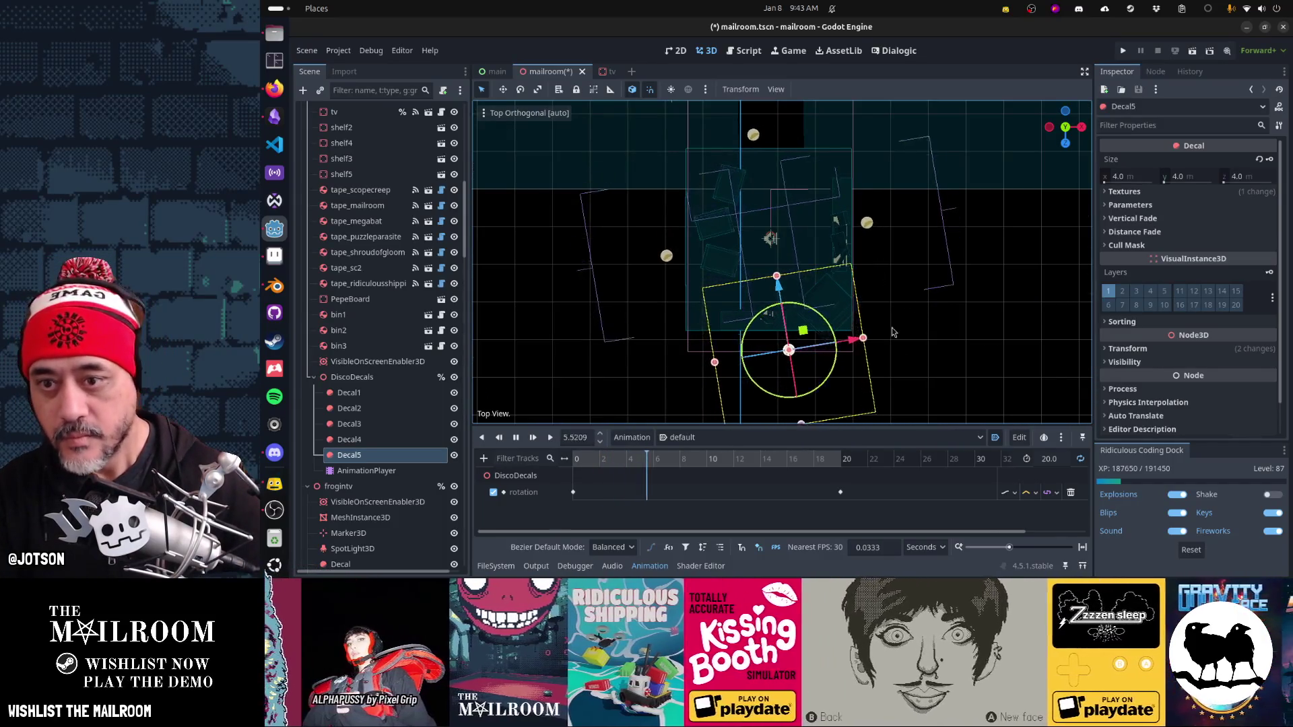
mouse_move(818, 326)
left_mouse_down()
mouse_move(754, 256)
mouse_move(701, 239)
left_mouse_up()
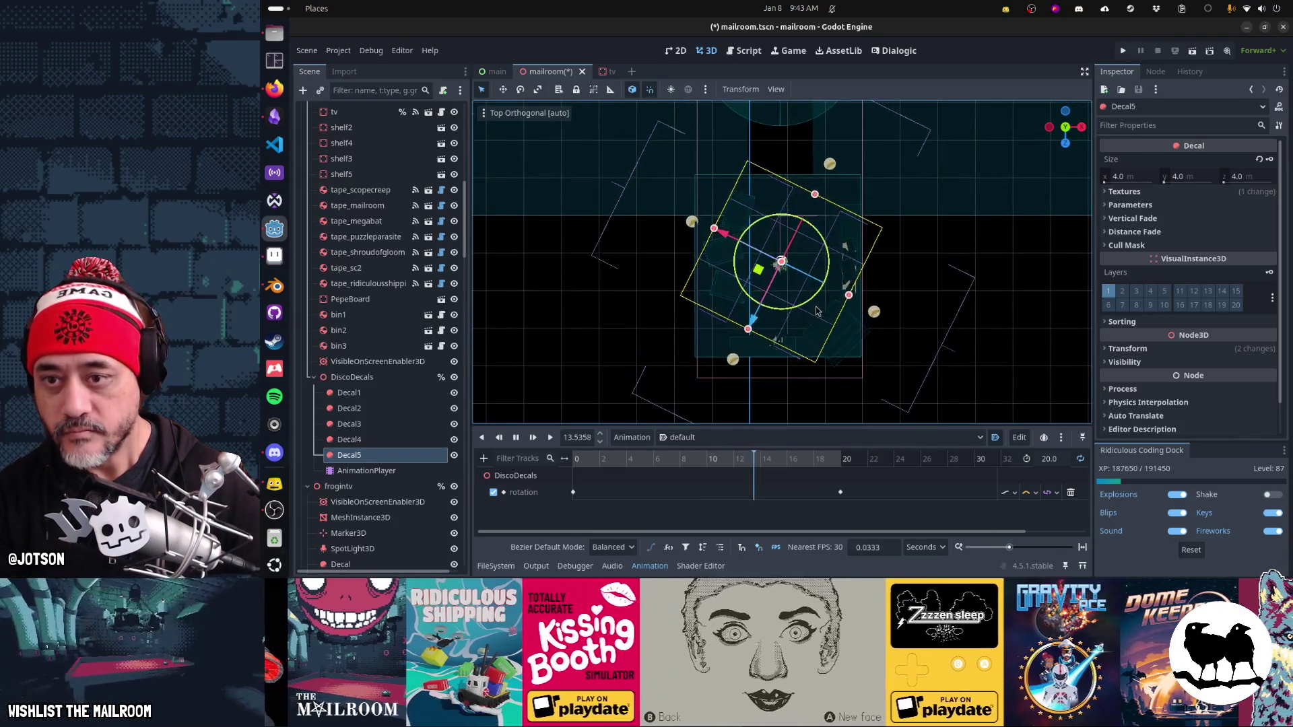
left_click_drag(811, 286, 826, 273)
scroll(826, 273, "up", 6)
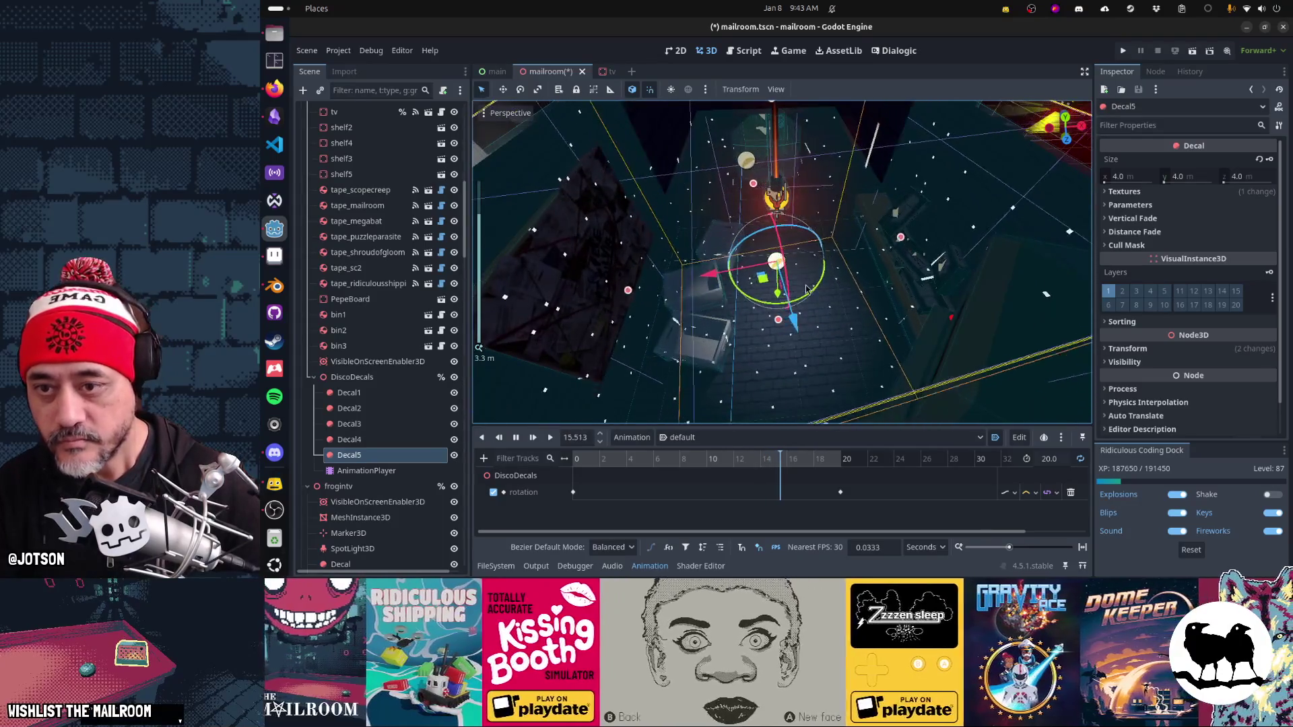
mouse_move(798, 195)
left_mouse_down()
mouse_move(802, 156)
mouse_move(773, 268)
mouse_move(817, 118)
mouse_move(808, 184)
mouse_move(865, 140)
mouse_move(787, 237)
left_mouse_up()
Step: Remove an accidental Decal6 copy, then save the scene and launch the game
key("ctrl+d")
key("Delete")
key("ctrl+s")
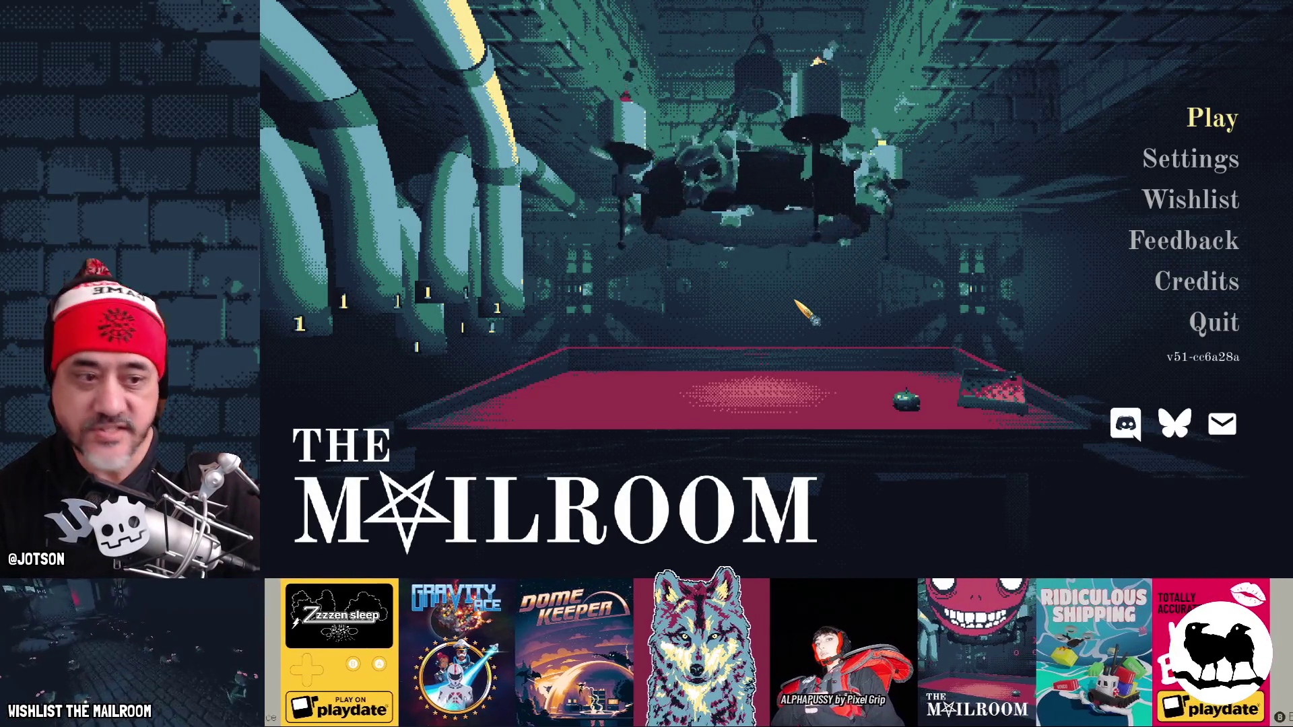
Step: Start a game, spawn the security key, pick it up and unlock the security room door
key("Return")
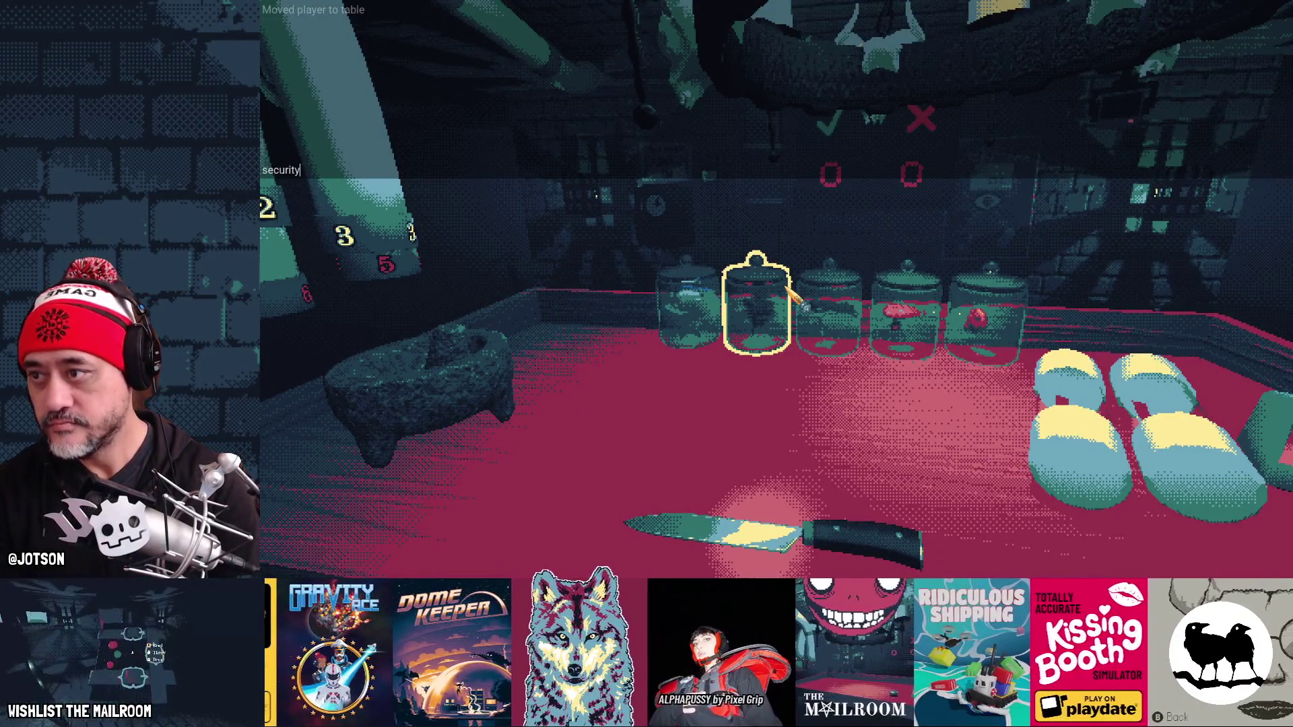
key("Return")
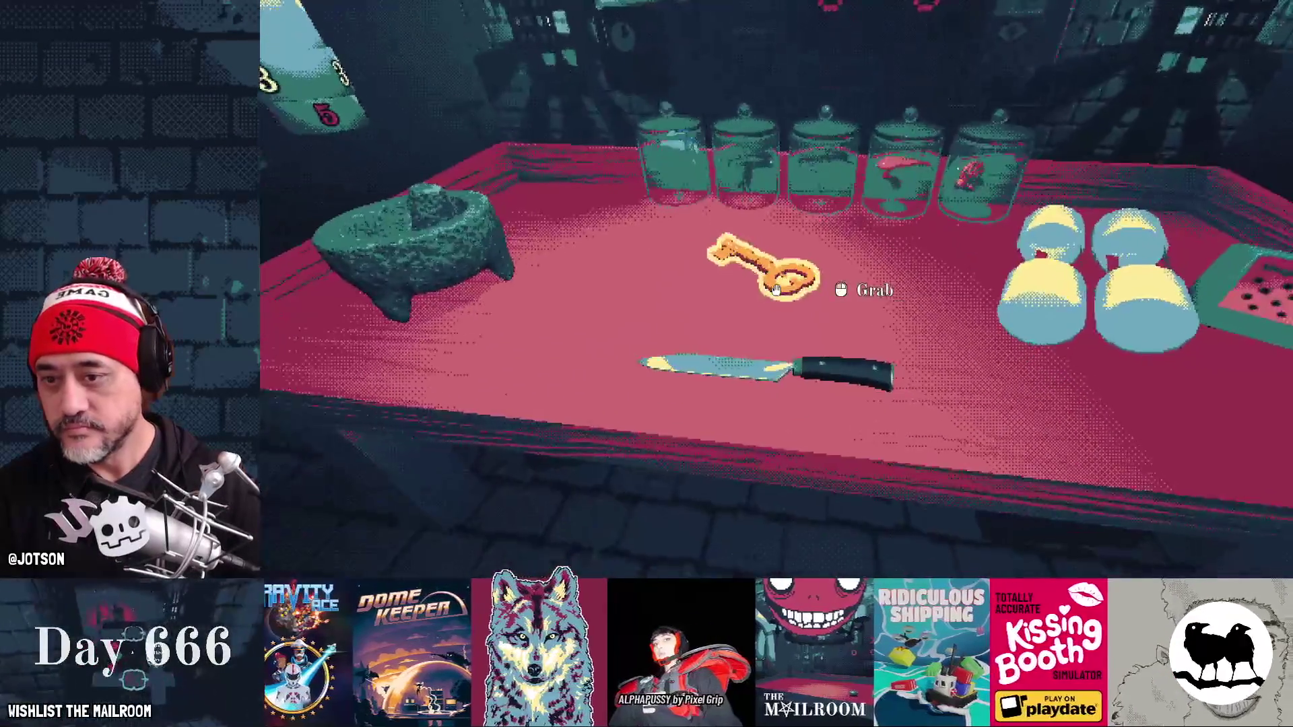
left_click(775, 289)
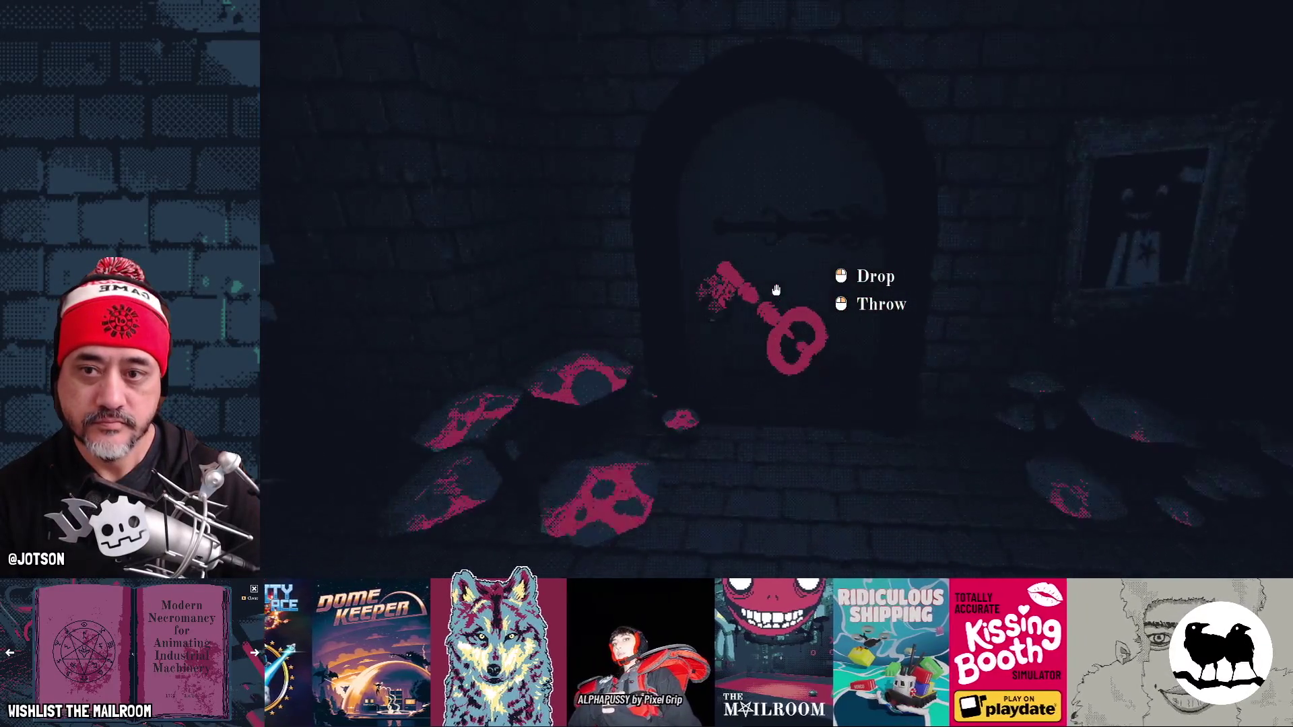
key("w")
left_click(776, 290)
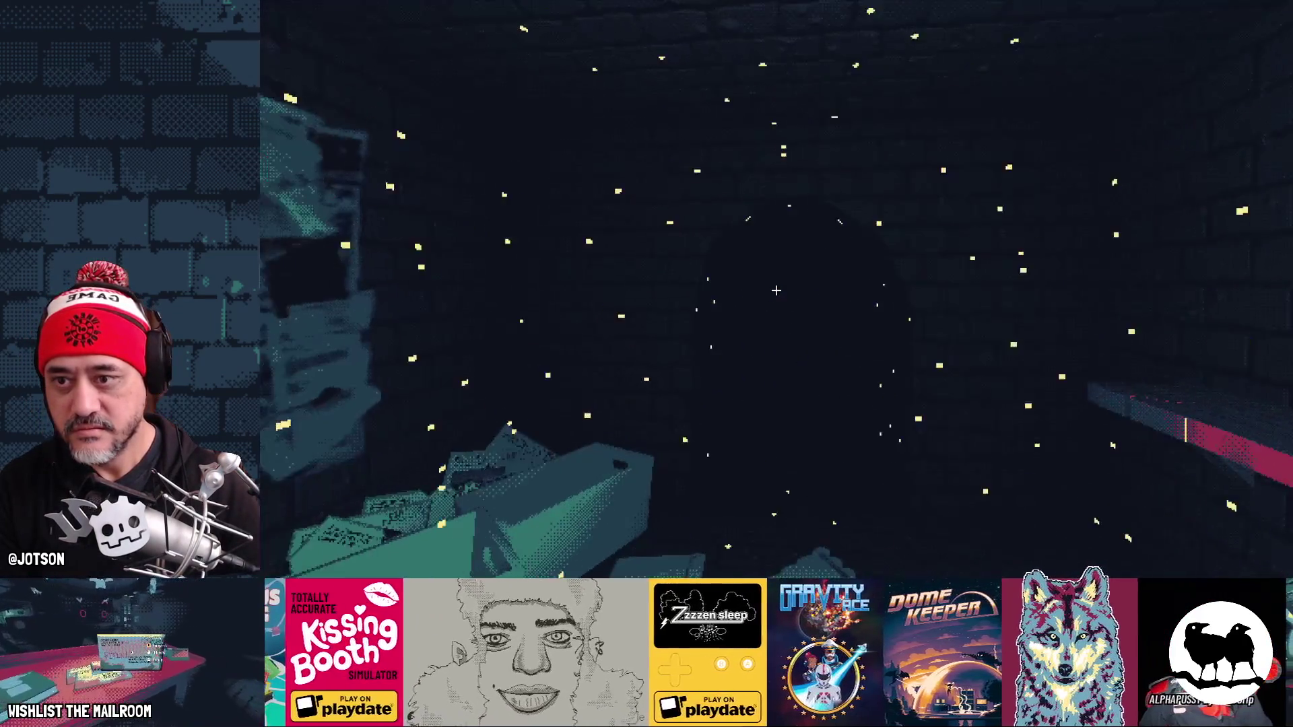
Step: Enter the 'lights on' command in the developer console
key("grave")
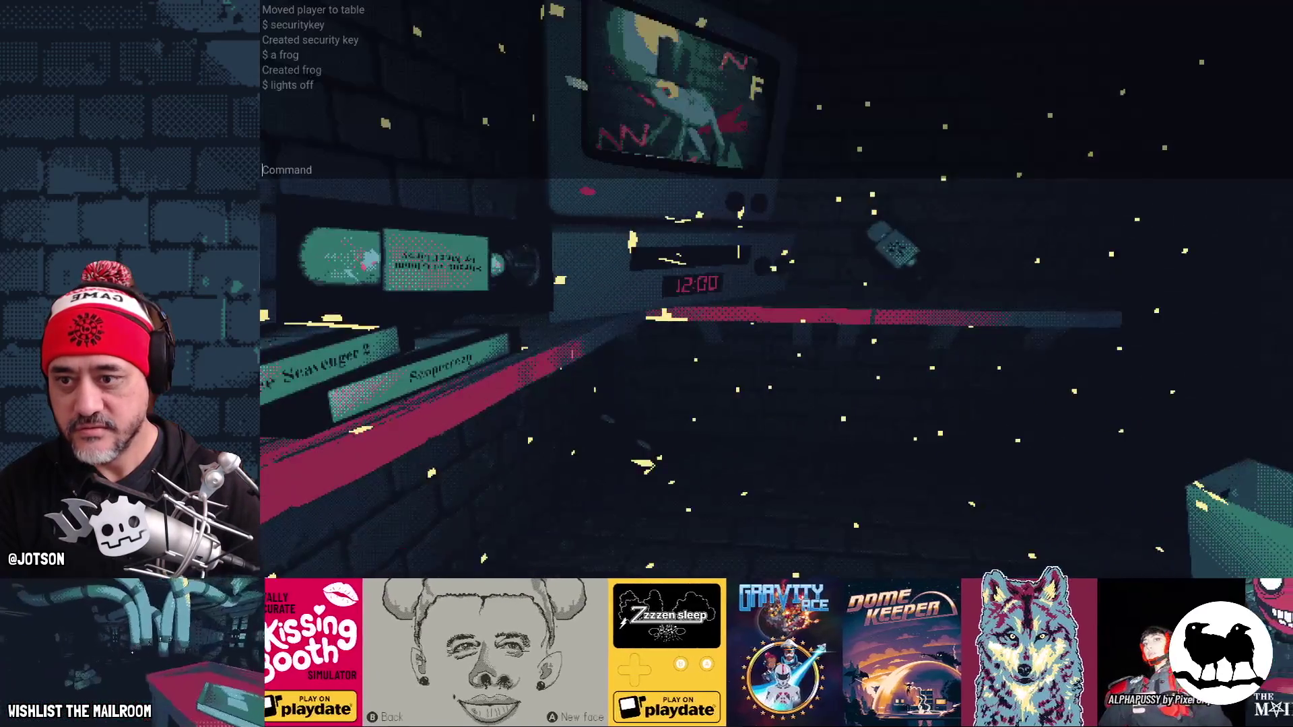
type("ligths on")
key("Return")
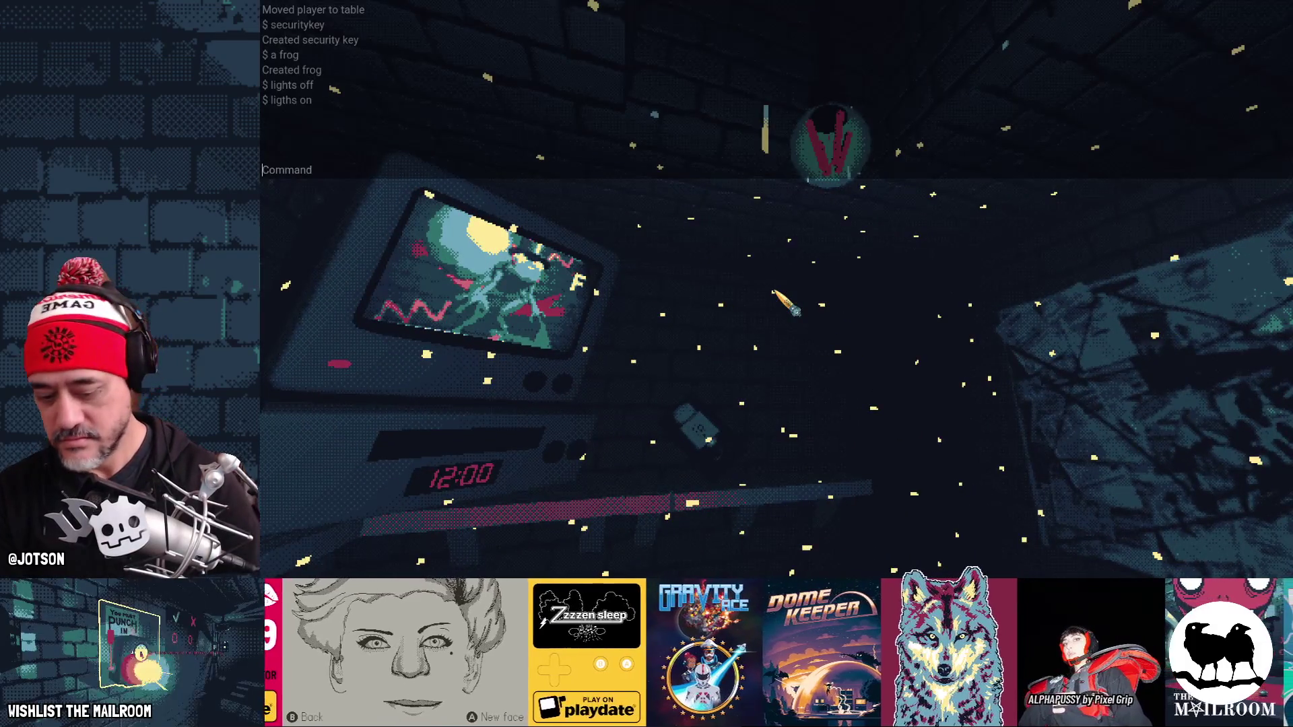
type("lightson")
key("Return")
key("grave")
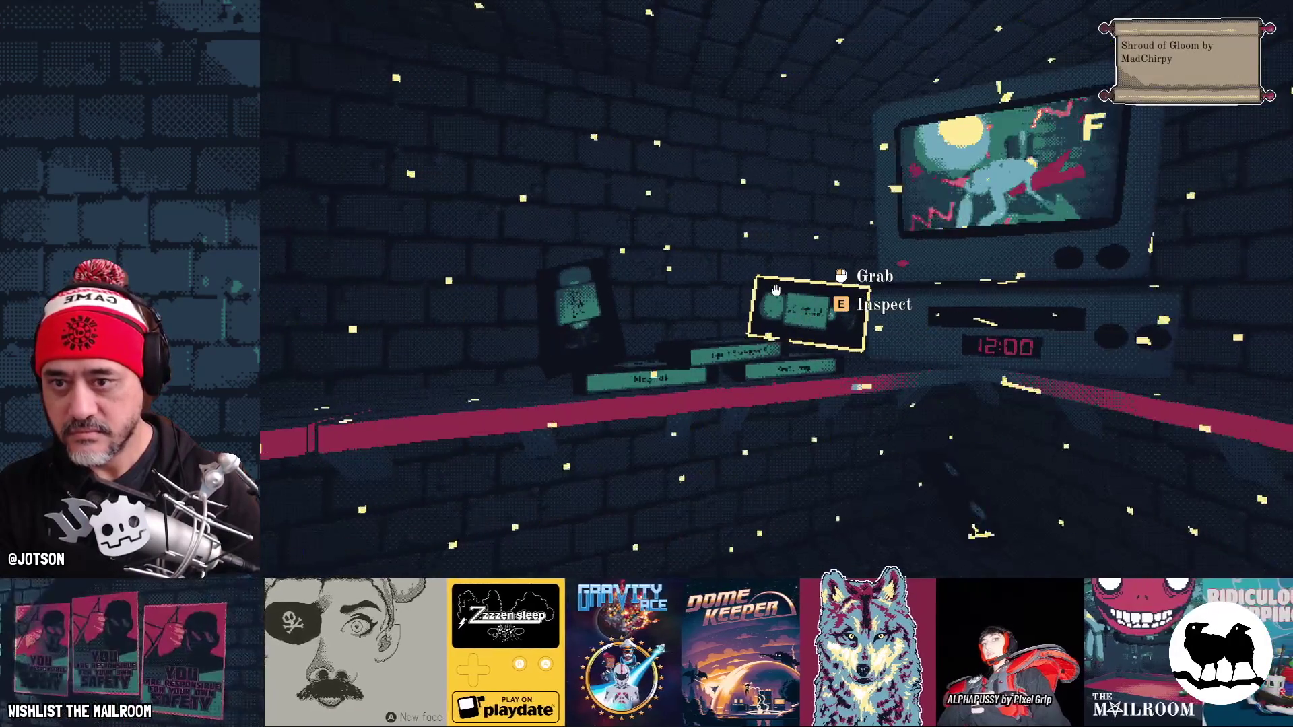
Step: Re-run 'lights on' twice more, then hold to eject the frog tape from the VCR
key("grave")
key("grave")
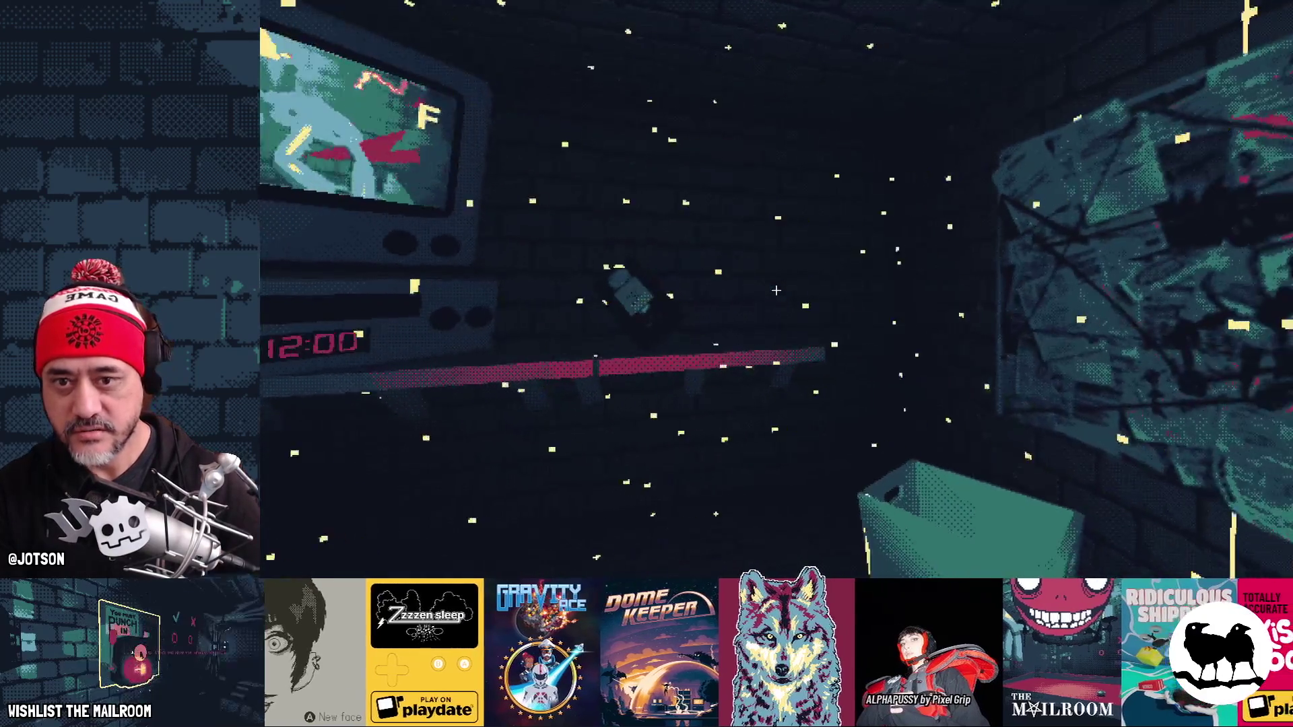
key("grave")
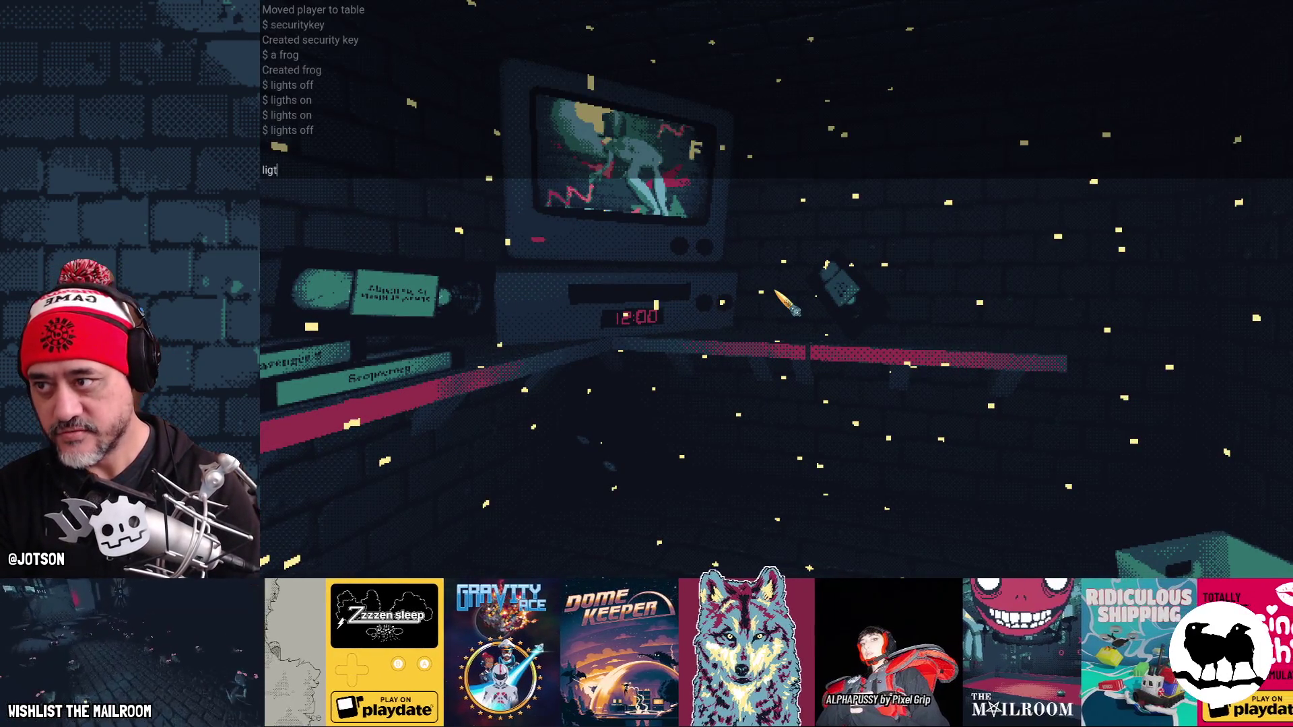
type("on")
key("Return")
key("grave")
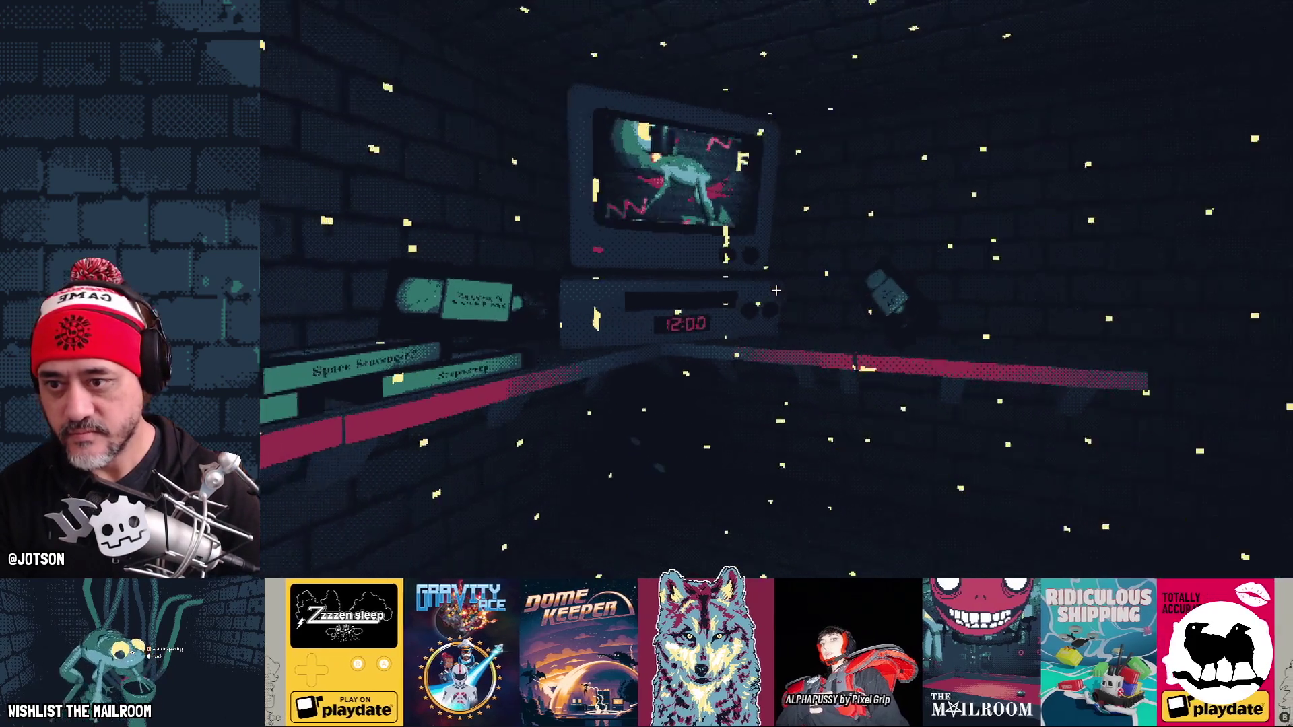
key("grave")
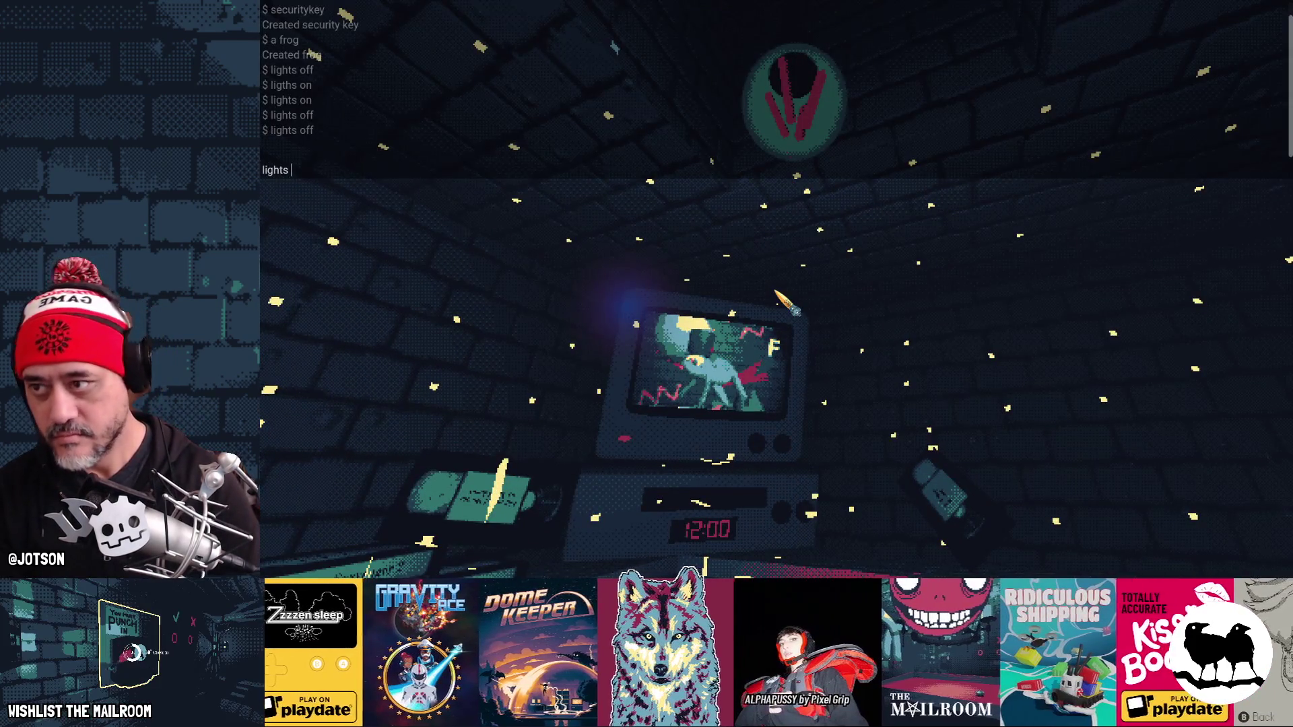
type("on")
key("Return")
key("grave")
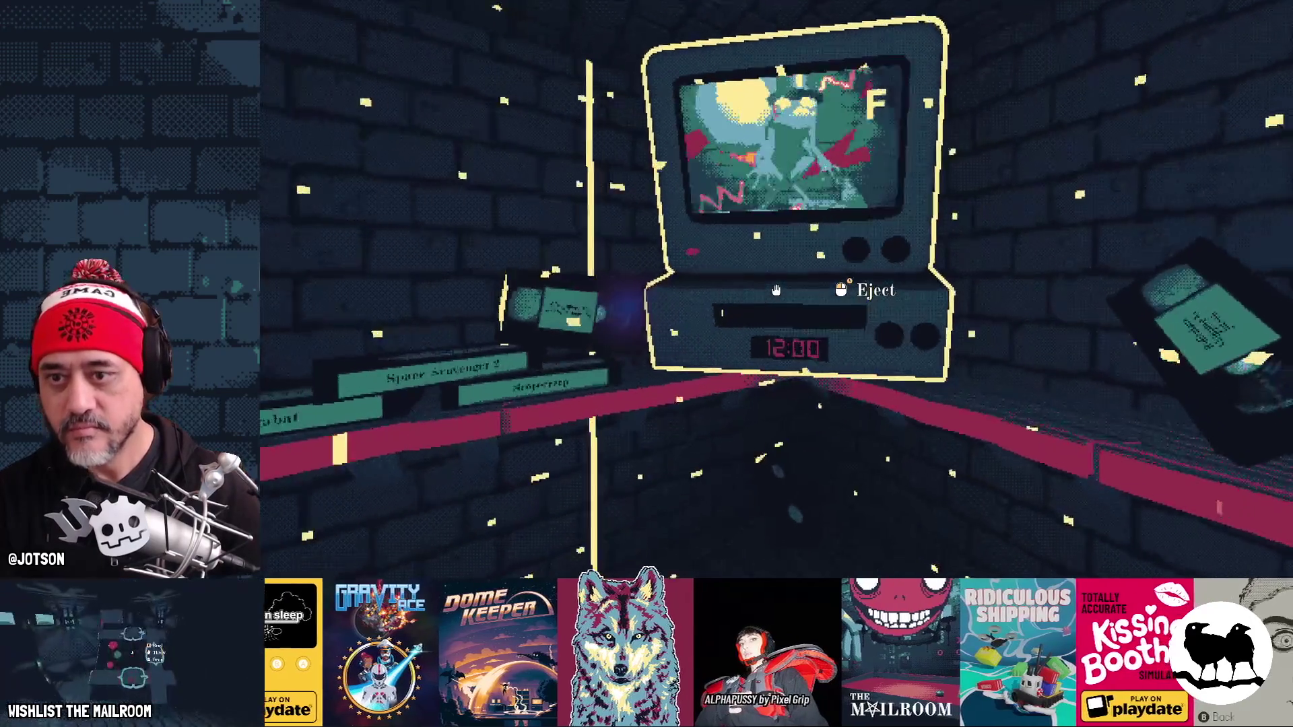
left_click_drag(776, 289, 776, 290)
Step: Switch from the game to Godot and bring up securityroom.gd in the Script editor
key("alt+Tab")
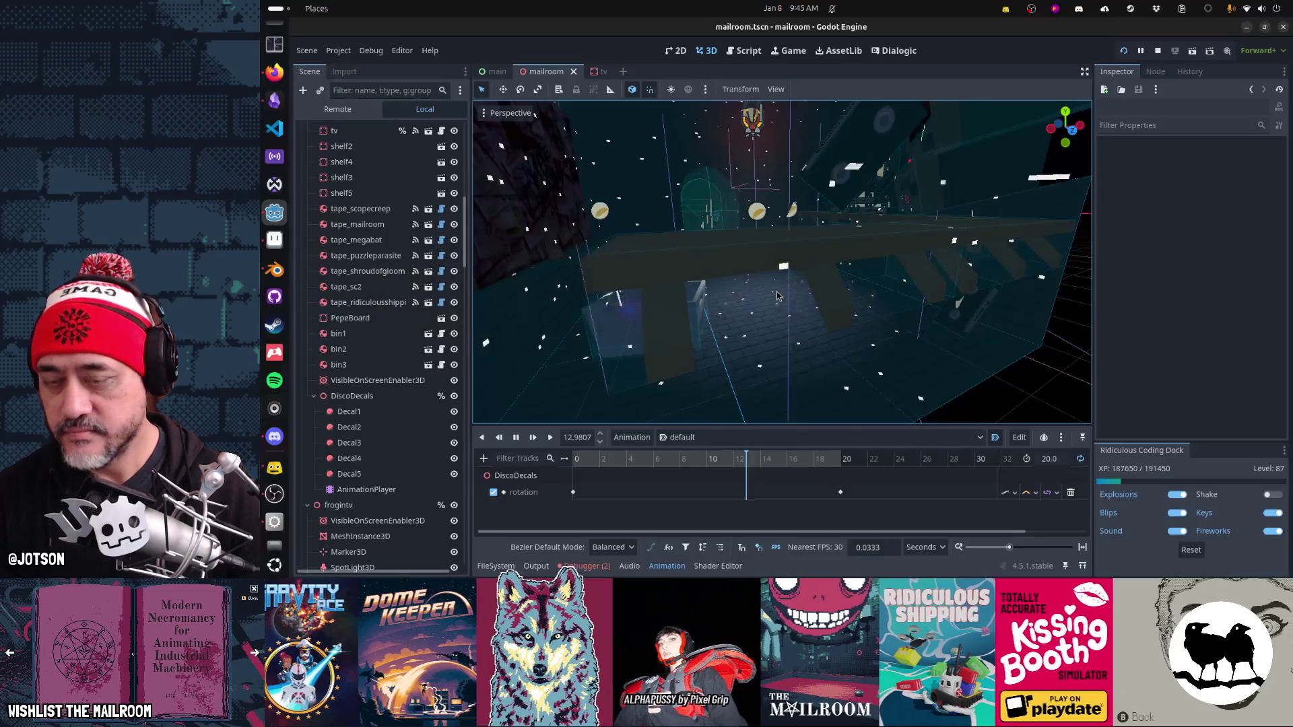
mouse_move(761, 243)
left_mouse_down()
mouse_move(531, 113)
mouse_move(824, 129)
left_mouse_up()
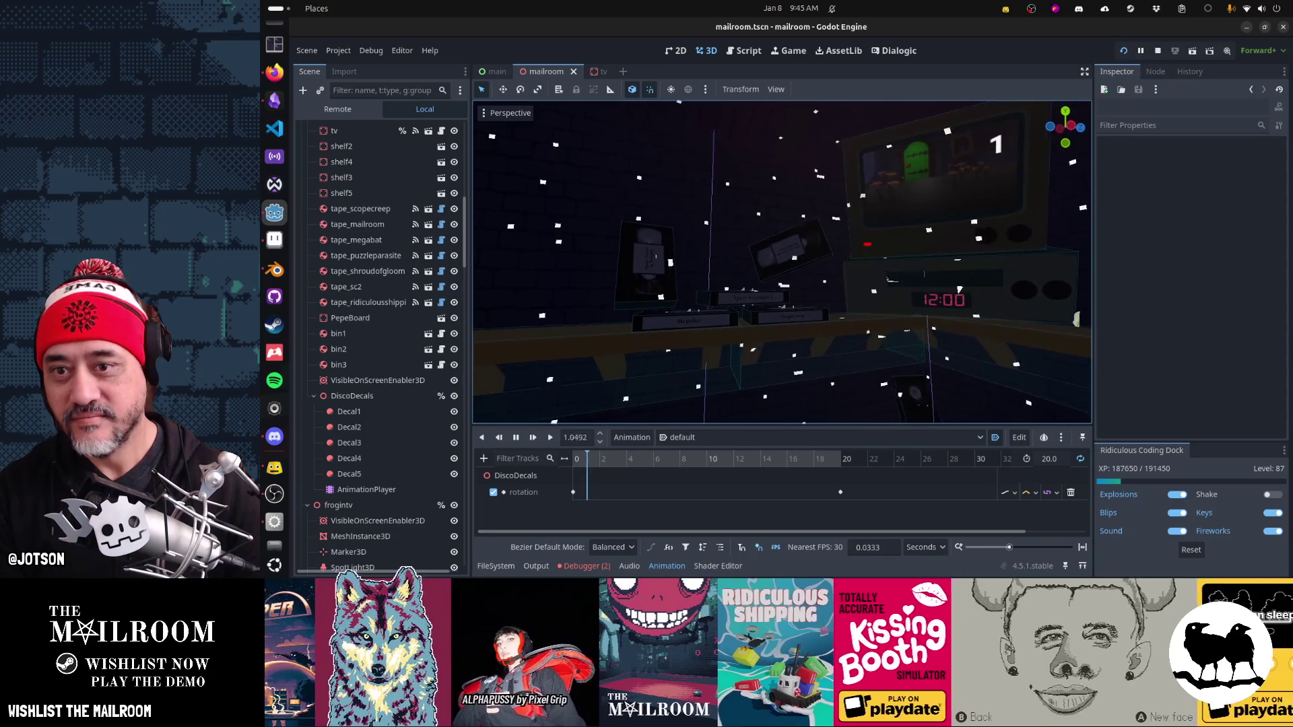
key("alt+Tab")
key("ctrl+F3")
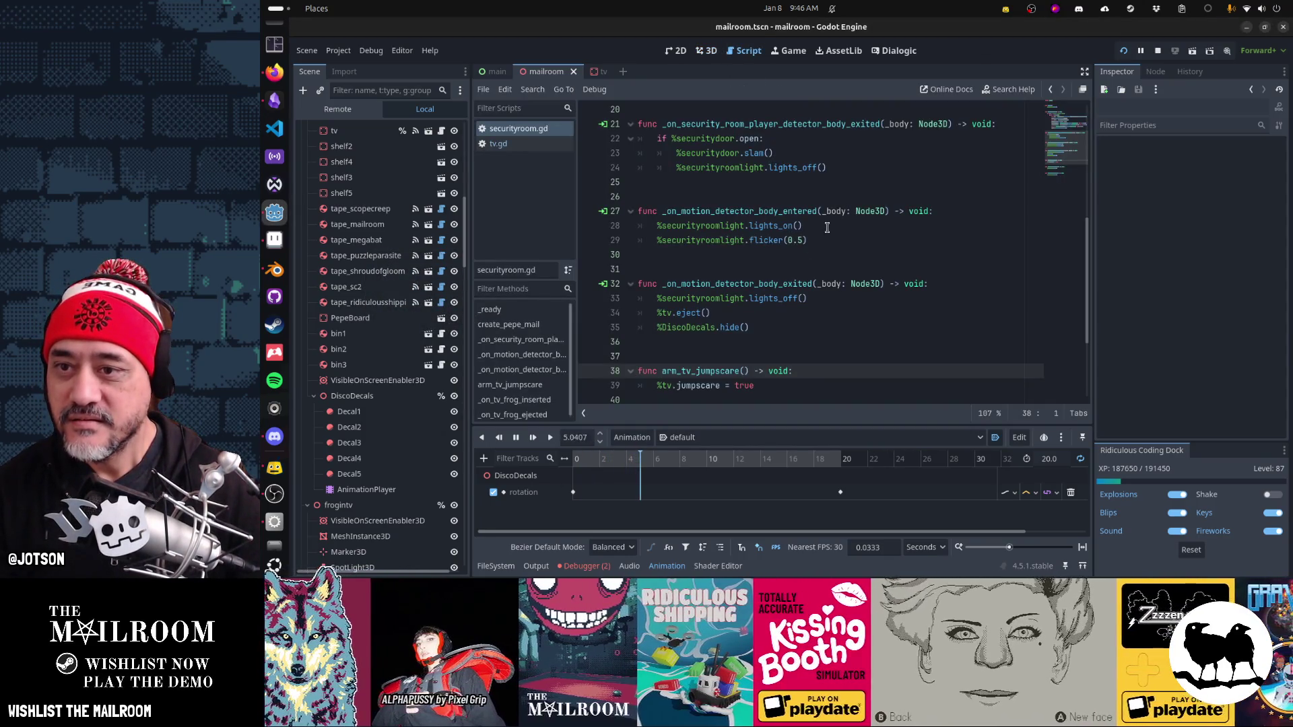
Step: Paste a lights_off() call into the _on_tv_frog_inserted function
left_click(827, 228)
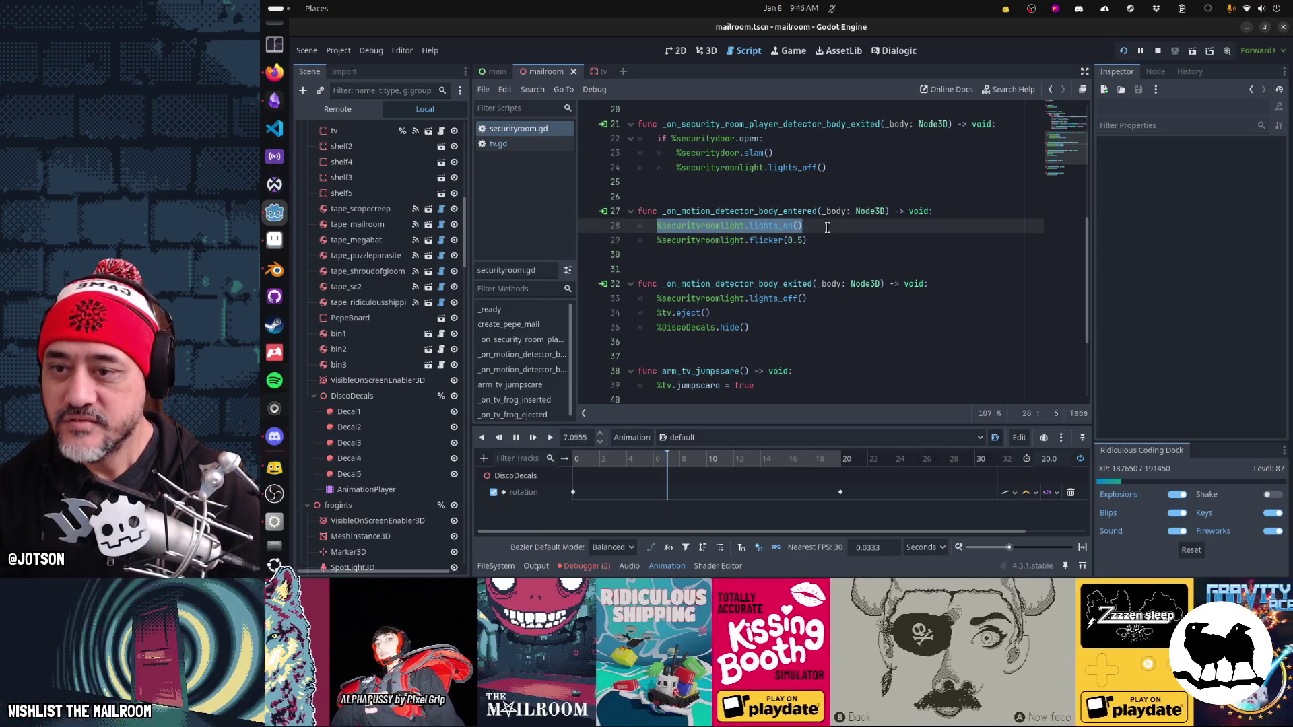
key("Up")
key("Up")
key("Up")
key("Down")
key("Down")
key("Down")
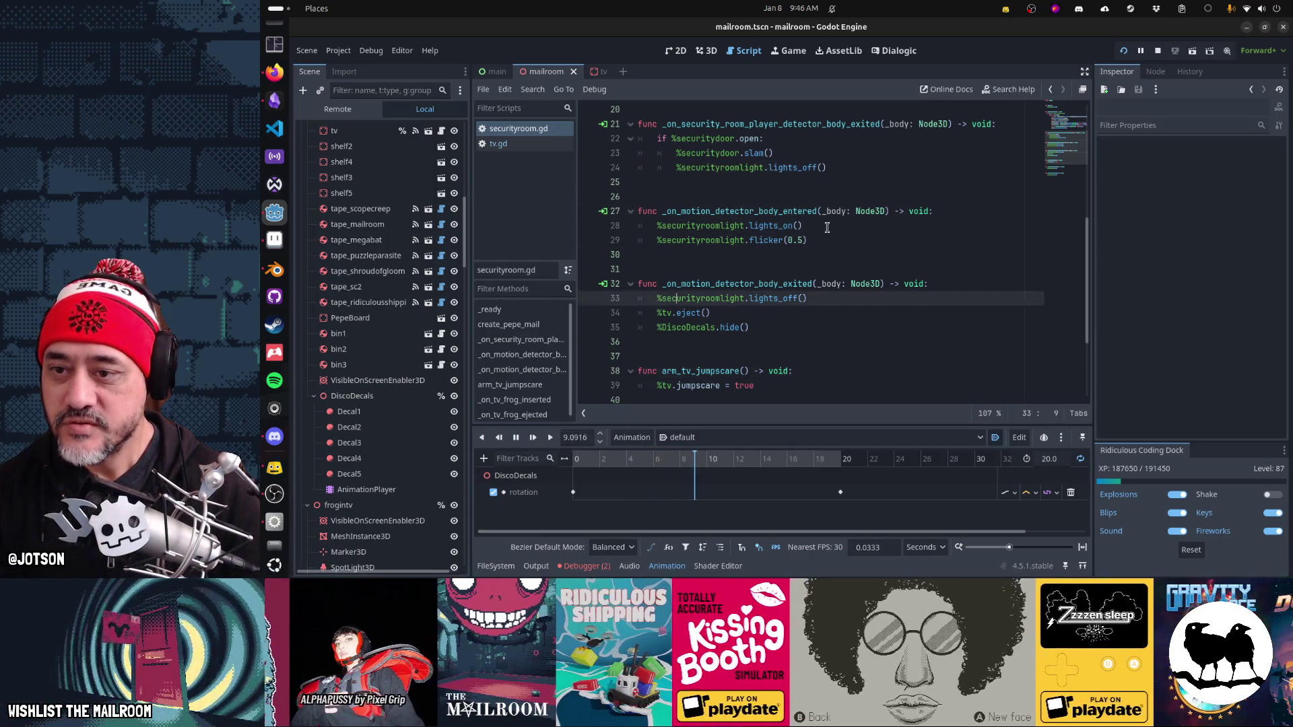
key("Down")
key("Down")
key("Down")
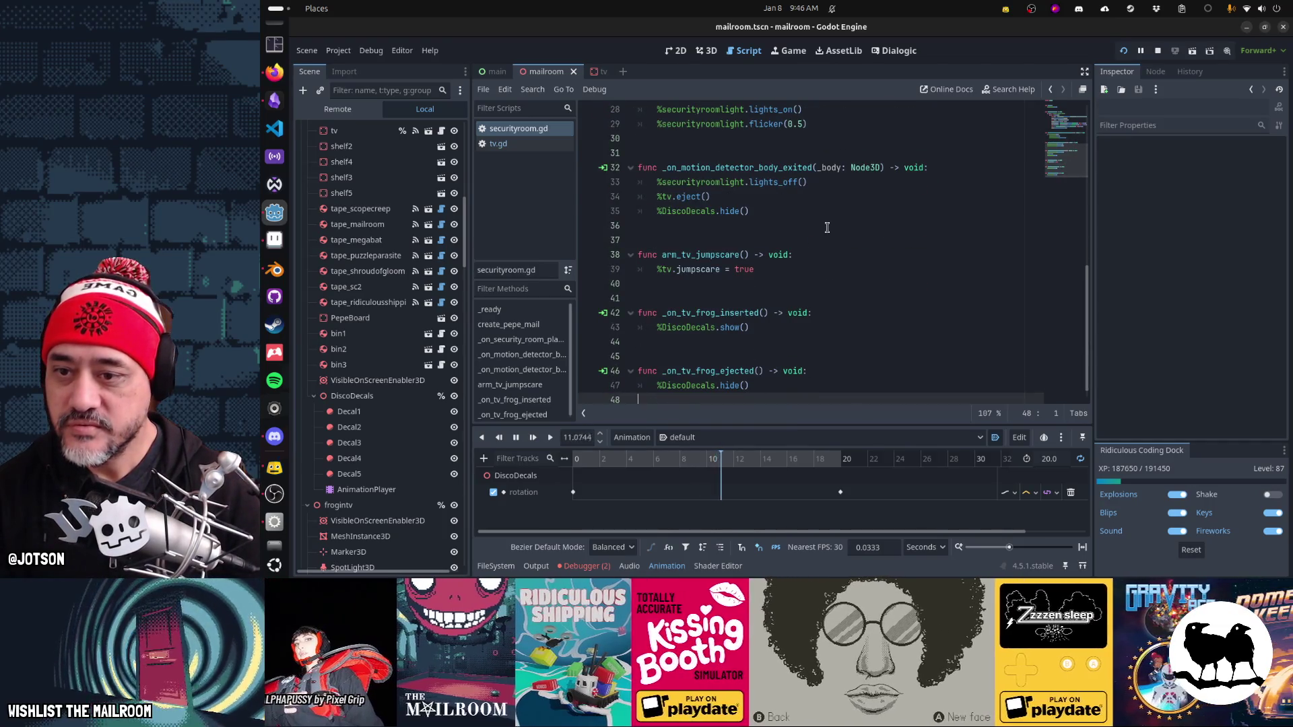
key("End")
key("Return")
type("%securityroomlight.lights_off()")
Step: Copy the lights_on() call into the _on_tv_frog_ejected function and resume the game
key("Up")
key("Up")
key("Up")
key("Down")
key("Down")
key("Down")
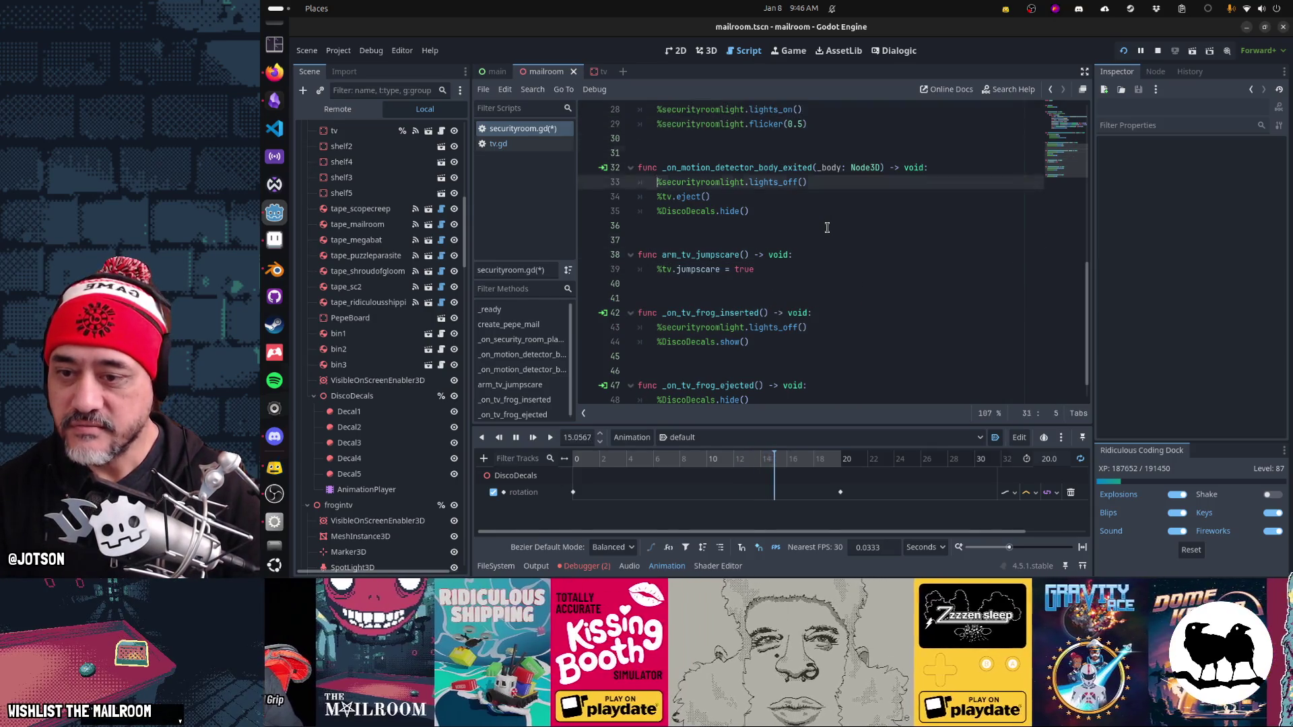
key("Down")
key("Down")
key("Down")
key("ctrl+Right")
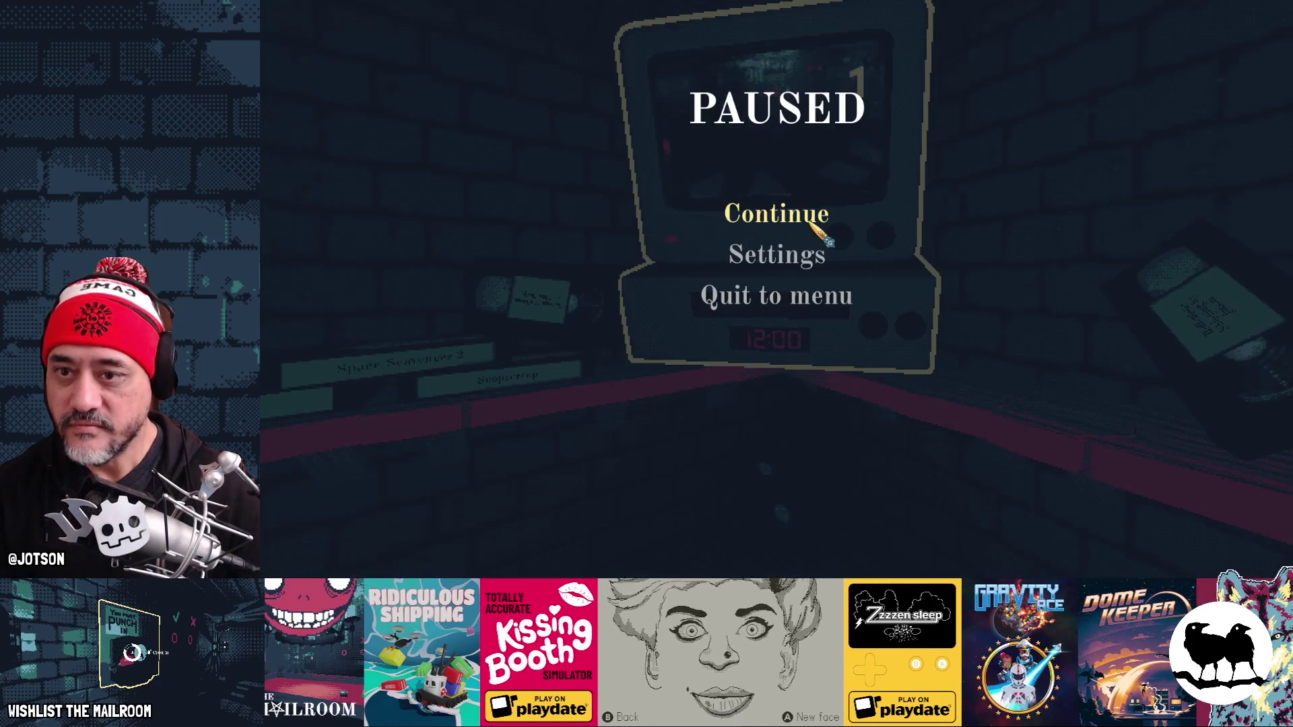
left_click(810, 222)
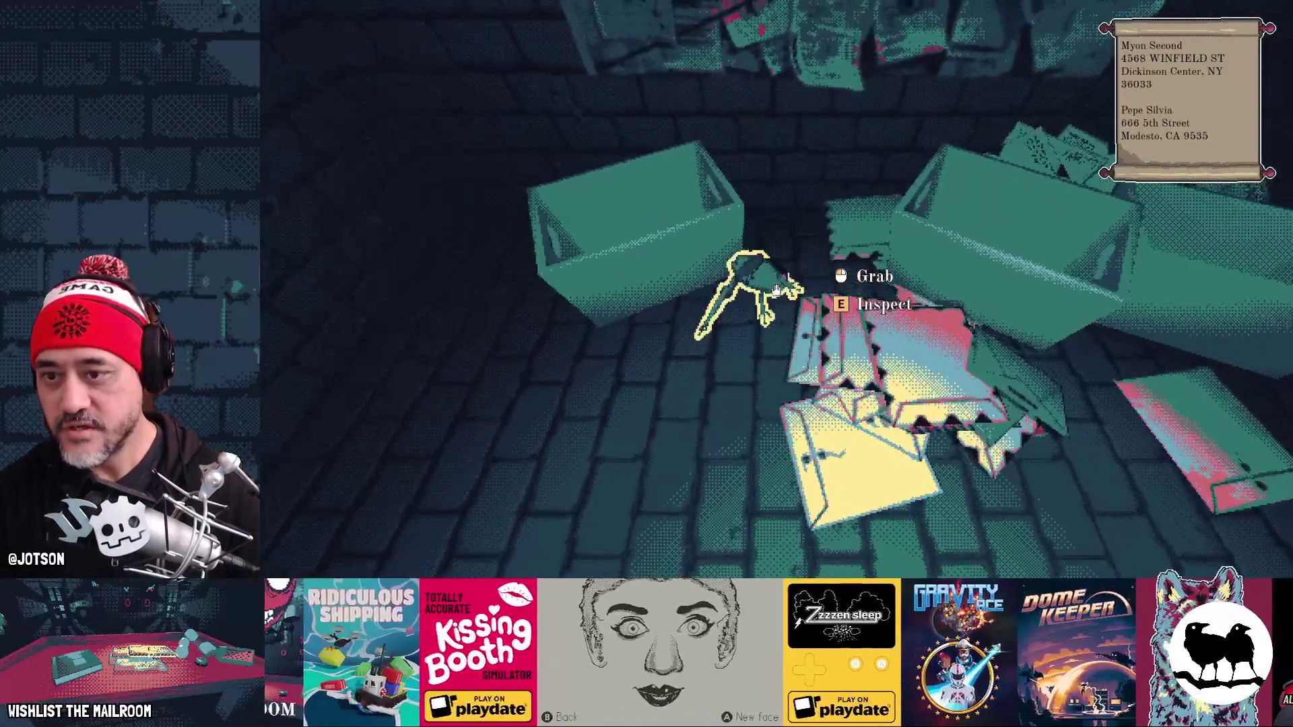
Step: Insert the frog tape into the VCR, then back away and set the lamp swinging
left_click(775, 290)
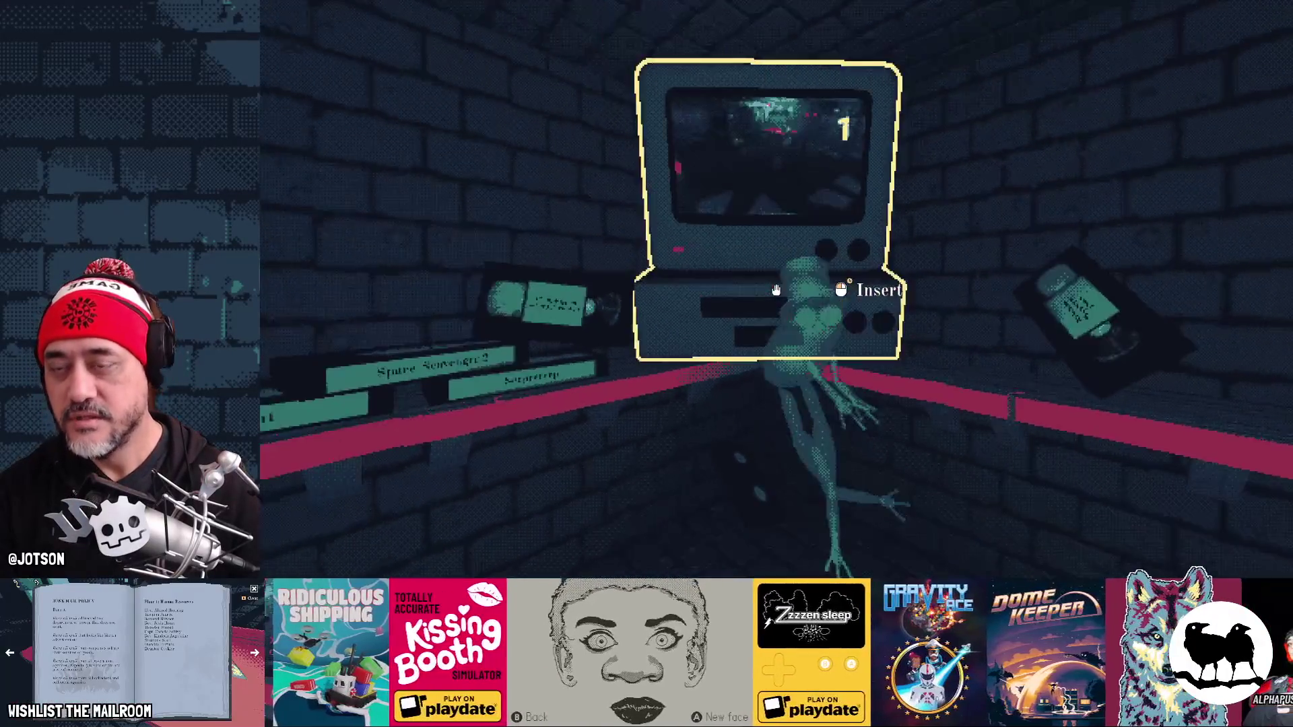
left_click(775, 289)
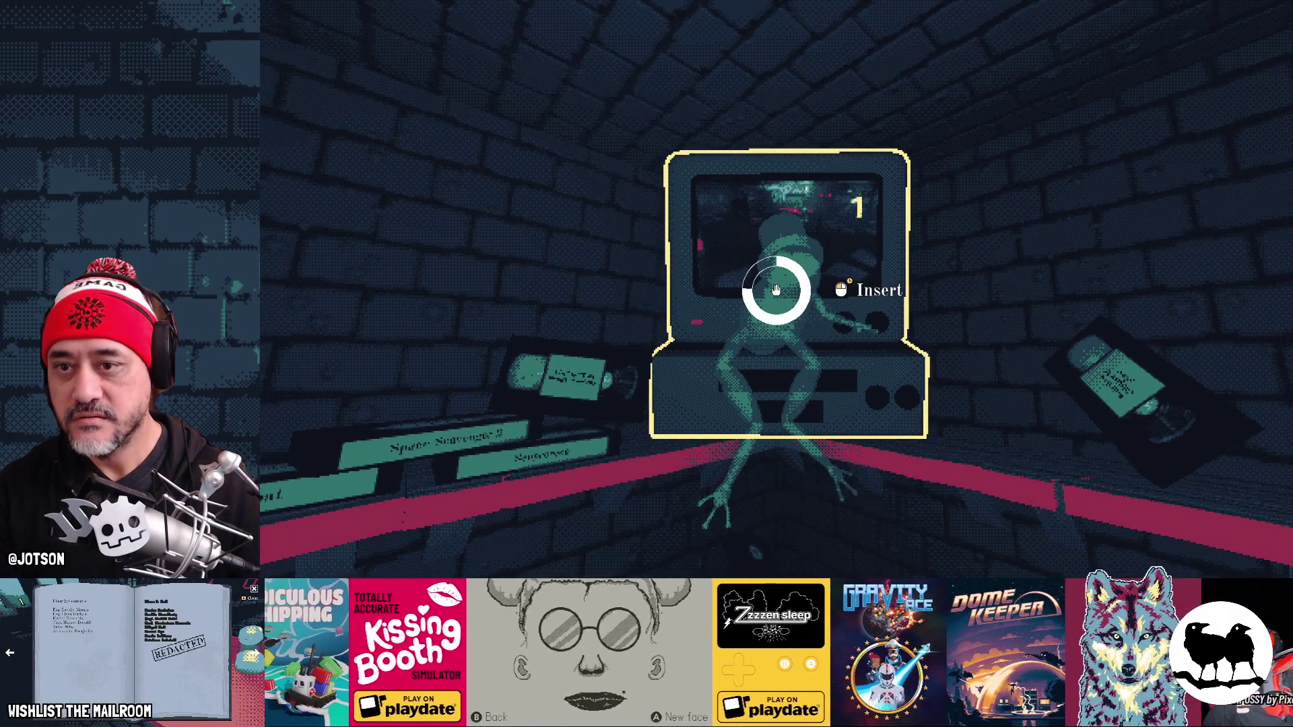
key("s")
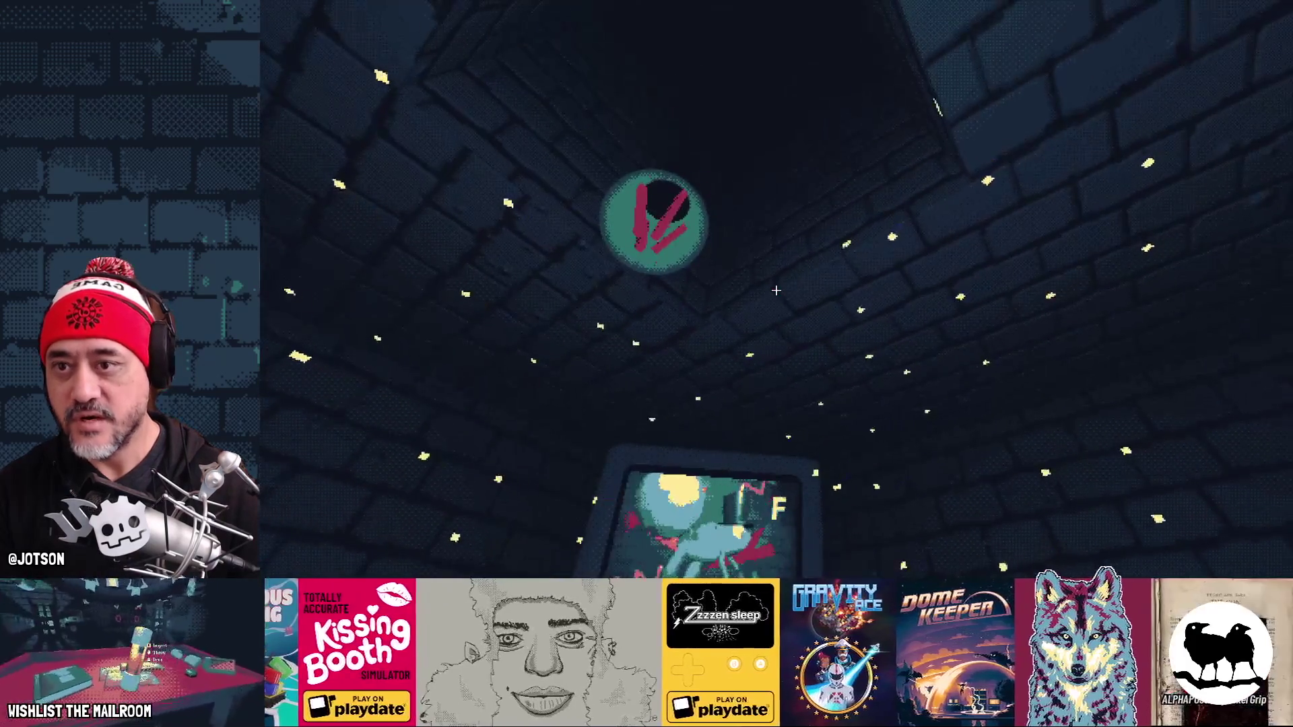
left_click(776, 290)
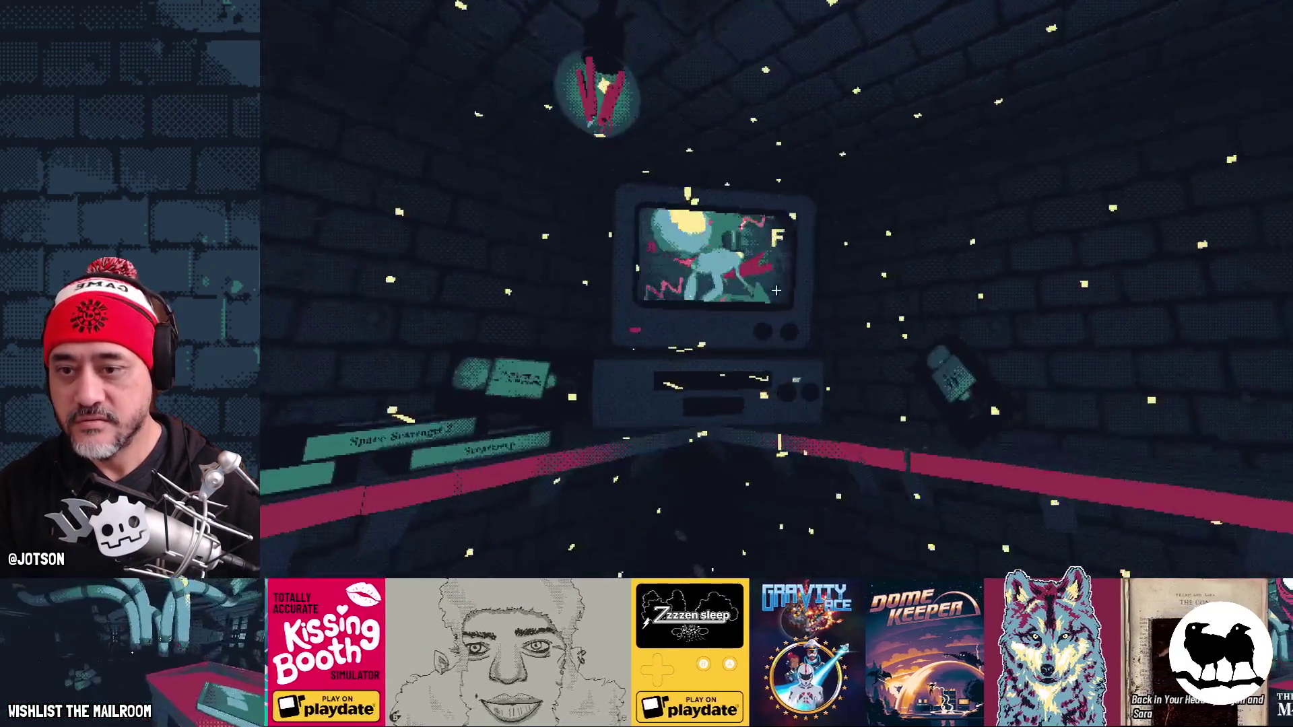
key("w")
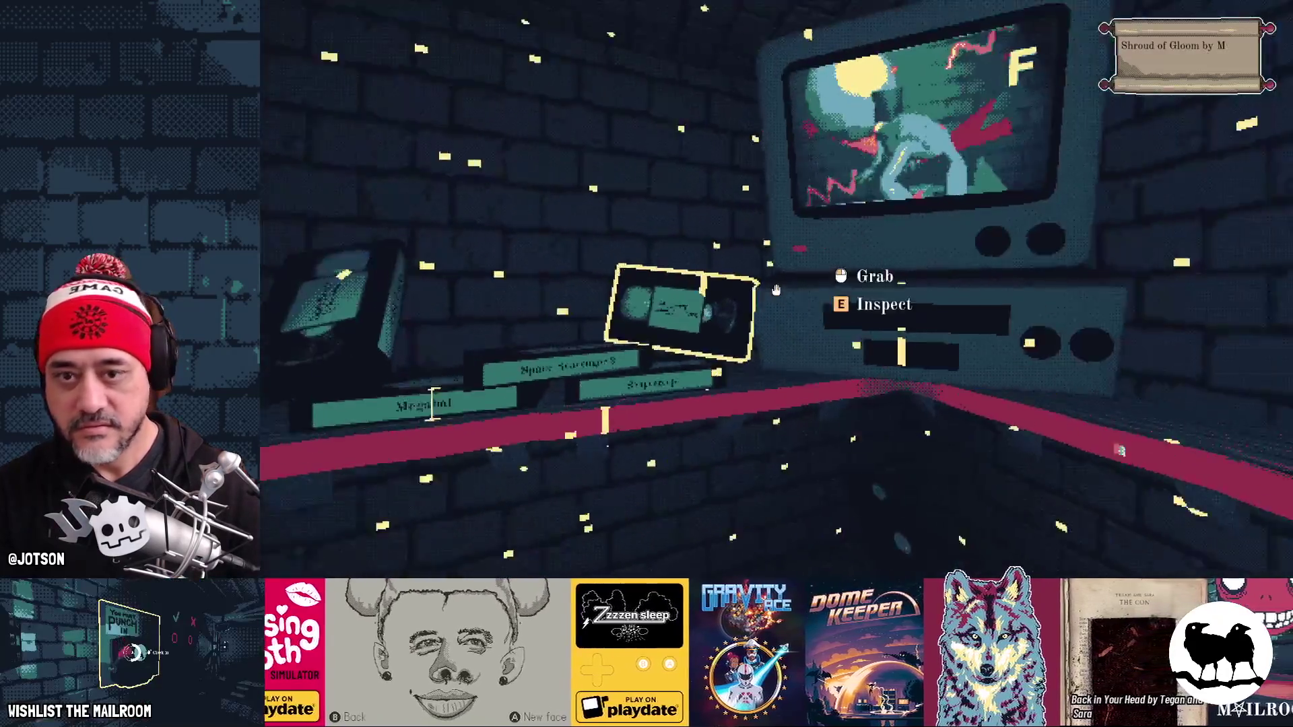
mouse_move(775, 289)
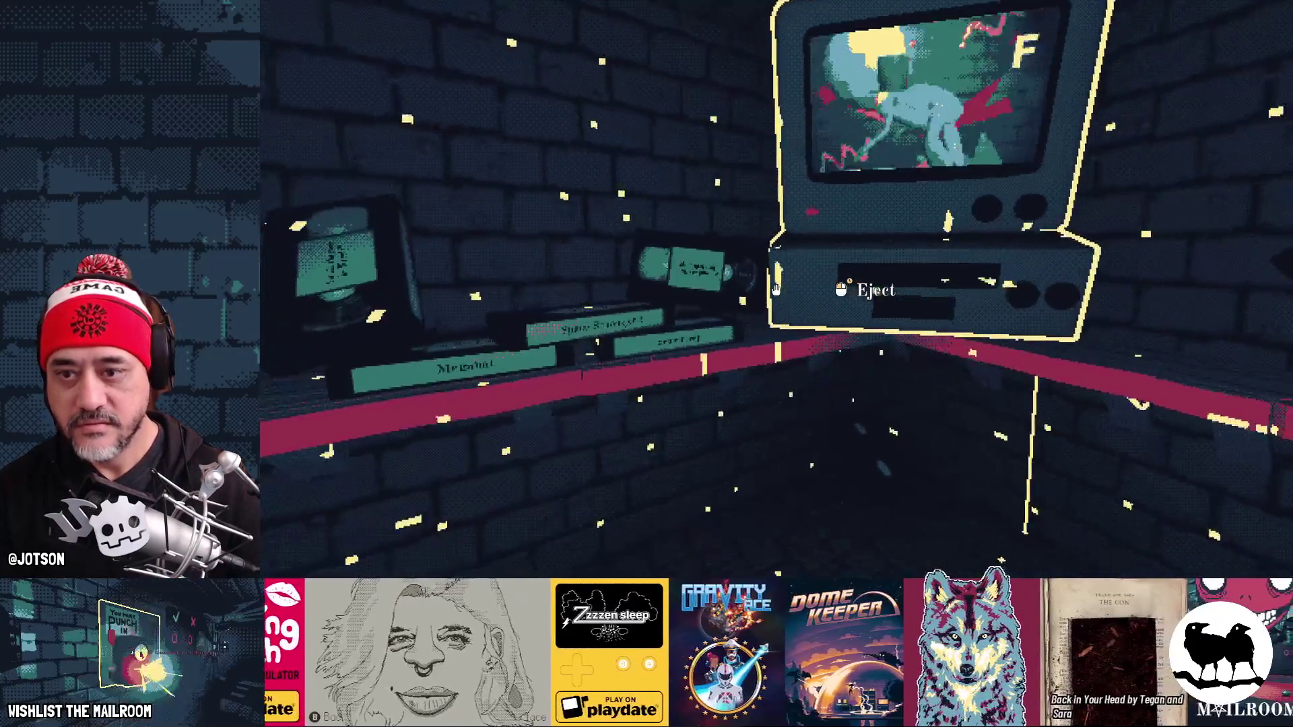
key("w")
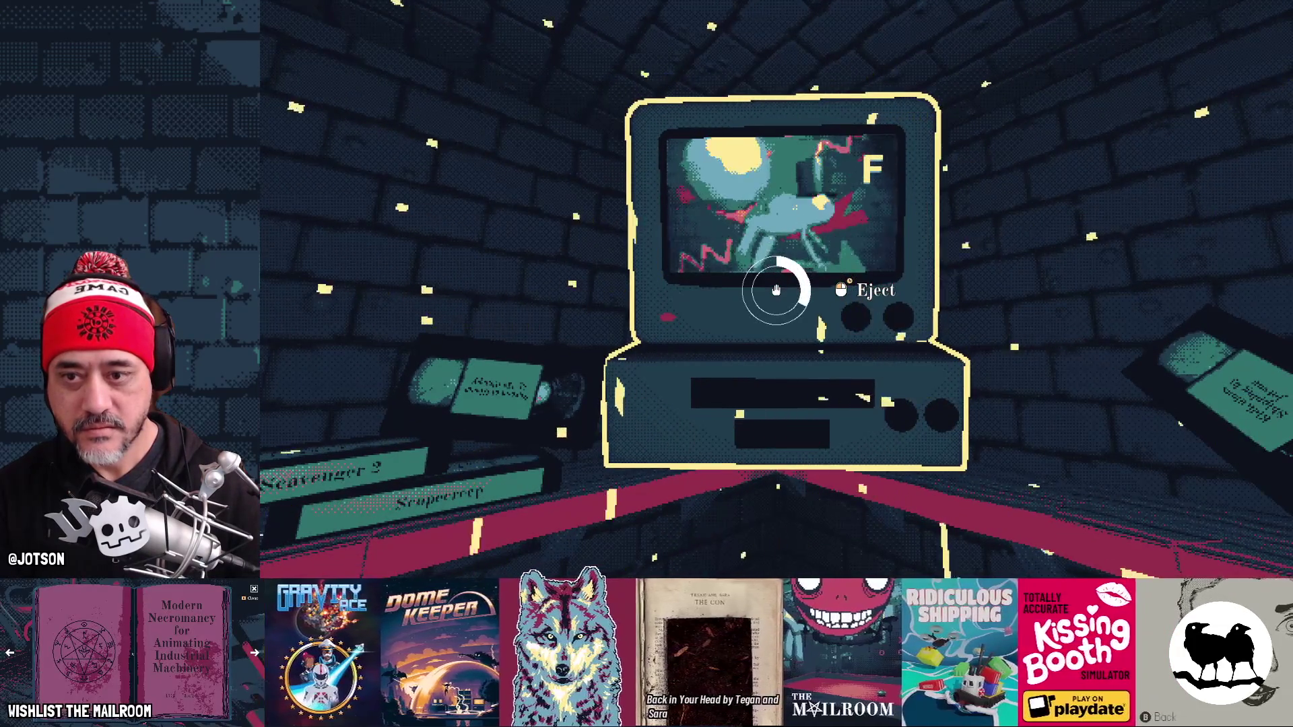
Step: Eject and reinsert the frog tape to retest the lights, then close the game
left_click_drag(775, 290, 775, 289)
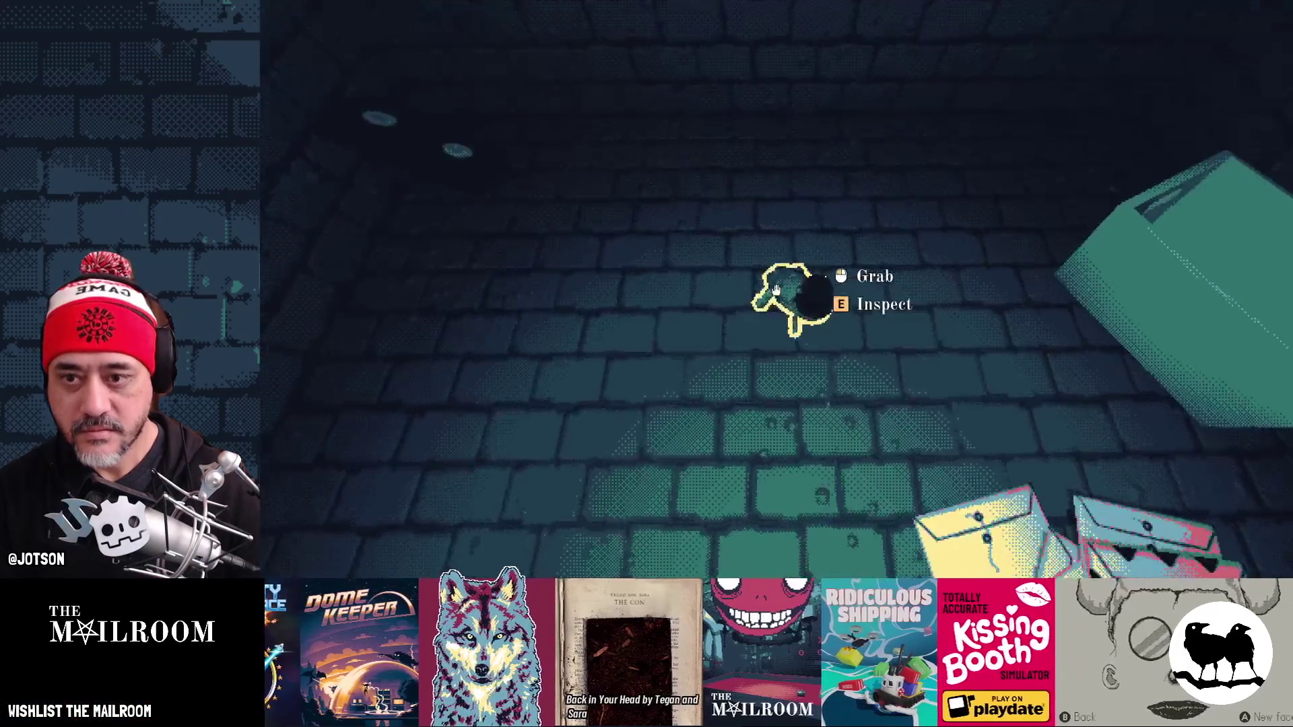
left_click(776, 289)
left_click_drag(776, 290, 776, 290)
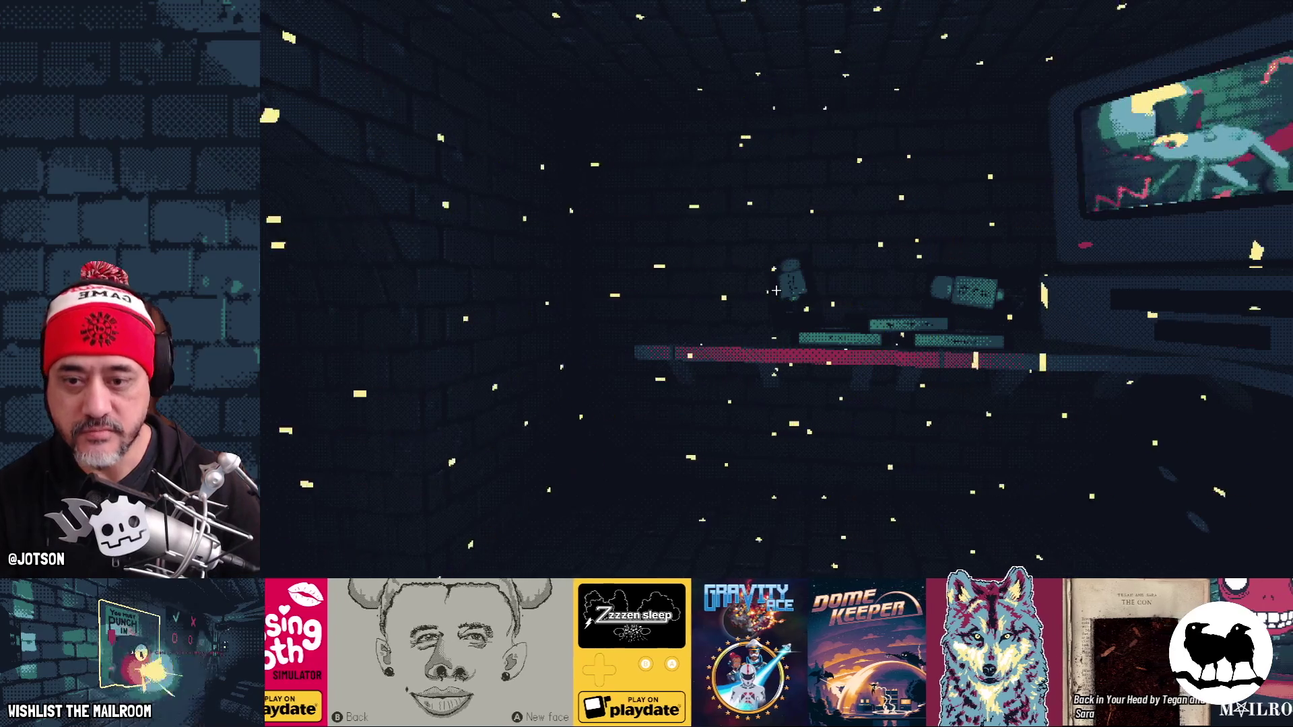
key("F8")
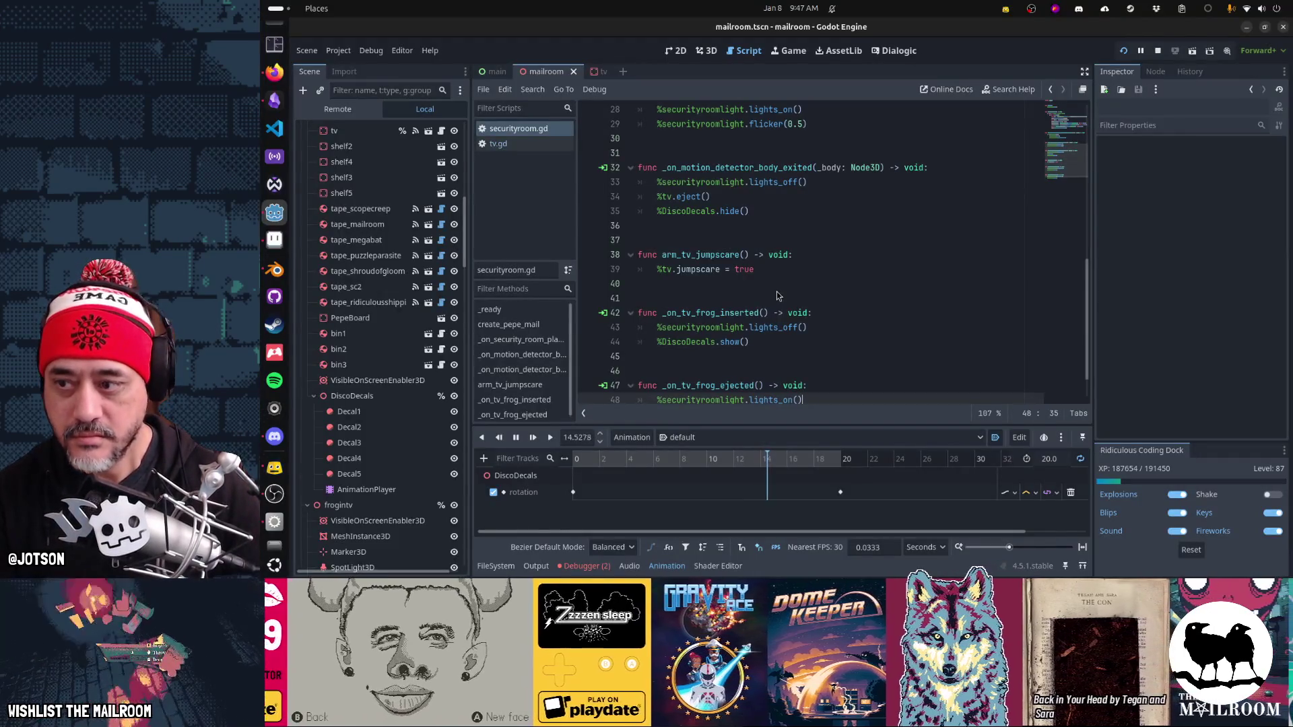
Step: Select the decal nodes and bring up the 3D view near the TV
left_click(368, 428)
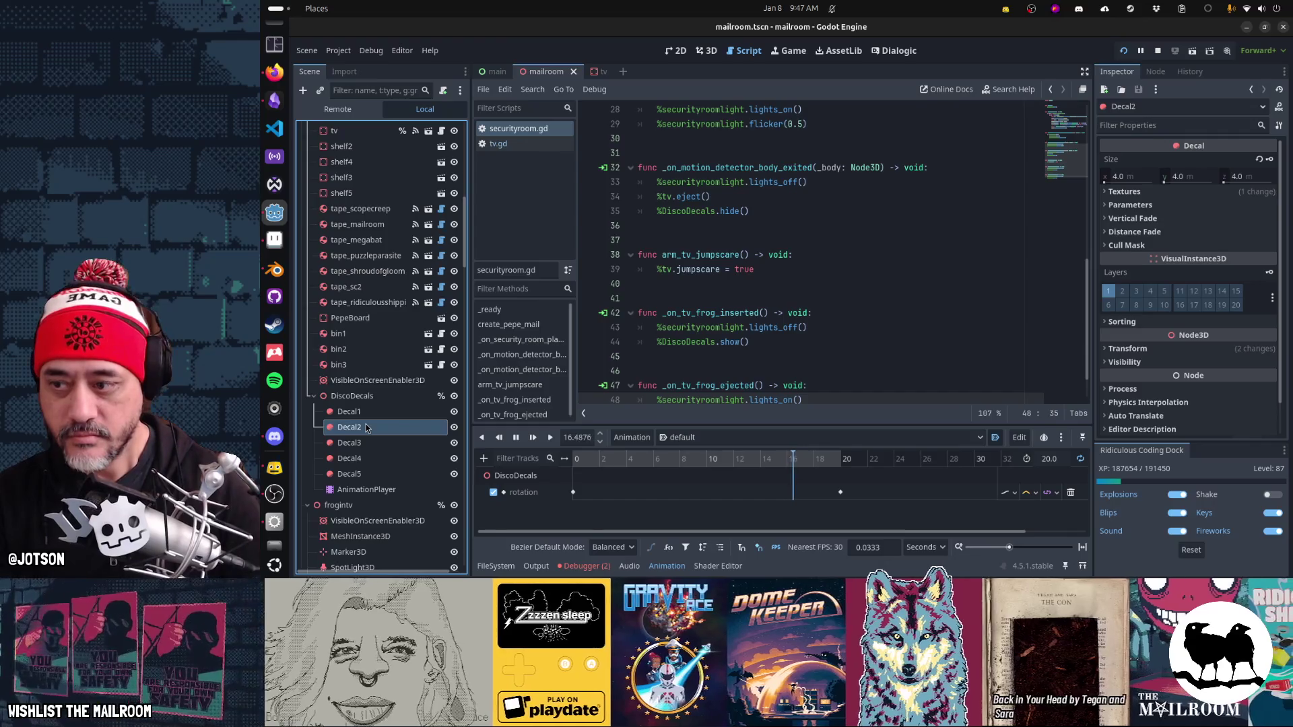
key("shift+Down")
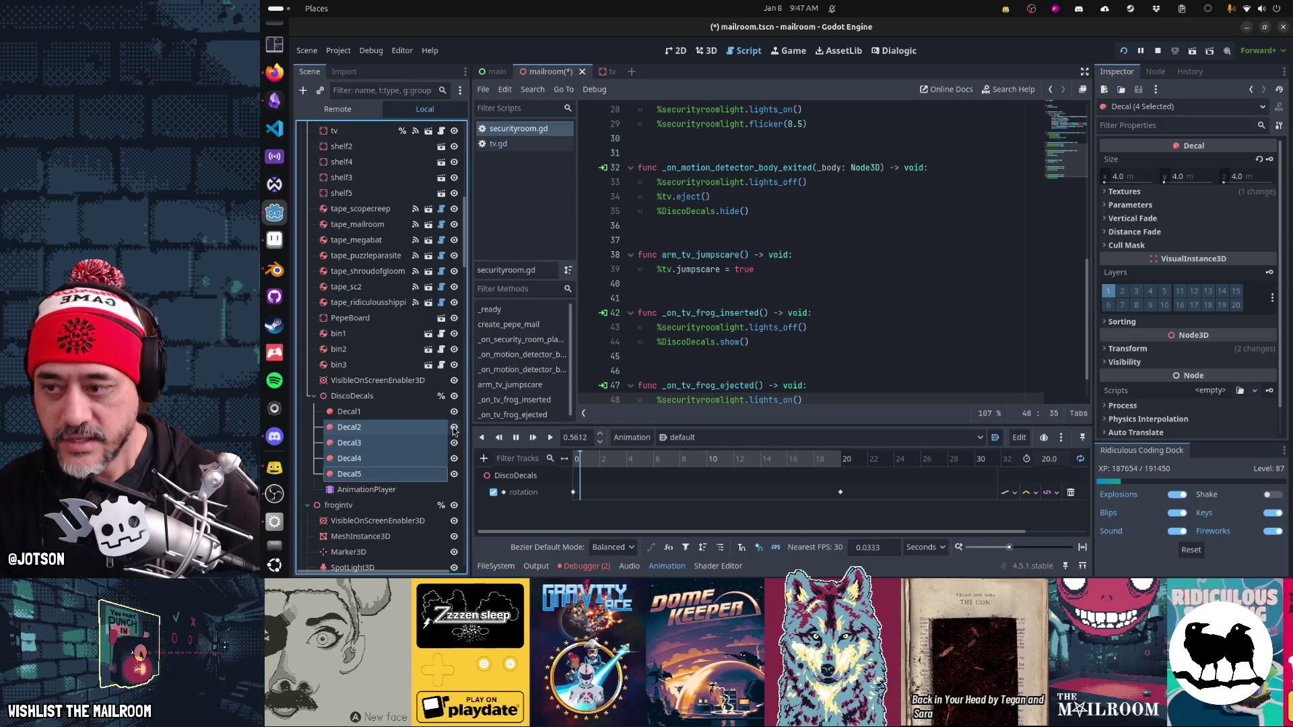
left_click(421, 412)
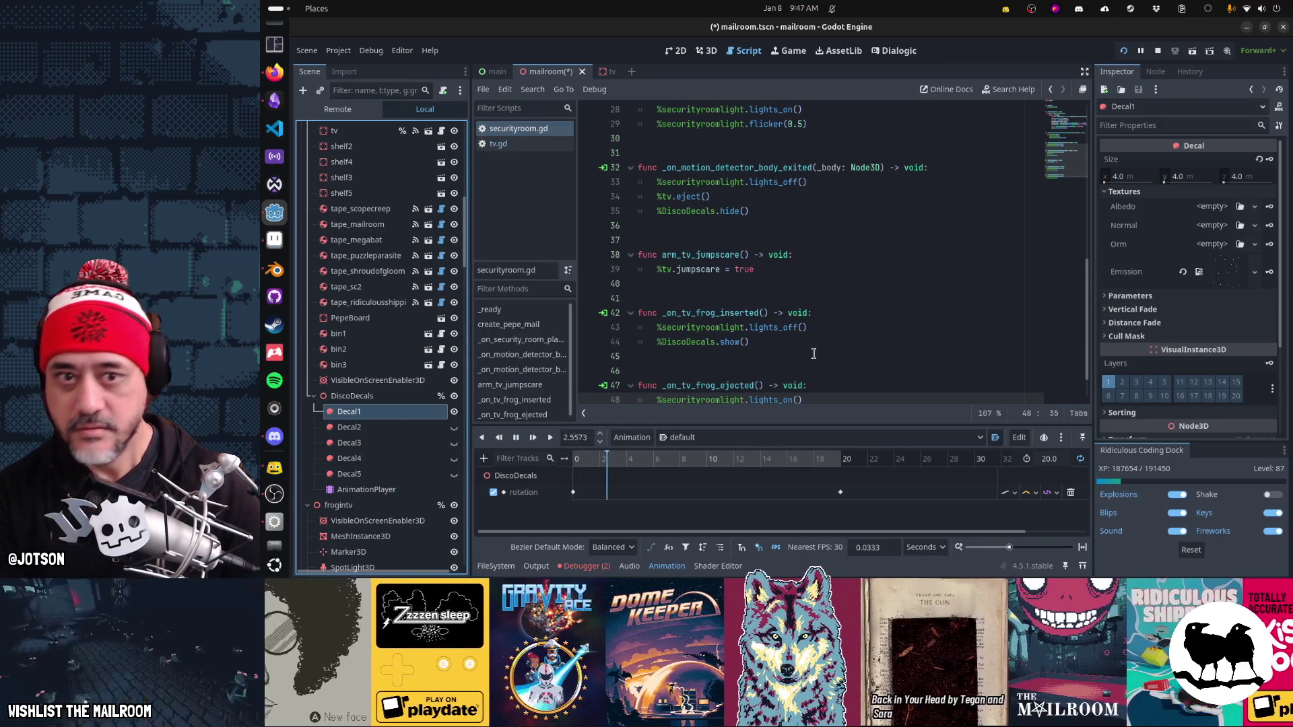
key("ctrl+F1")
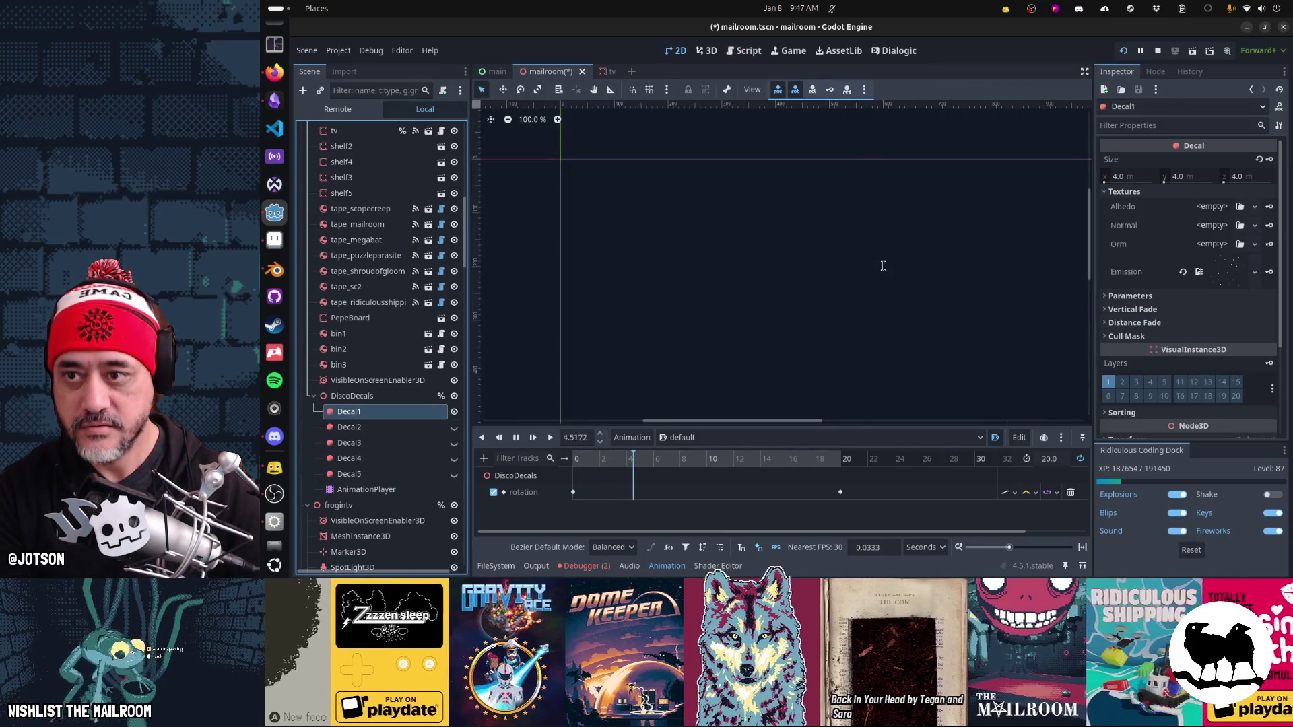
key("ctrl+F2")
mouse_move(879, 337)
left_mouse_down()
mouse_move(668, 372)
mouse_move(905, 369)
mouse_move(889, 371)
left_mouse_up()
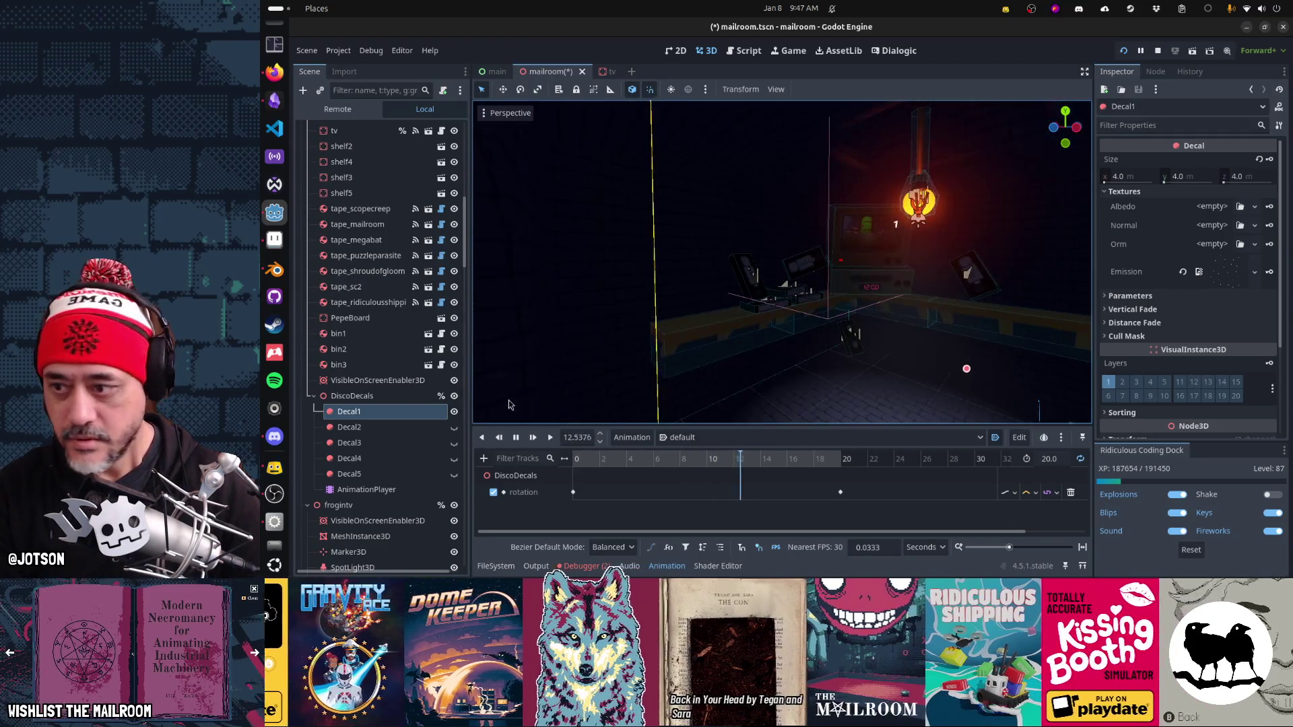
Step: Turn visibility back on for Decal2, Decal3, Decal4 and Decal5
left_click(453, 427)
left_click(454, 442)
left_click(454, 474)
left_click(454, 459)
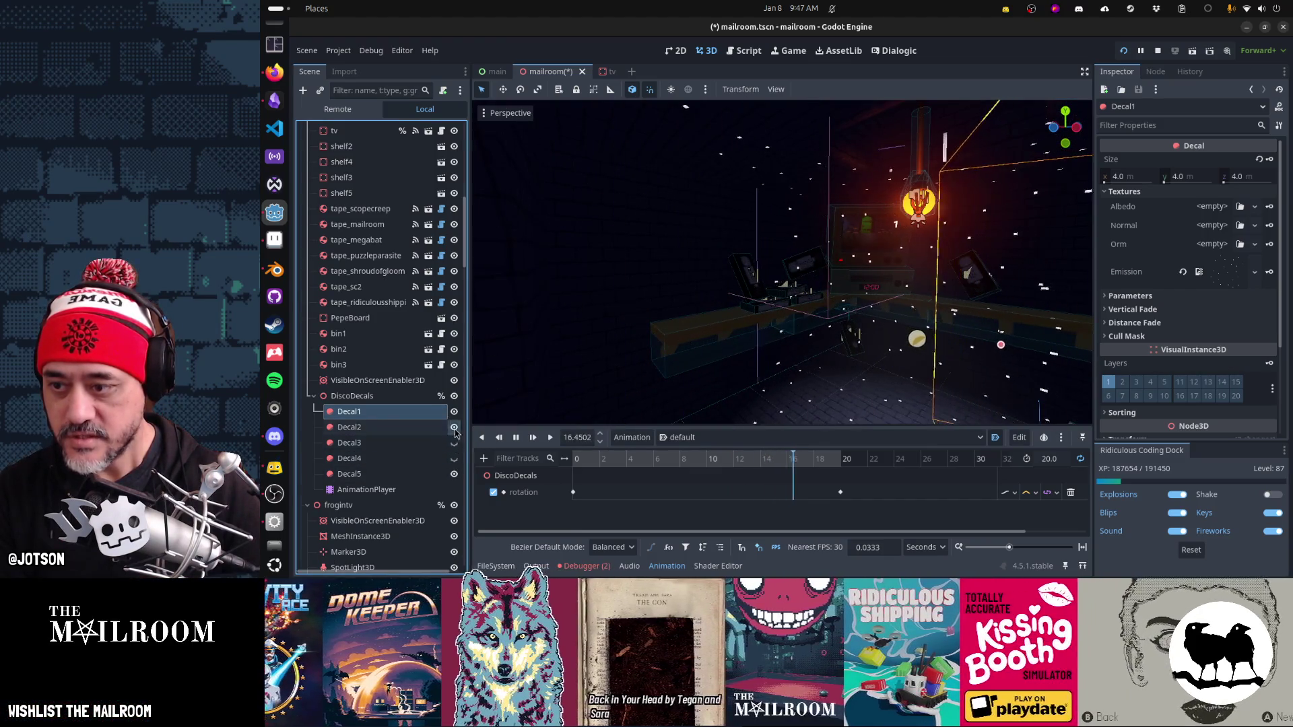
mouse_move(842, 391)
left_mouse_down()
mouse_move(739, 399)
mouse_move(808, 396)
left_mouse_up()
left_click(404, 475)
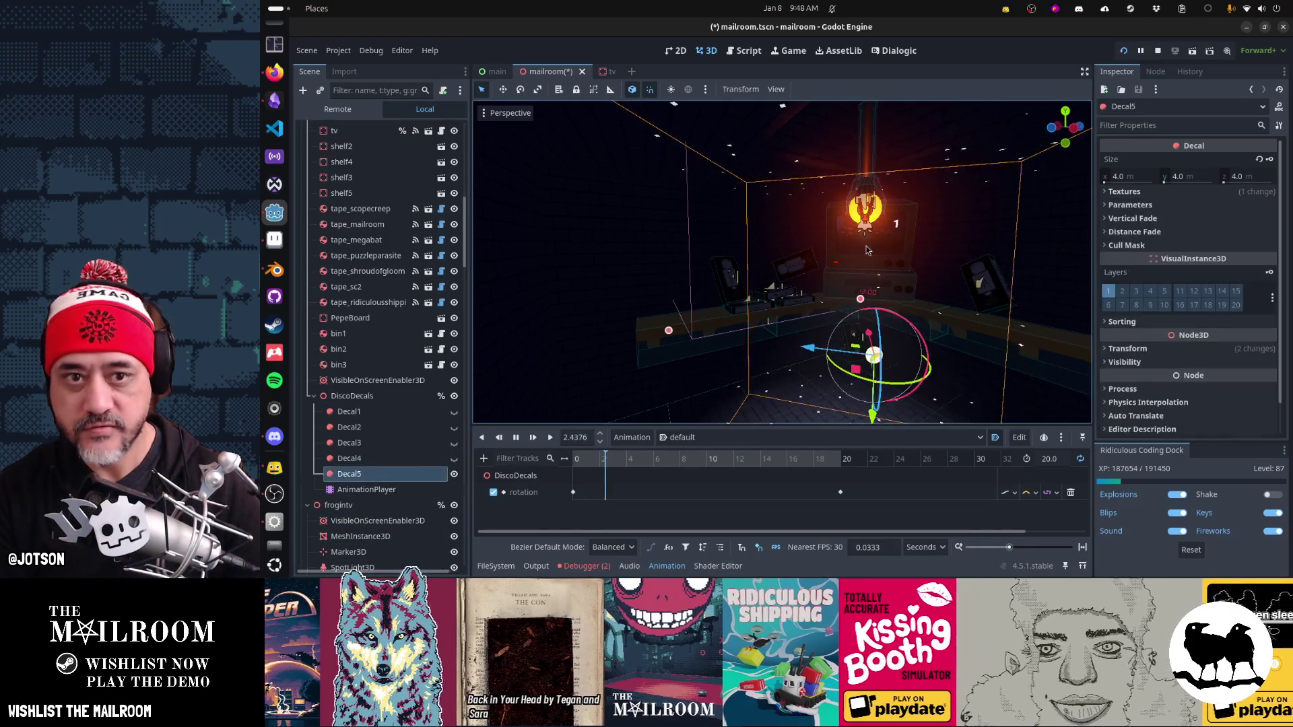
Step: Try a 10 m size on Decal5, then set its size to 6.0 m on x, y and z
left_click(1115, 177)
type("10")
key("Return")
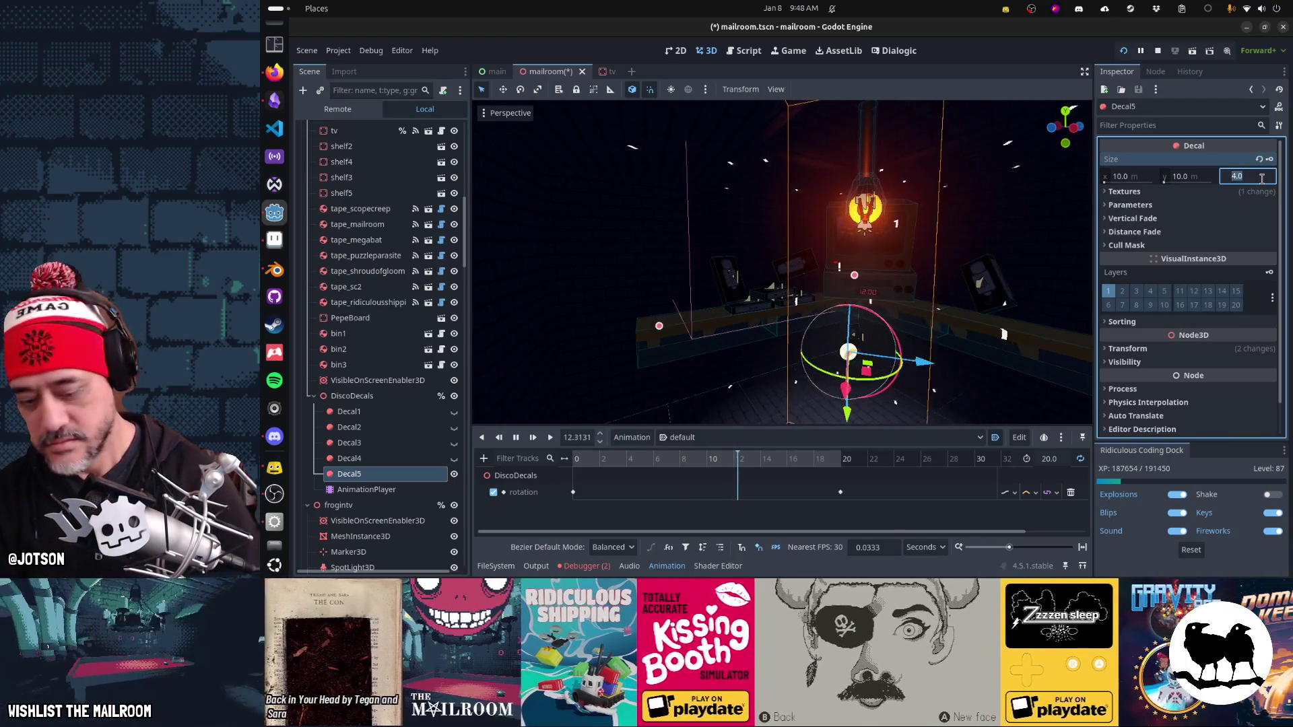
mouse_move(774, 269)
left_mouse_down()
mouse_move(902, 295)
mouse_move(958, 239)
left_mouse_up()
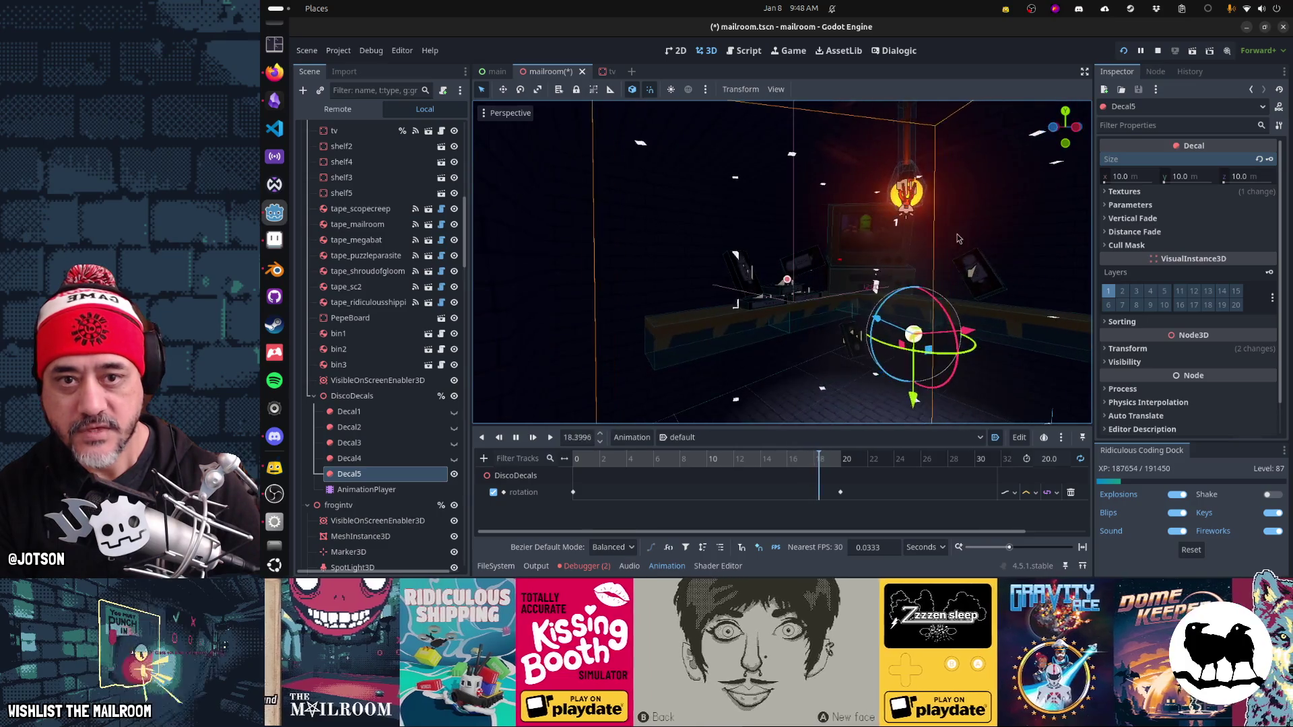
left_click(1120, 177)
type("6")
key("Tab")
type("6")
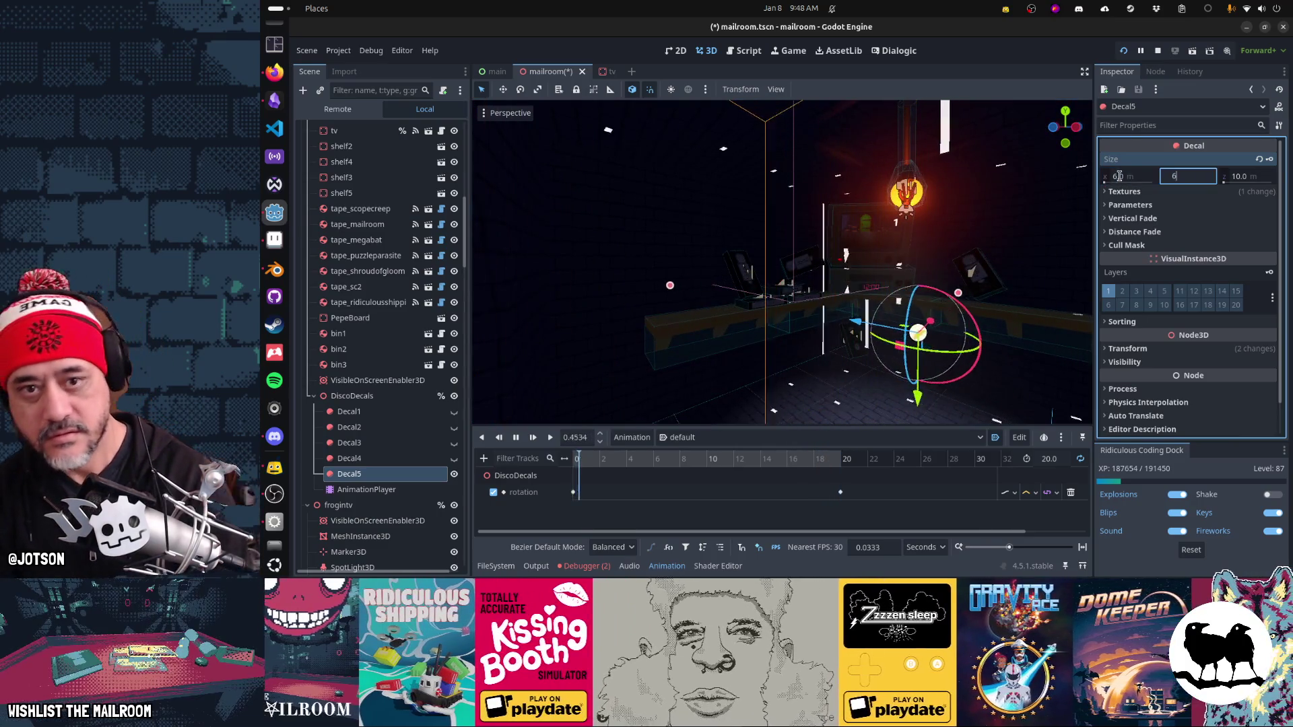
key("Tab")
type("6")
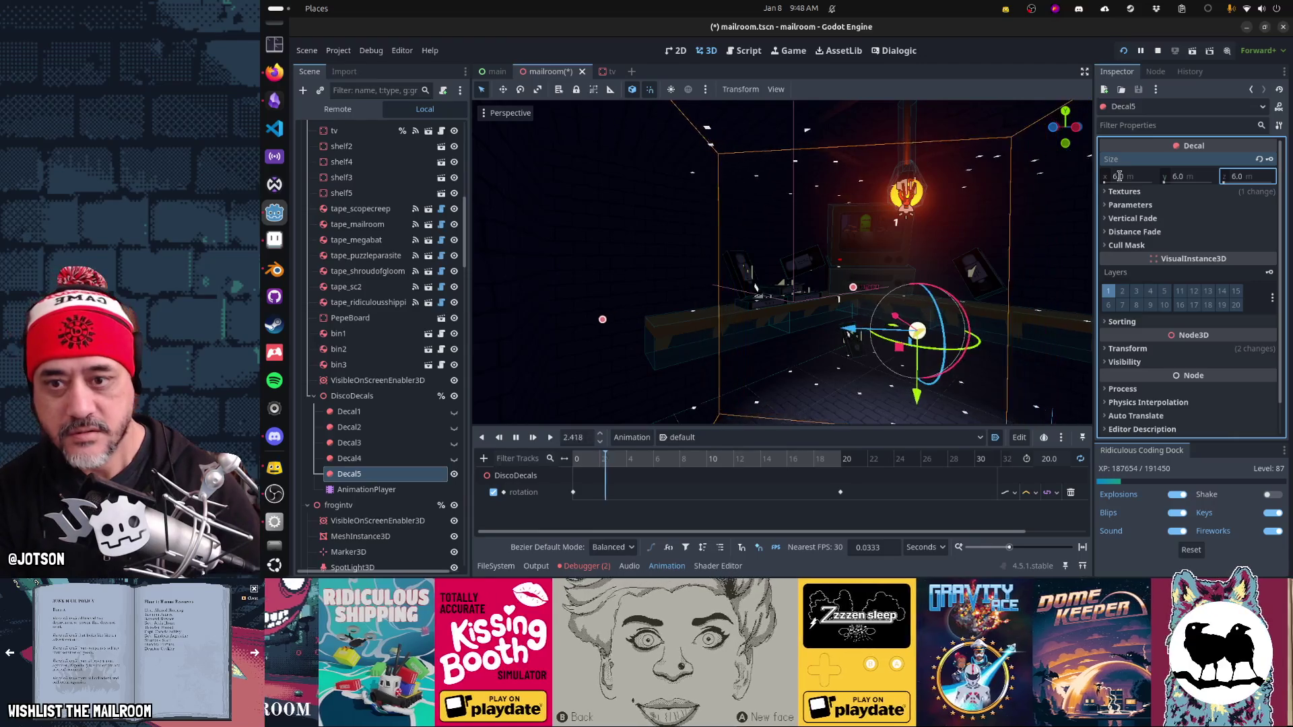
left_click_drag(976, 296, 854, 295)
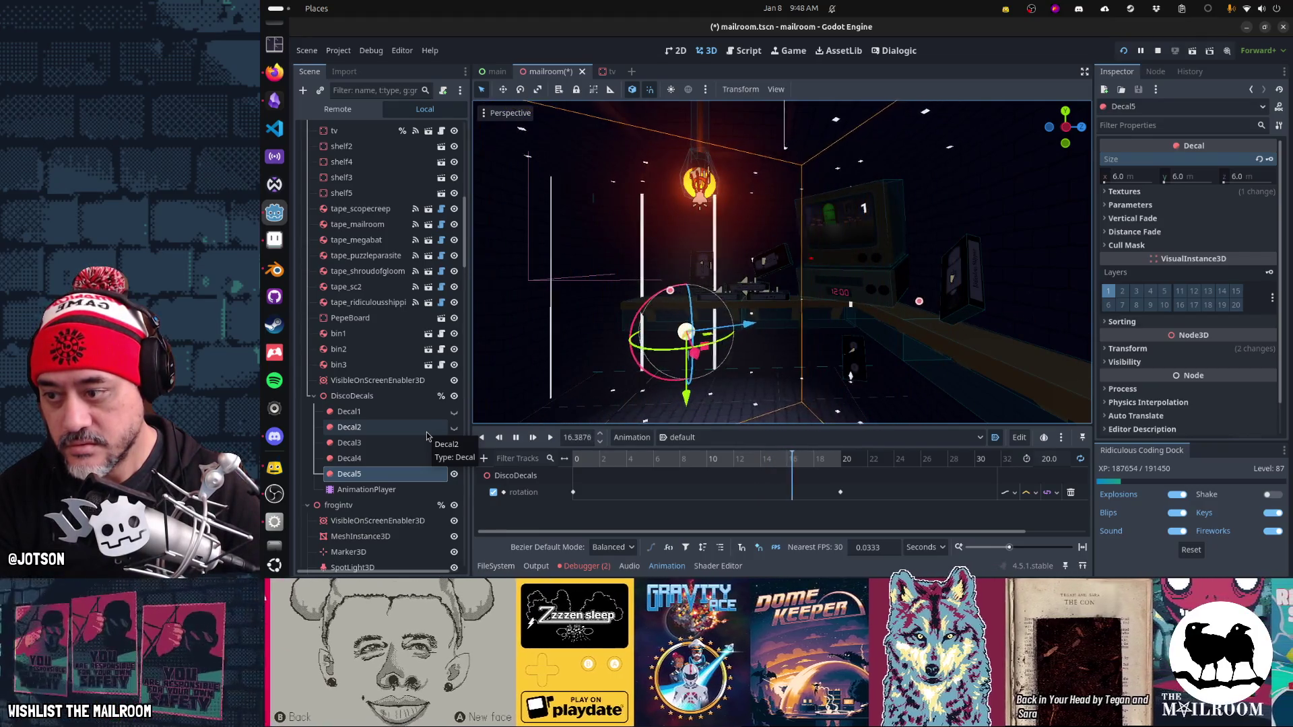
Step: Delete Decal4 and Decal2 from the disco decals
left_click(412, 462)
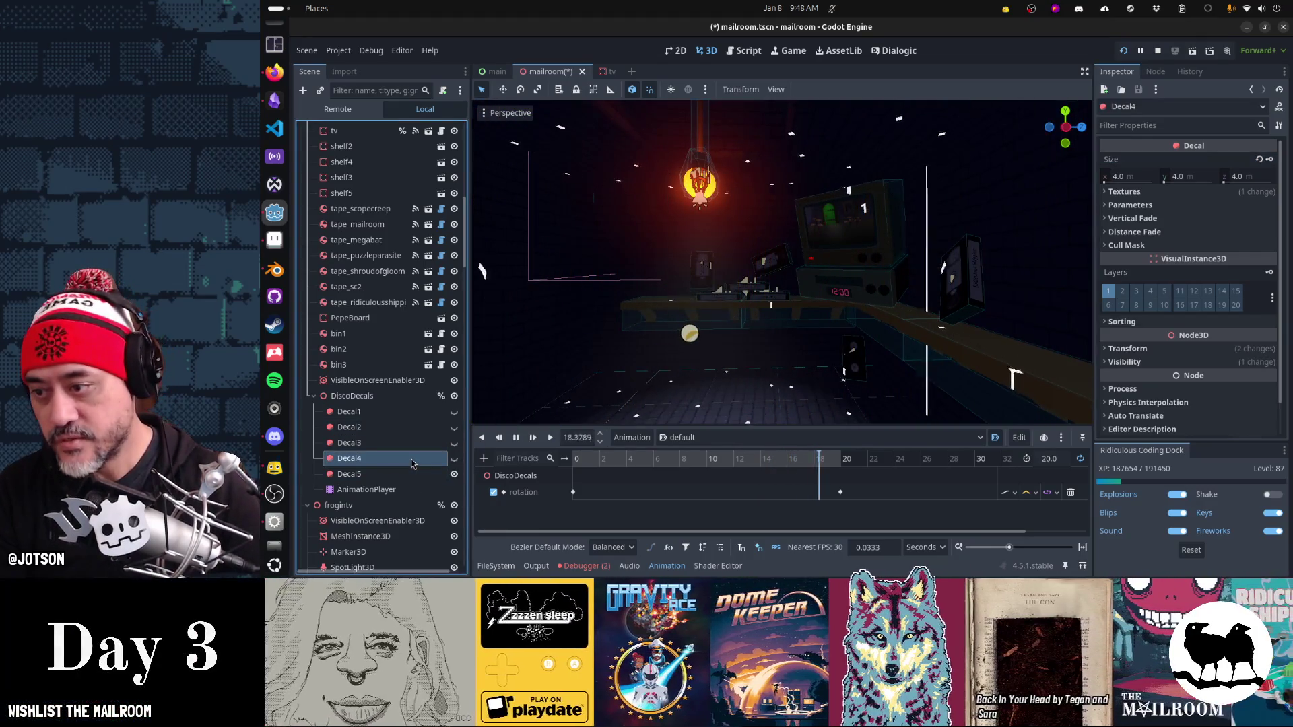
key("Delete")
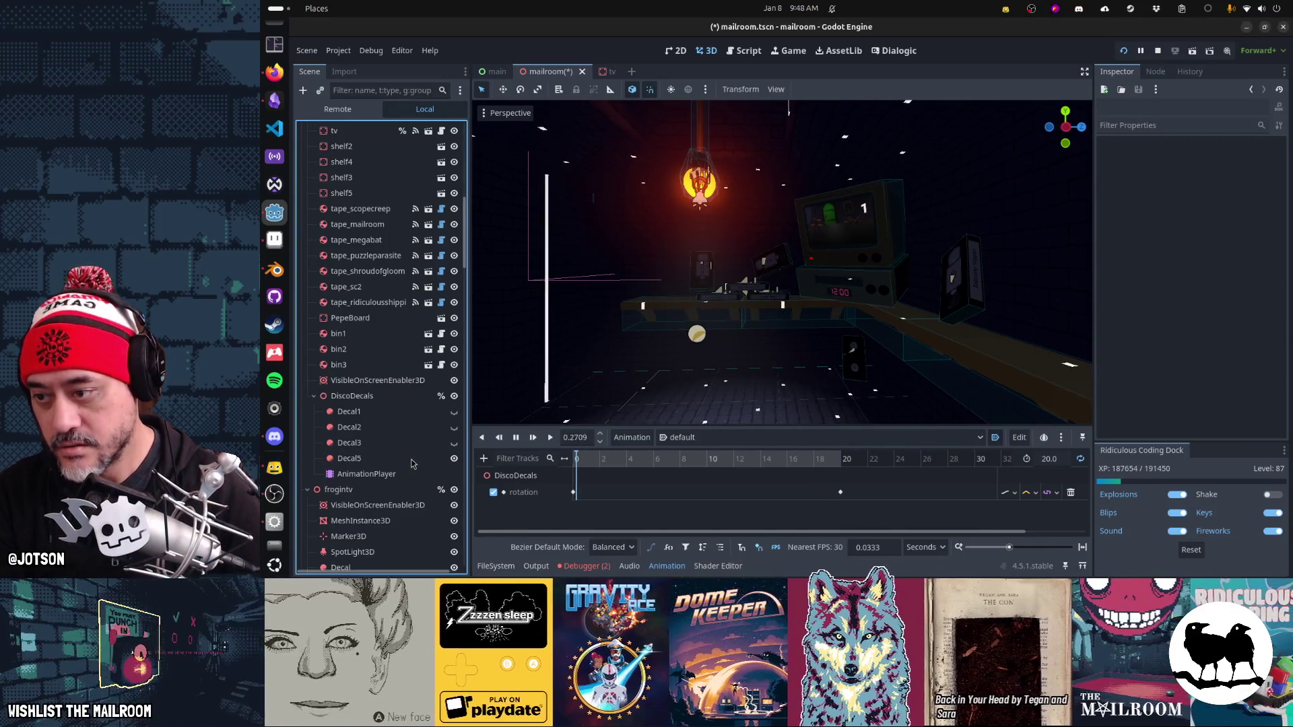
left_click(389, 428)
key("Delete")
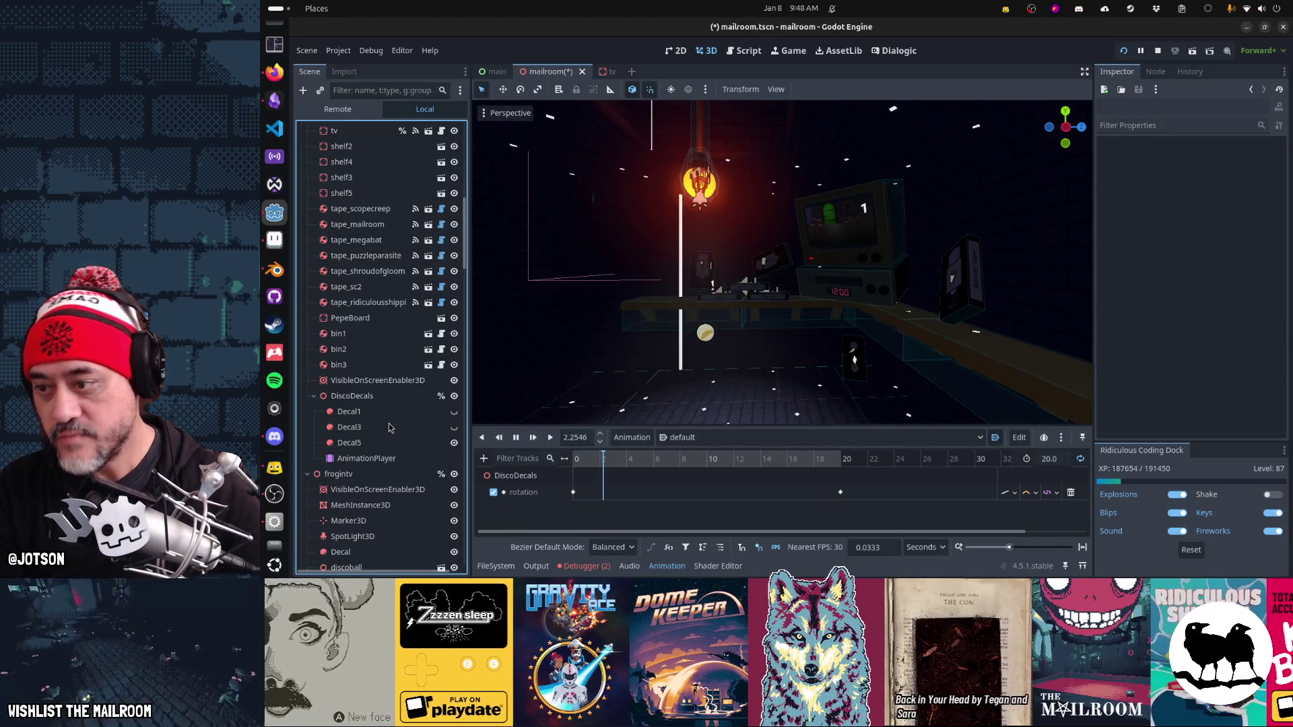
Step: Make Decal1 visible again in the 3D scene
key("ctrl+F1")
key("ctrl+F2")
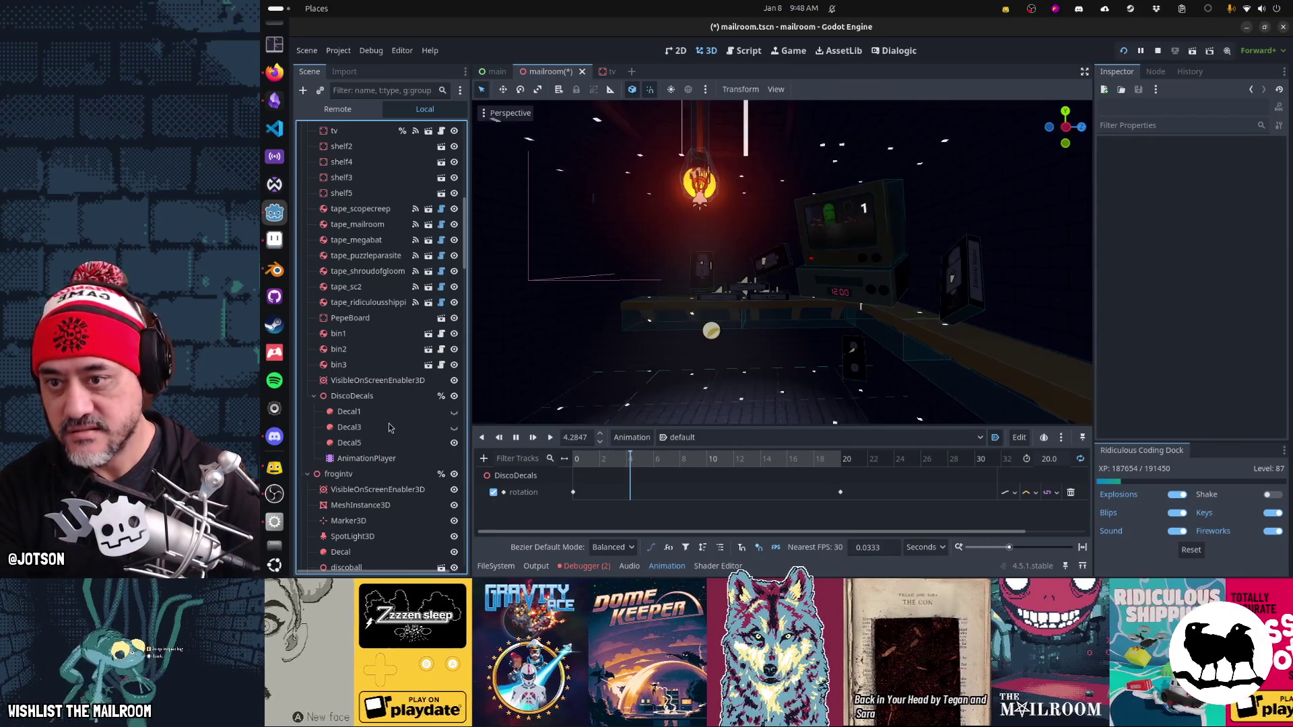
left_click(454, 413)
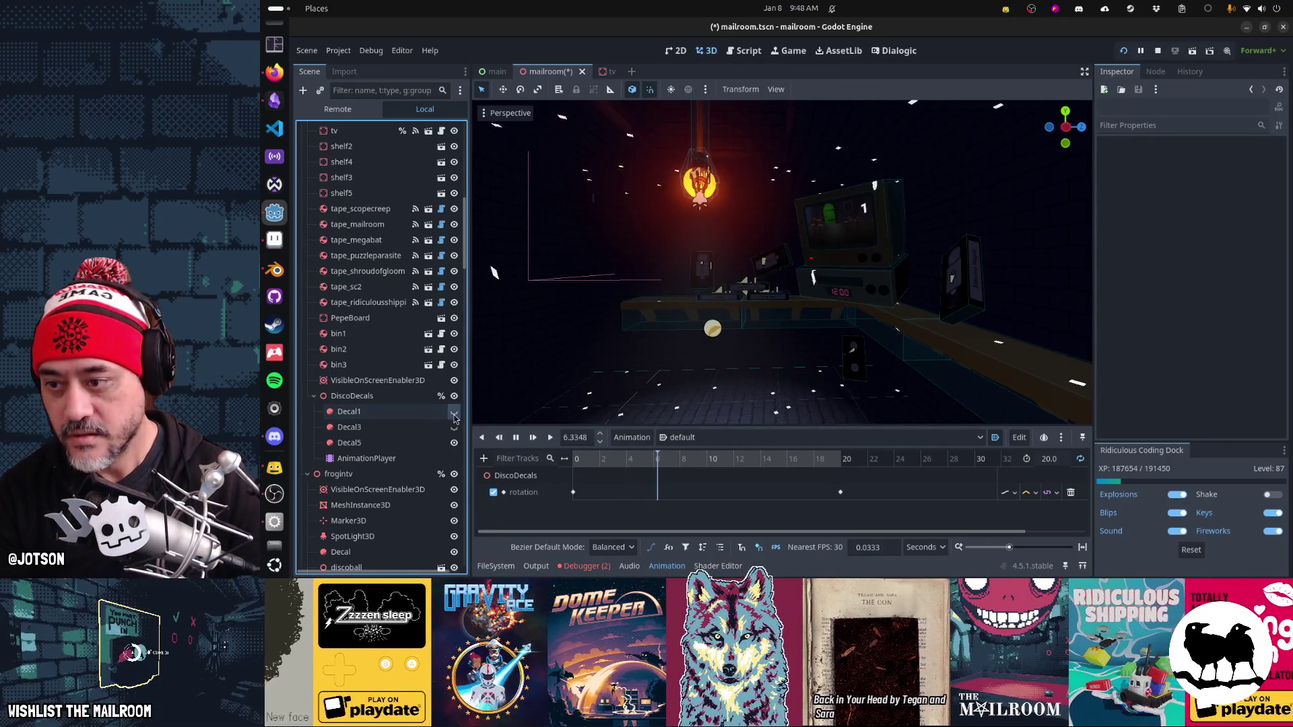
Step: Set the size of Decal1 and Decal3 to 6.0 m on x, y and z
left_click(413, 427)
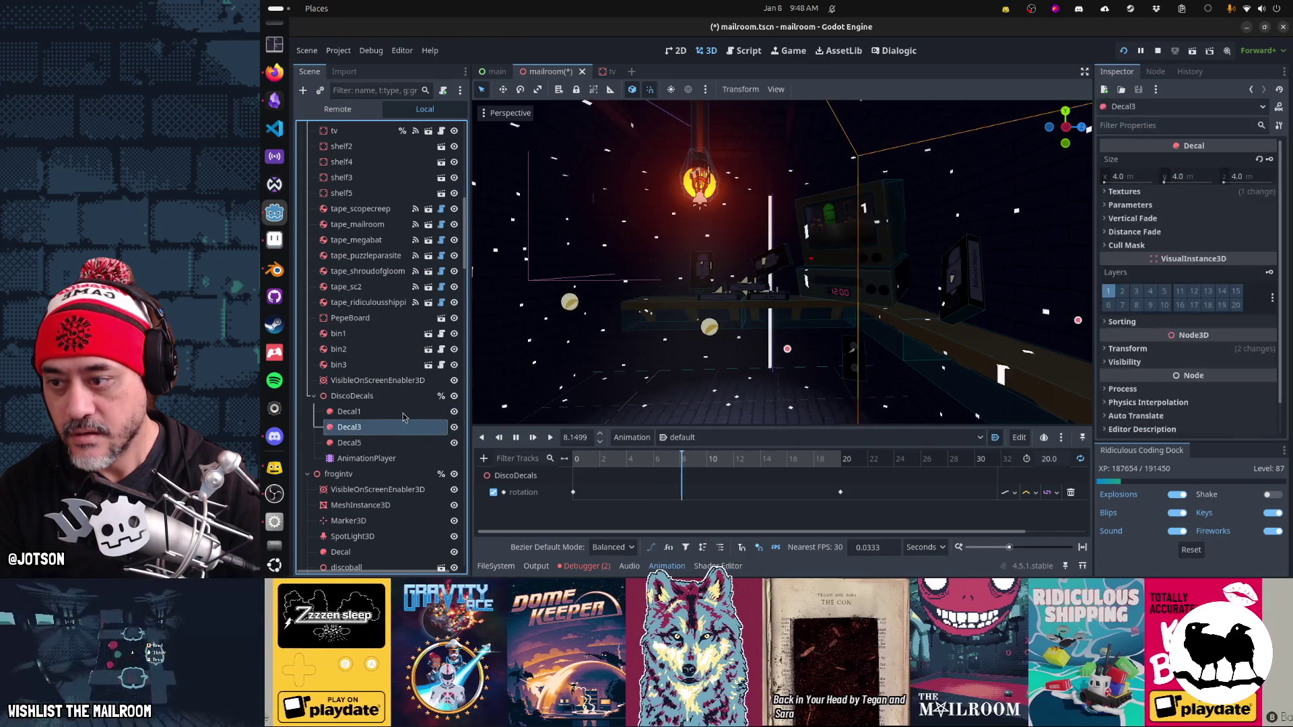
left_click(377, 412, "ctrl")
left_click(1126, 176)
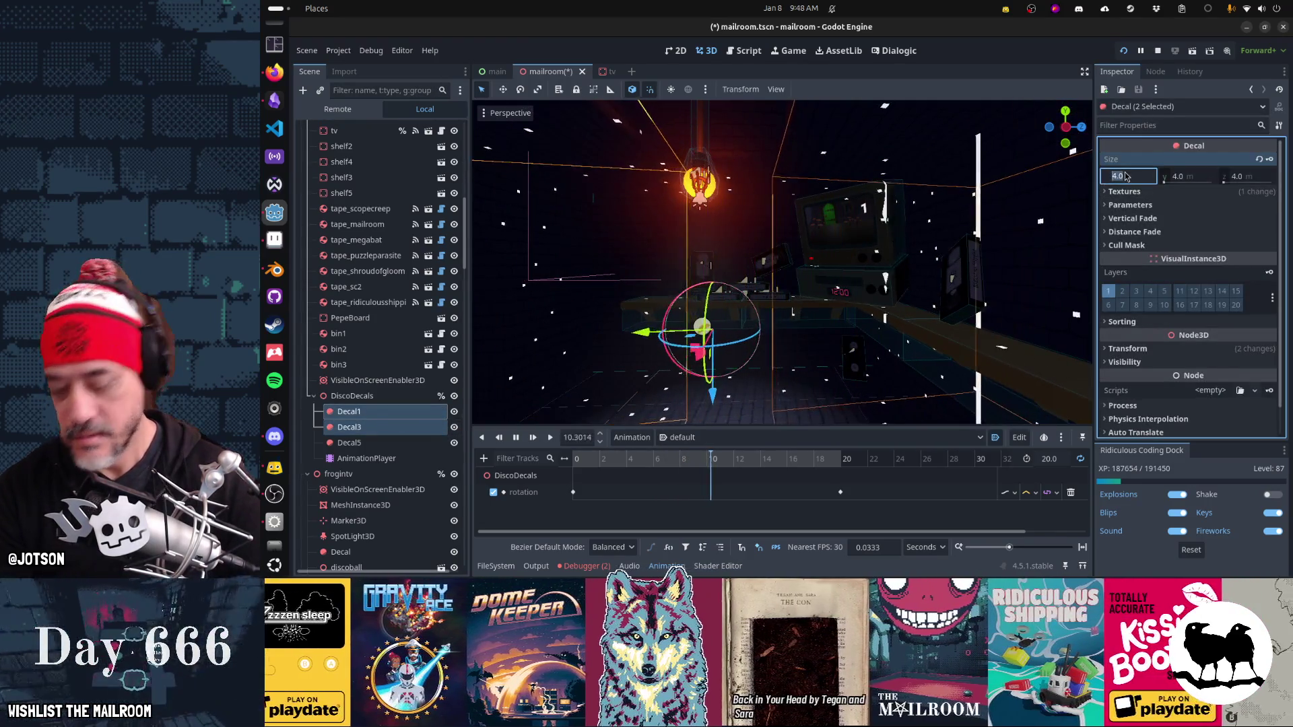
type("6")
key("Tab")
type("6")
key("Tab")
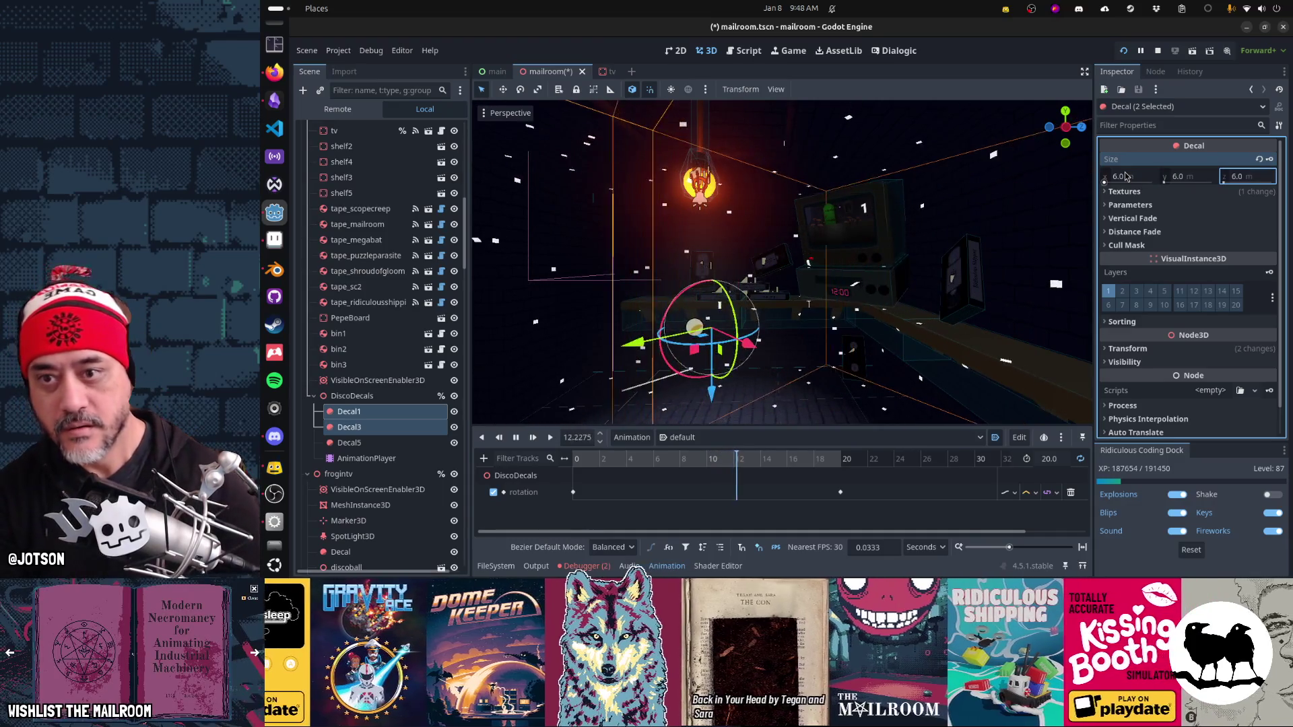
key("Return")
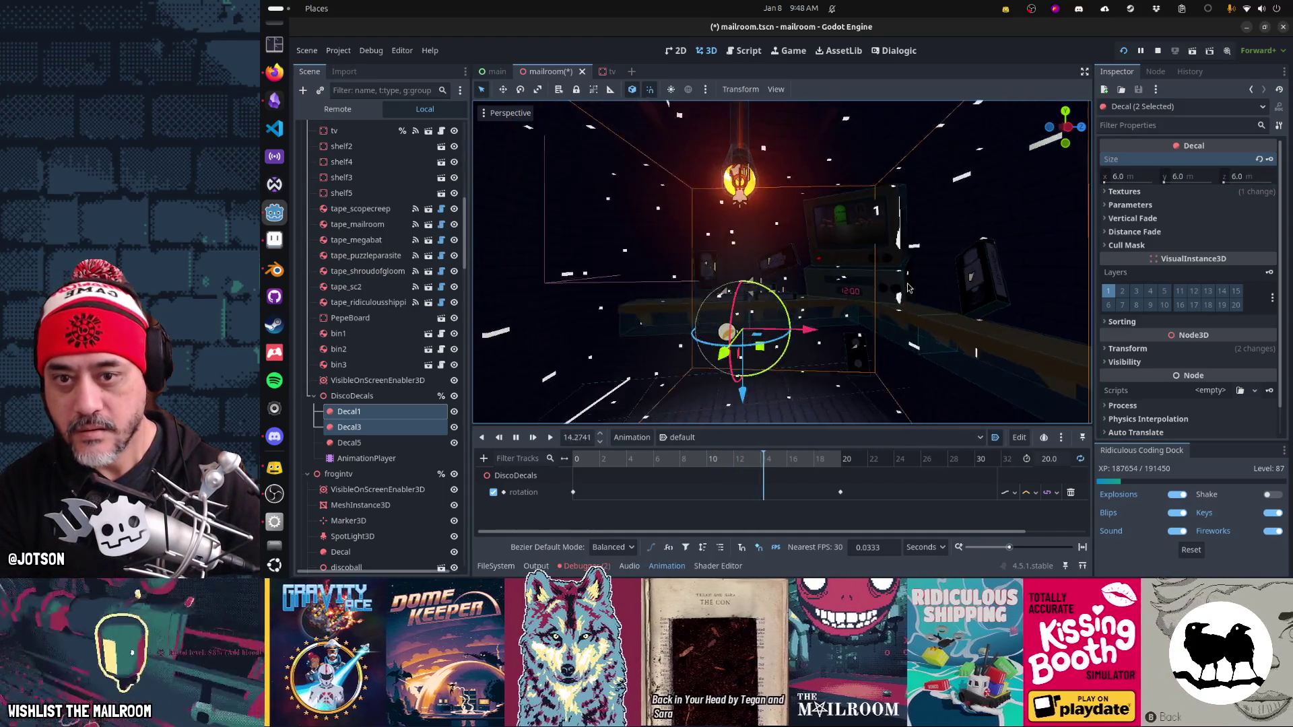
left_click(382, 415)
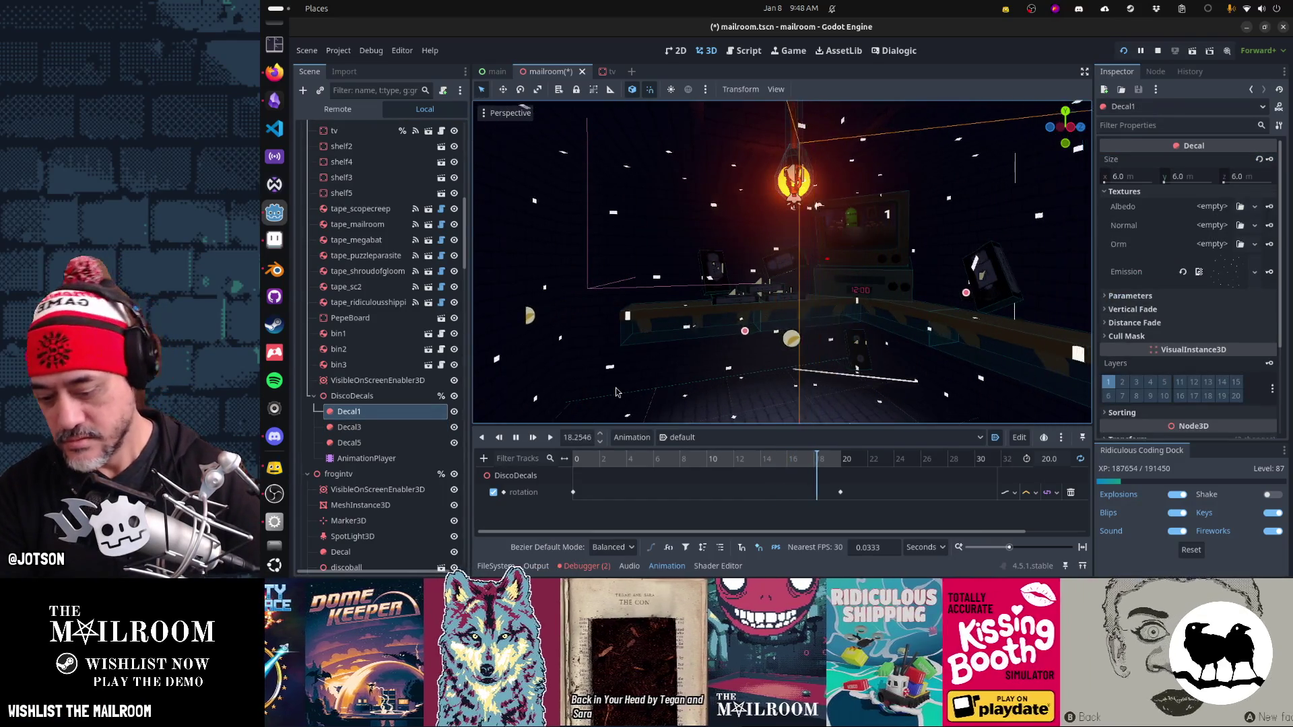
Step: In Top view, revert Decal1's position to the DiscoDecals origin
key("KP_7")
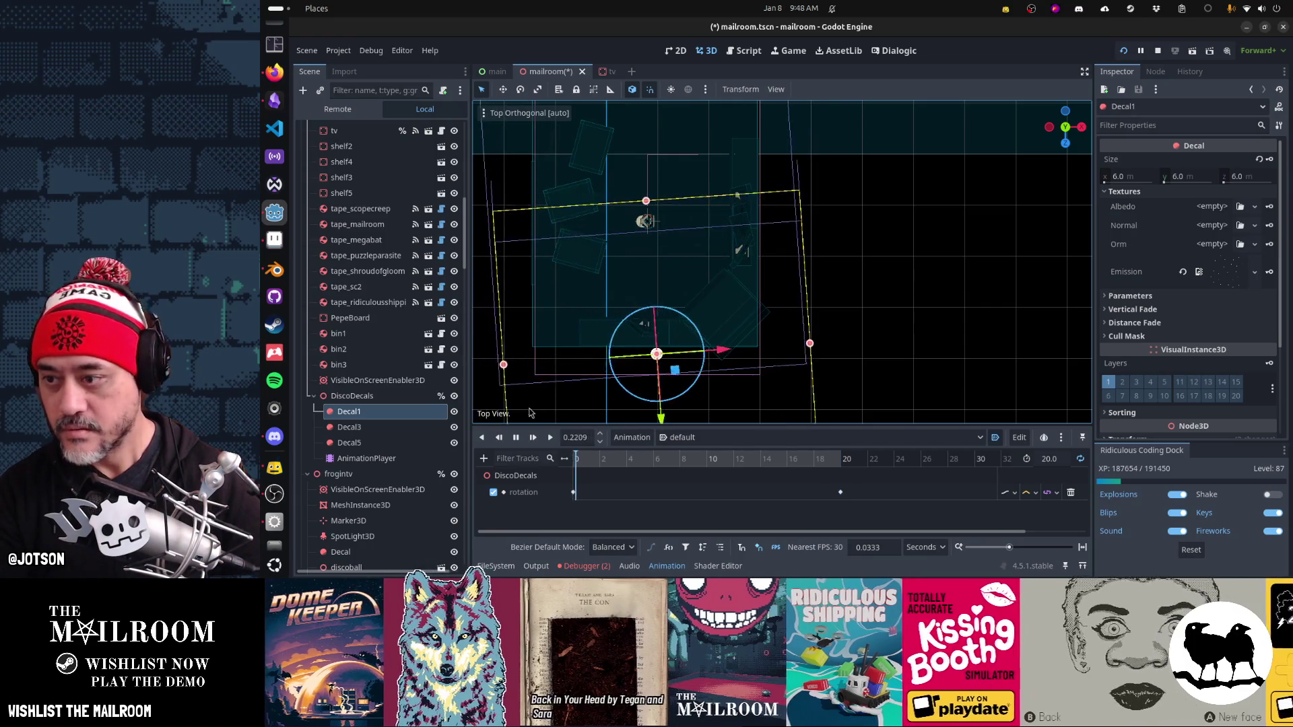
left_click(435, 461)
left_click_drag(755, 347, 870, 335)
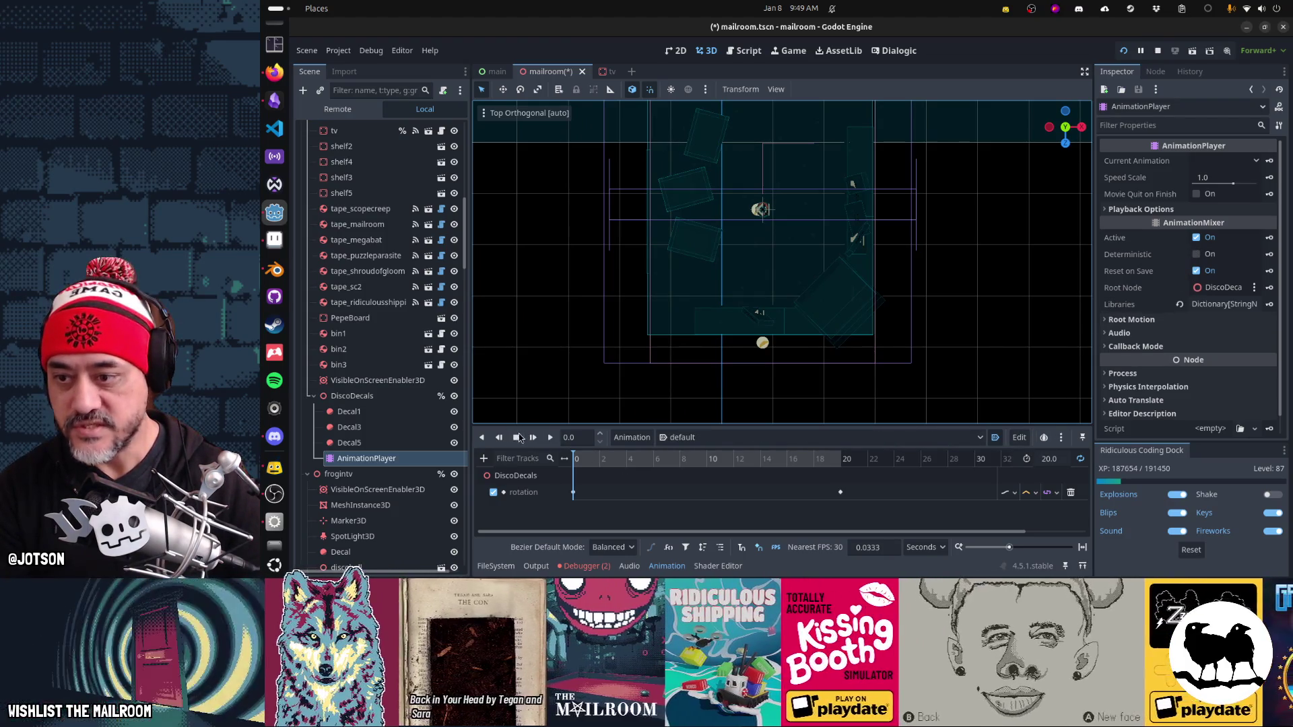
left_click(364, 412)
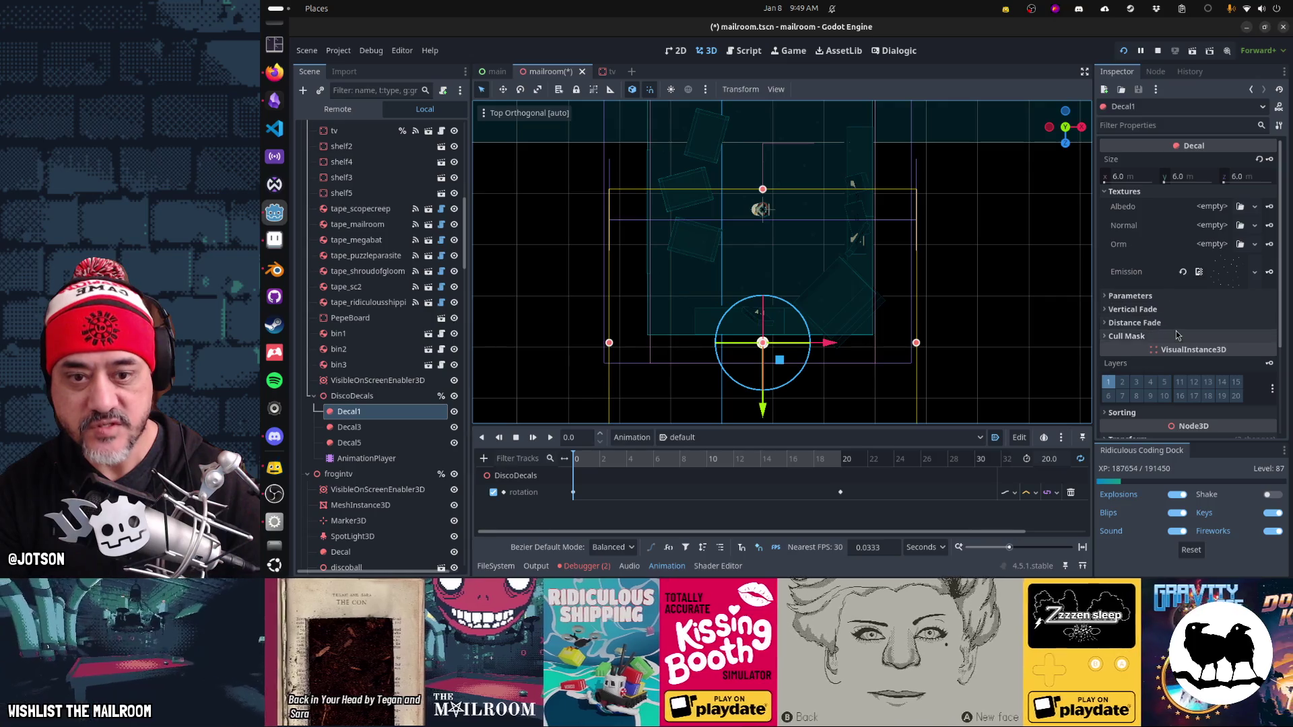
scroll(1186, 335, "down", 4)
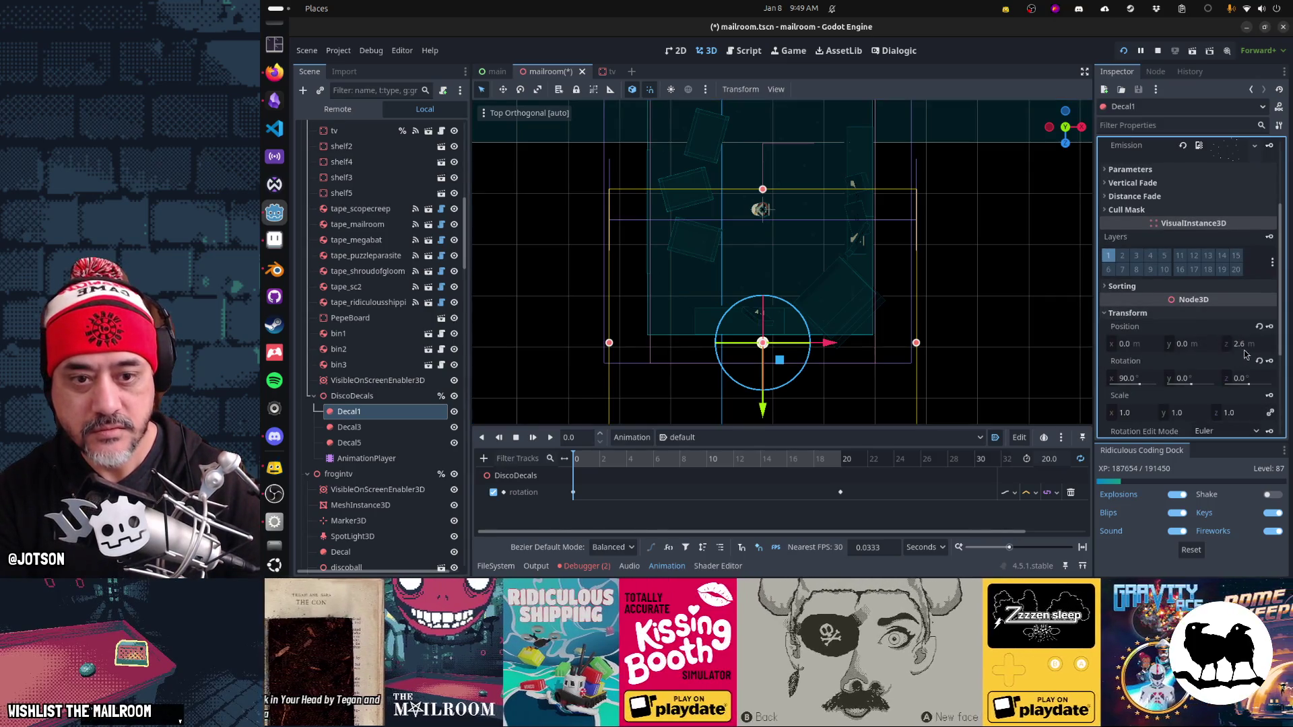
left_click(1259, 327)
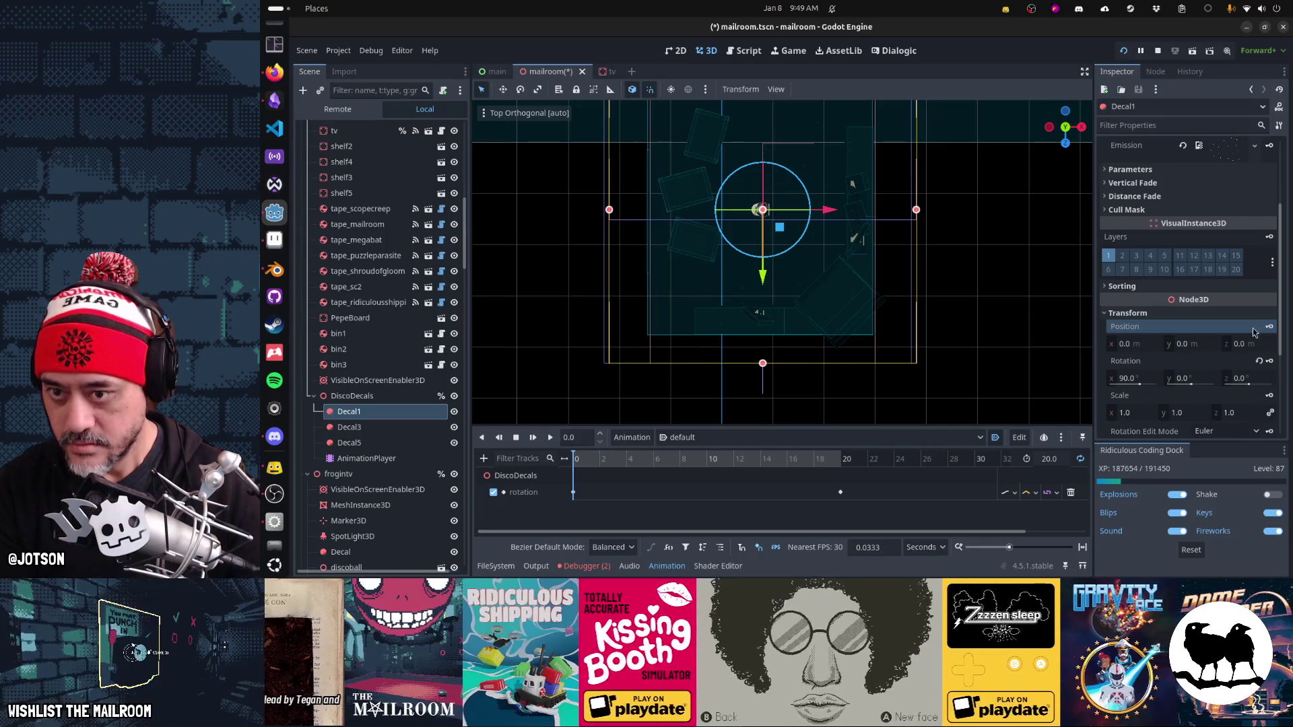
Step: Revert Decal3's and Decal5's positions to the origin as well
left_click(382, 429)
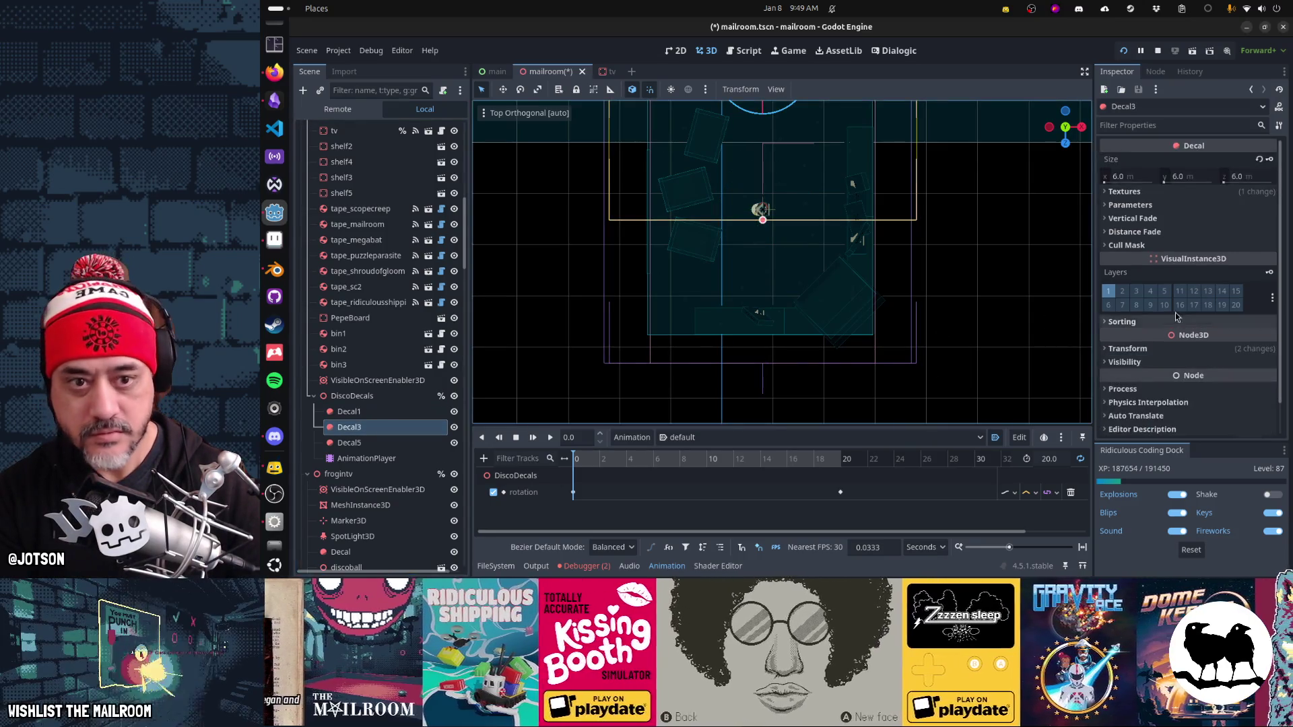
left_click(1180, 353)
left_click(1258, 362)
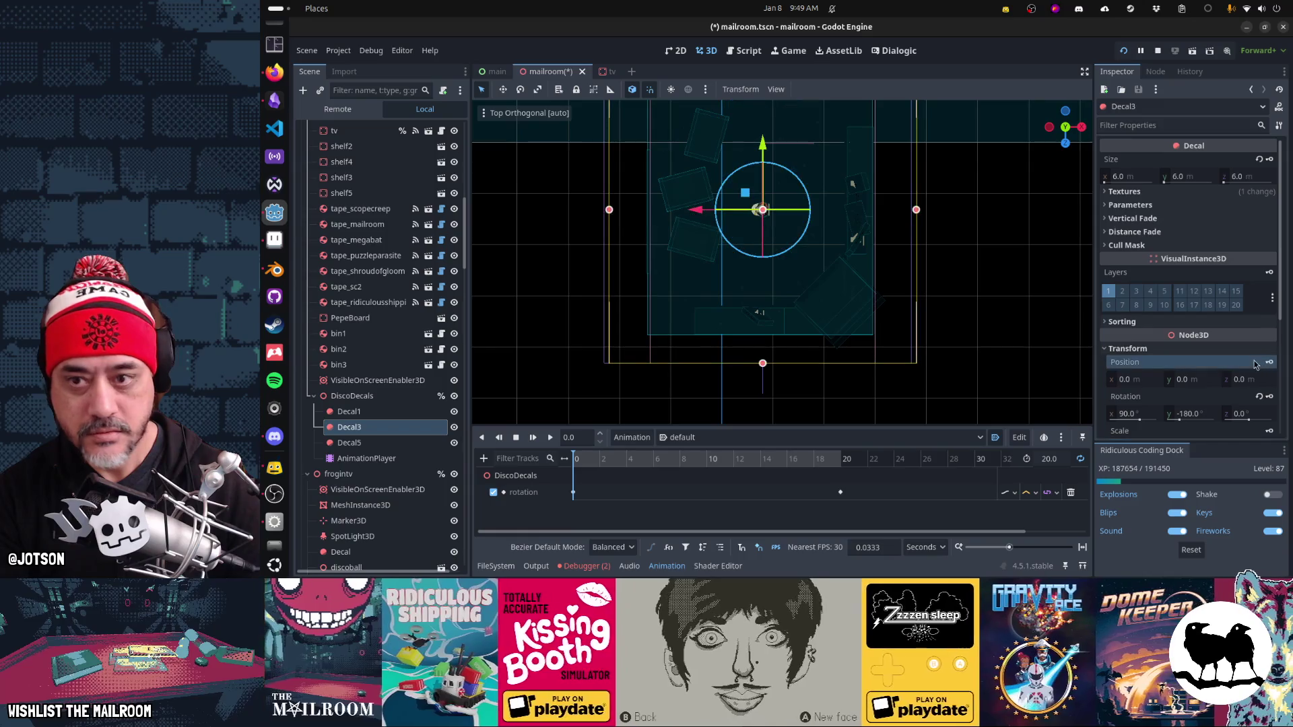
left_click(395, 444)
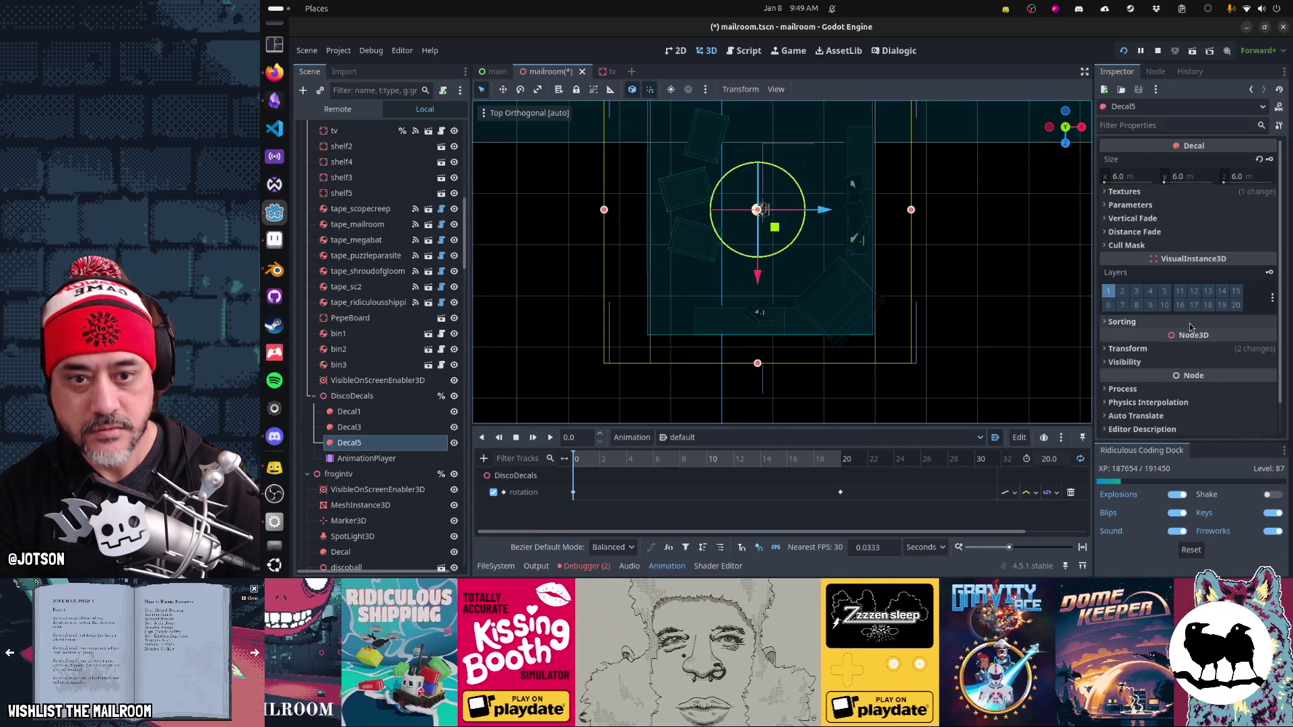
left_click(1172, 352)
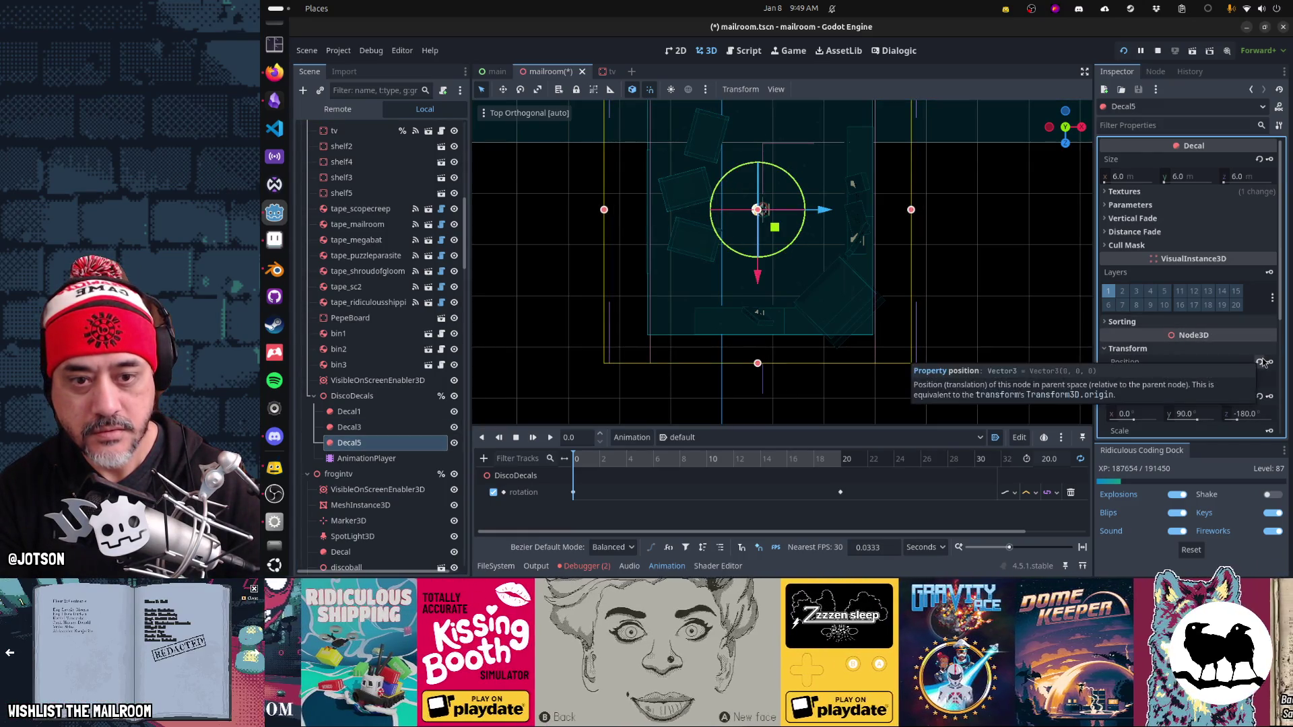
left_click(1260, 362)
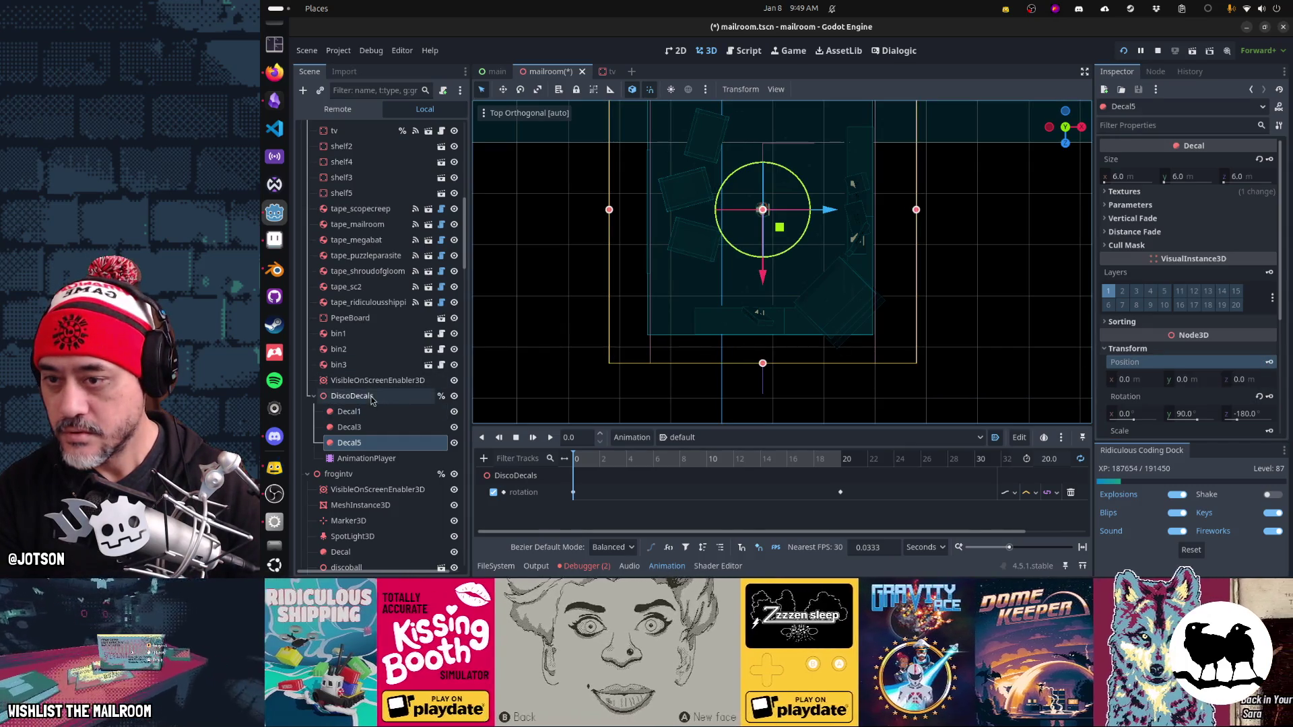
Step: Save the mailroom.tscn scene
left_click(372, 397)
mouse_move(842, 256)
left_mouse_down()
mouse_move(927, 219)
mouse_move(785, 259)
mouse_move(896, 252)
mouse_move(582, 322)
mouse_move(1055, 268)
mouse_move(720, 391)
mouse_move(540, 260)
left_mouse_up()
scroll(473, 301, "down", 2)
key("ctrl+s")
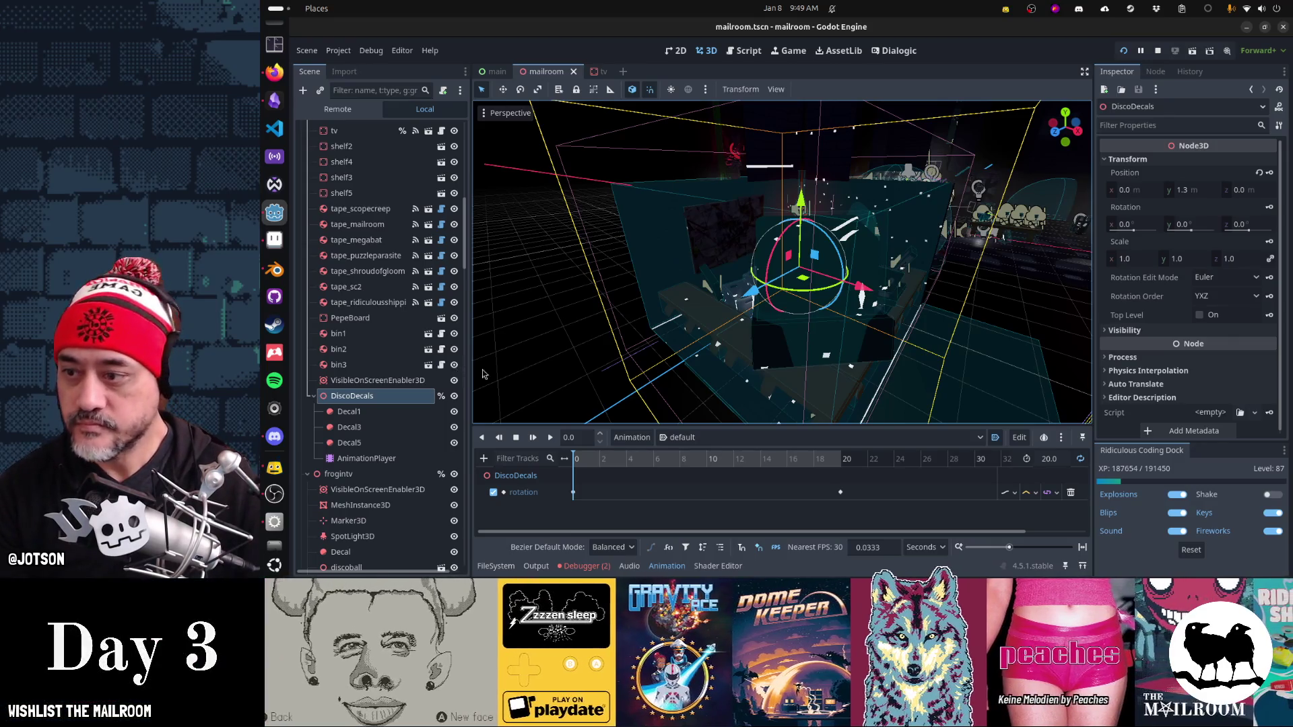
Step: Play the AnimationPlayer's default disco-light animation
left_click(397, 458)
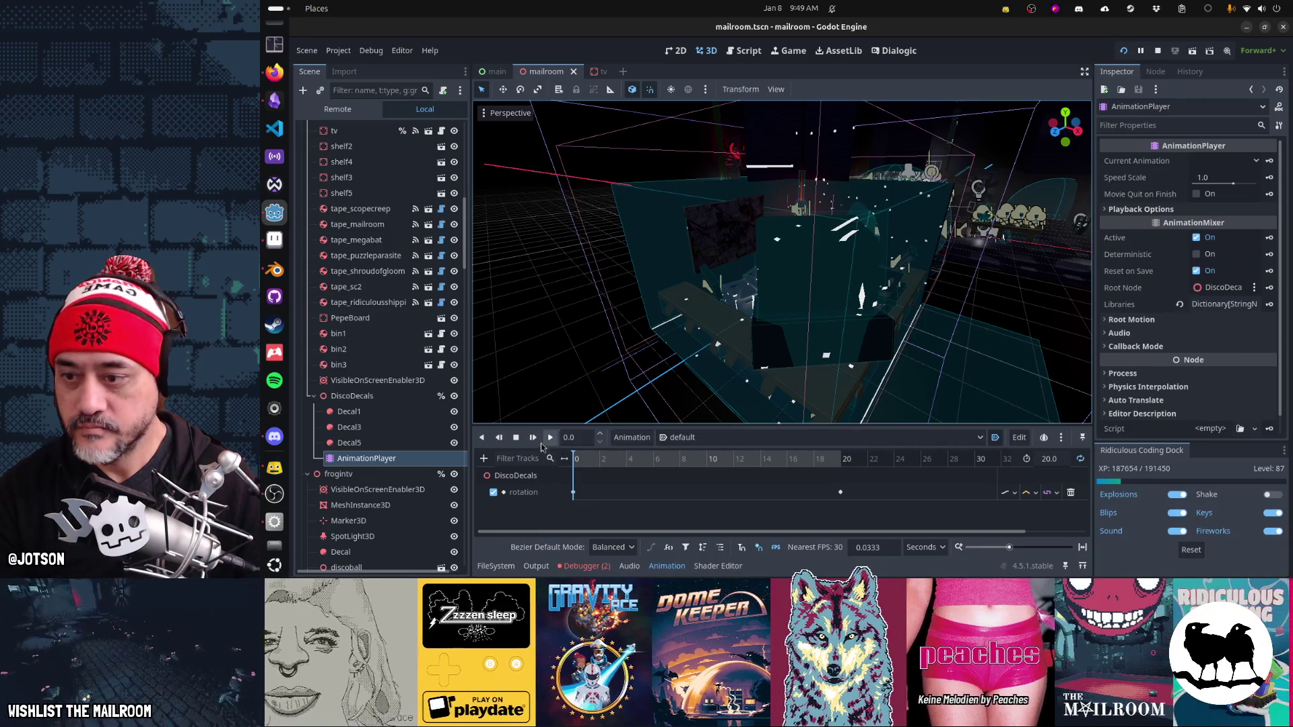
left_click(533, 439)
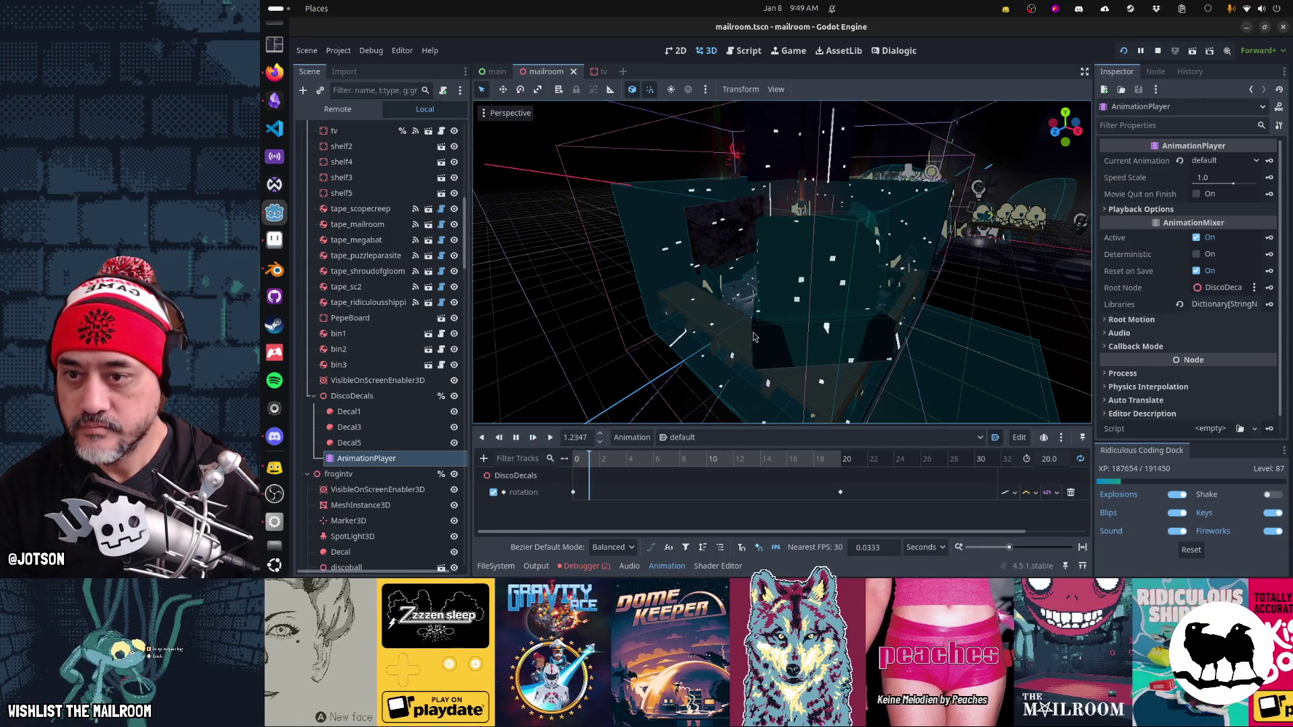
scroll(794, 340, "down", 3)
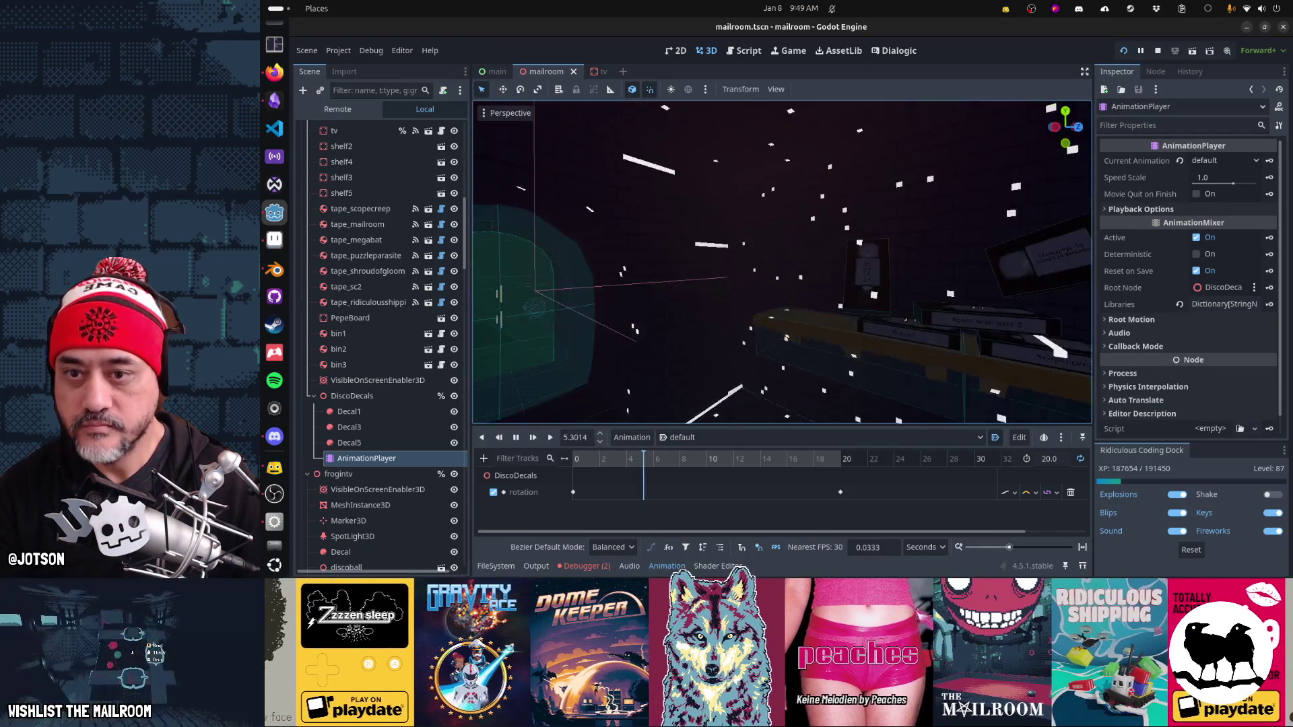
Step: Fly around the TV, disco ball and tape shelf to watch the sweeping decals
right_click(815, 330)
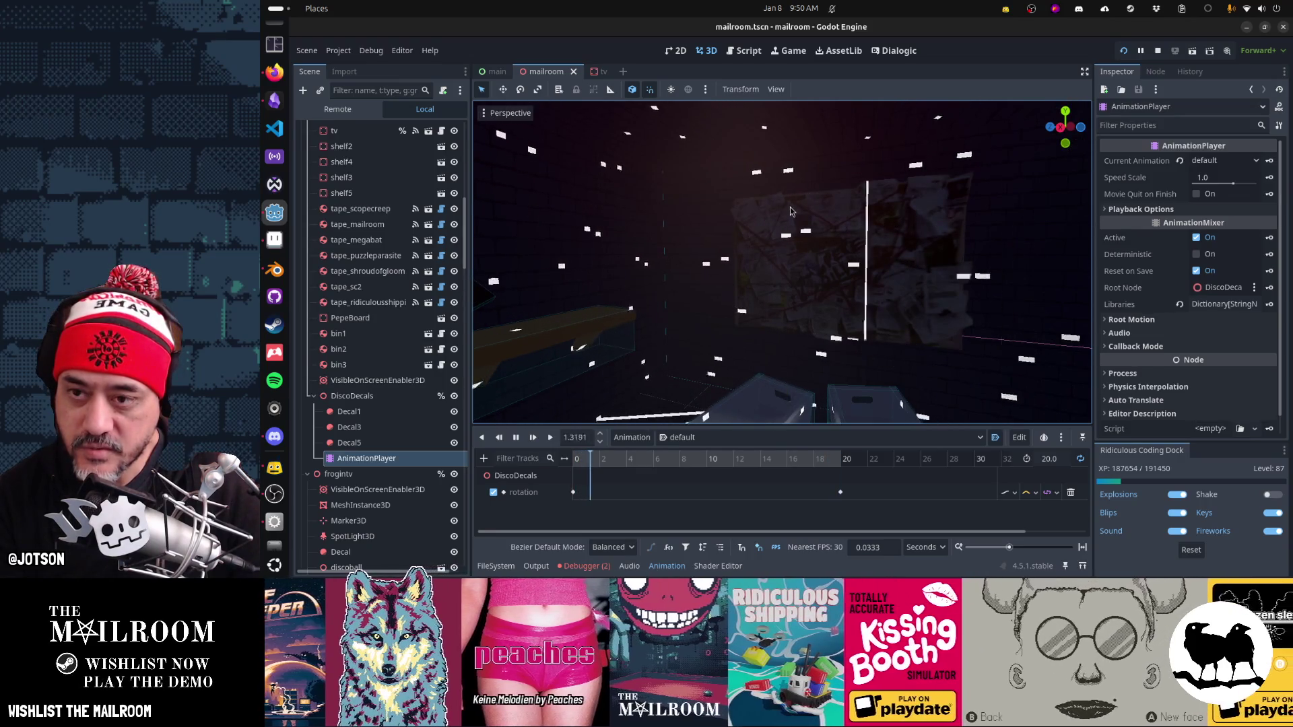
left_click_drag(809, 259, 804, 155)
mouse_move(784, 305)
left_mouse_down()
mouse_move(786, 407)
mouse_move(774, 418)
left_mouse_up()
mouse_move(781, 270)
left_mouse_down()
mouse_move(767, 256)
mouse_move(761, 297)
mouse_move(751, 128)
mouse_move(605, 108)
mouse_move(635, 122)
mouse_move(751, 88)
mouse_move(860, 269)
mouse_move(794, 256)
mouse_move(847, 271)
left_mouse_up()
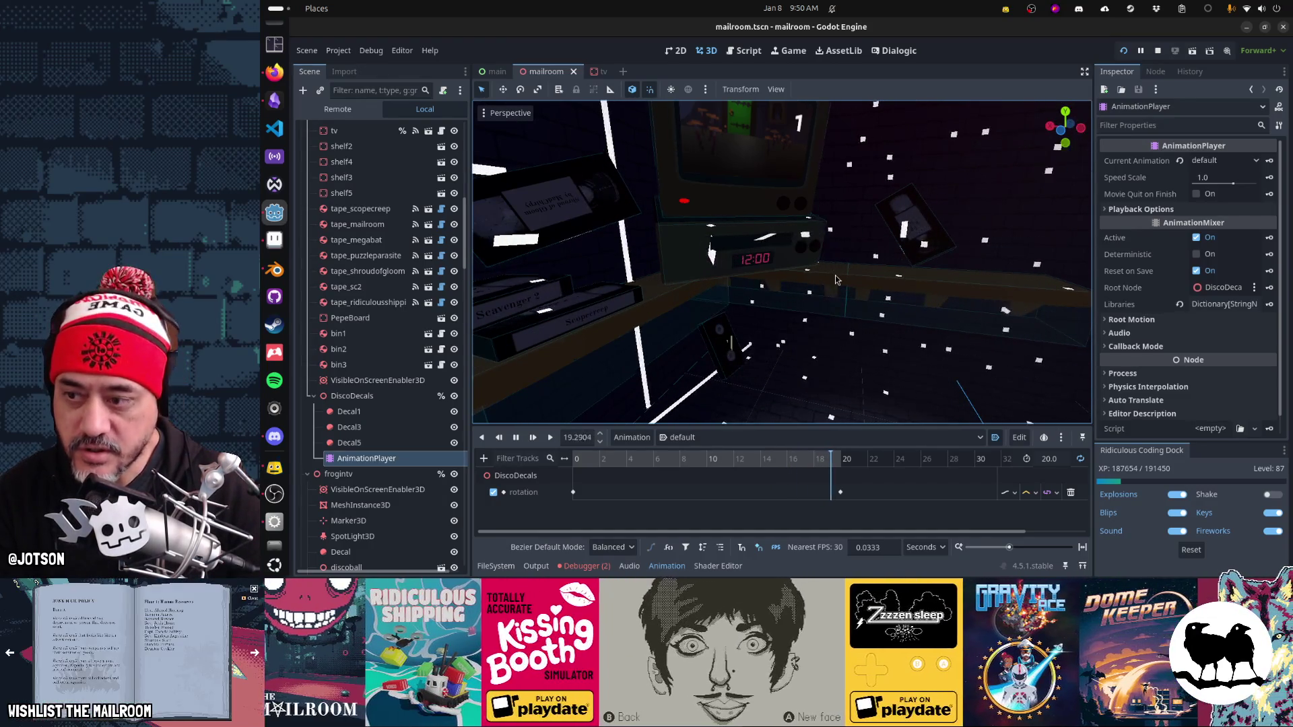
left_click_drag(835, 280, 896, 283)
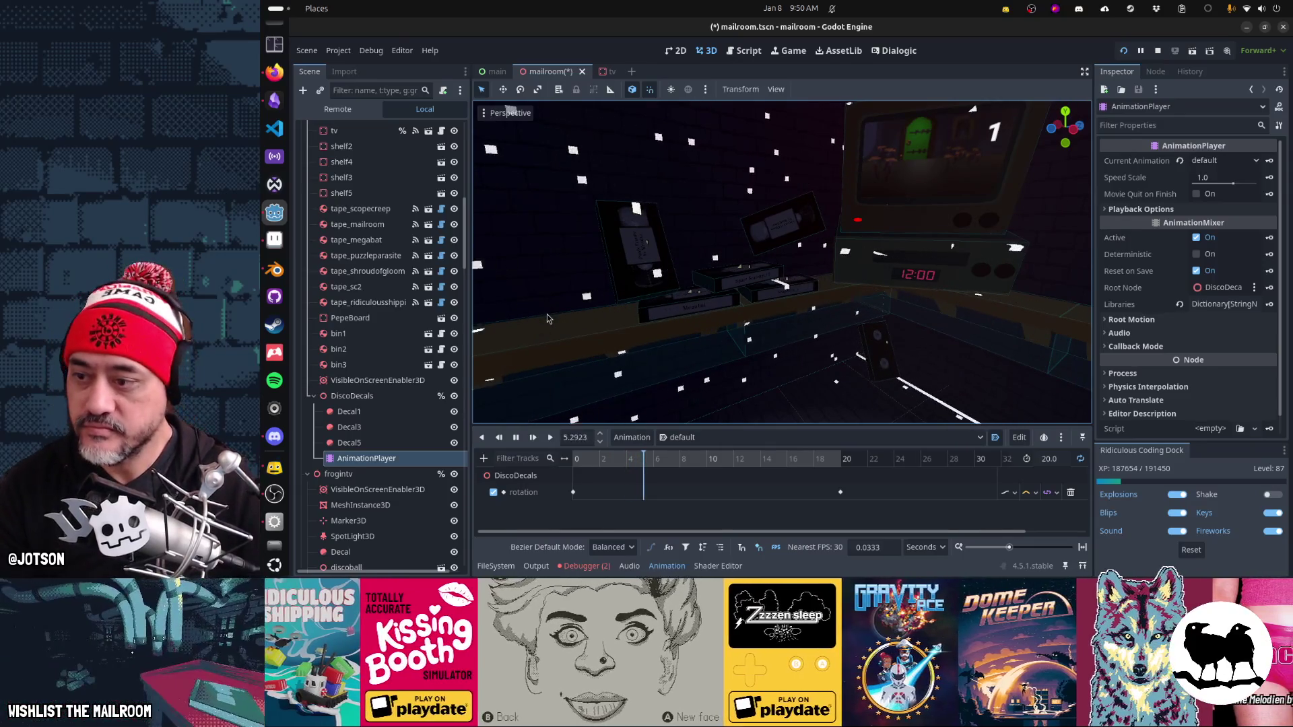
left_click(360, 401)
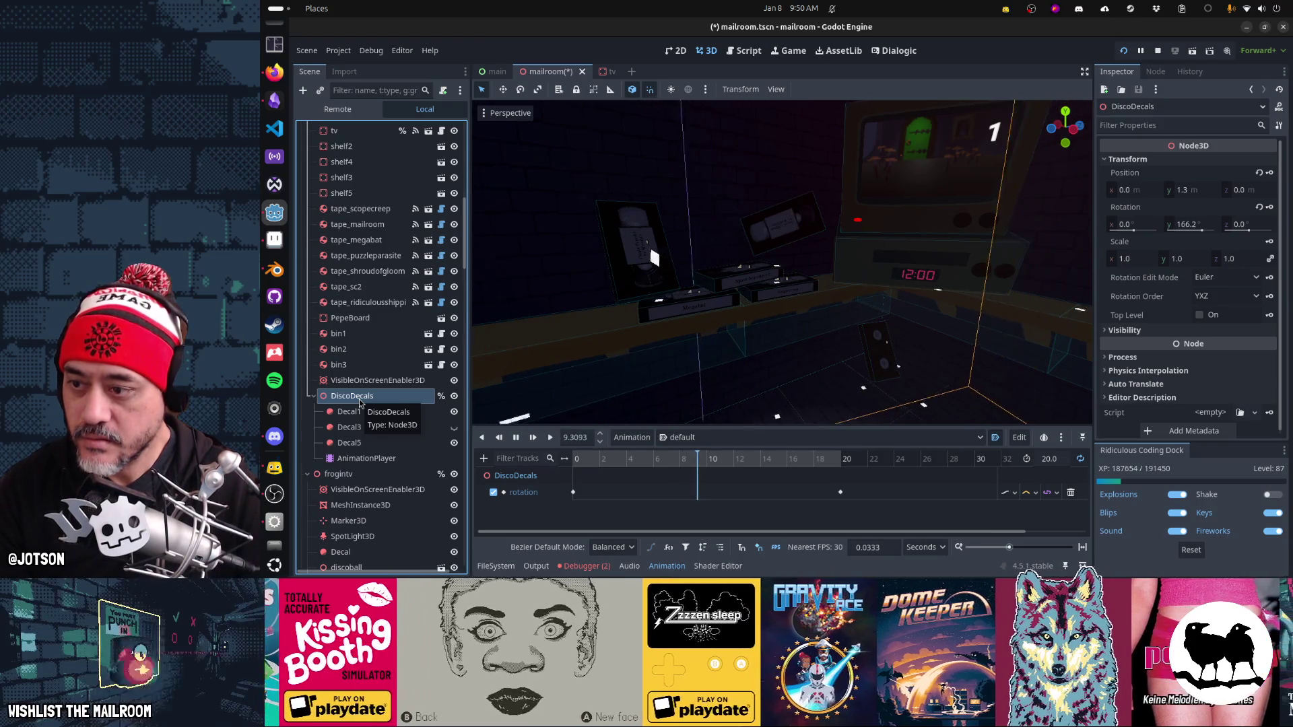
Step: Select Decal5 and change its Size x to 3 m
left_click(360, 398)
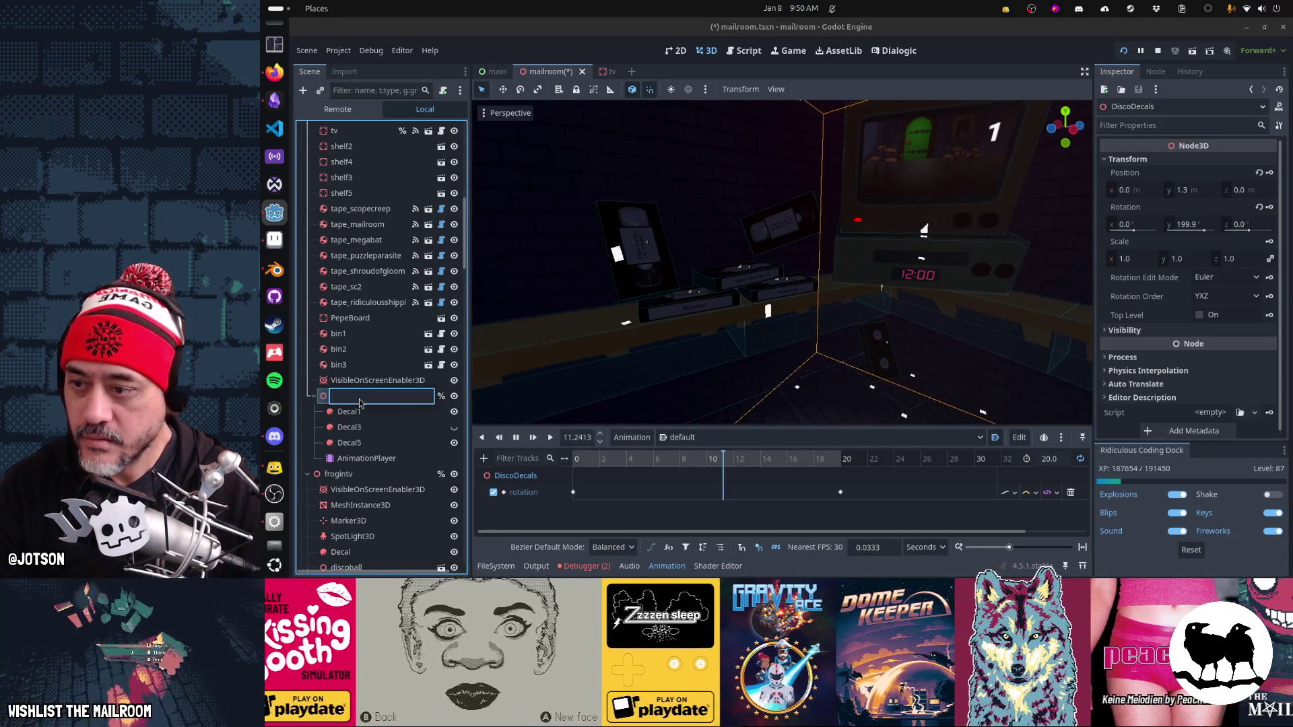
key("Escape")
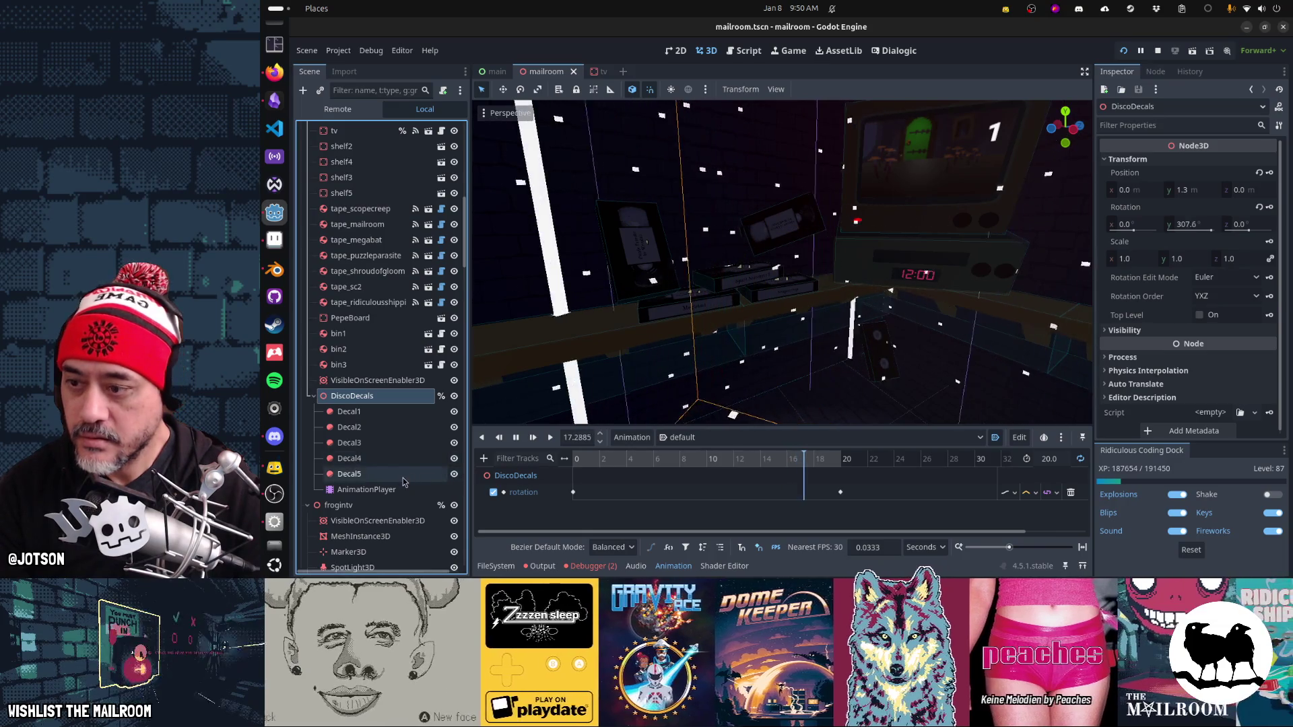
left_click(446, 475)
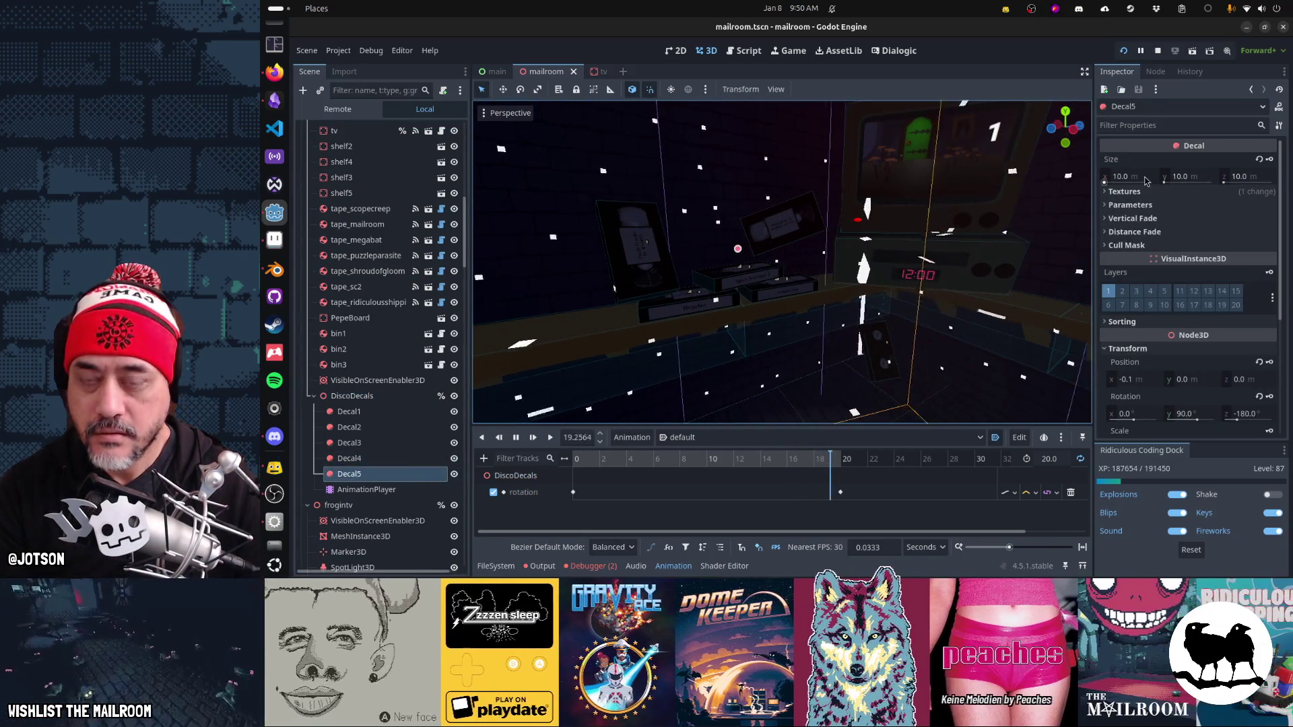
left_click(1145, 177)
type("4")
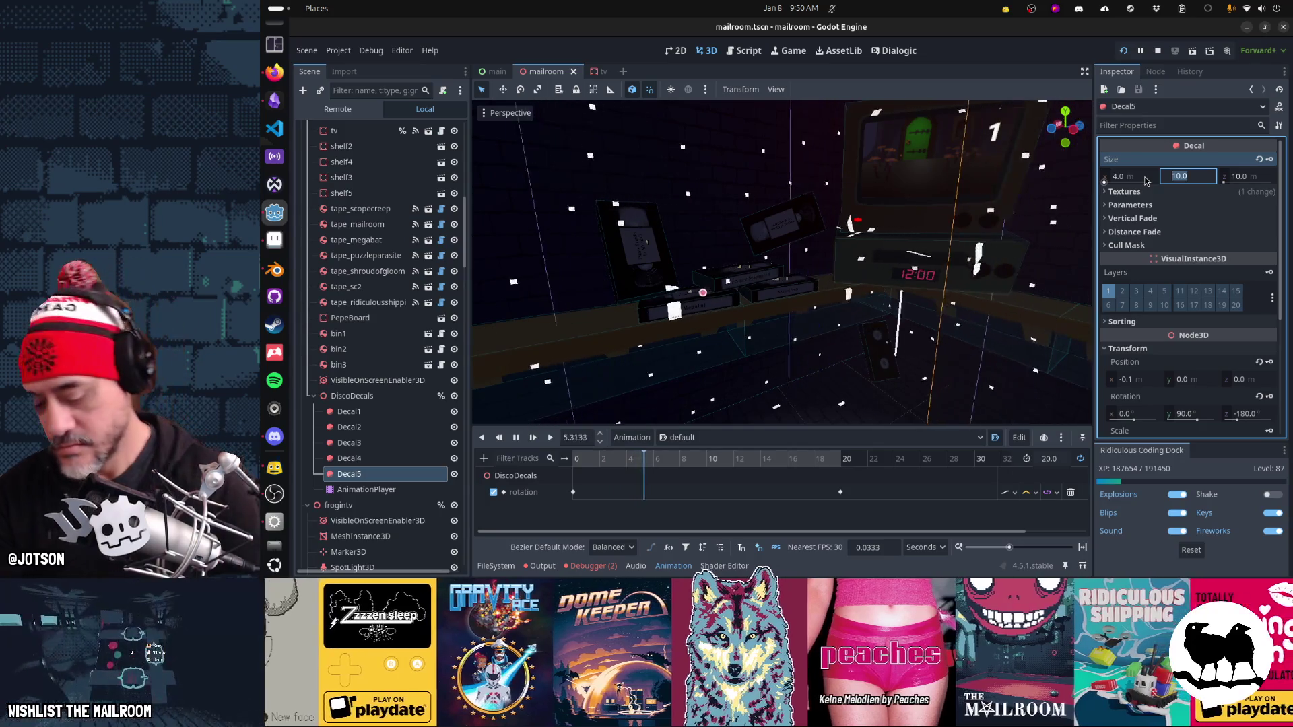
left_click(1147, 180)
type("3")
key("Tab")
key("Tab")
Step: Set Decal5's Size z to 3 m, frame it, and run the project with F5
type("3")
key("Return")
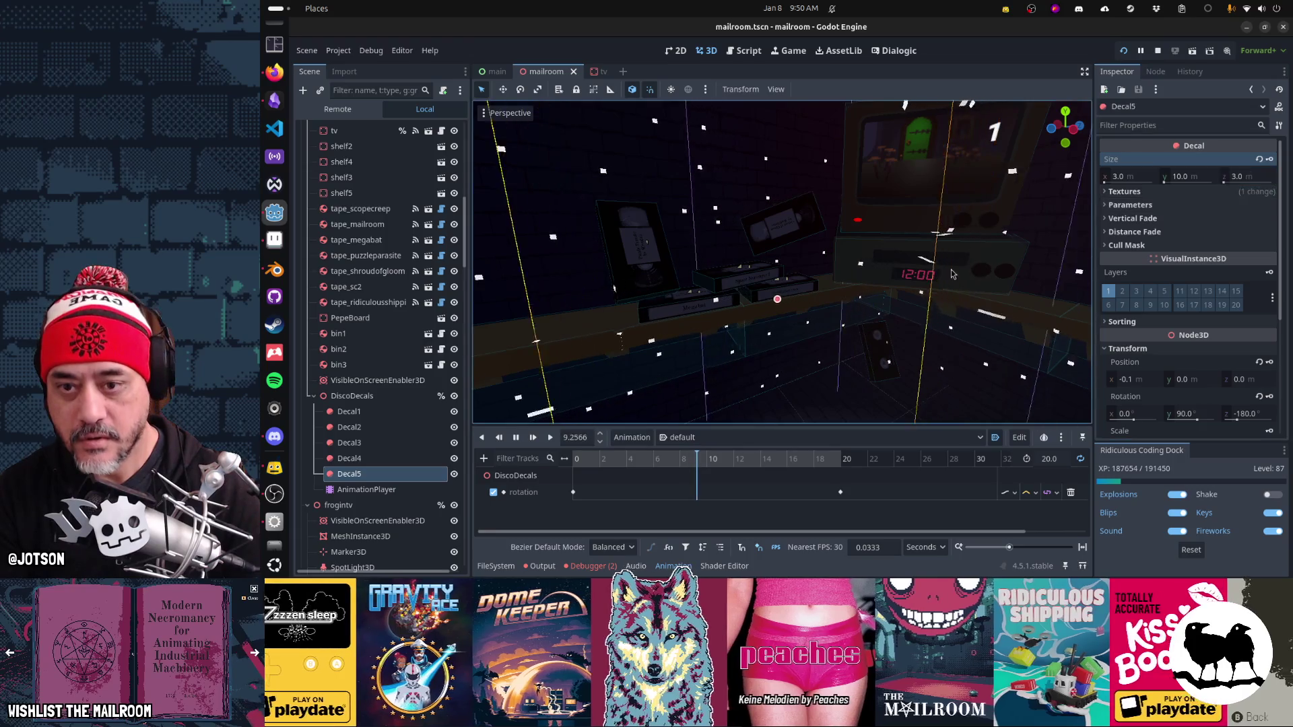
key("f")
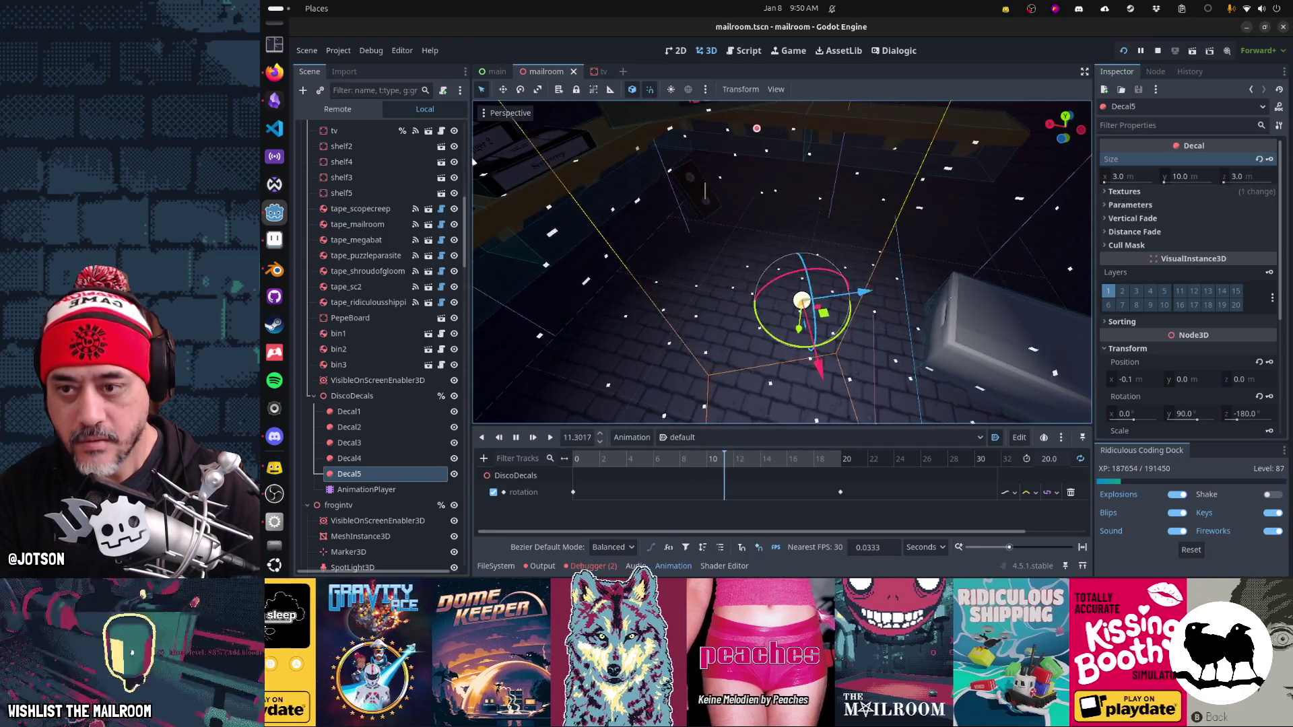
scroll(781, 262, "up", 5)
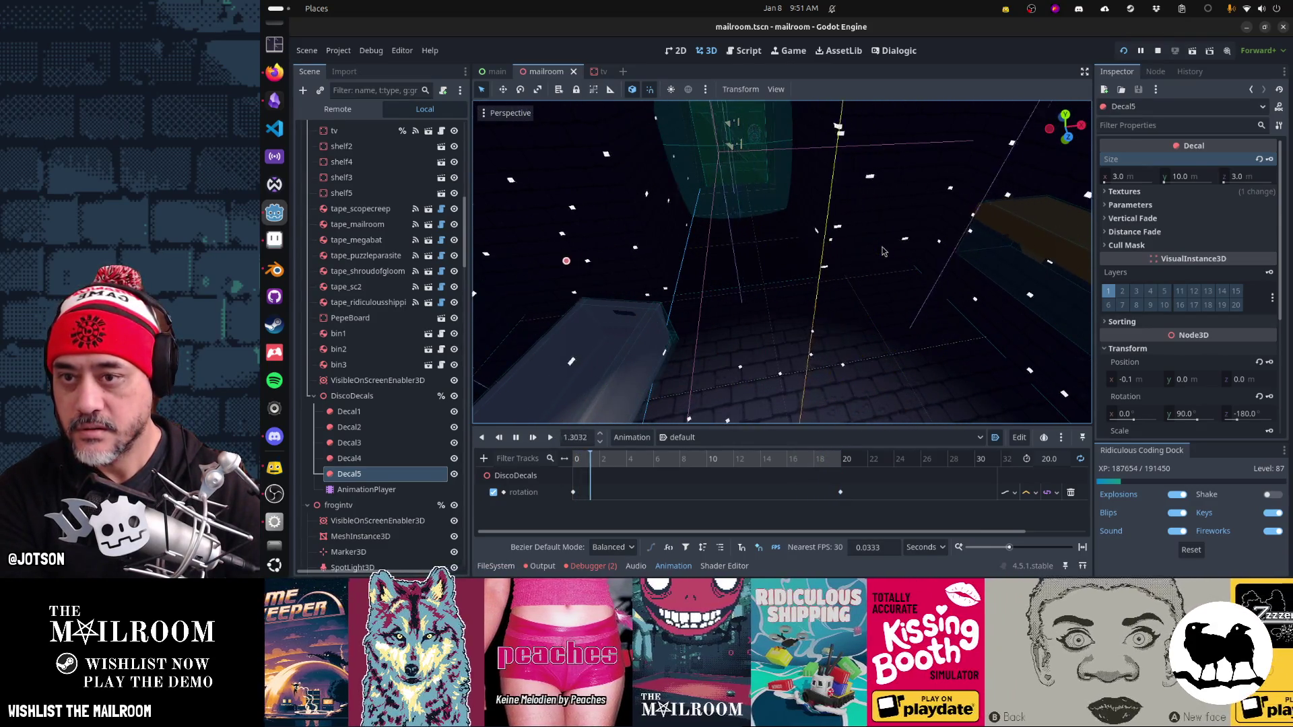
key("F5")
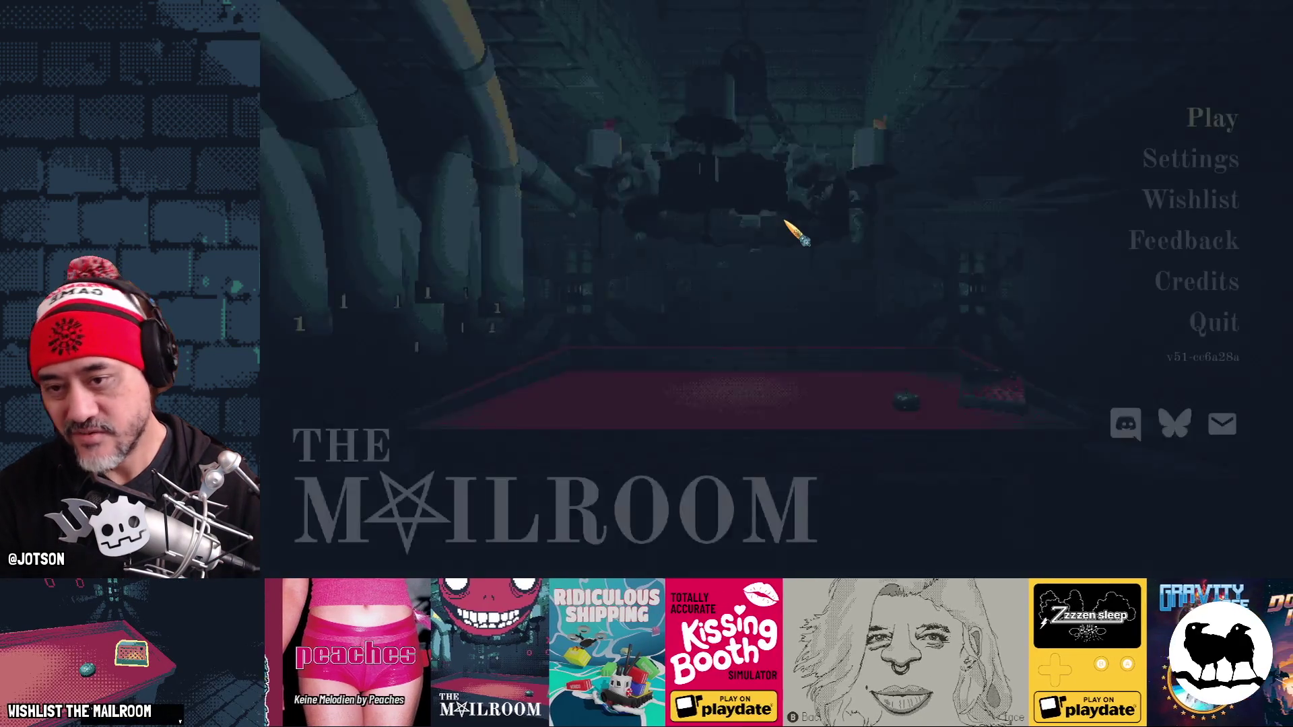
Step: Start the game and use console commands to reach the security door with its key
key("Return")
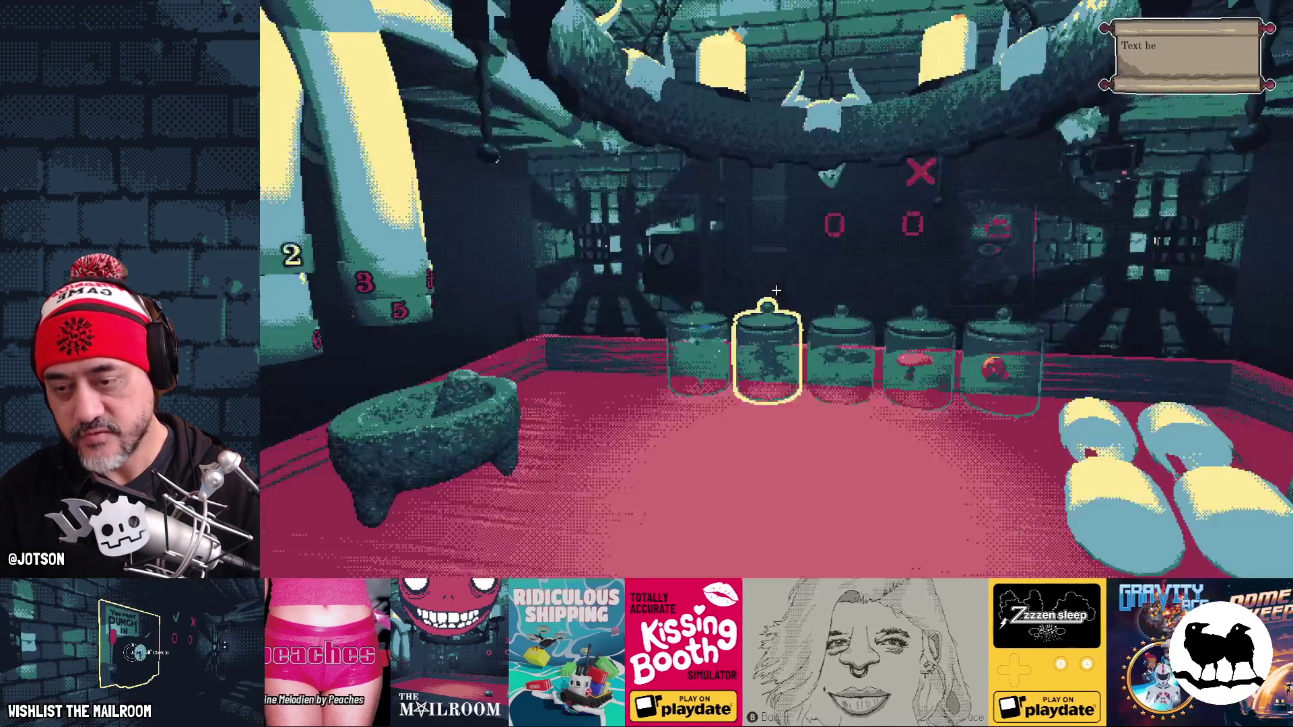
key("grave")
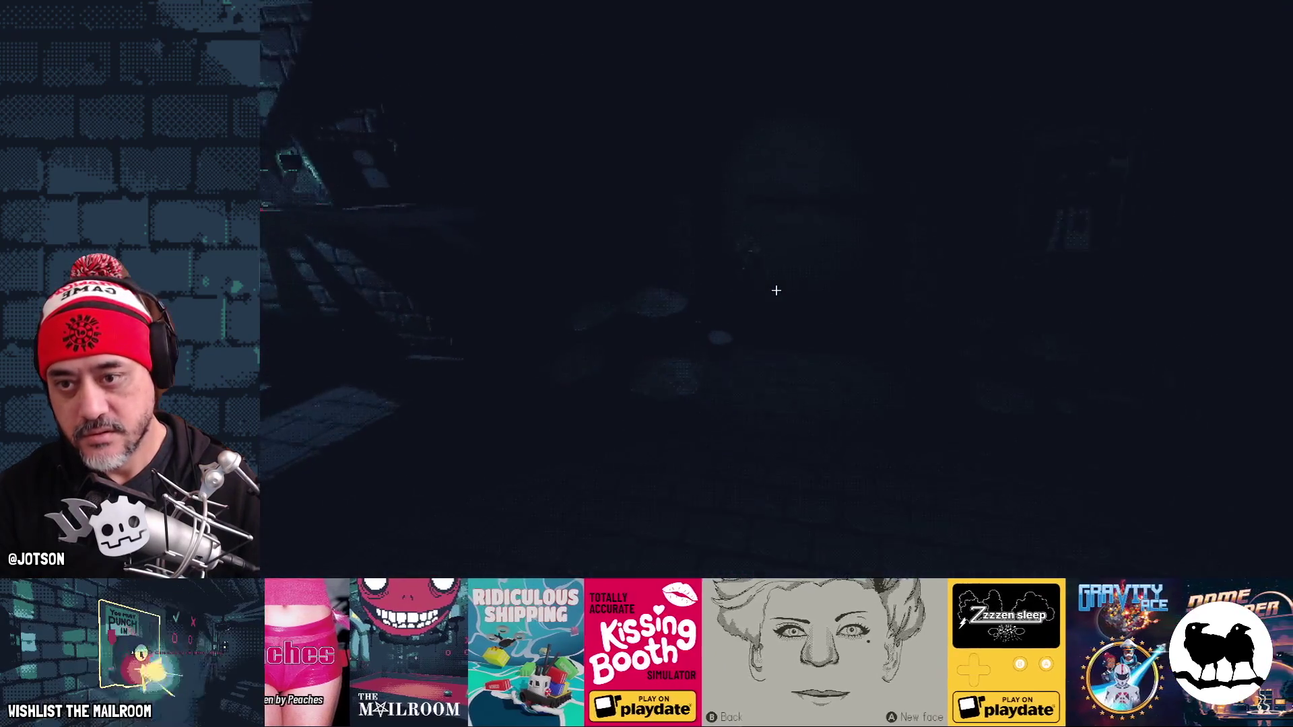
type("securitydoor")
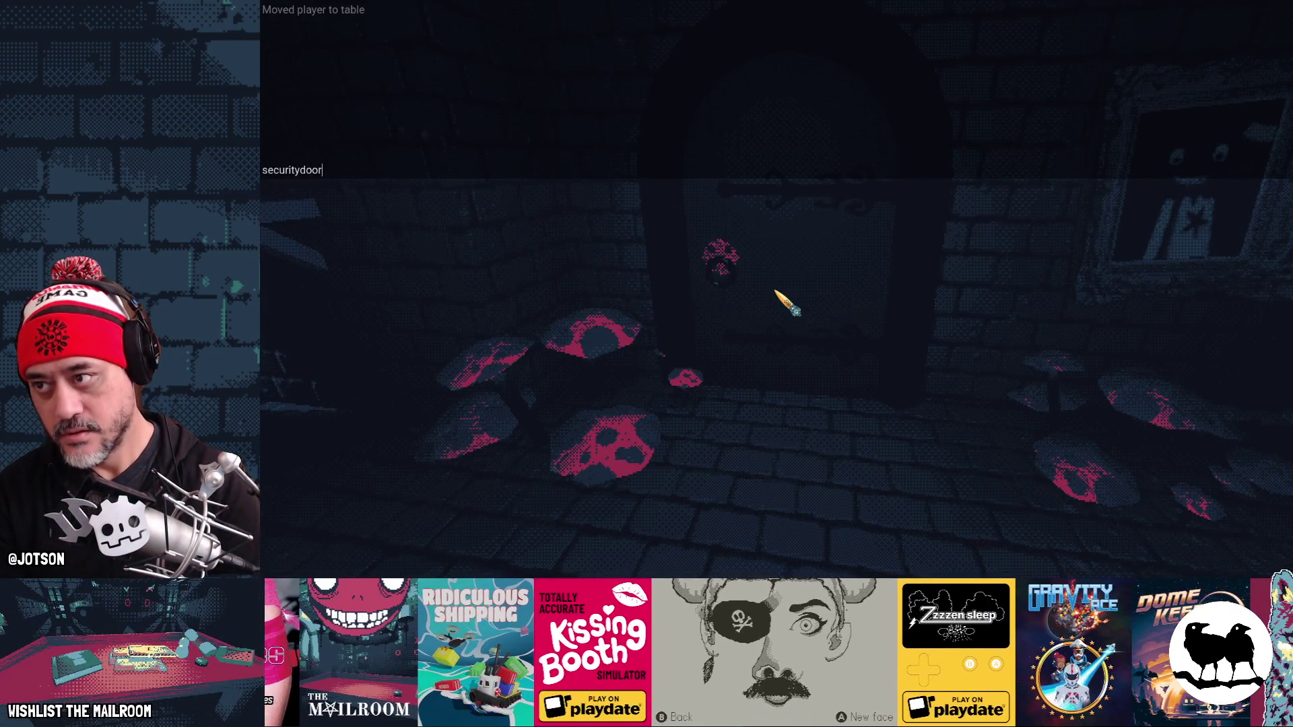
key("Return")
key("grave")
type("s")
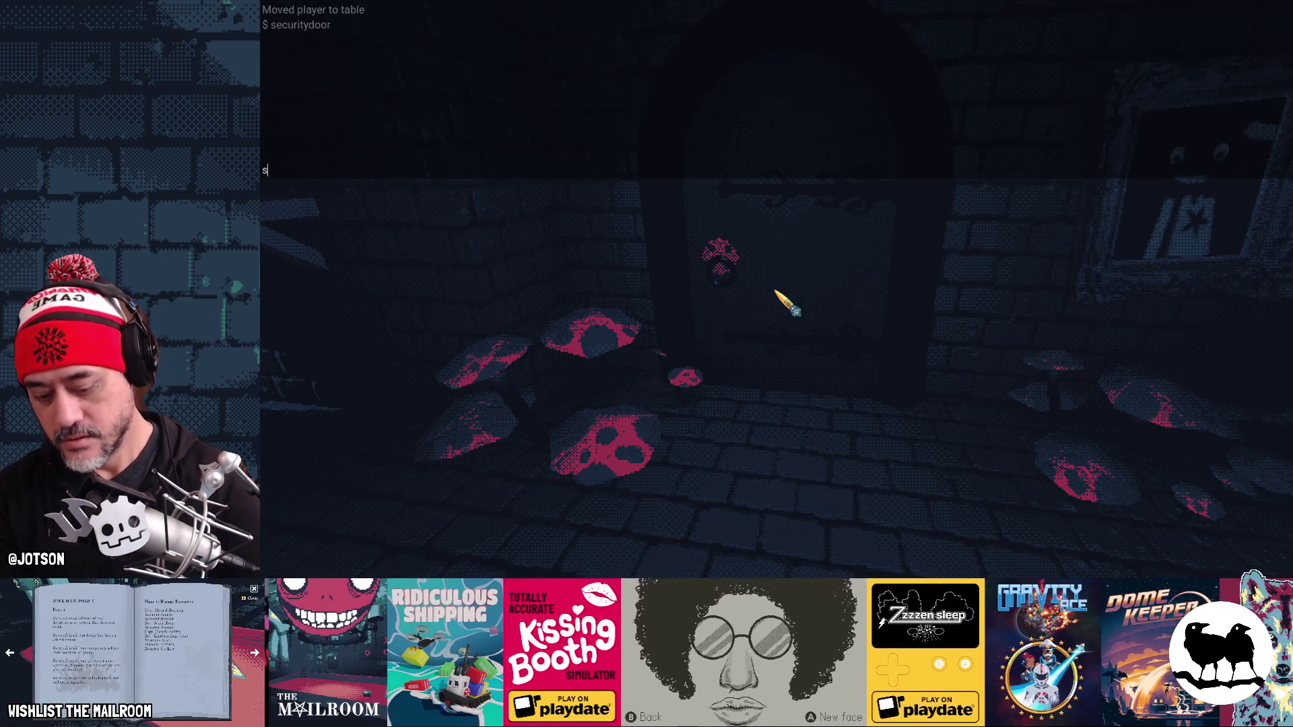
key("Return")
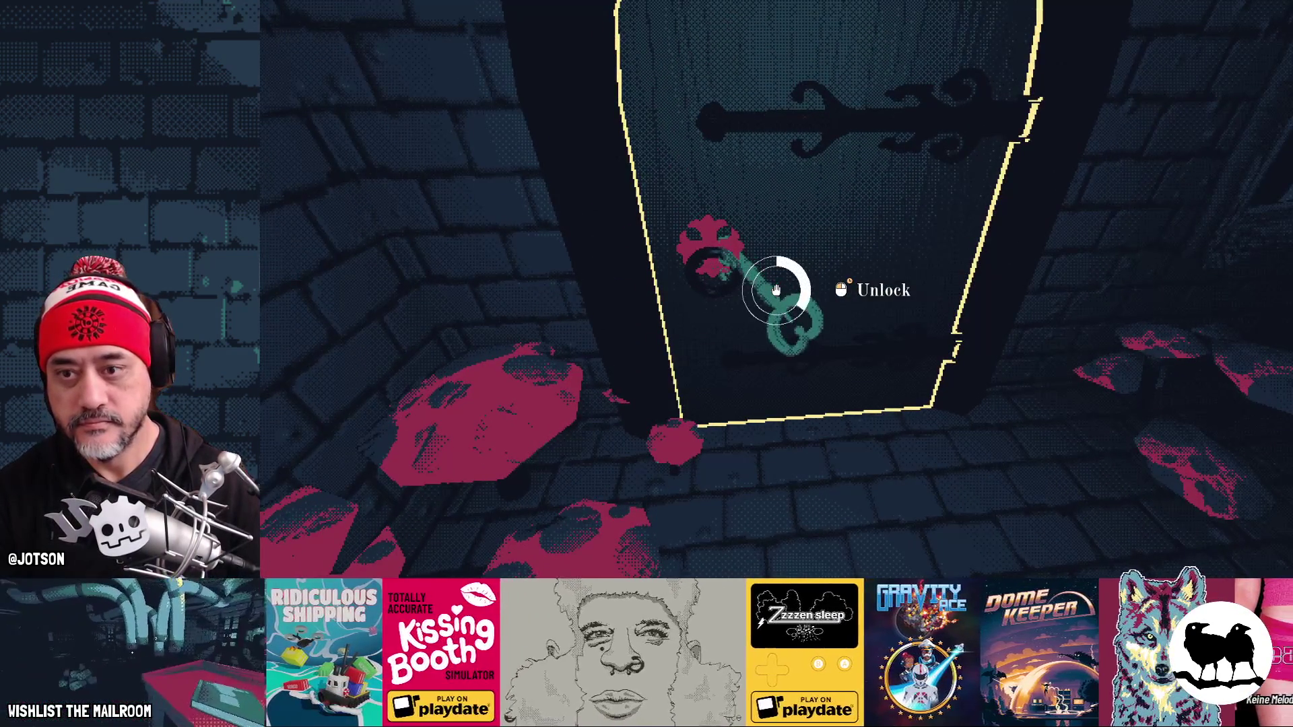
Step: Unlock and open the security door, enter the tunnel, and enable the fps counter
left_click_drag(776, 289, 776, 289)
left_click(776, 290)
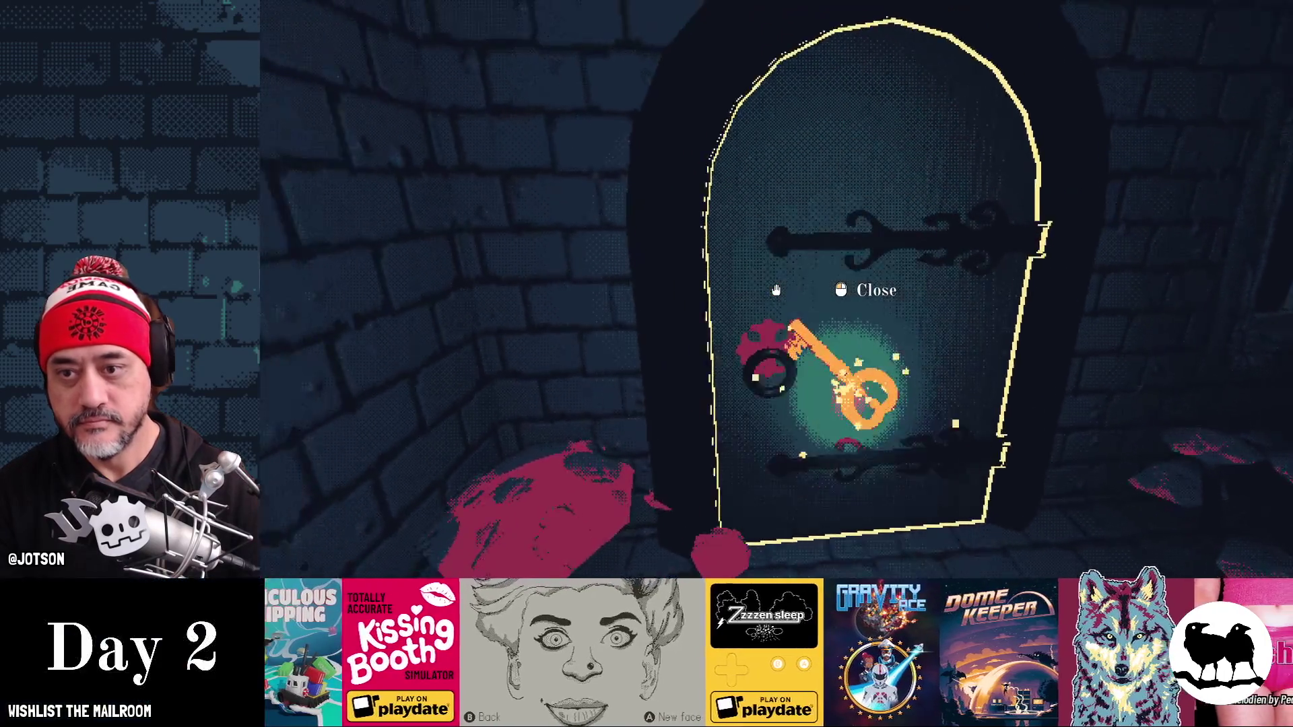
key("w")
key("grave")
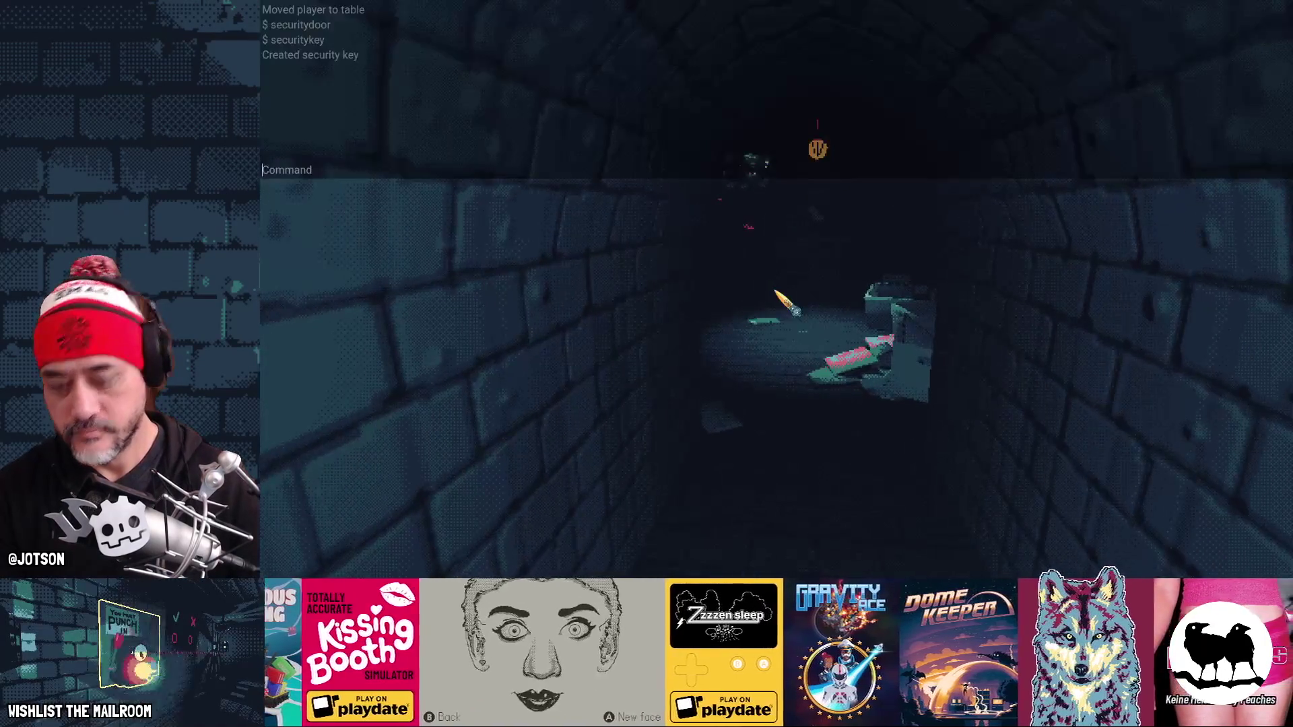
type("fps")
key("Return")
key("grave")
Step: Walk to the TV room, insert the frog tape, then stop the game
key("w")
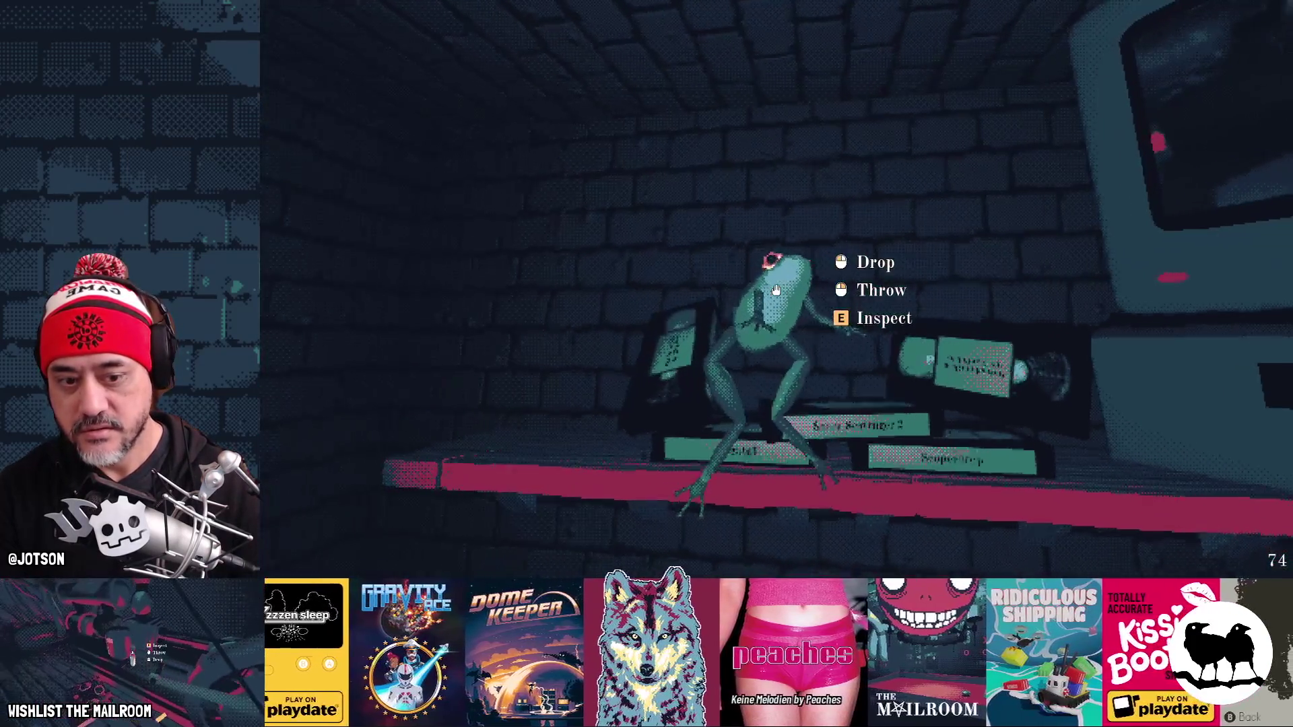
left_click(775, 290)
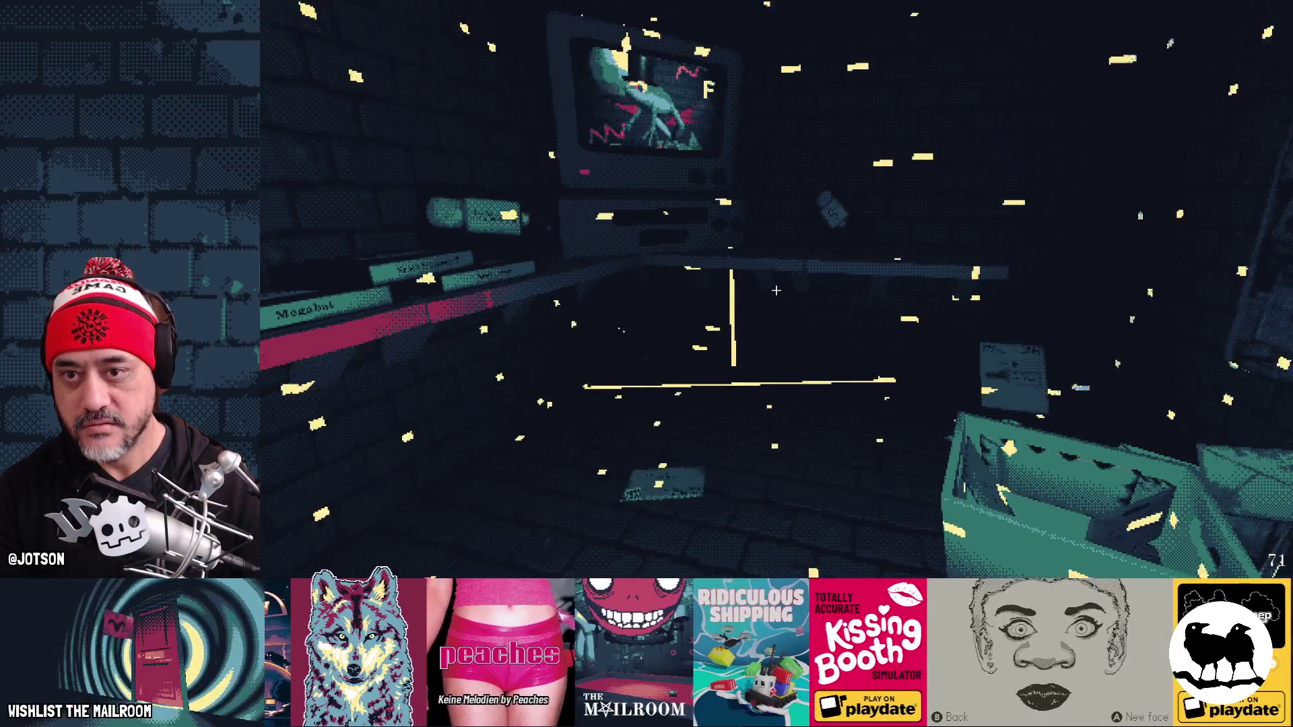
key("Escape")
Step: Set all five decals' Size y to 2 m, then Decal5's Size y to 6 m
left_click(382, 410)
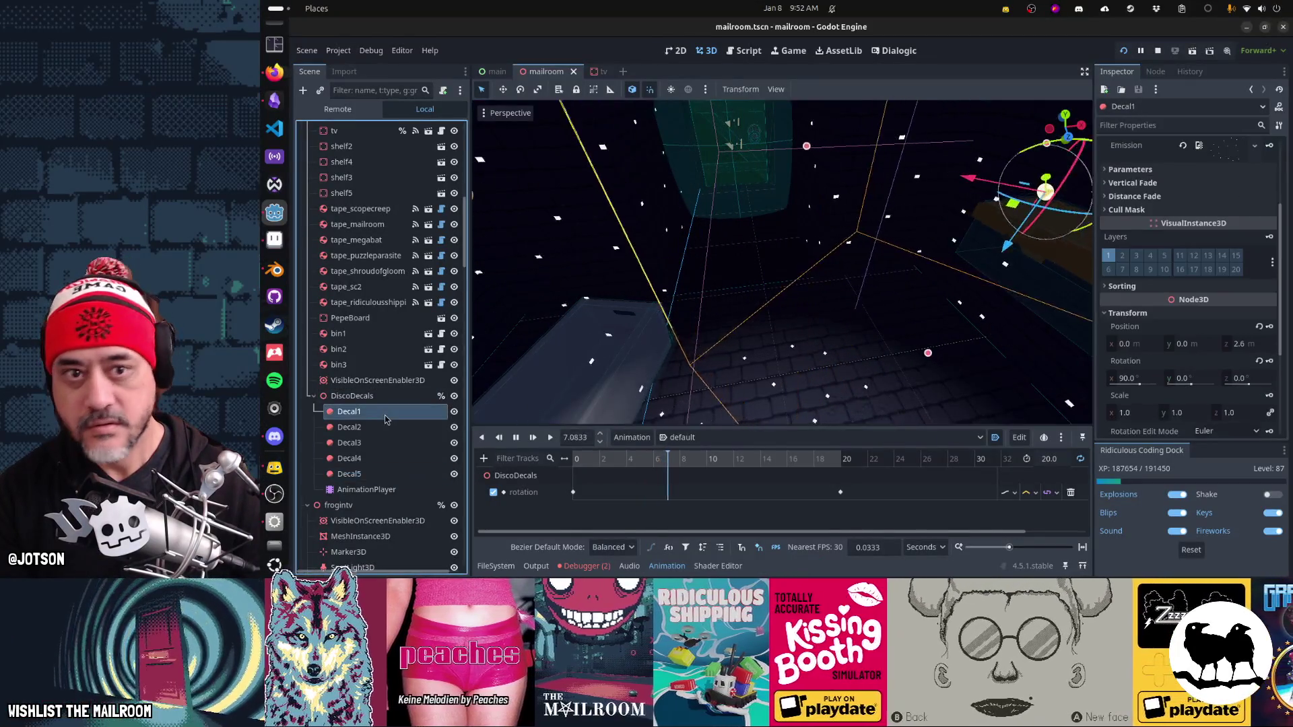
scroll(1210, 206, "up", 3)
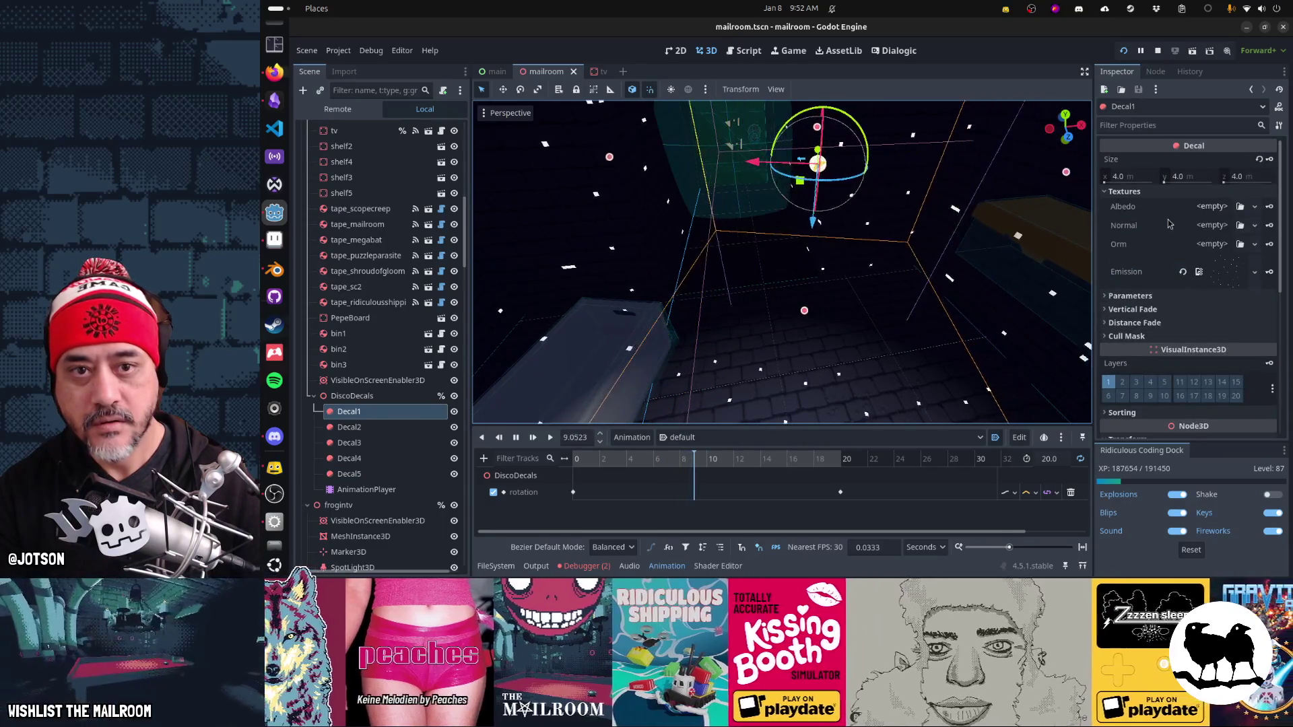
left_click(379, 475, "shift")
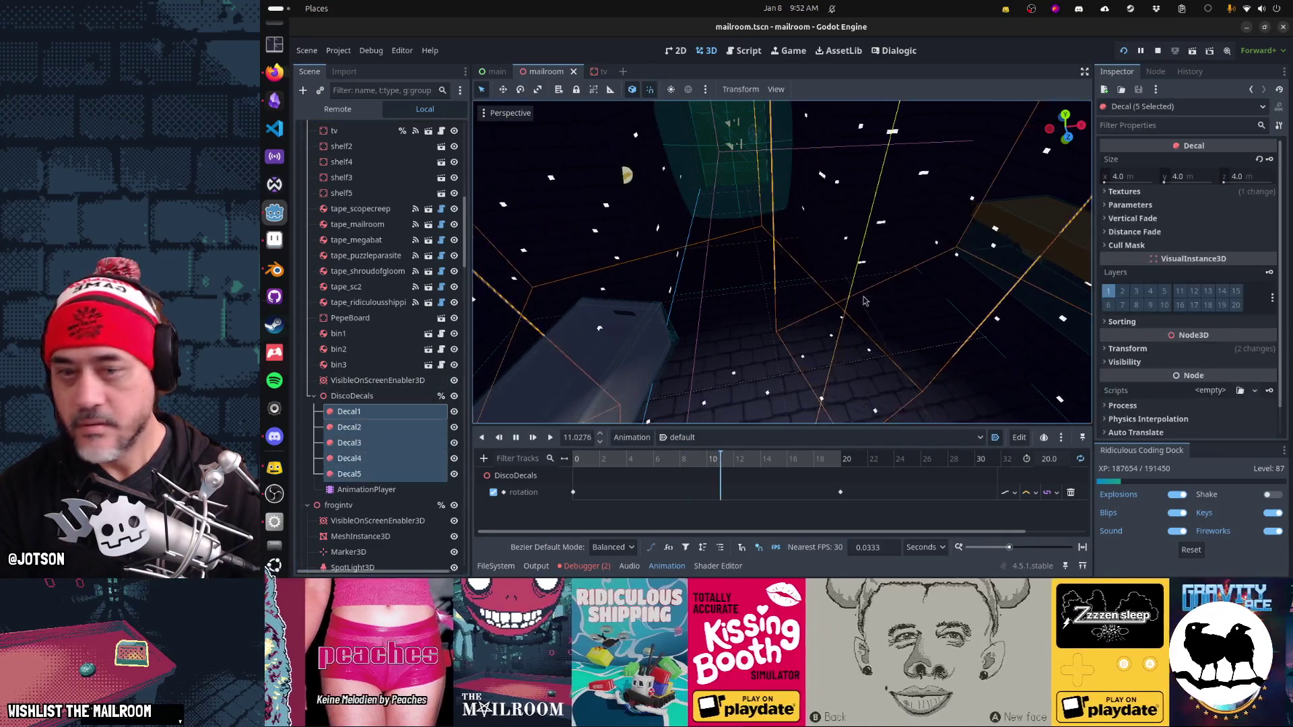
left_click(1190, 177)
type("2")
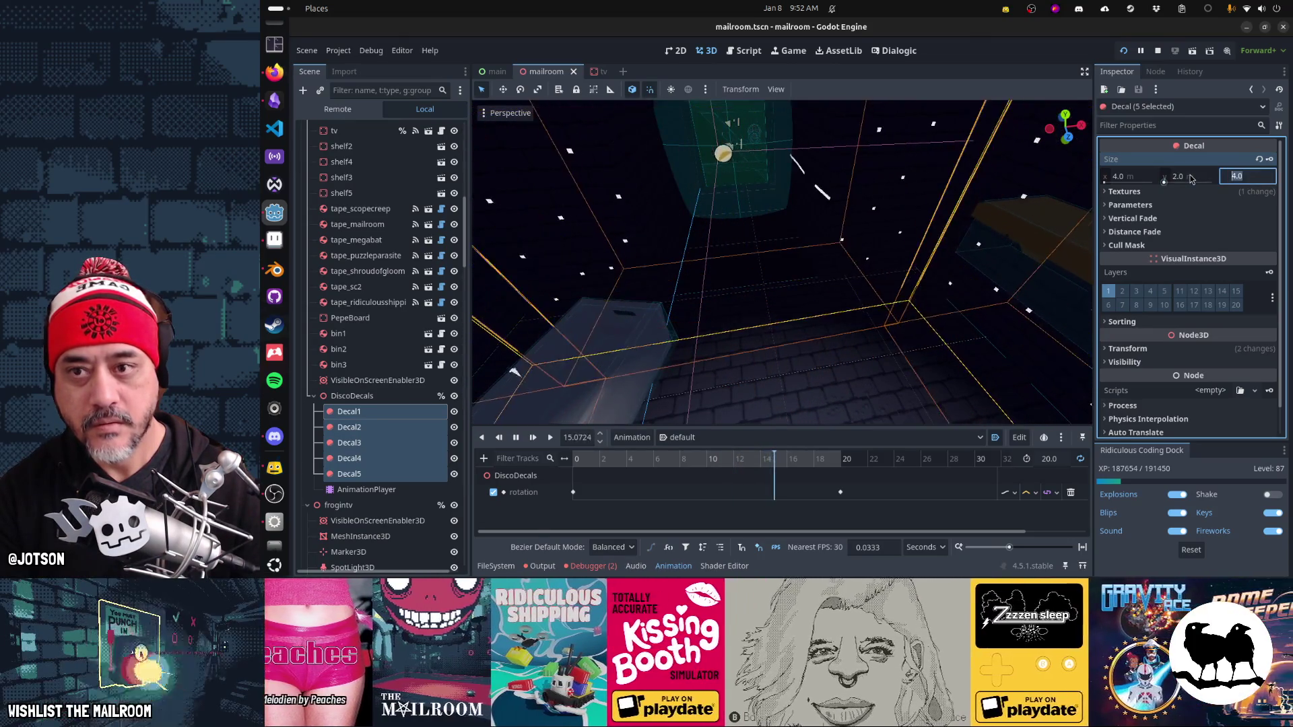
left_click(367, 475)
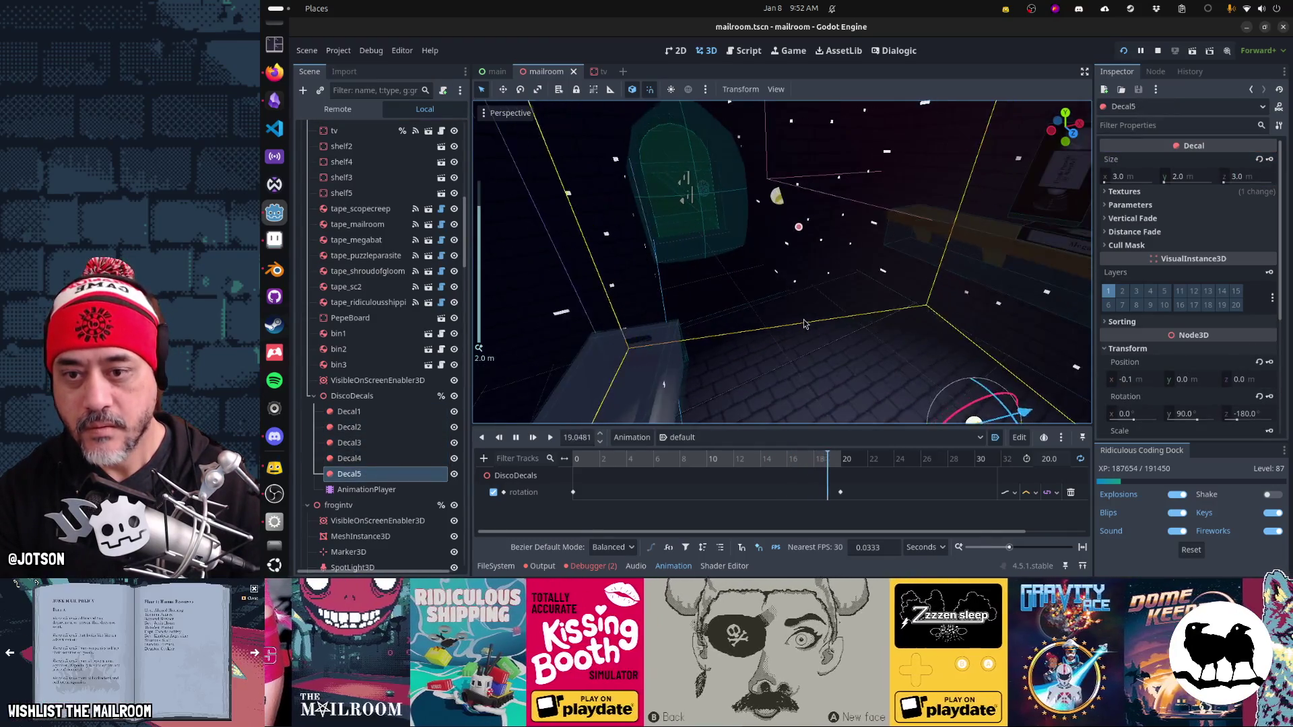
left_click(1189, 178)
type("6")
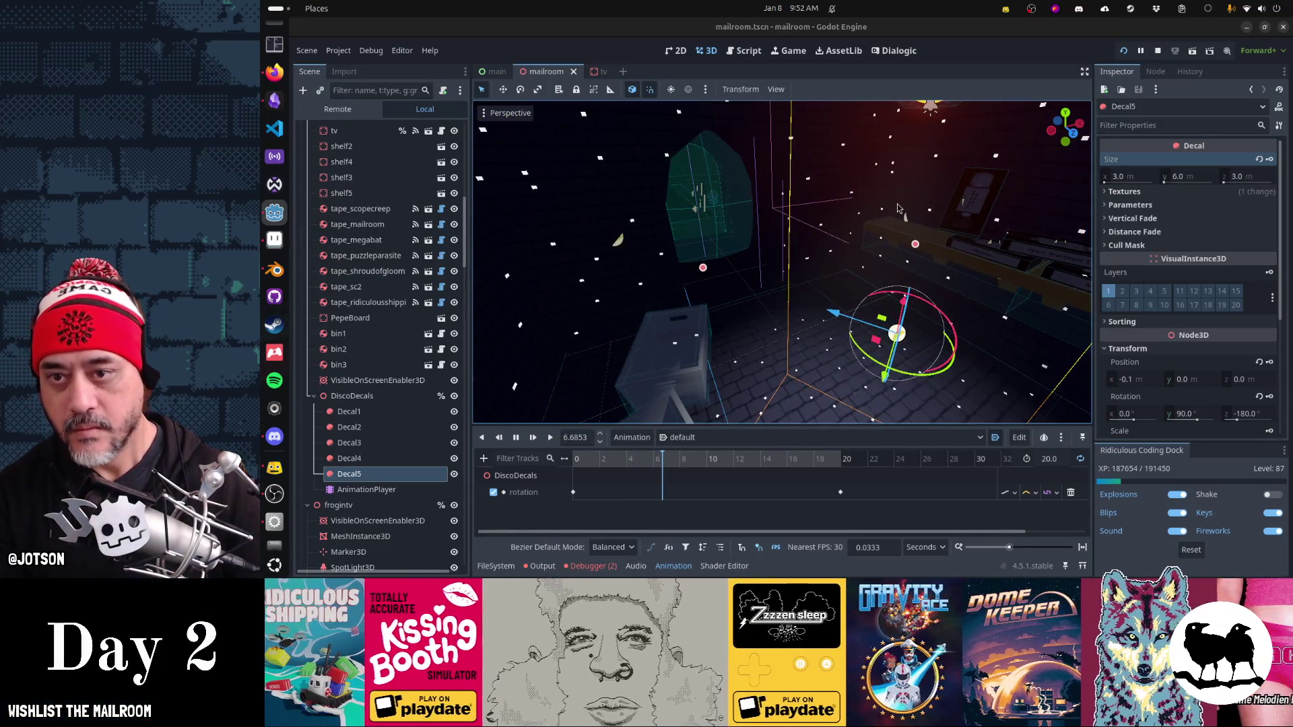
Step: Run the scene with F6, close it, and edit the Size y of Decal1–Decal4
key("F6")
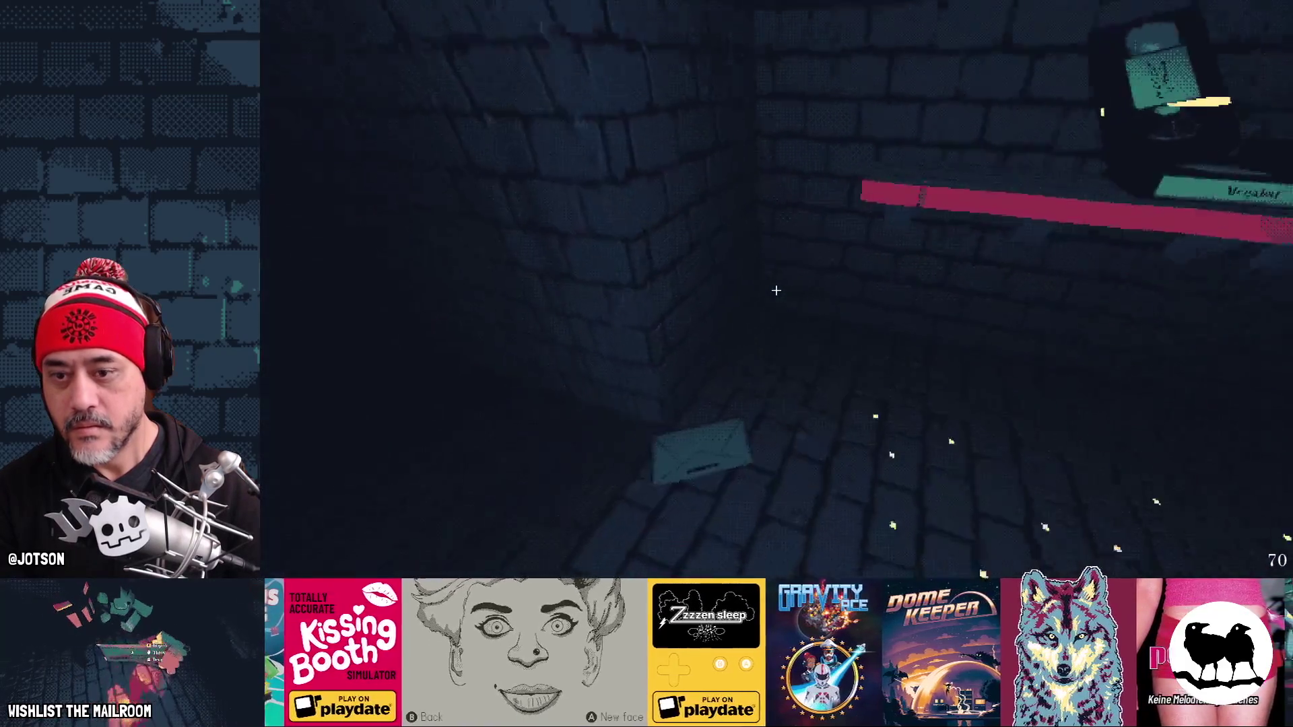
key("F8")
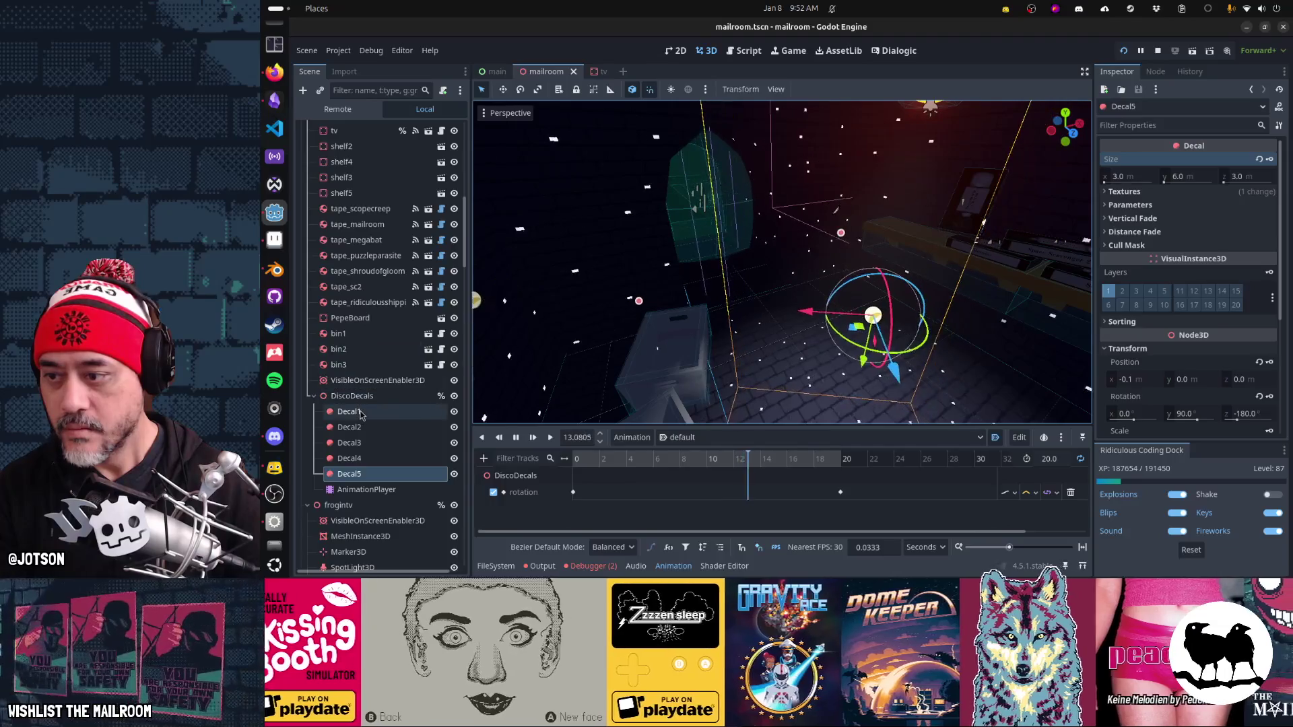
left_click(350, 411)
left_click(350, 458, "shift")
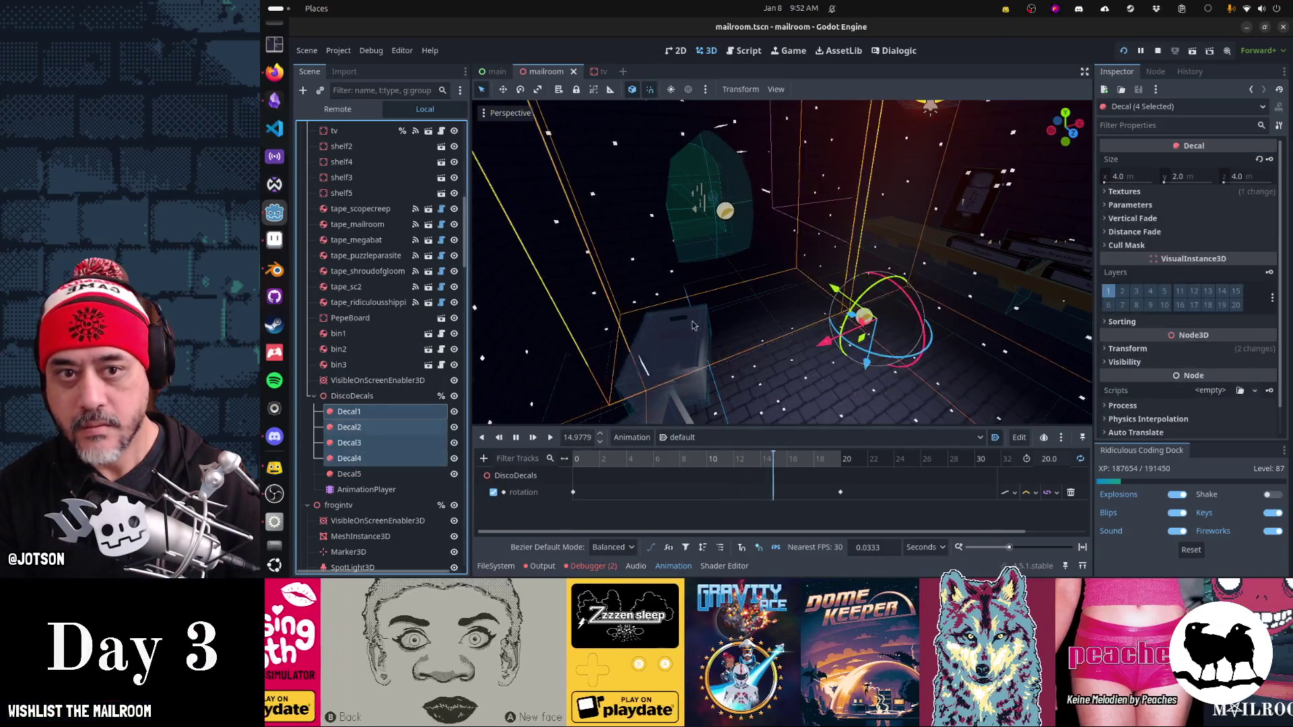
left_click(1185, 182)
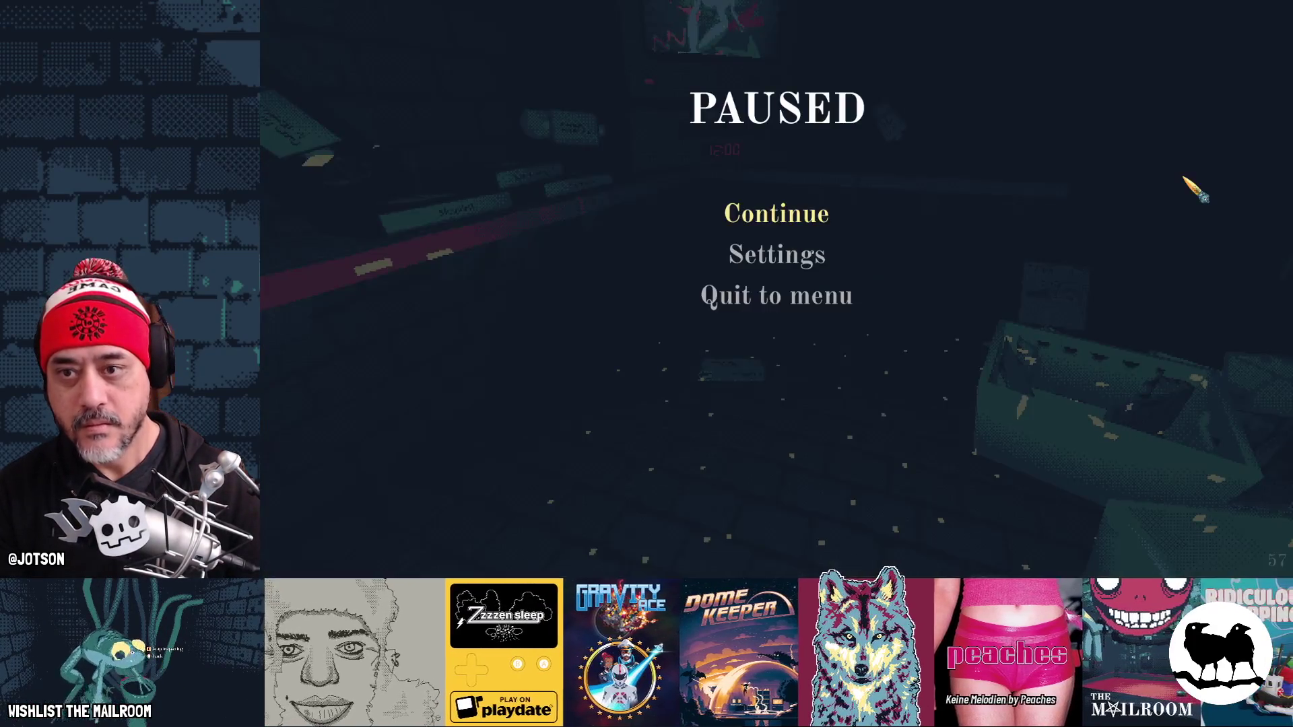
Step: Resume, reload via the securitykey console command, and unlock the security door
left_click(774, 219)
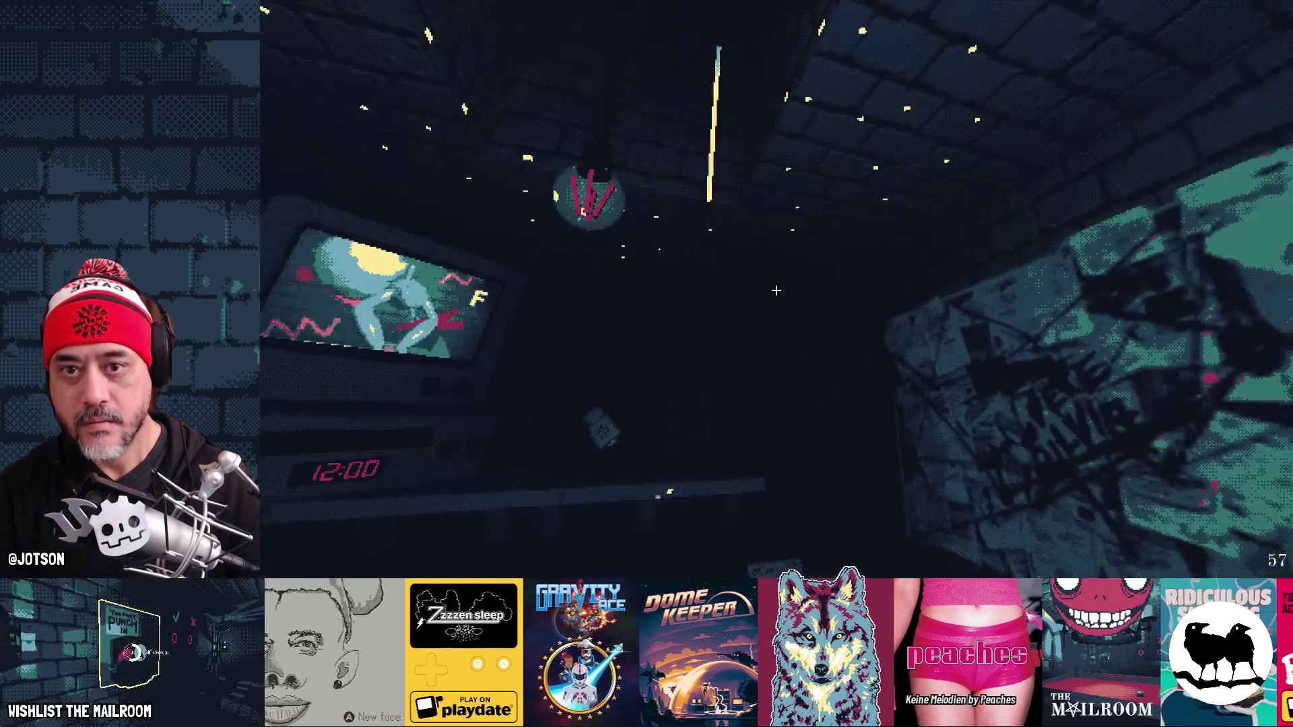
key("grave")
type("reload")
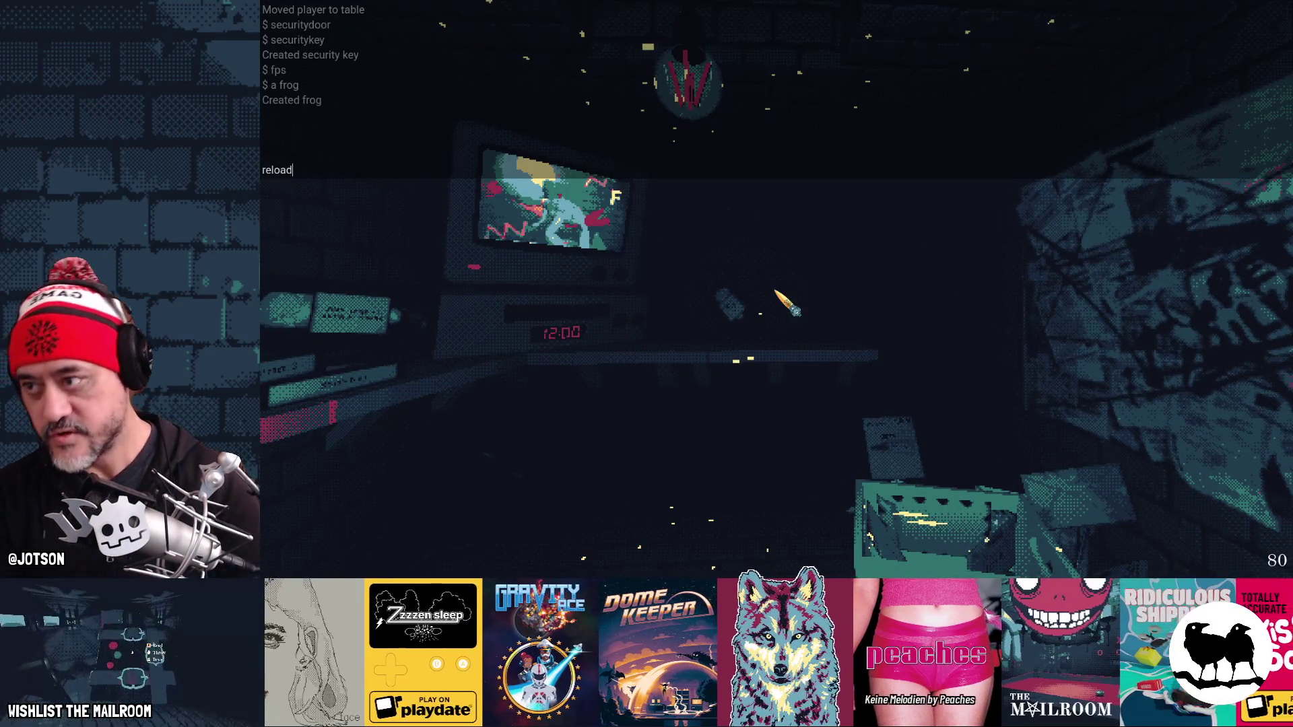
key("Return")
key("Return")
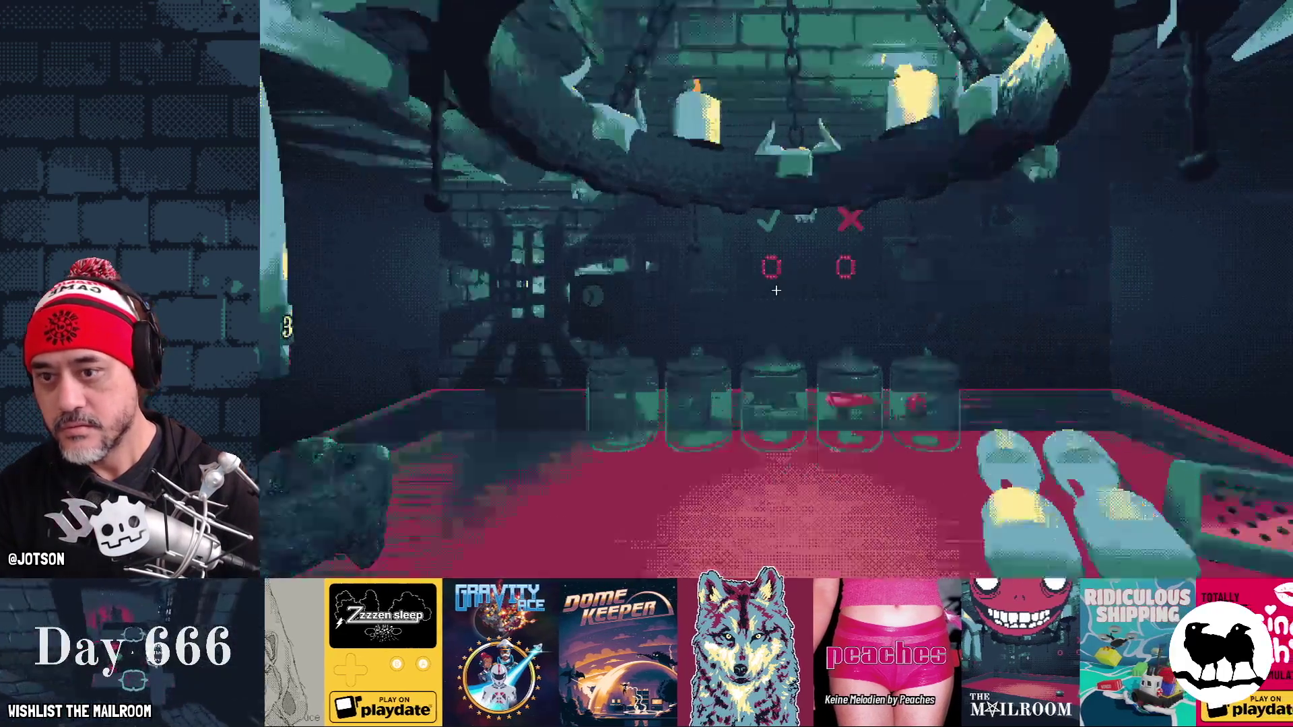
type("secu")
type("ey")
key("Return")
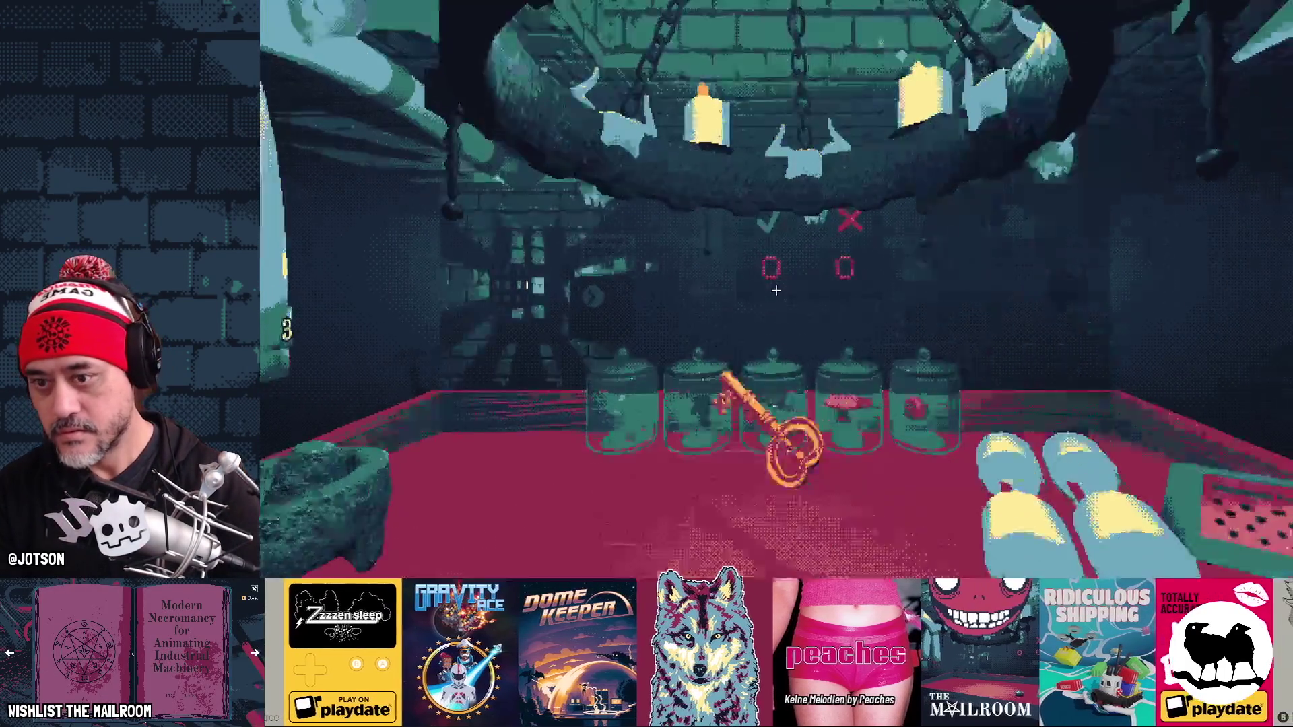
key("w")
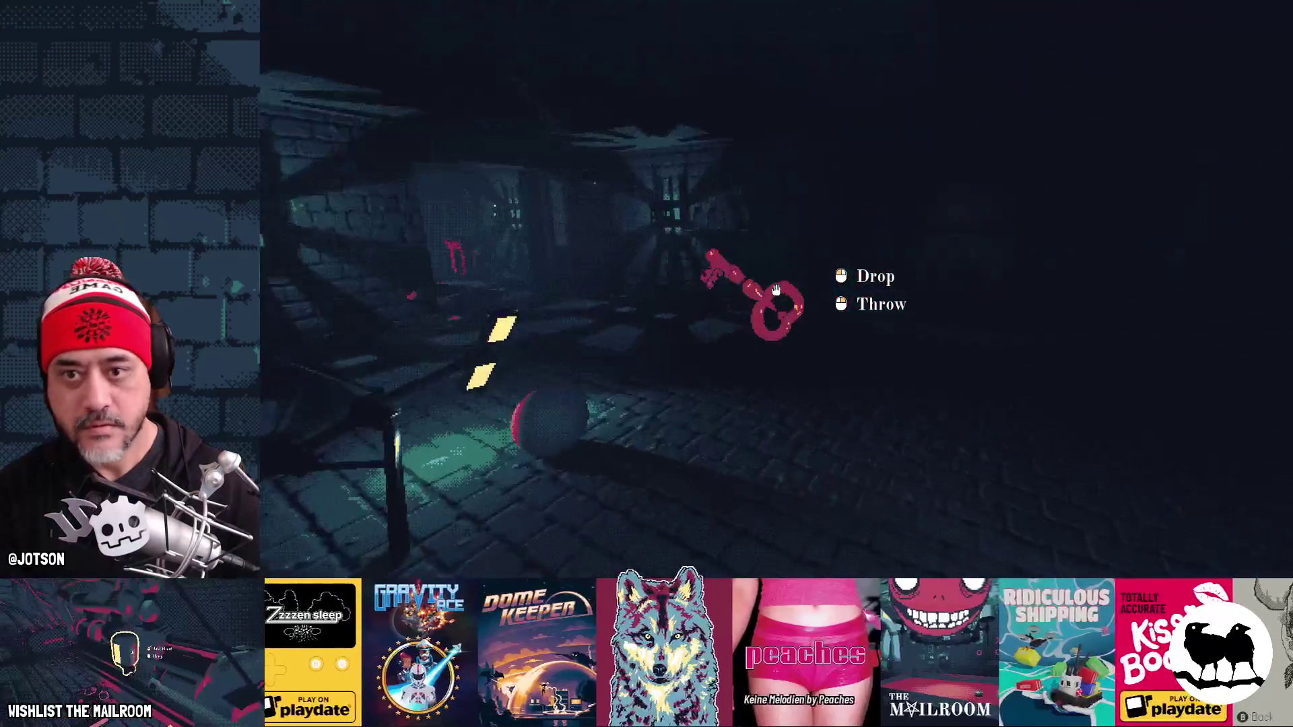
left_click(775, 289)
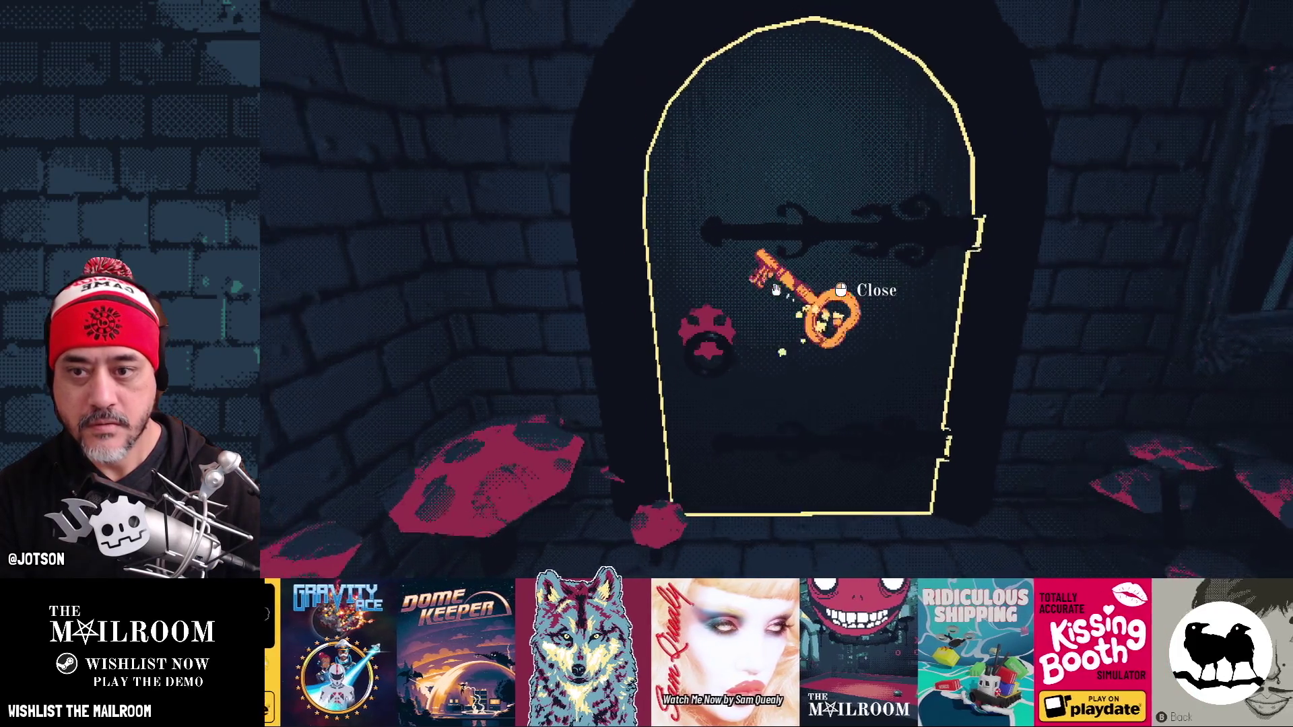
key("w")
key("w")
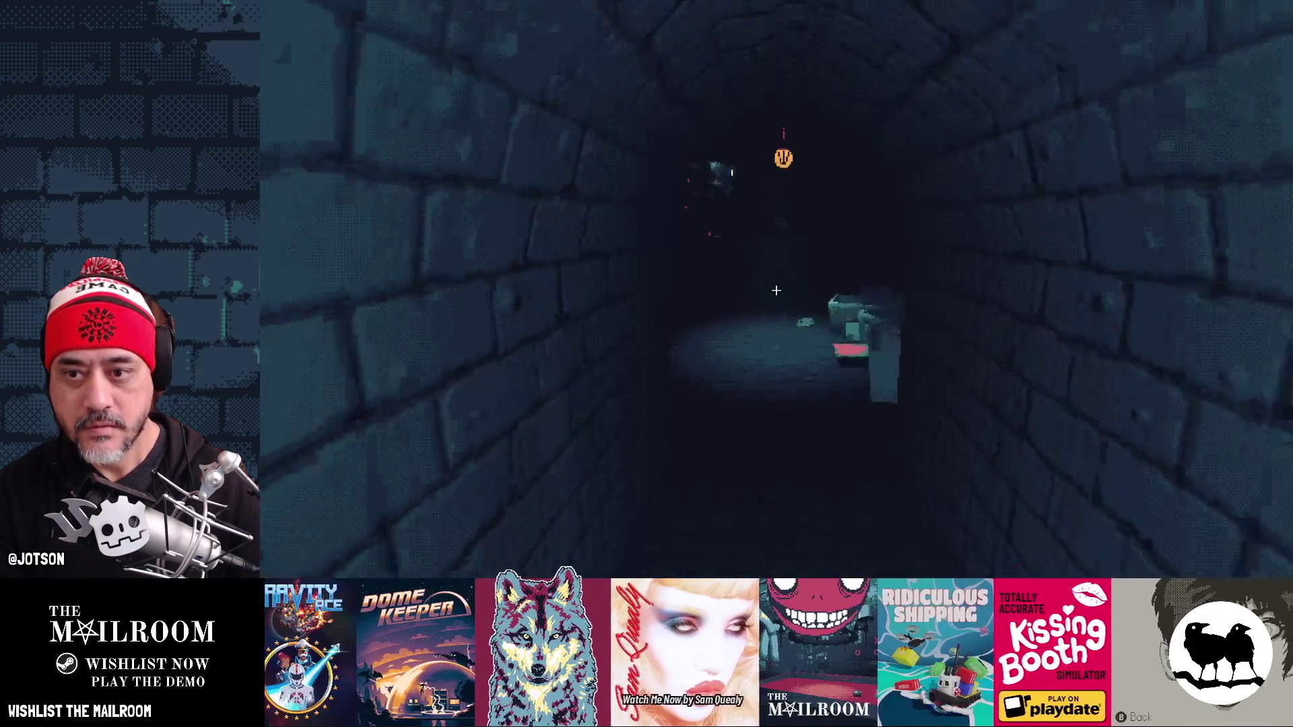
Step: Spawn the frog through the console, walk to the VCR and insert the frog tape
key("grave")
type("a")
key("grave")
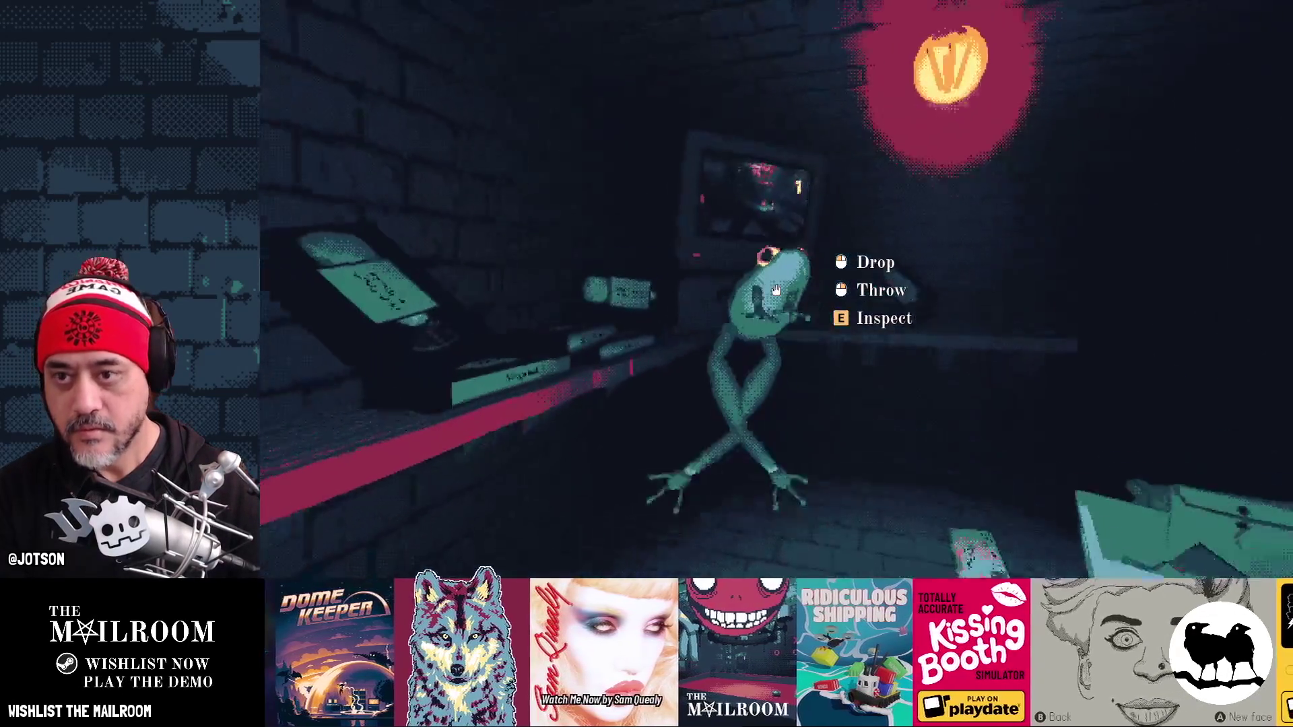
key("w")
left_click(776, 290)
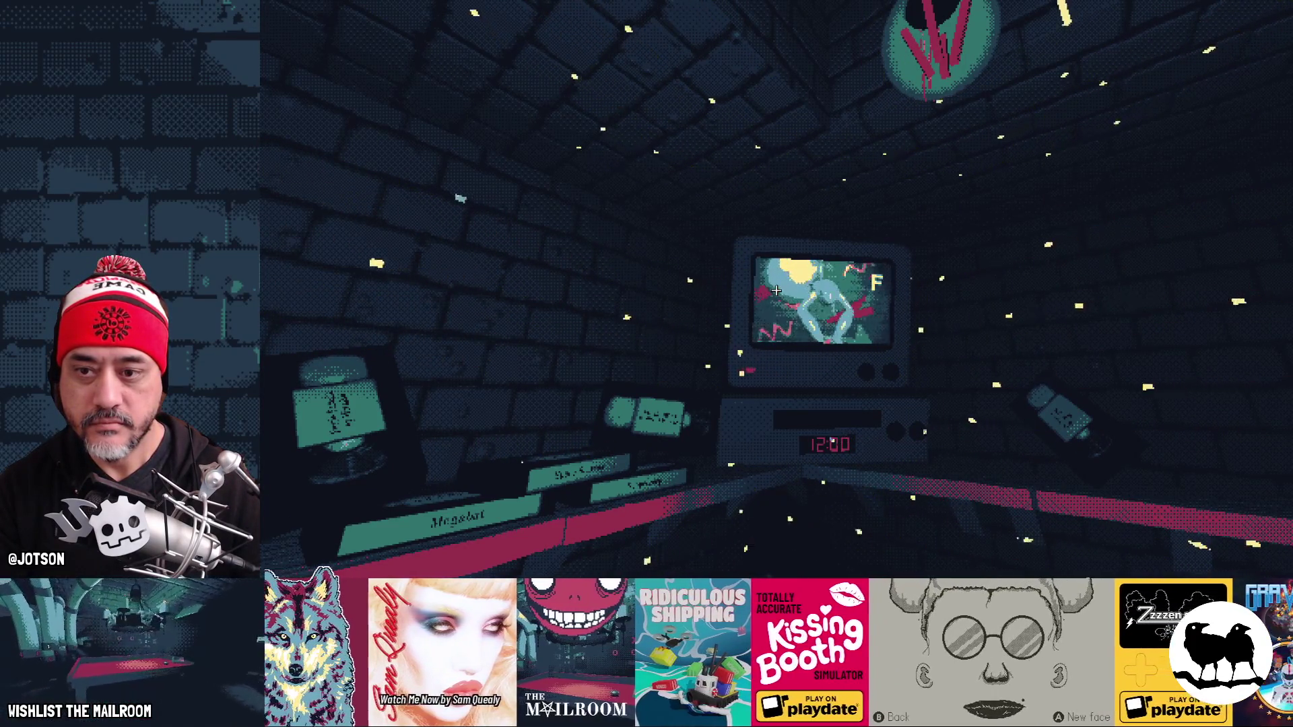
mouse_move(776, 289)
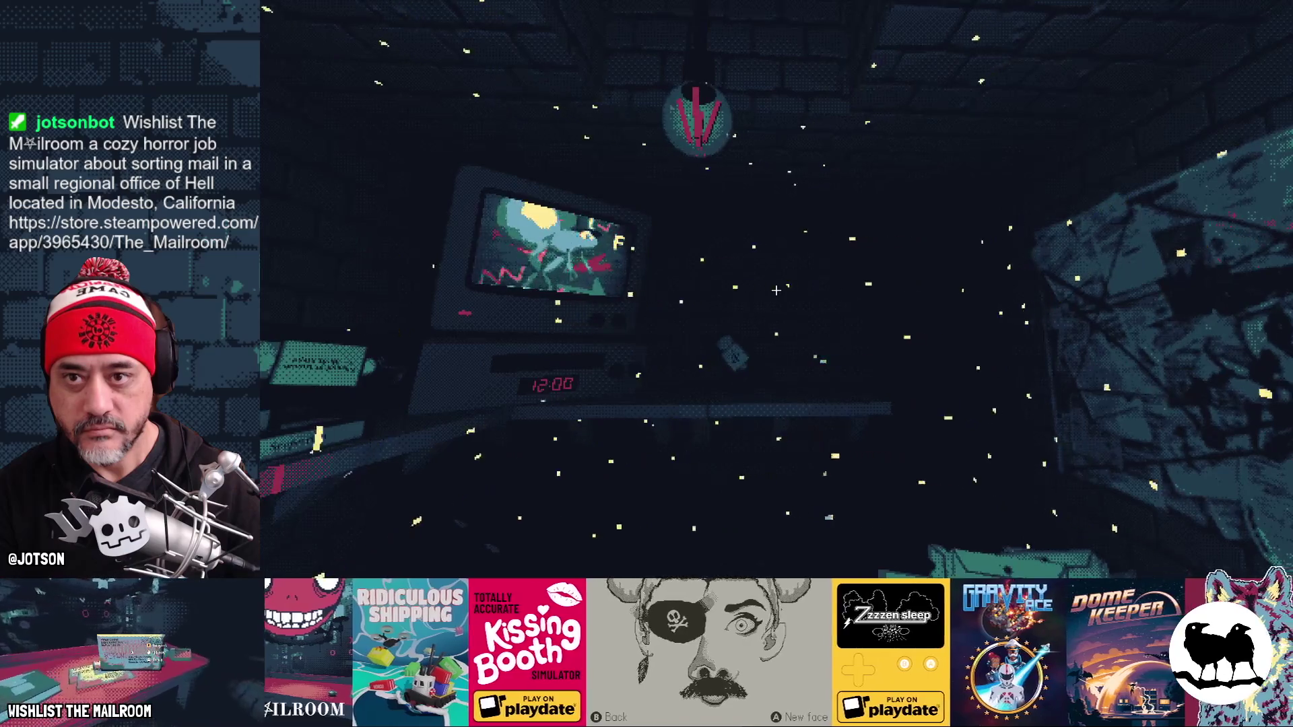
Step: Step back to watch the disco lights and run fps in the console
key("s")
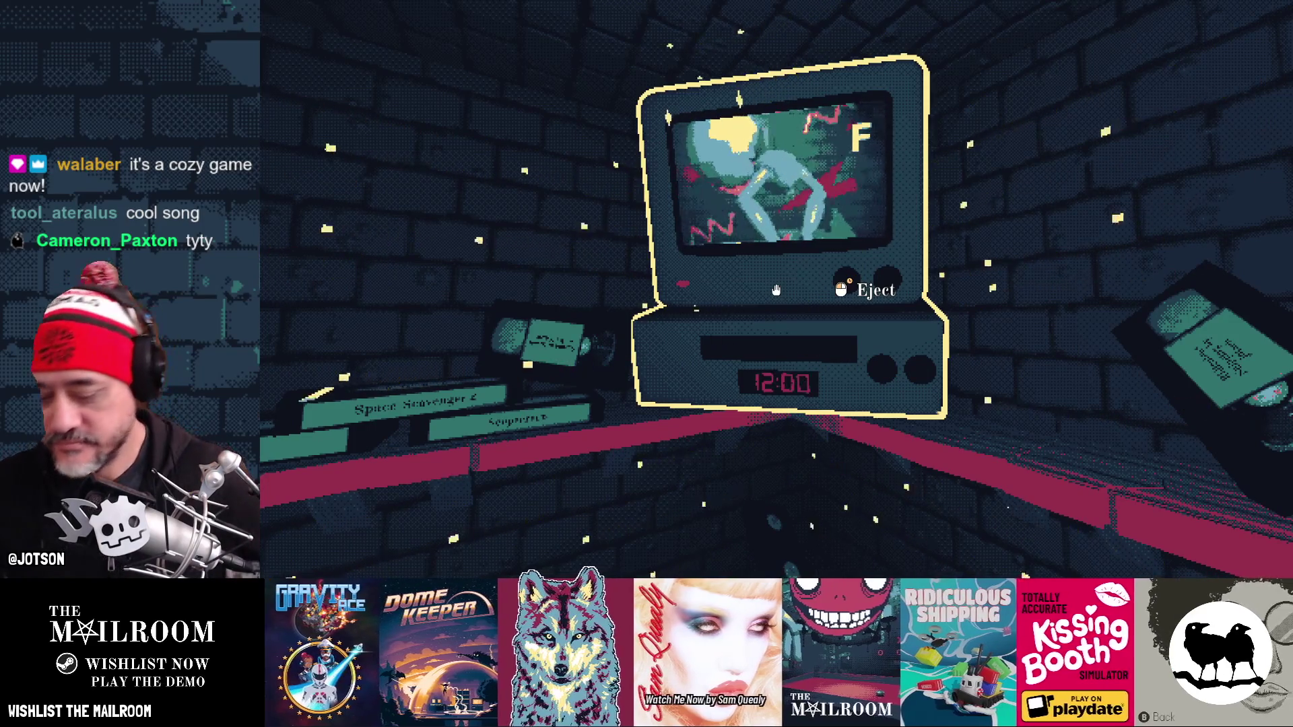
key("grave")
key("Return")
key("grave")
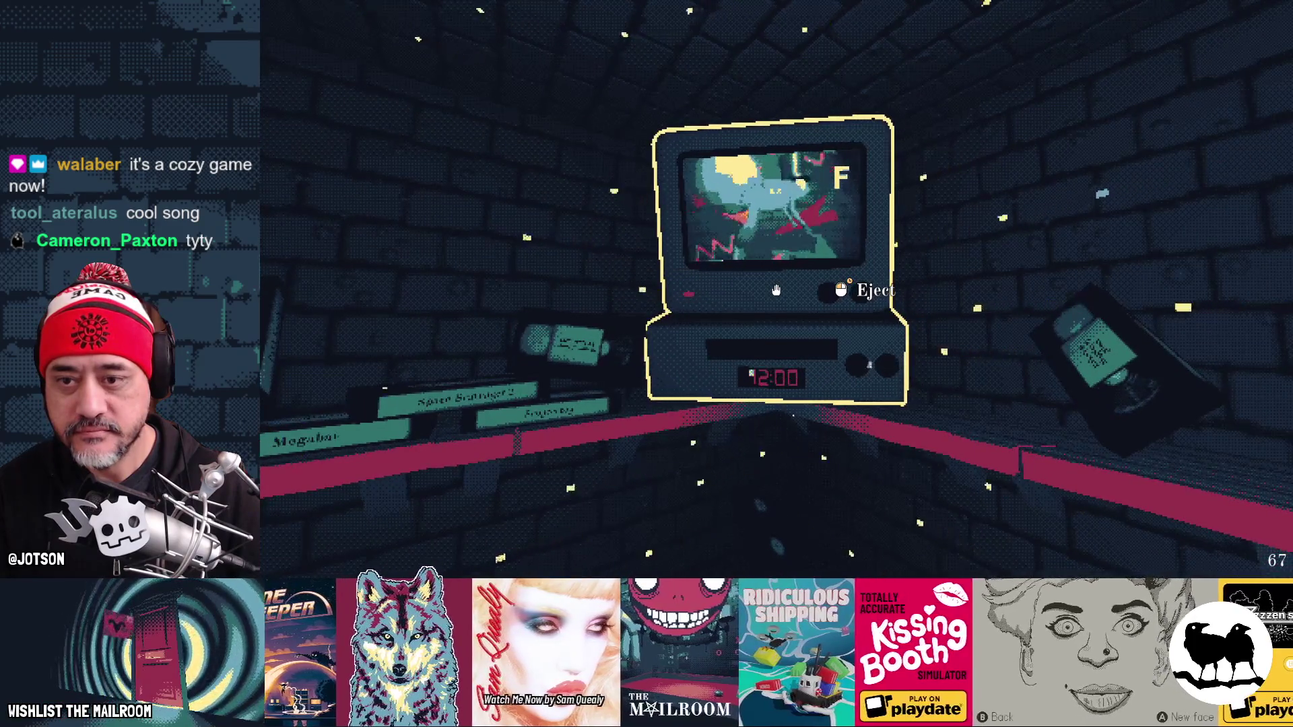
Step: Eject the frog tape from the VCR and pick it back up
key("s")
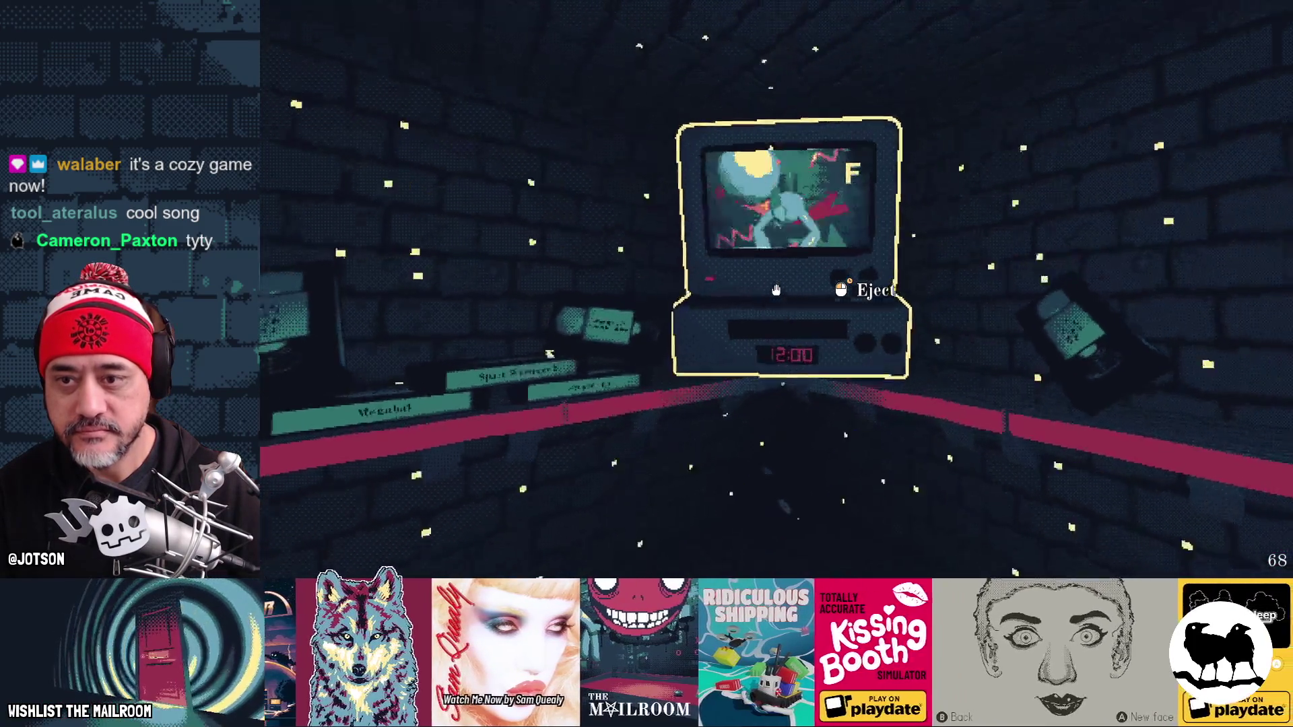
key("w")
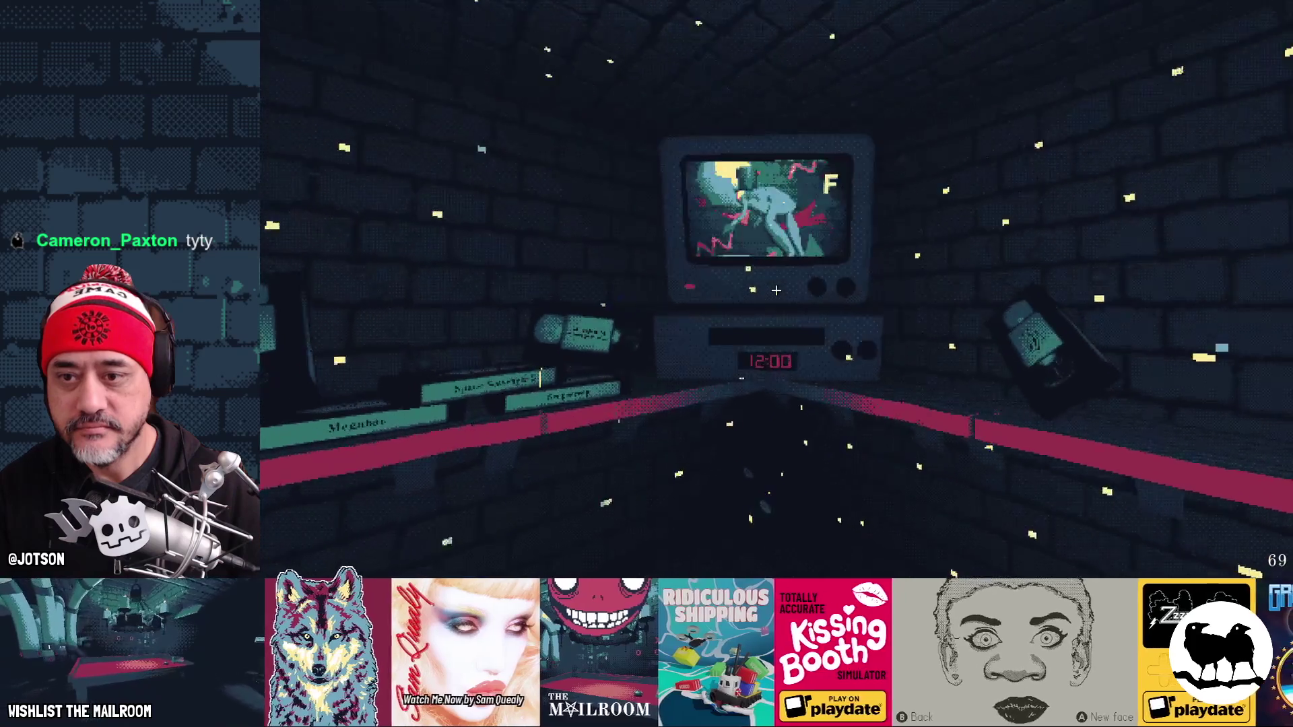
left_click_drag(776, 290, 776, 290)
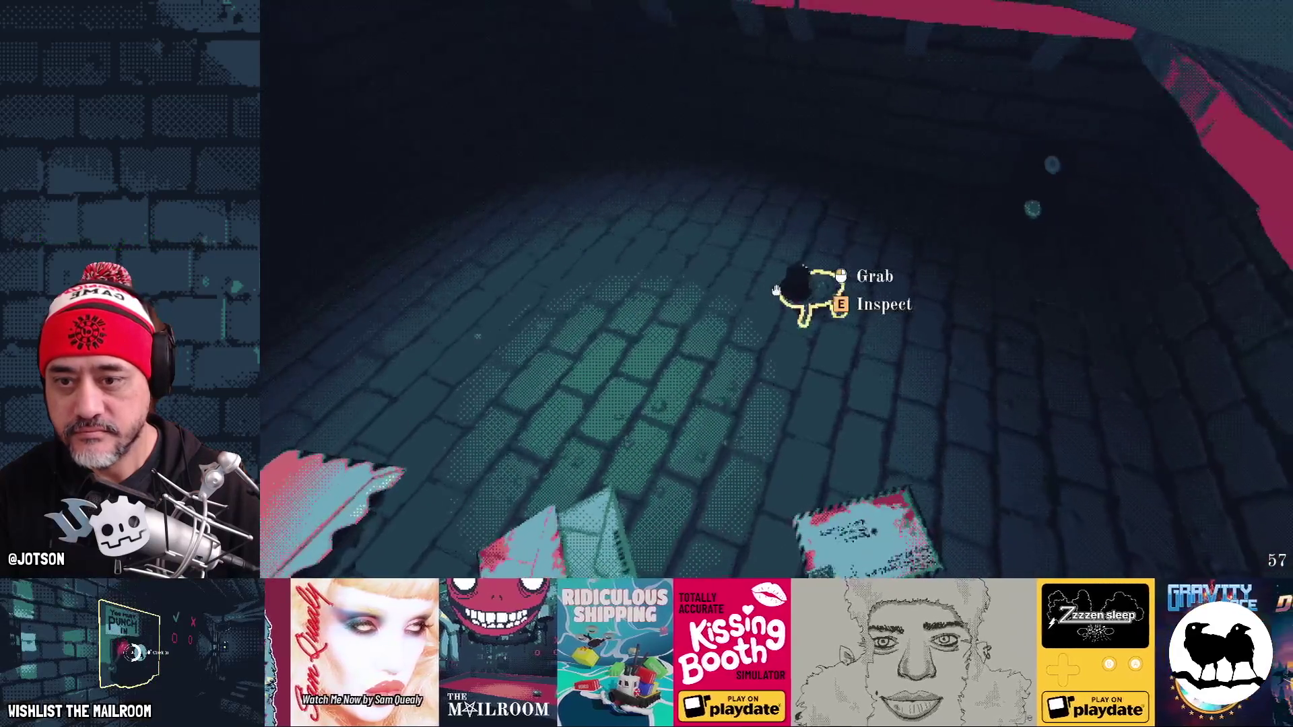
left_click(775, 289)
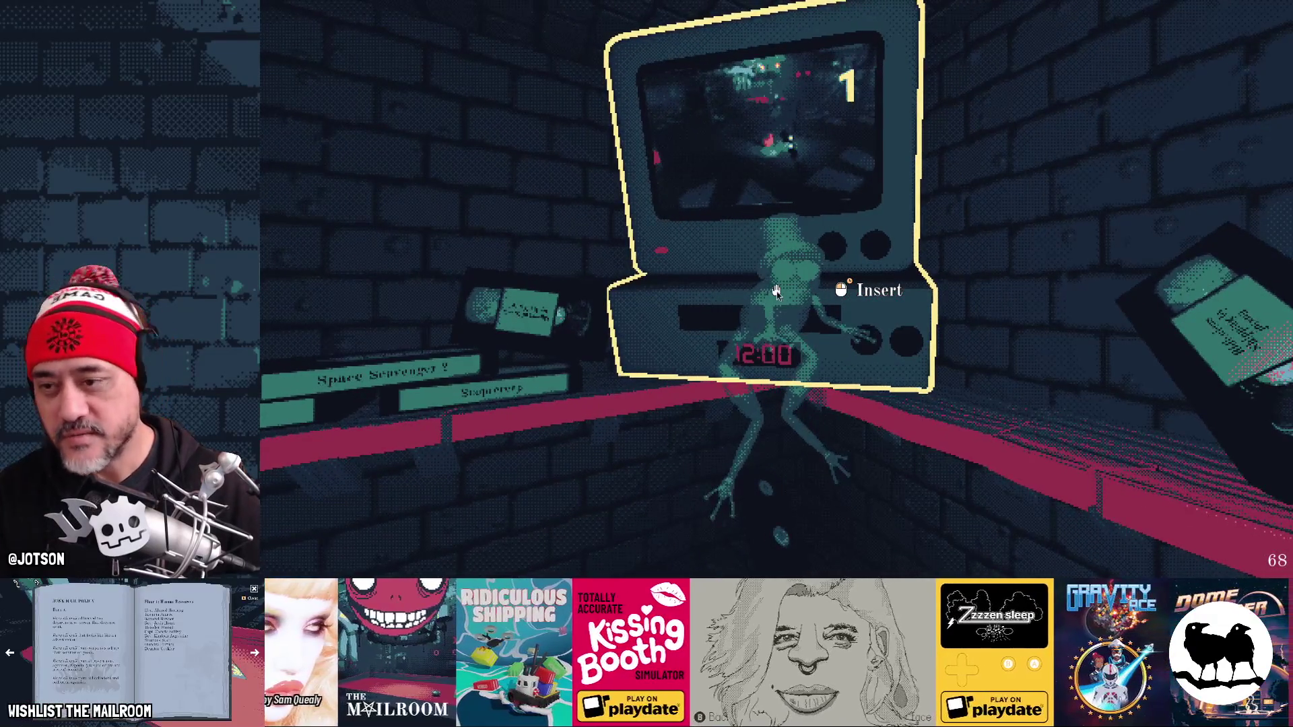
key("alt+Tab")
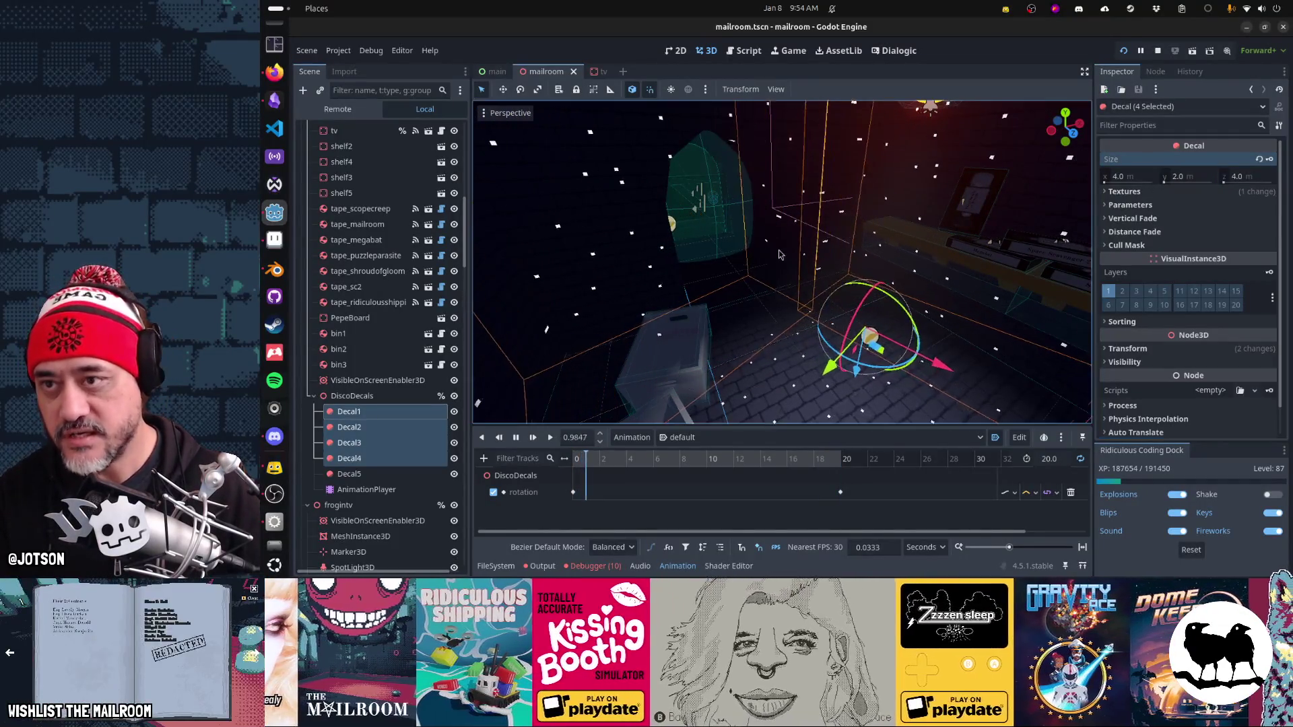
Step: In securityroom.gd, call headlamp_off() in _on_tv_frog_inserted and headlamp_on() in _on_tv_frog_ejected
left_click(747, 51)
type("Global.Player.he")
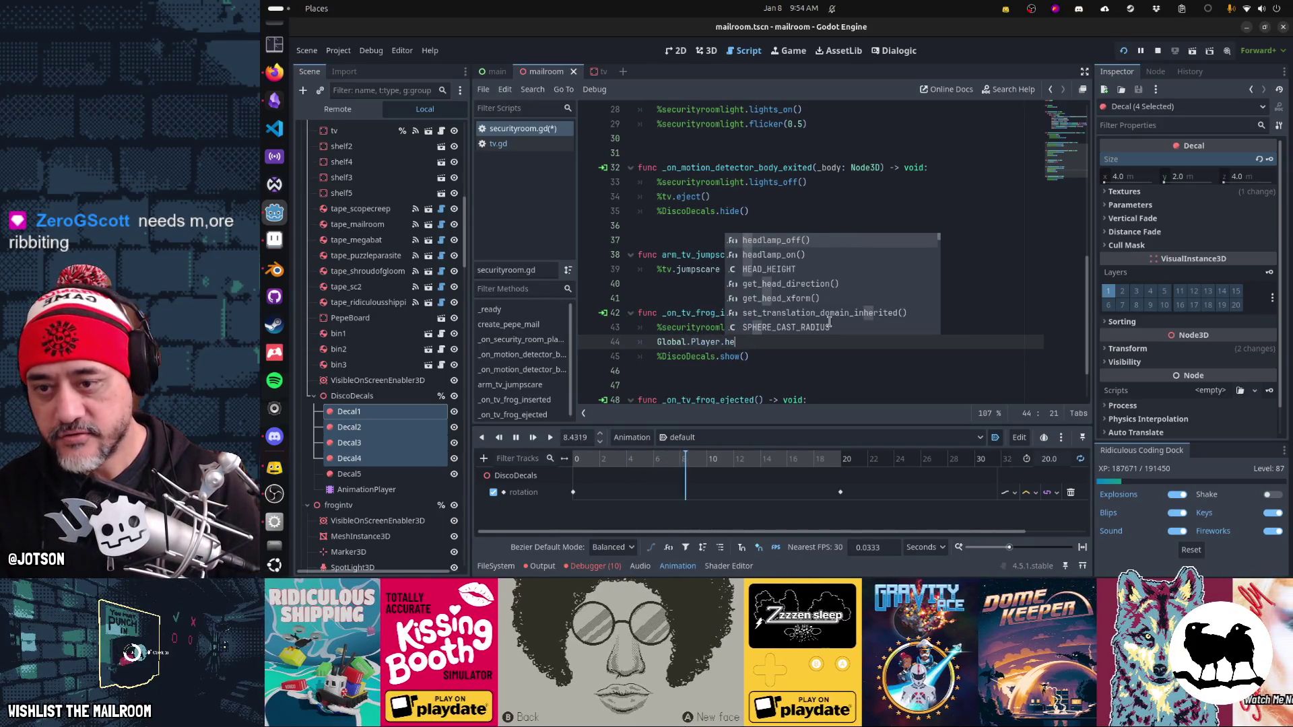
key("Return")
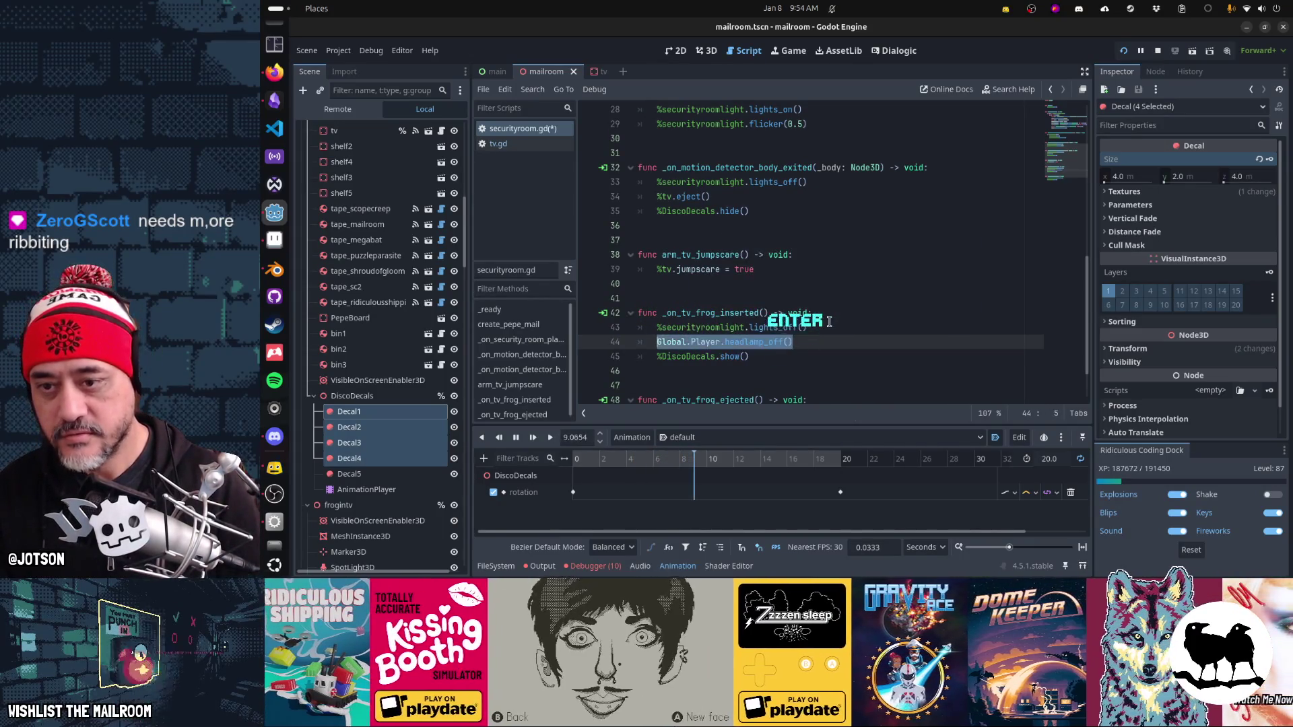
key("Down")
key("Down")
key("Down")
key("Up")
key("Up")
key("End")
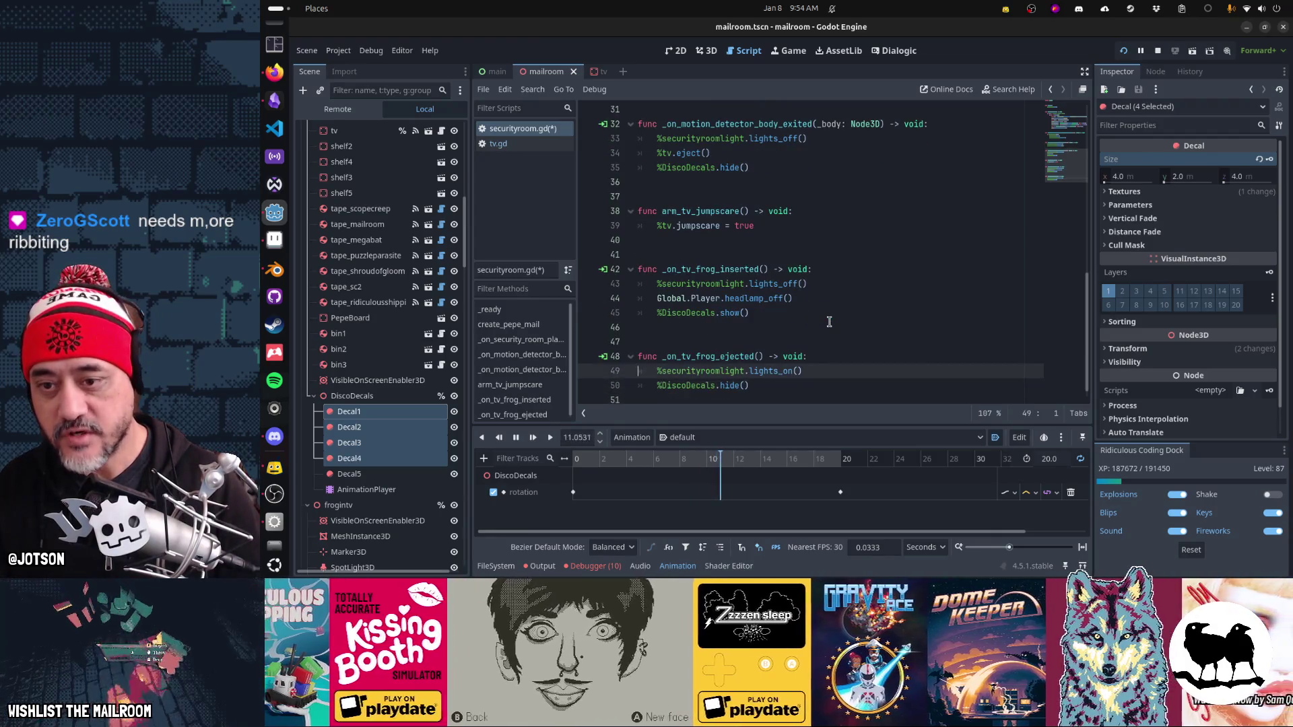
key("Return")
type("_o")
key("Return")
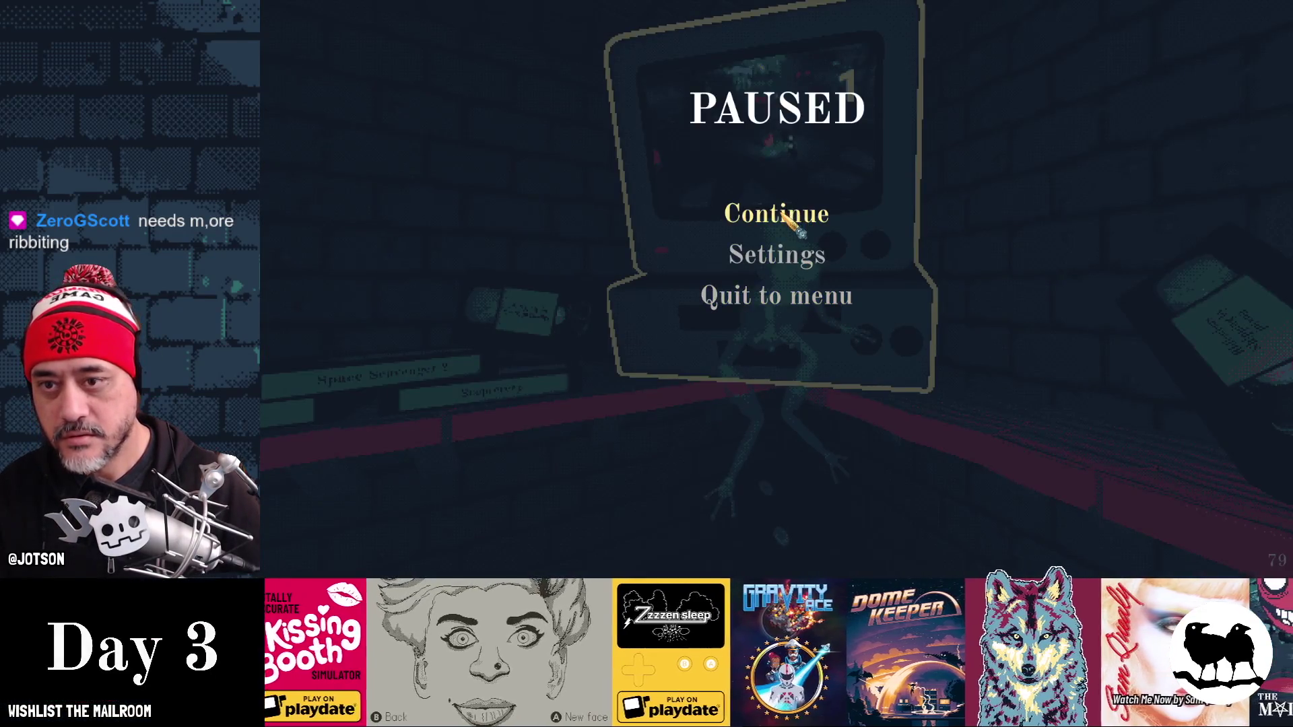
Step: Resume the game and pick up the frog tape, setting it on the red shelf and retrieving it
left_click(787, 218)
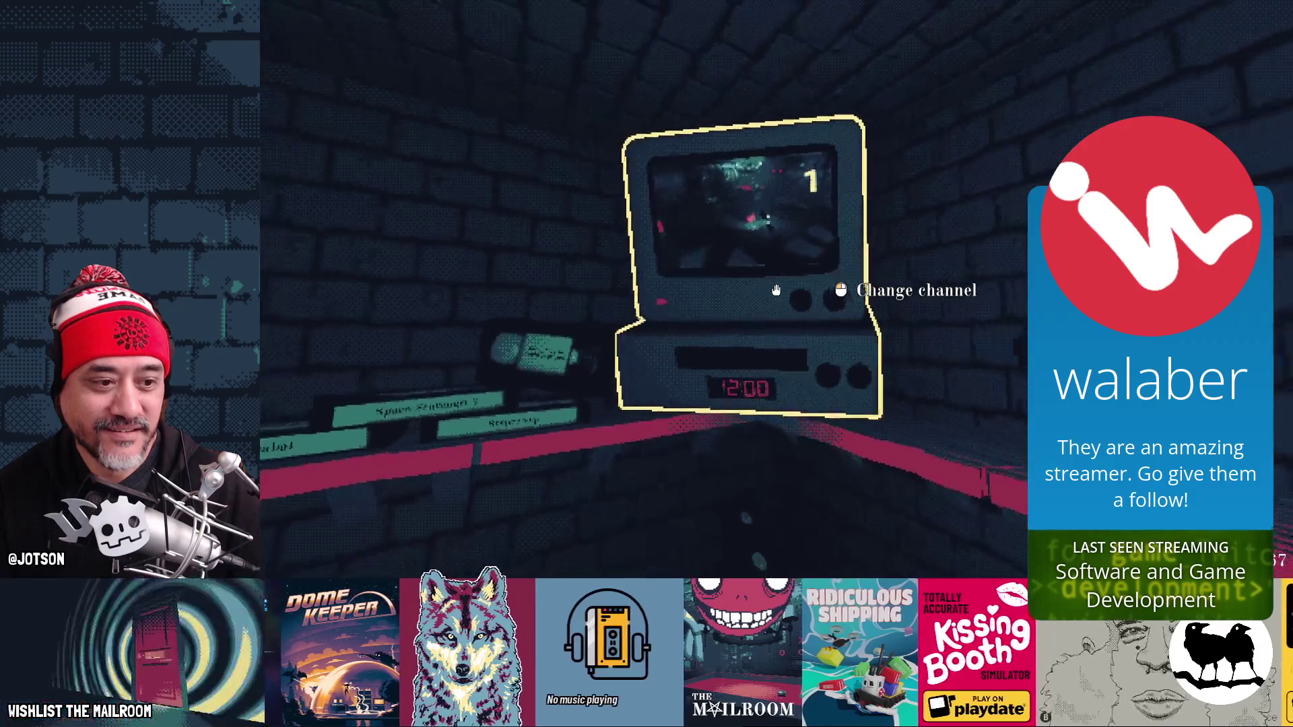
key("s")
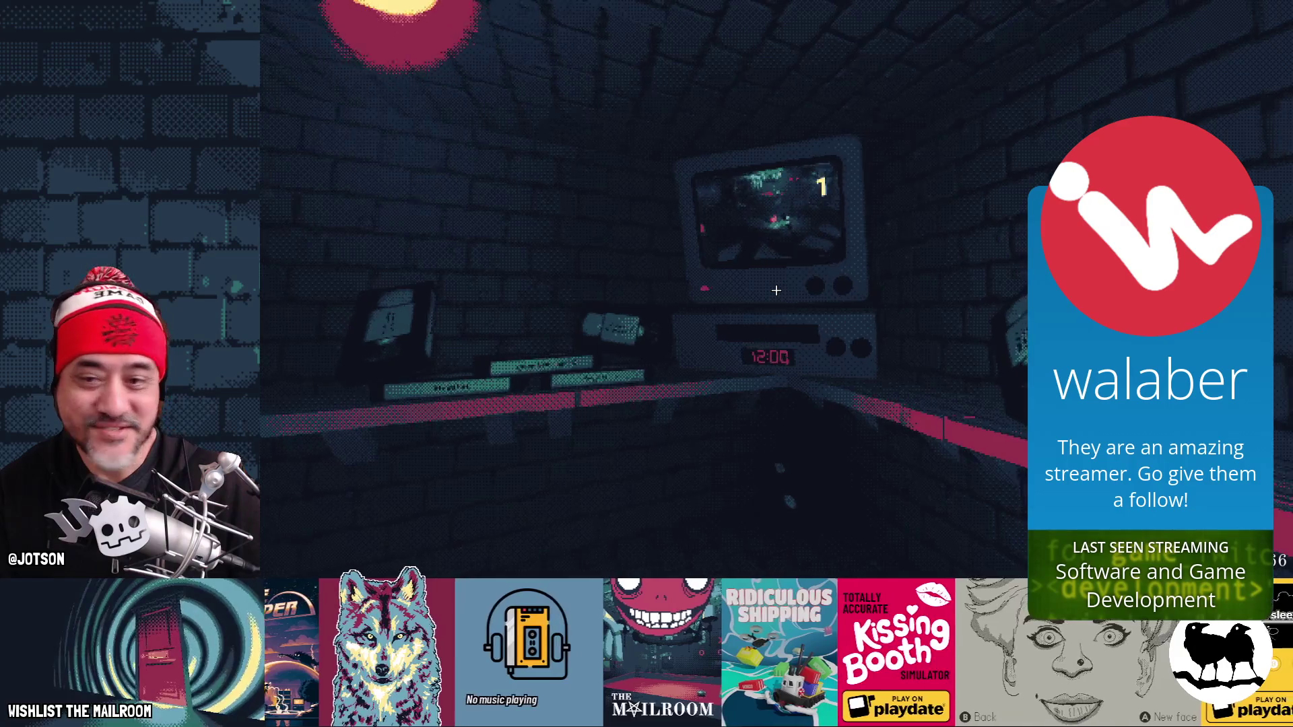
mouse_move(776, 291)
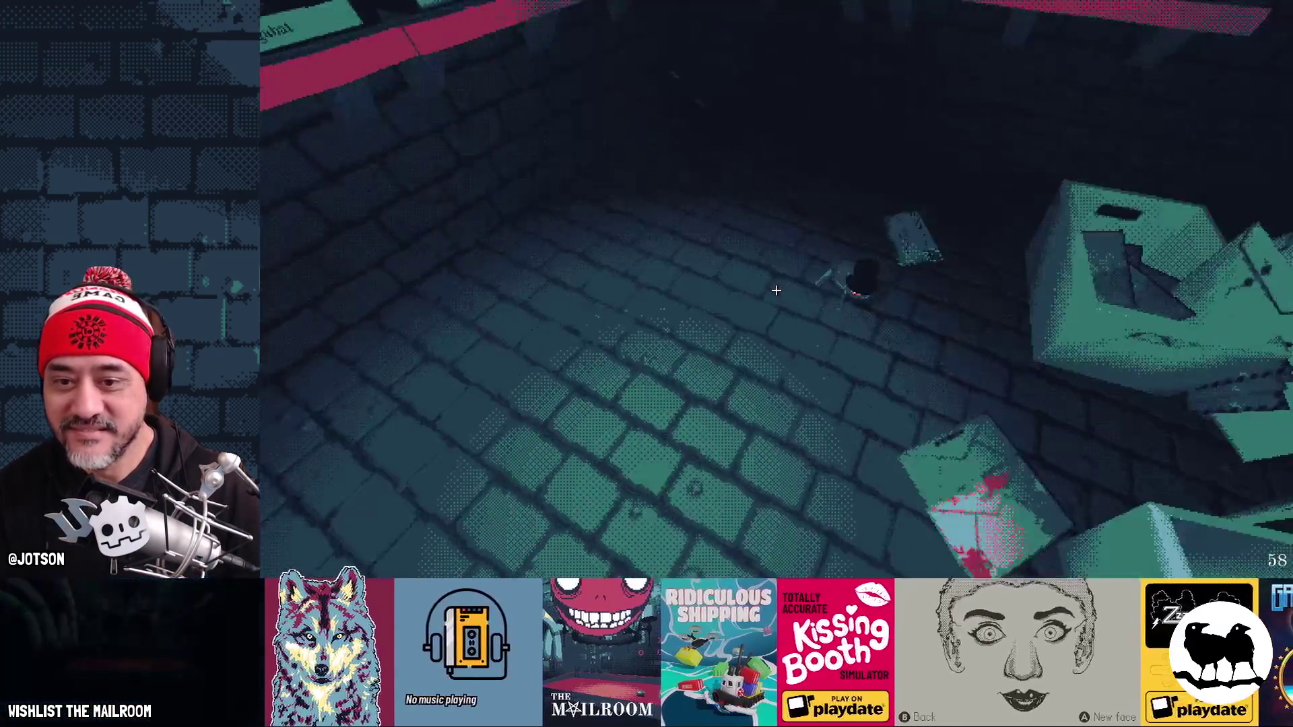
left_click(775, 290)
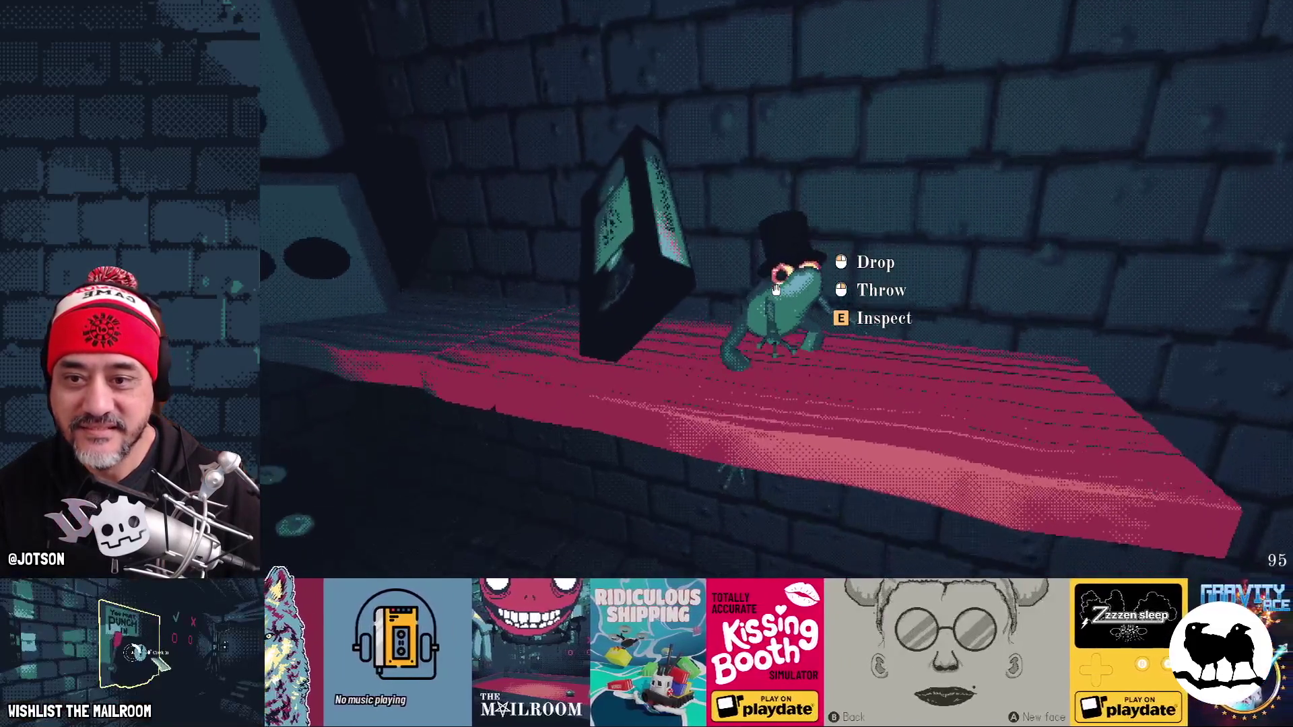
left_click(776, 290)
left_click(775, 290)
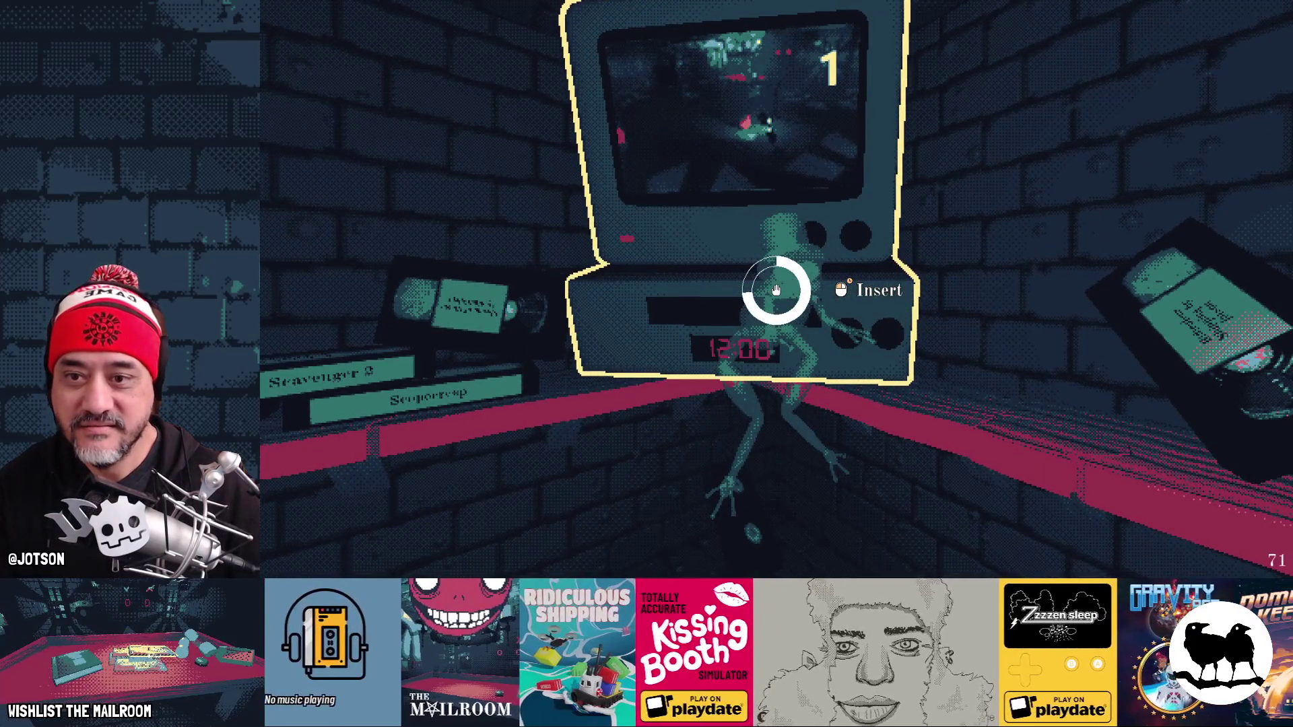
Step: Insert the frog tape into the VCR, eject it, and insert it again
left_click(776, 290)
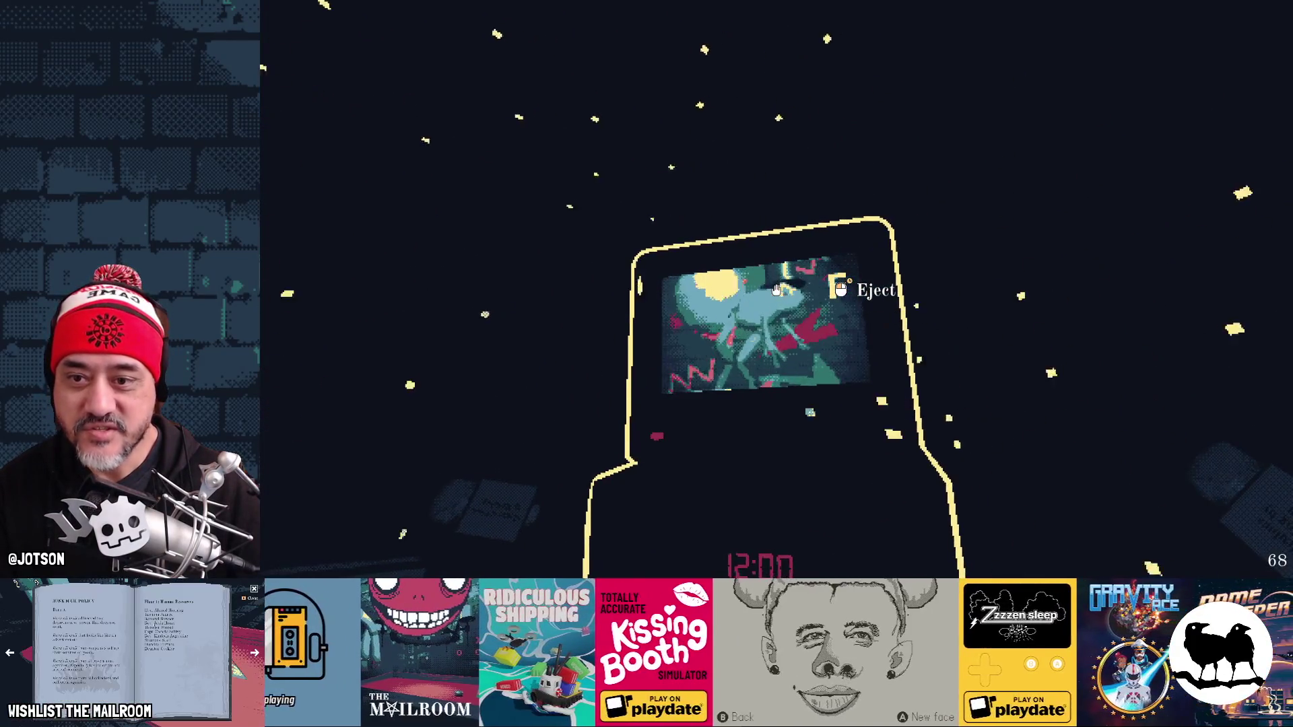
left_click(776, 290)
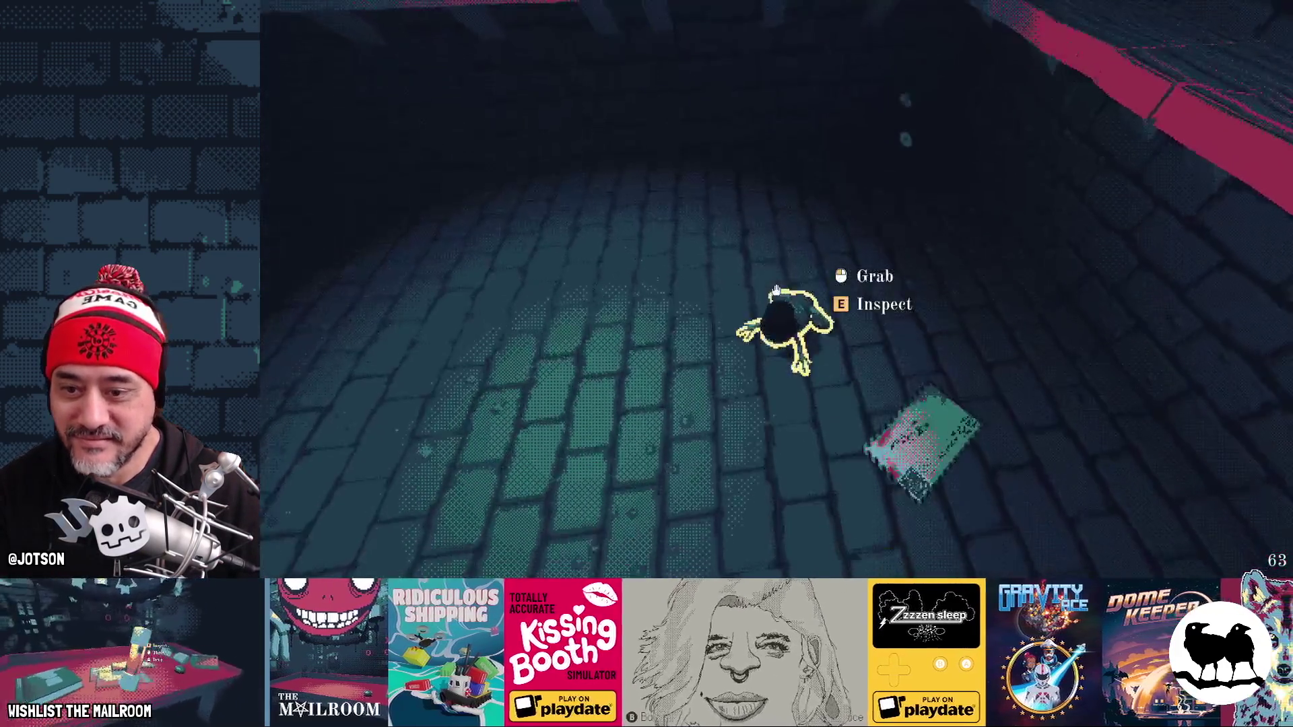
left_click(775, 290)
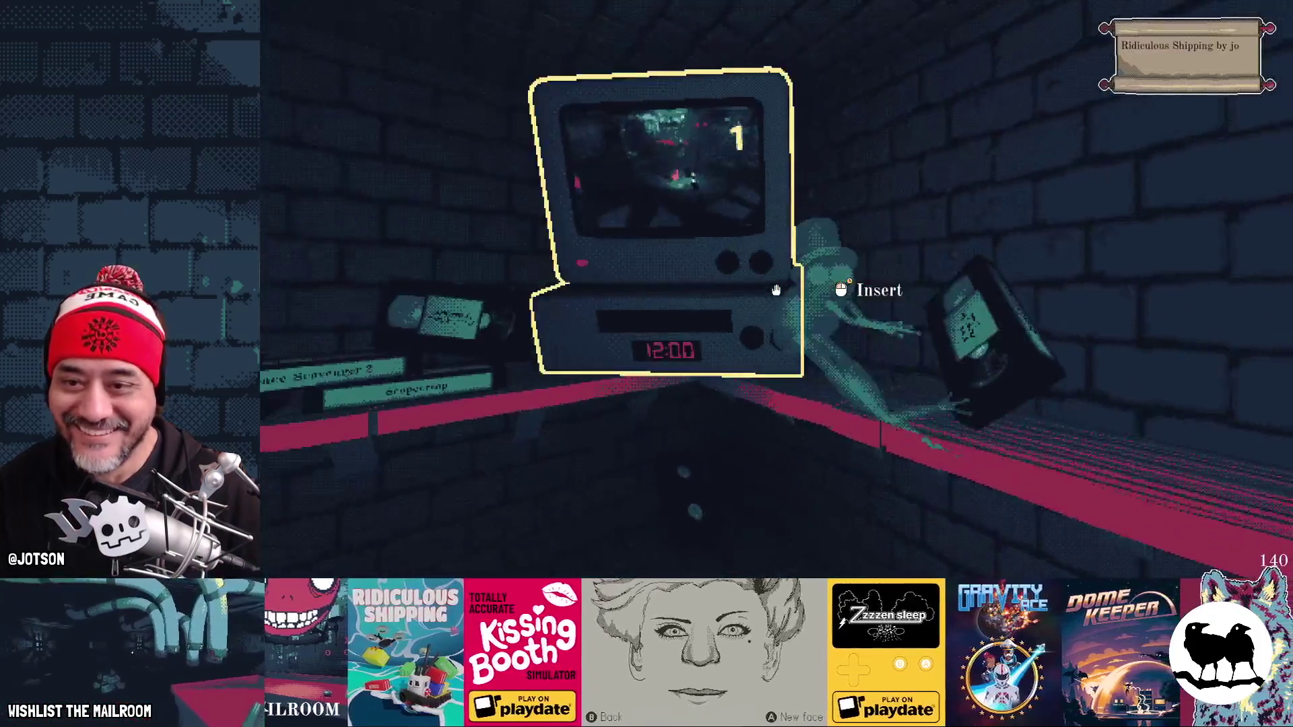
left_click(776, 290)
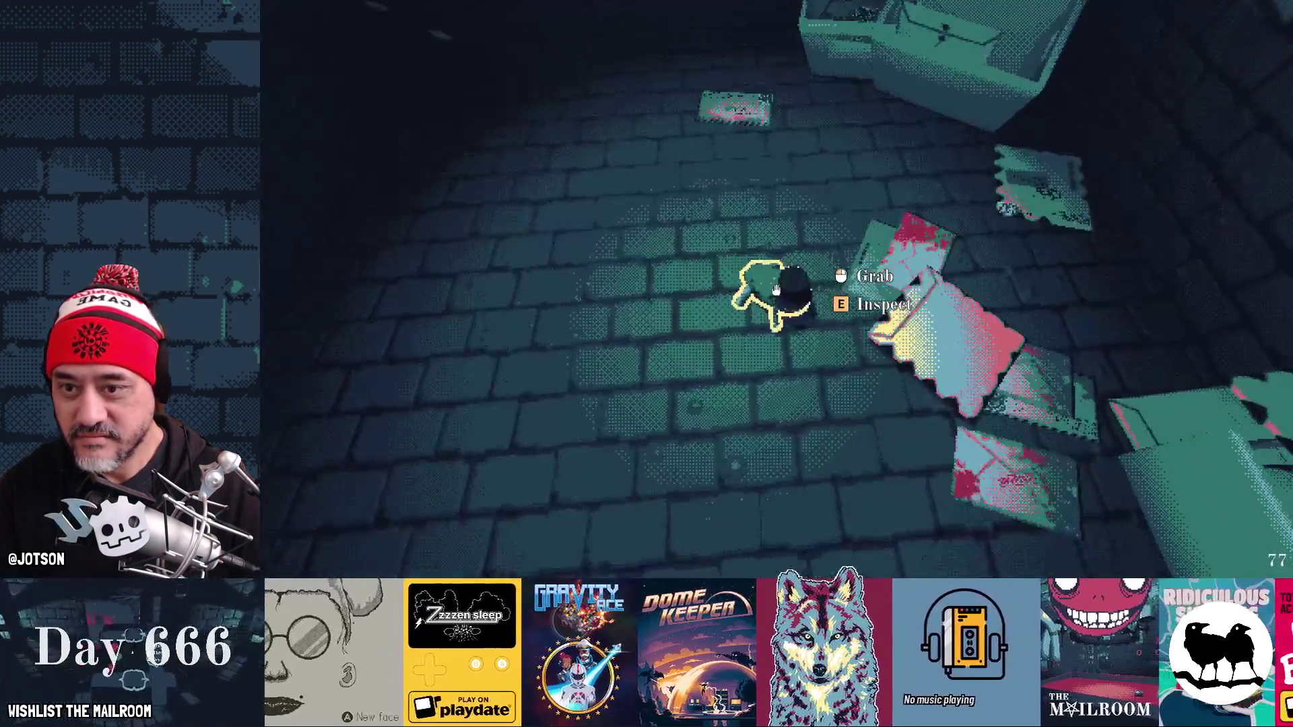
Step: Re-insert the frog tape, then walk out past the Directory sign to the door
left_click(776, 289)
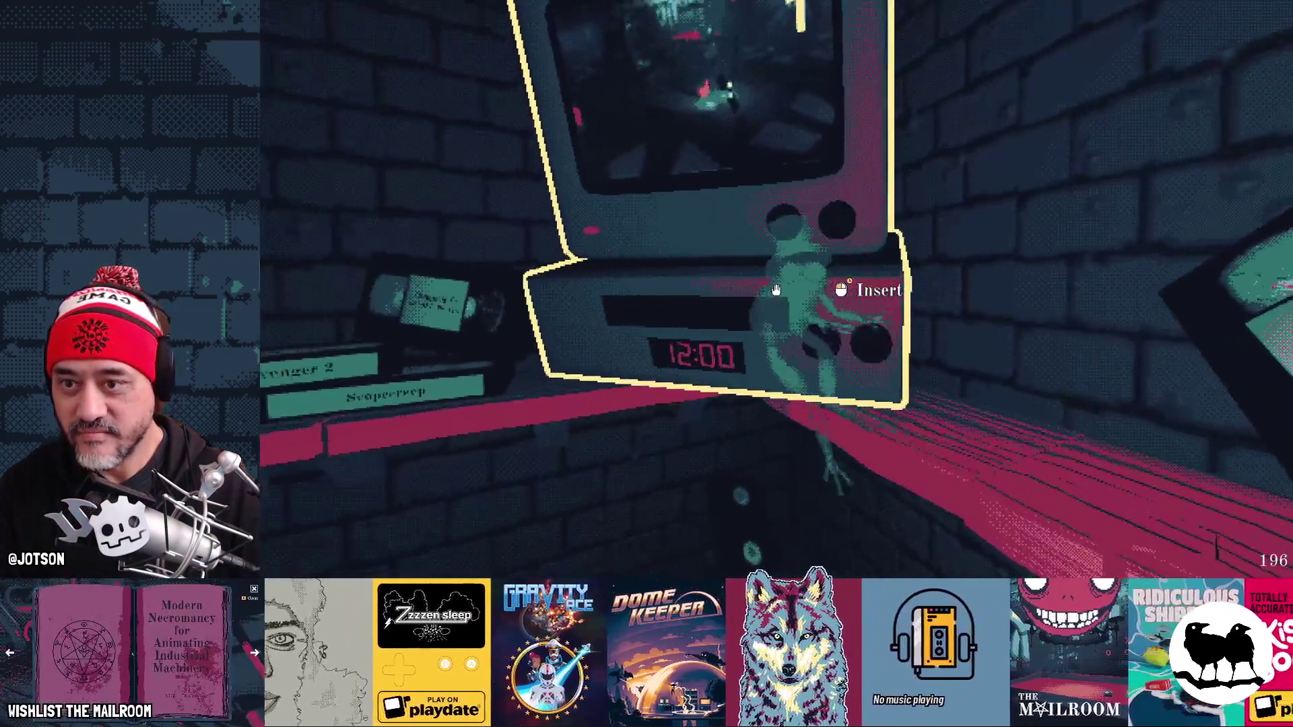
left_click(776, 289)
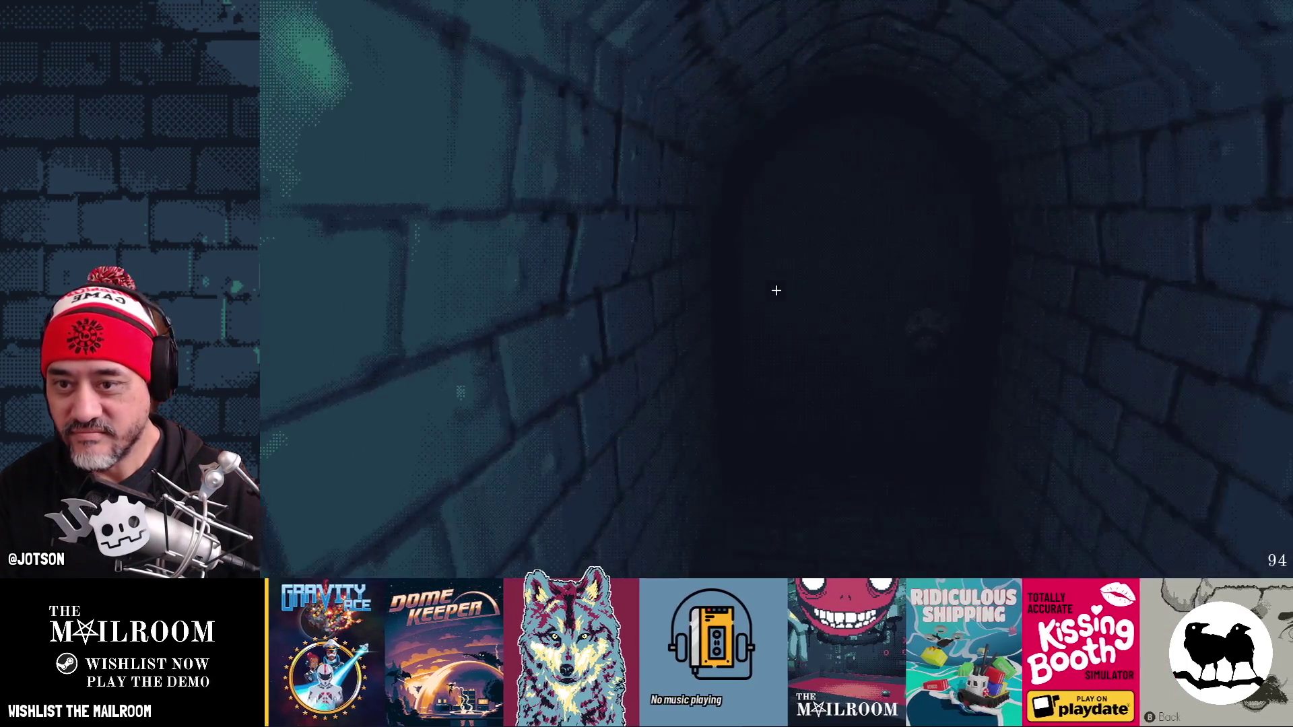
key("w")
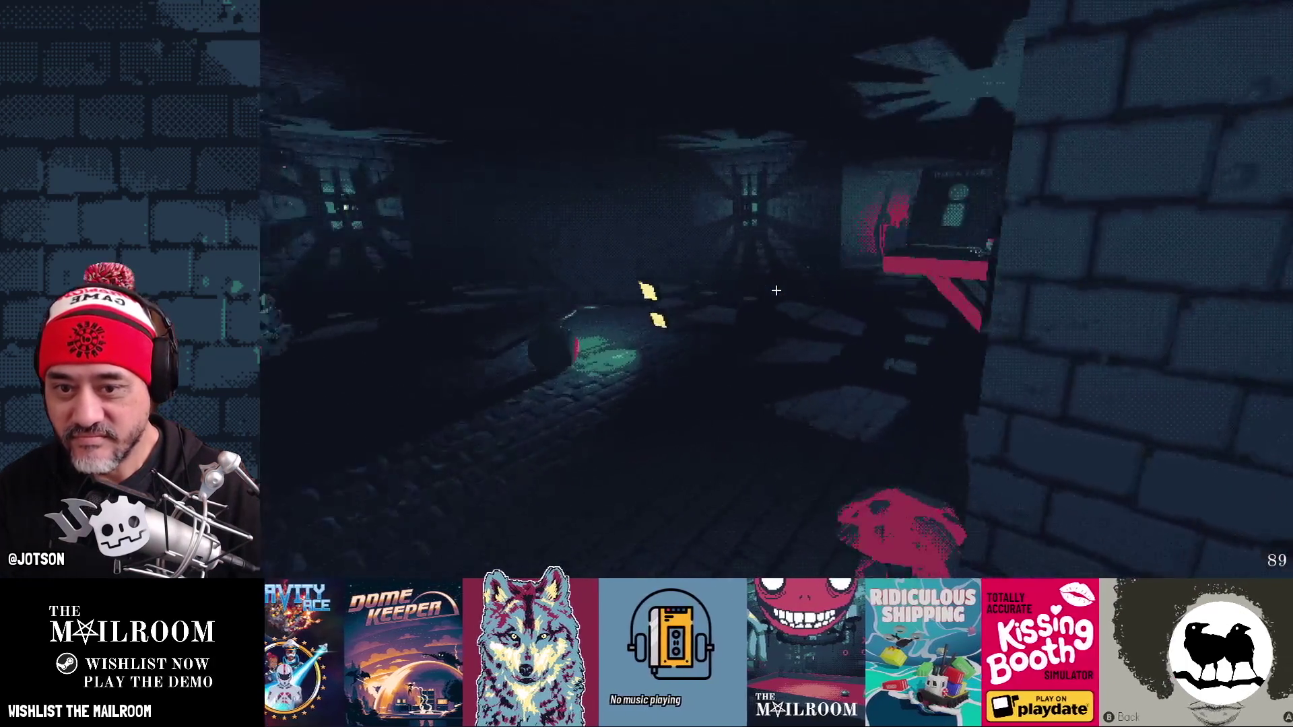
key("w")
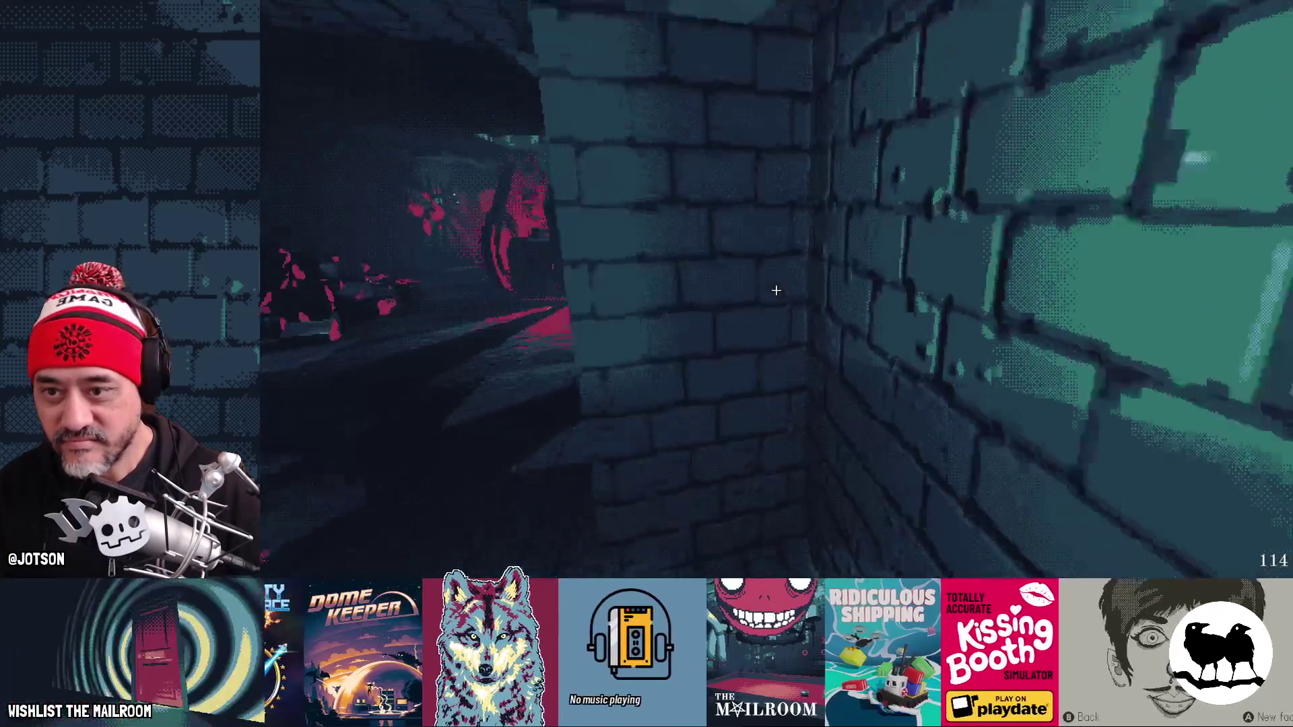
key("w")
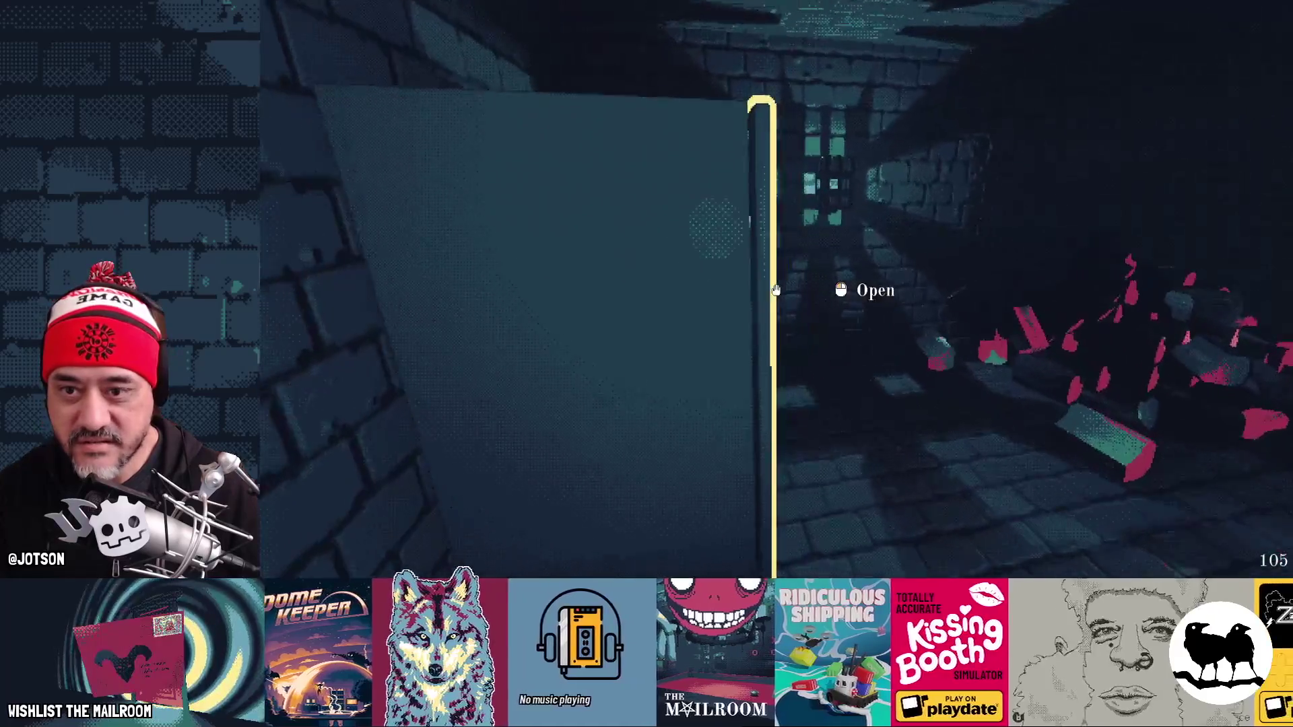
Step: Go through the door and brick corridor, enter the security room via the arched door, and grab the frog
left_click(776, 290)
key("w")
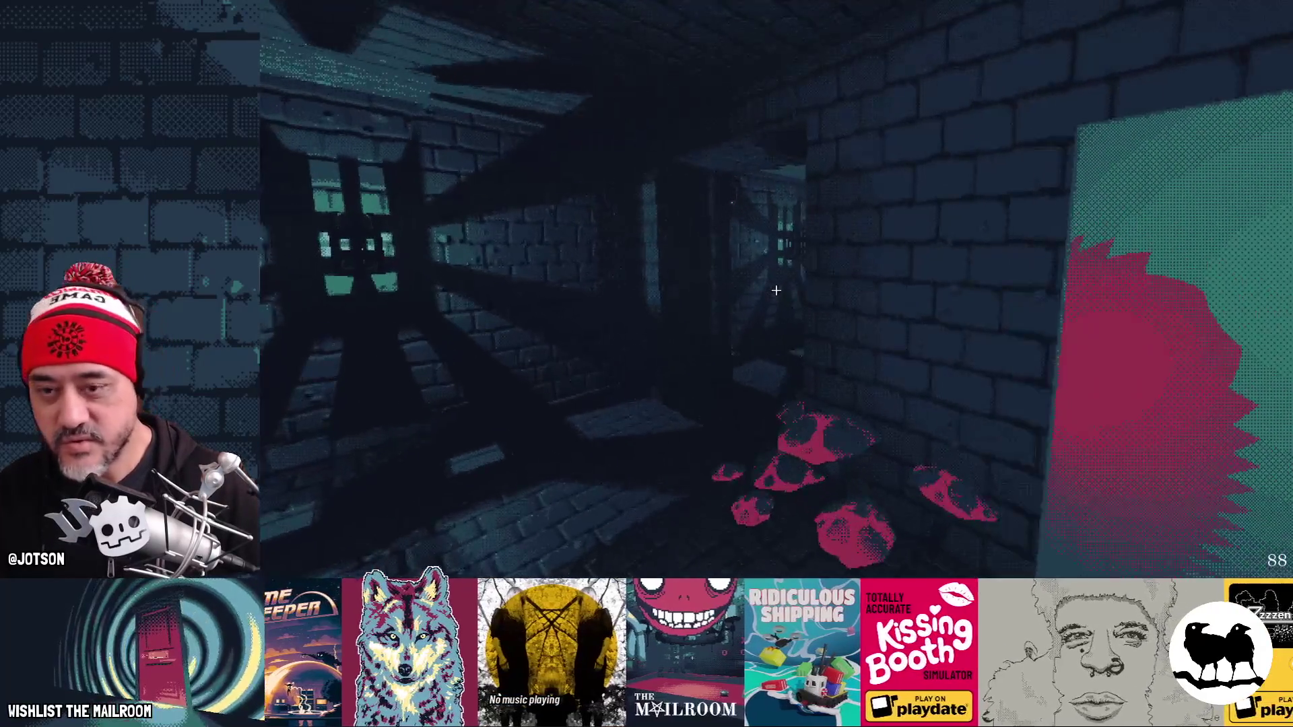
key("w")
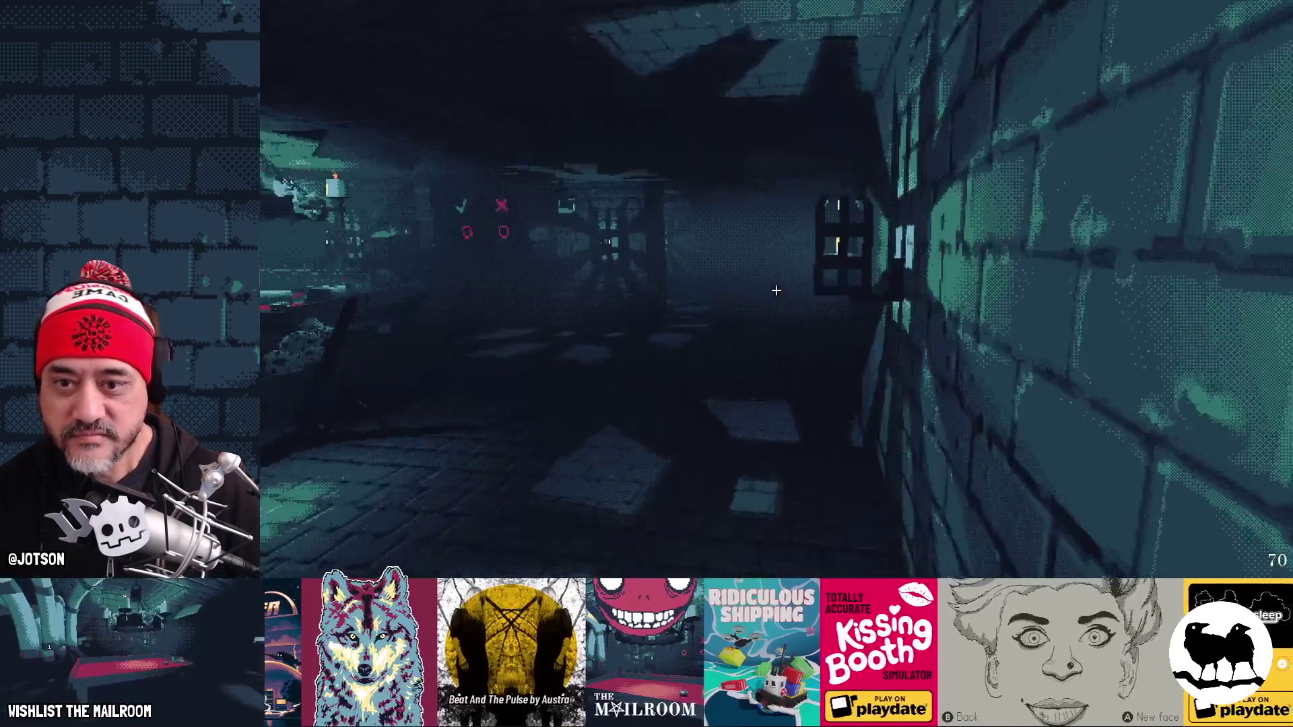
key("w")
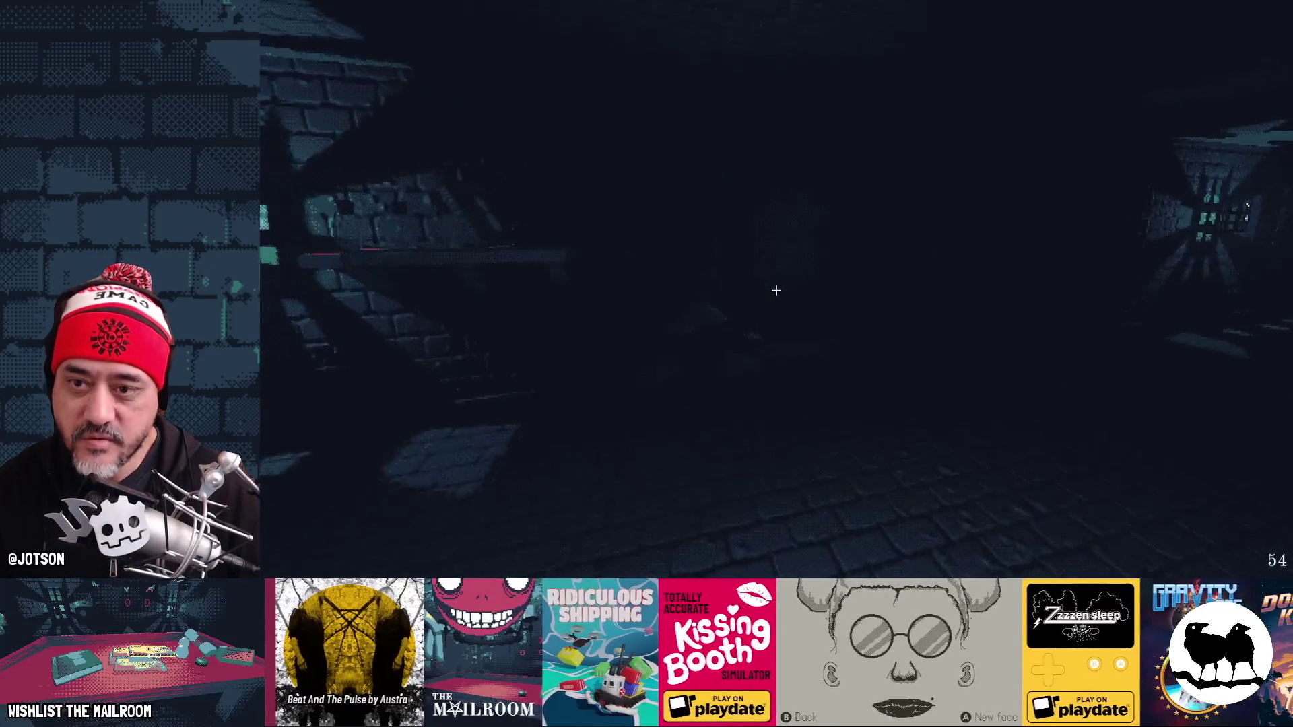
key("w")
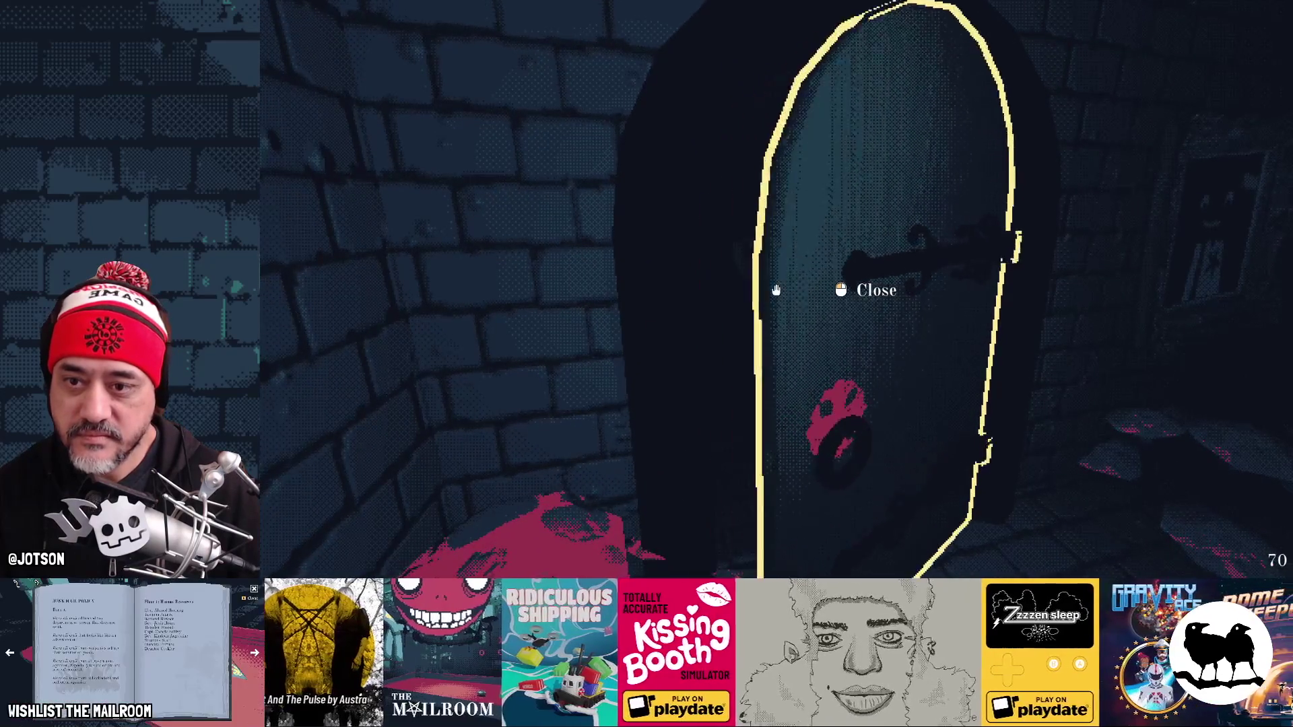
left_click(775, 290)
key("w")
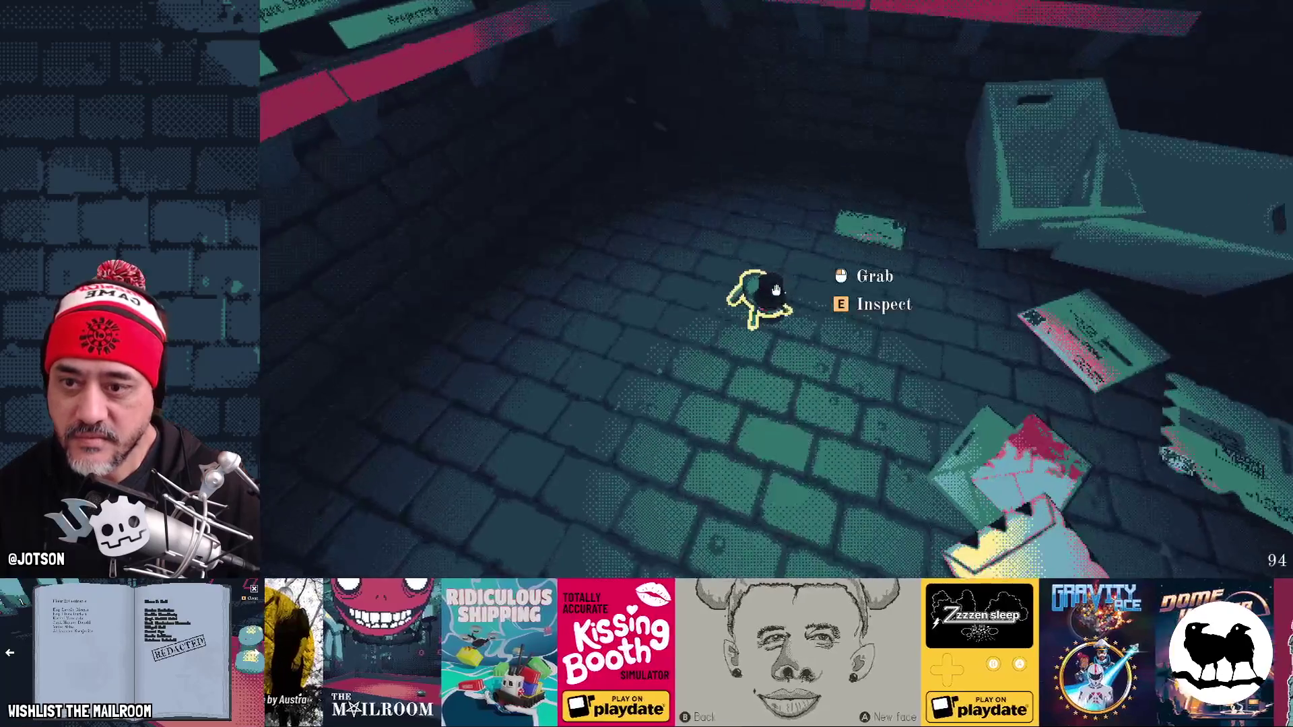
left_click(776, 291)
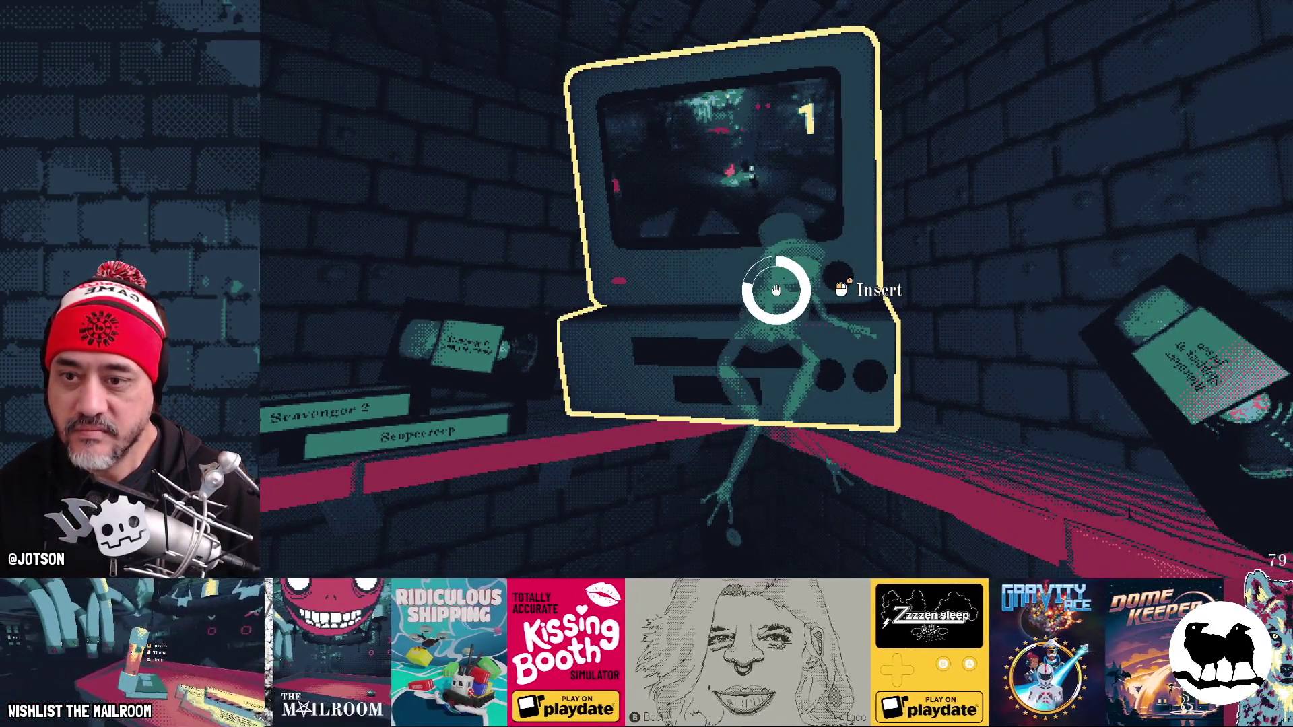
Step: Insert the frog into the TV for the disco lights, eject it, and quit with F8
left_click(775, 290)
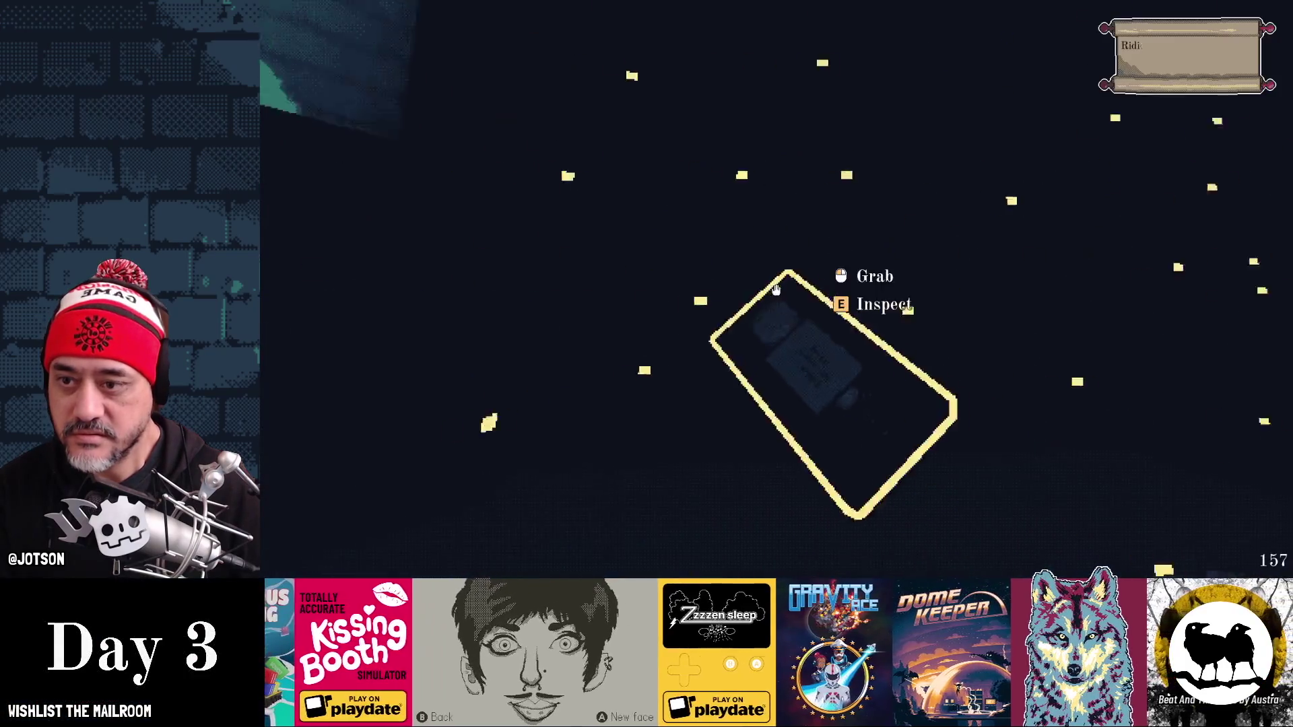
left_click(776, 290)
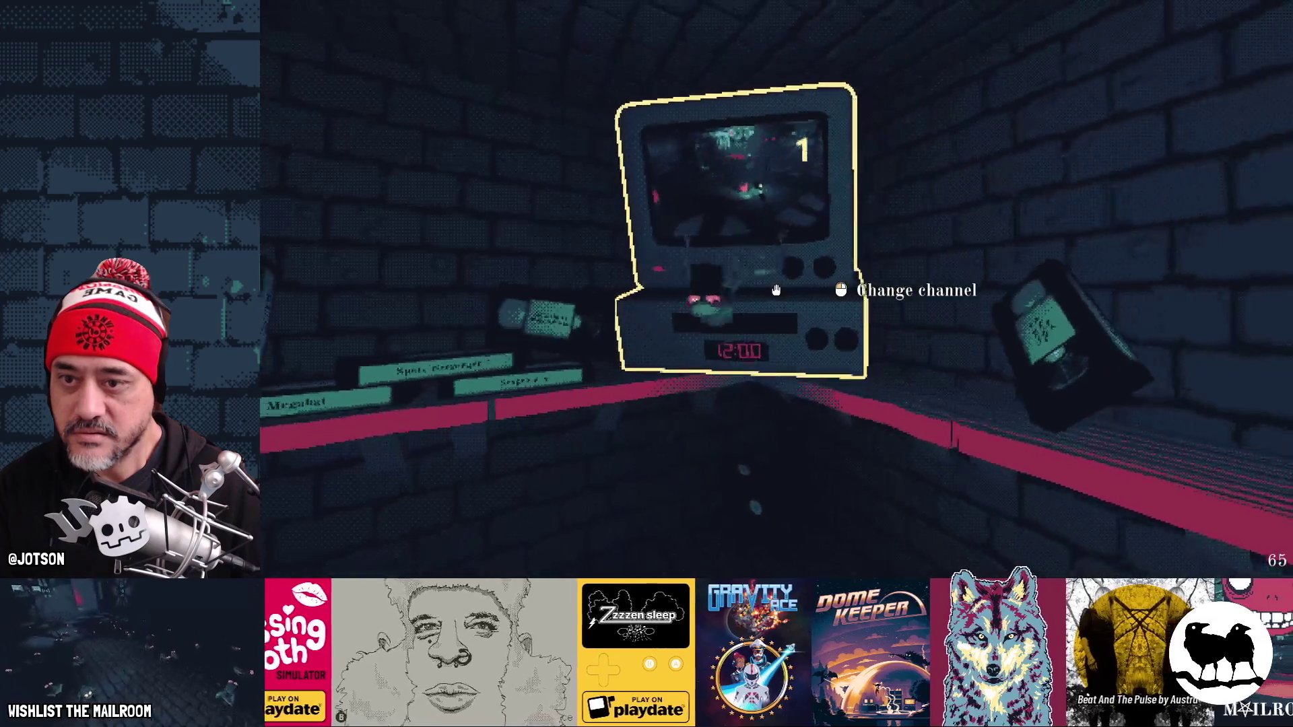
key("F8")
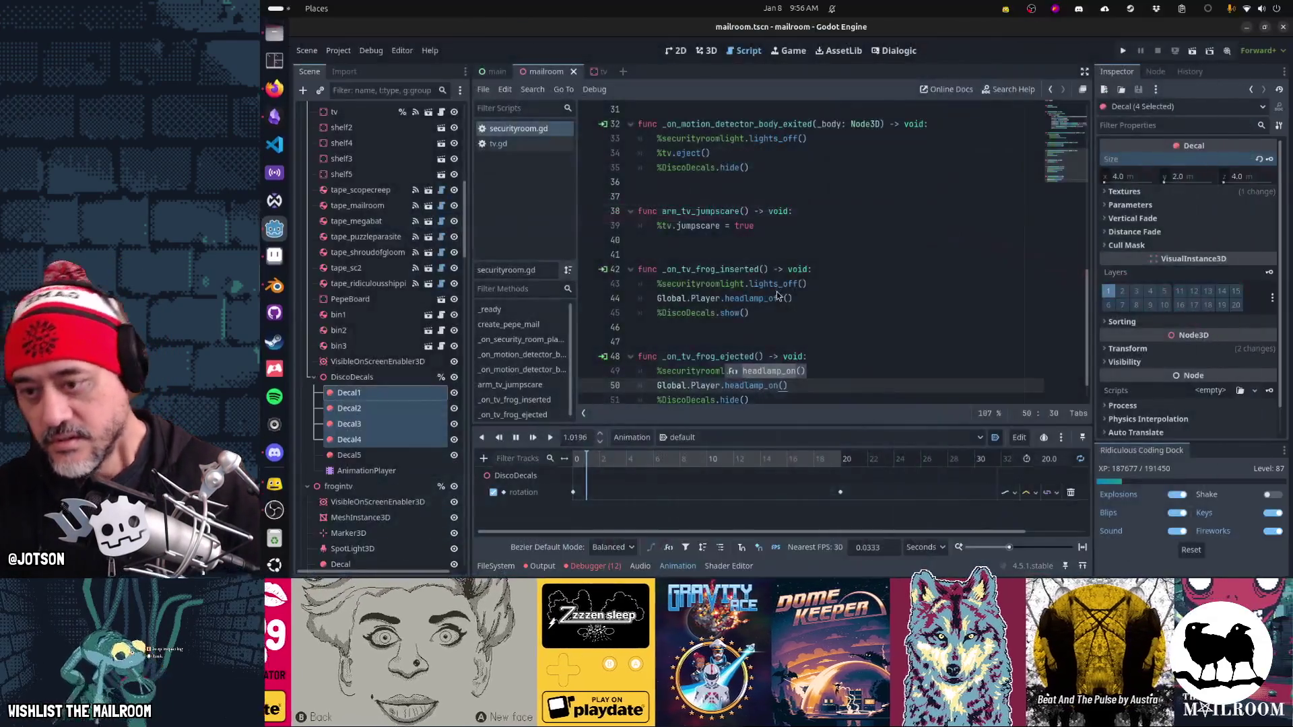
Step: Back in the editor, show the Debugger's error list and select the latest frog impulse error
key("alt+Tab")
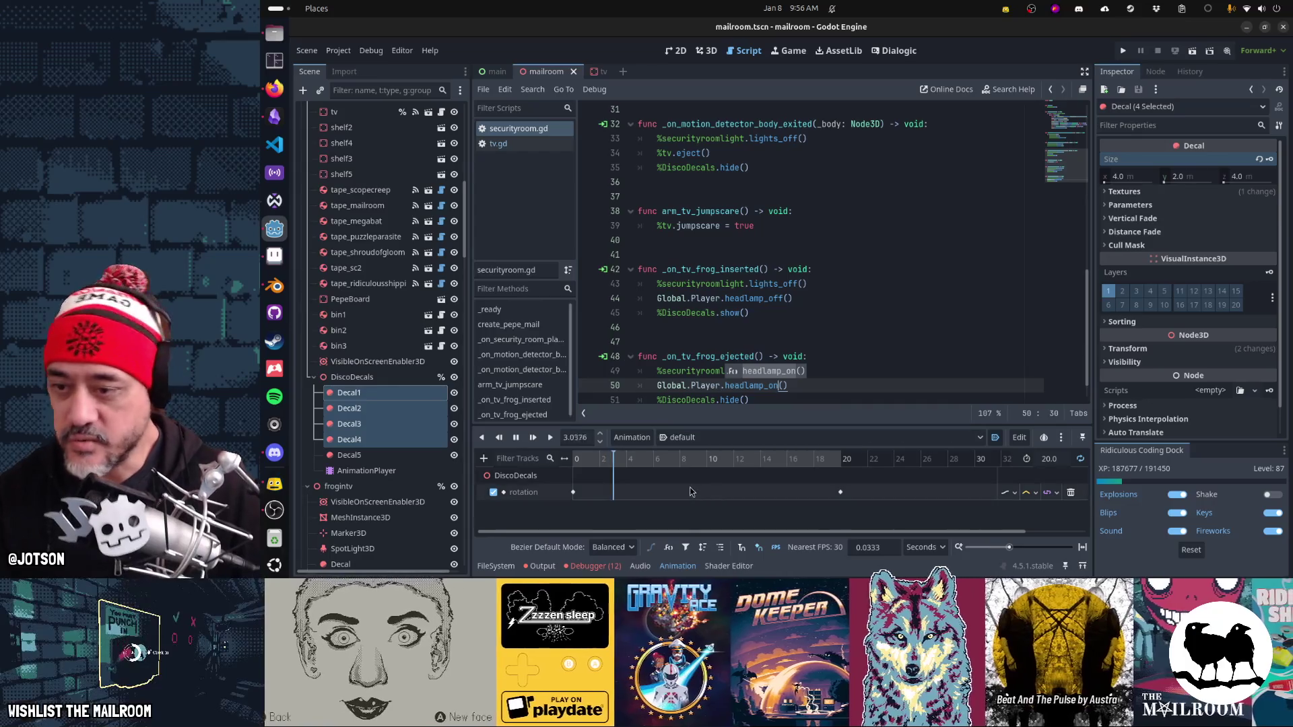
left_click(694, 437)
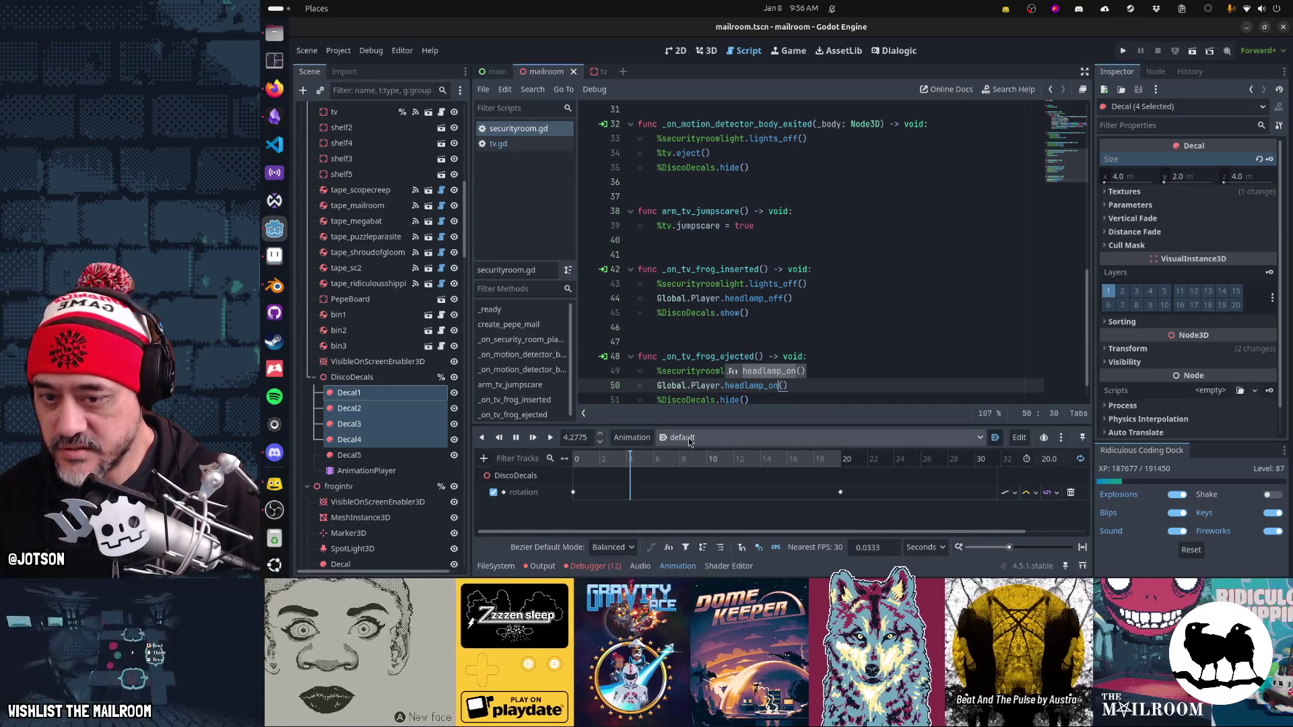
left_click(694, 460)
left_click(595, 566)
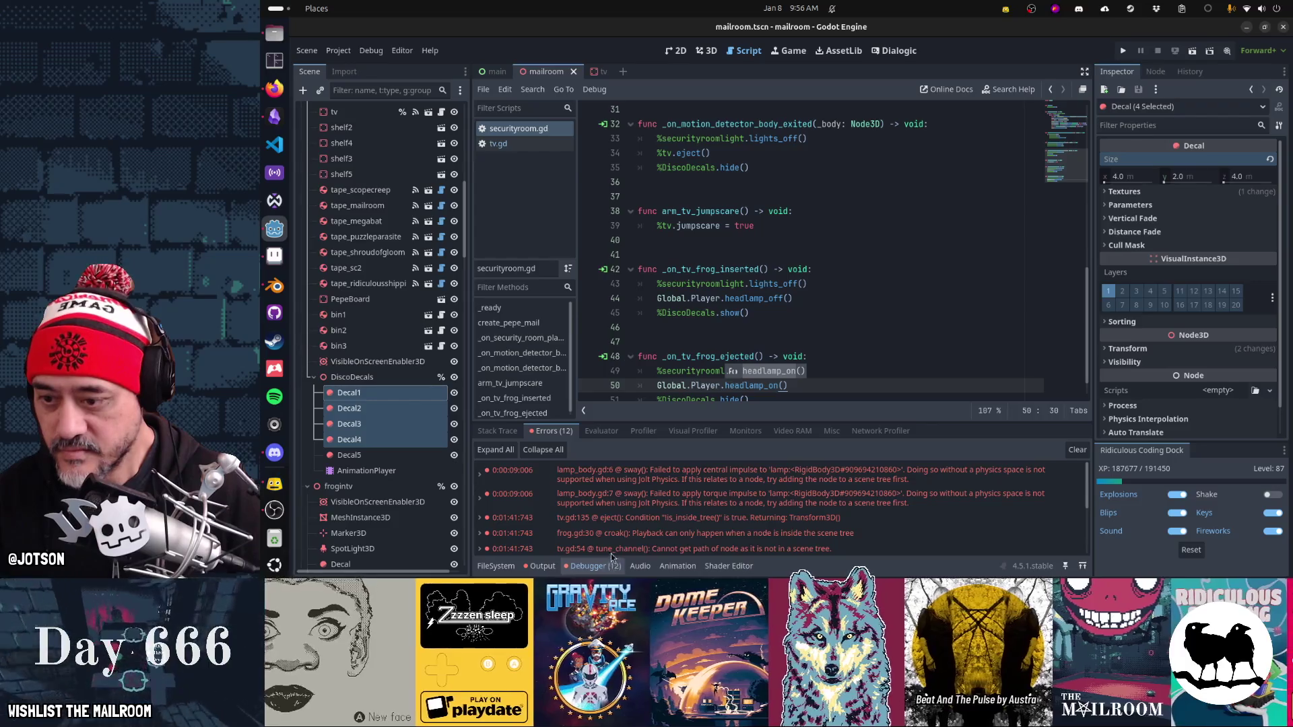
mouse_move(857, 508)
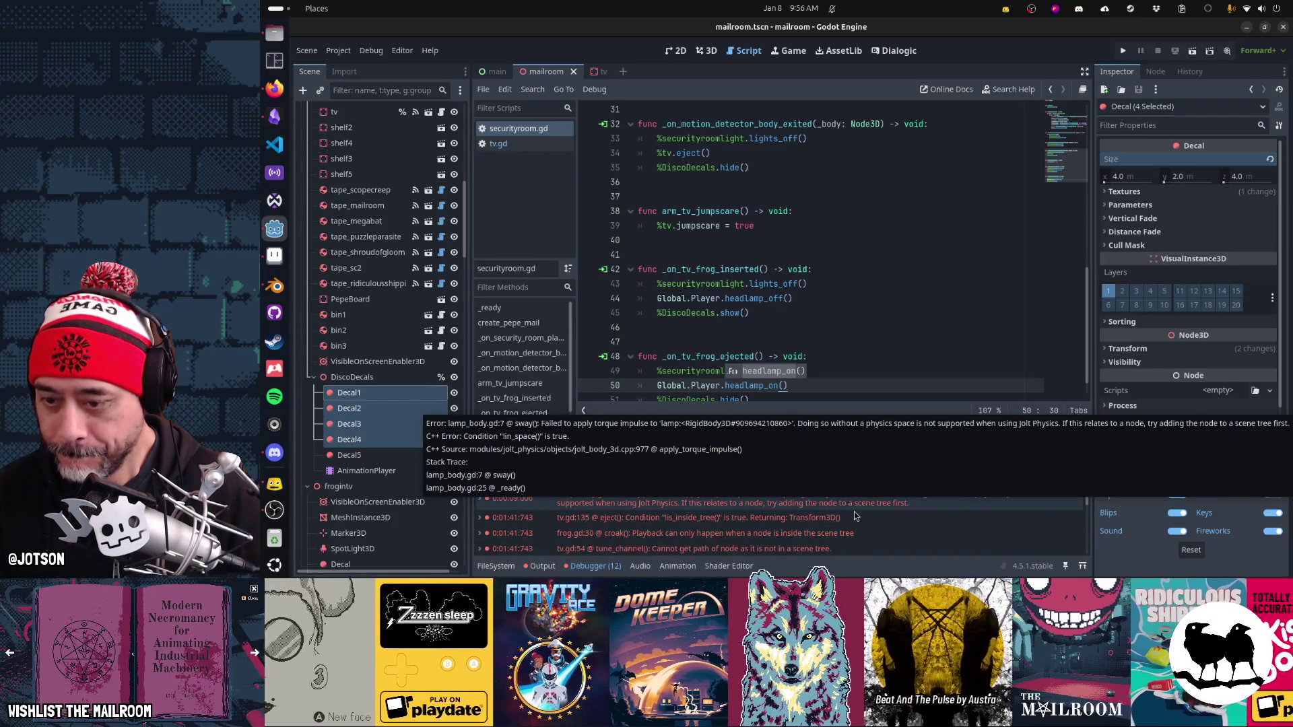
scroll(855, 519, "down", 3)
scroll(854, 523, "down", 3)
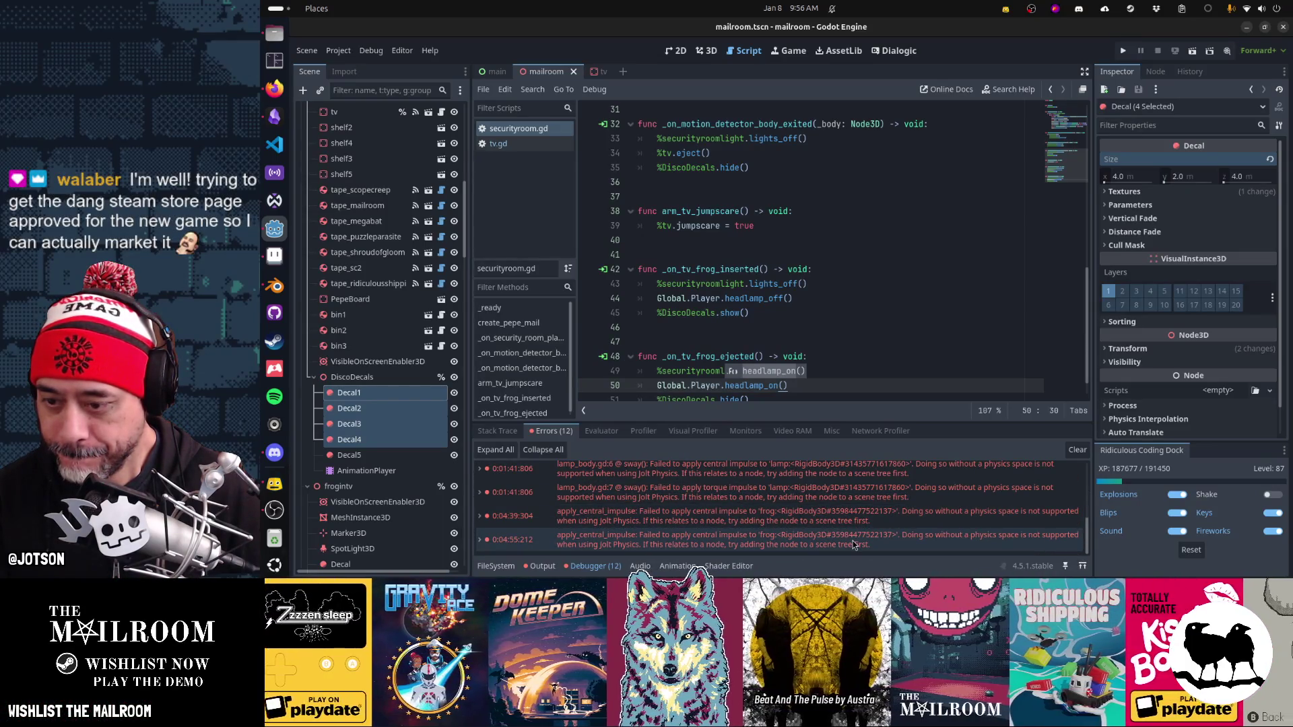
left_click(853, 544)
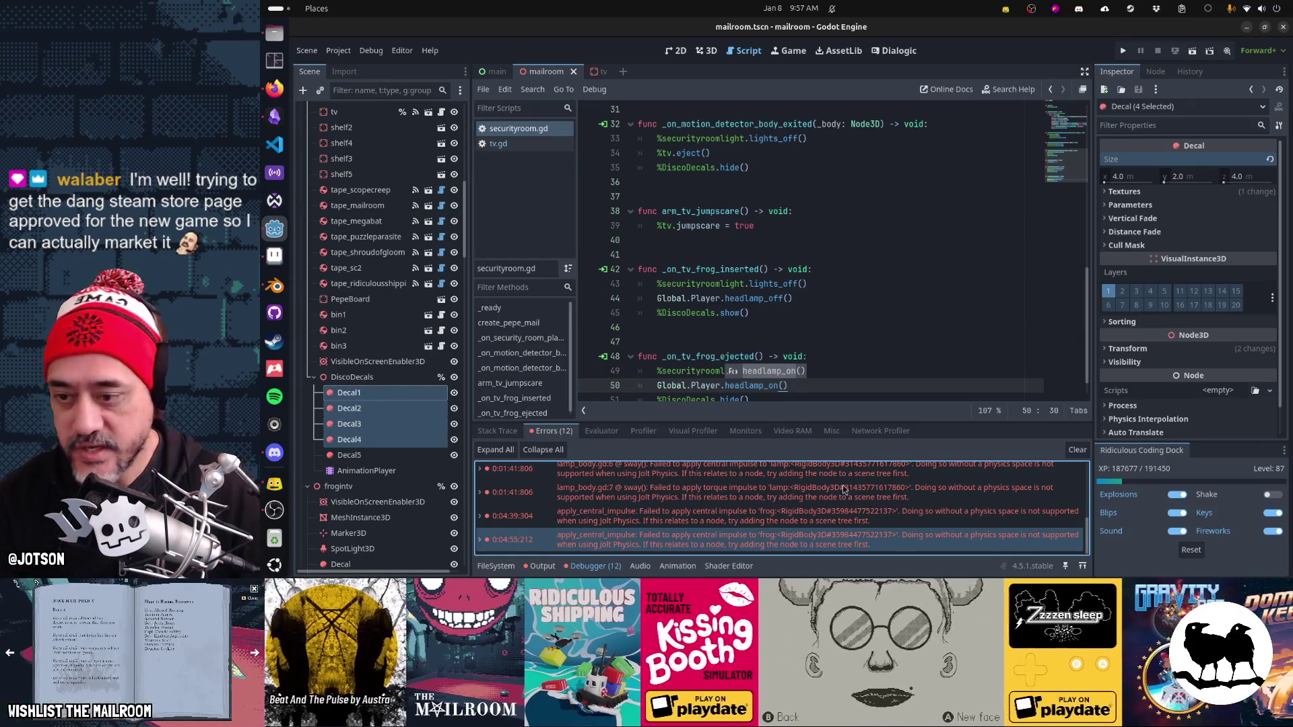
Step: Follow the lamp sway error to lamp_body.gd line 7, review it, and close that script
mouse_move(798, 532)
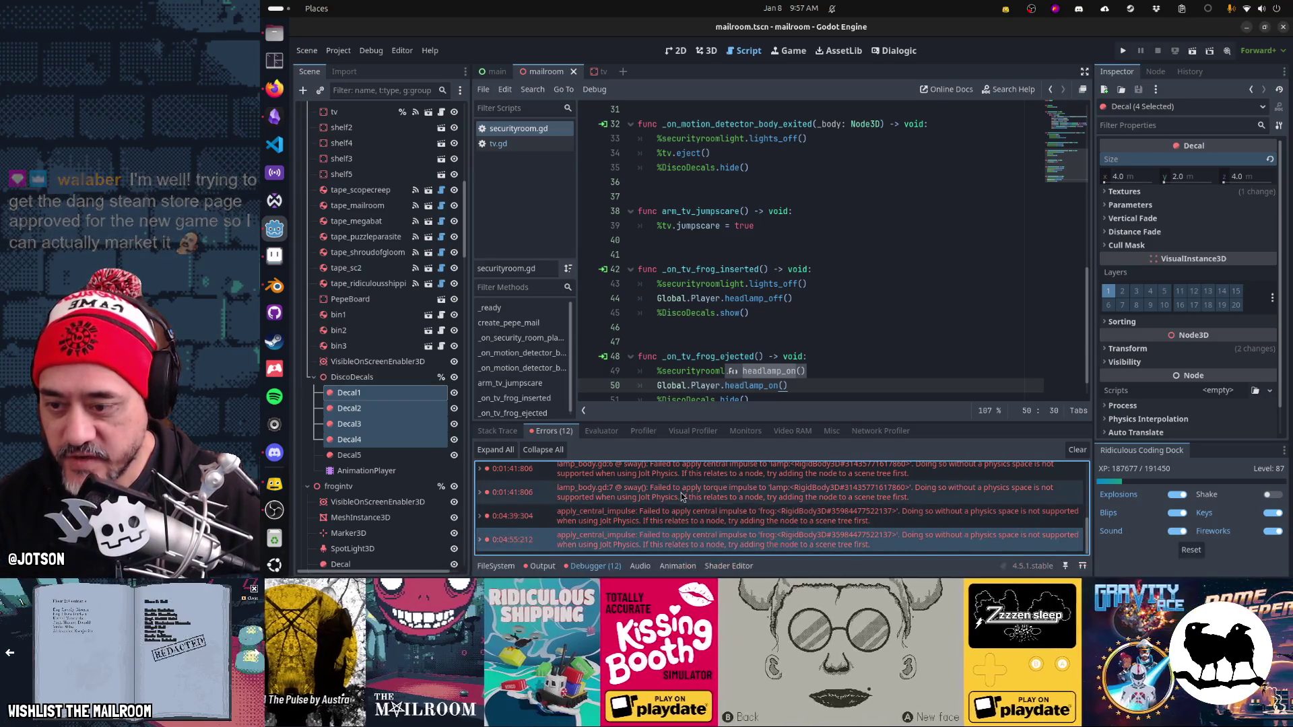
mouse_move(682, 498)
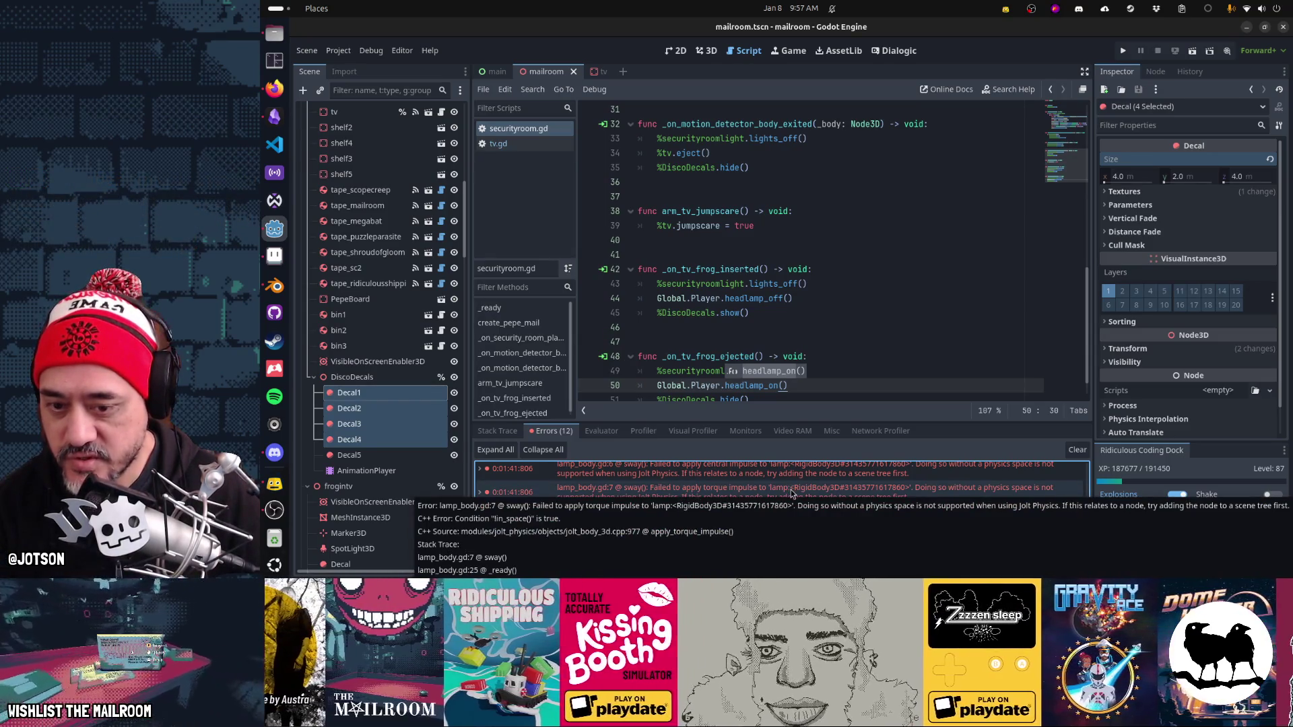
left_click(791, 493)
scroll(910, 515, "up", 5)
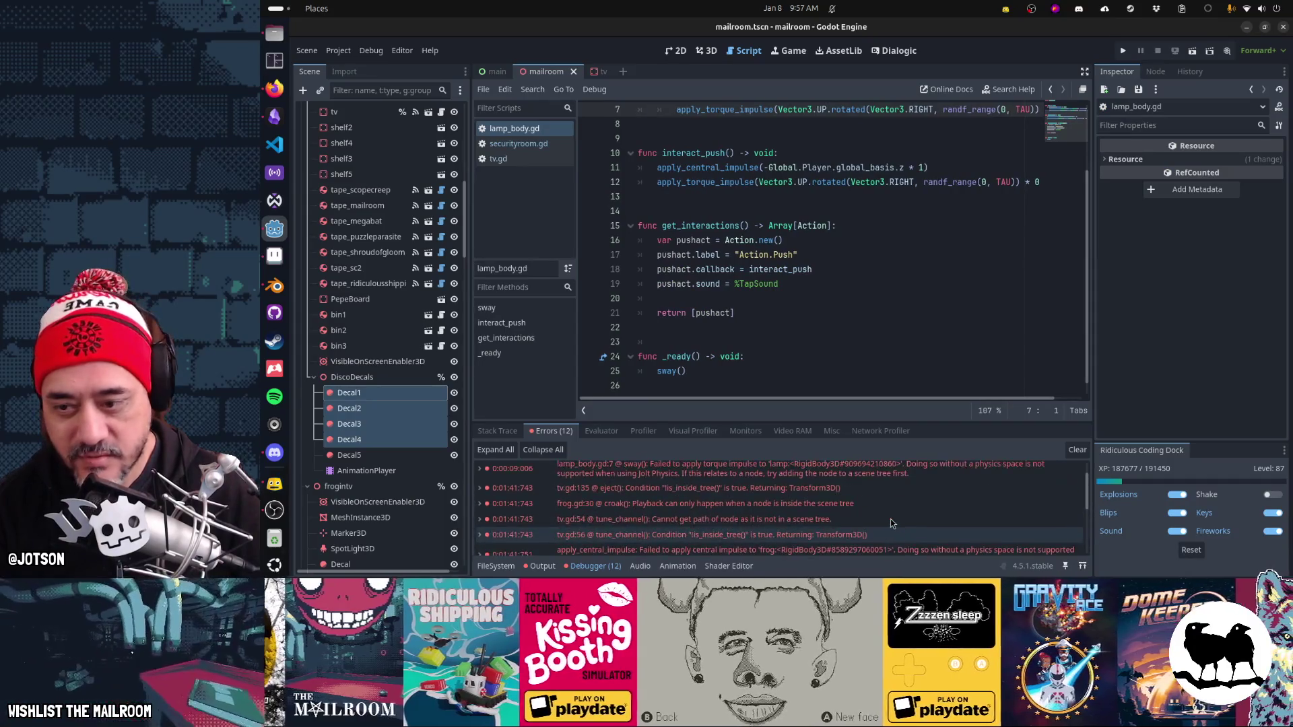
scroll(891, 523, "down", 2)
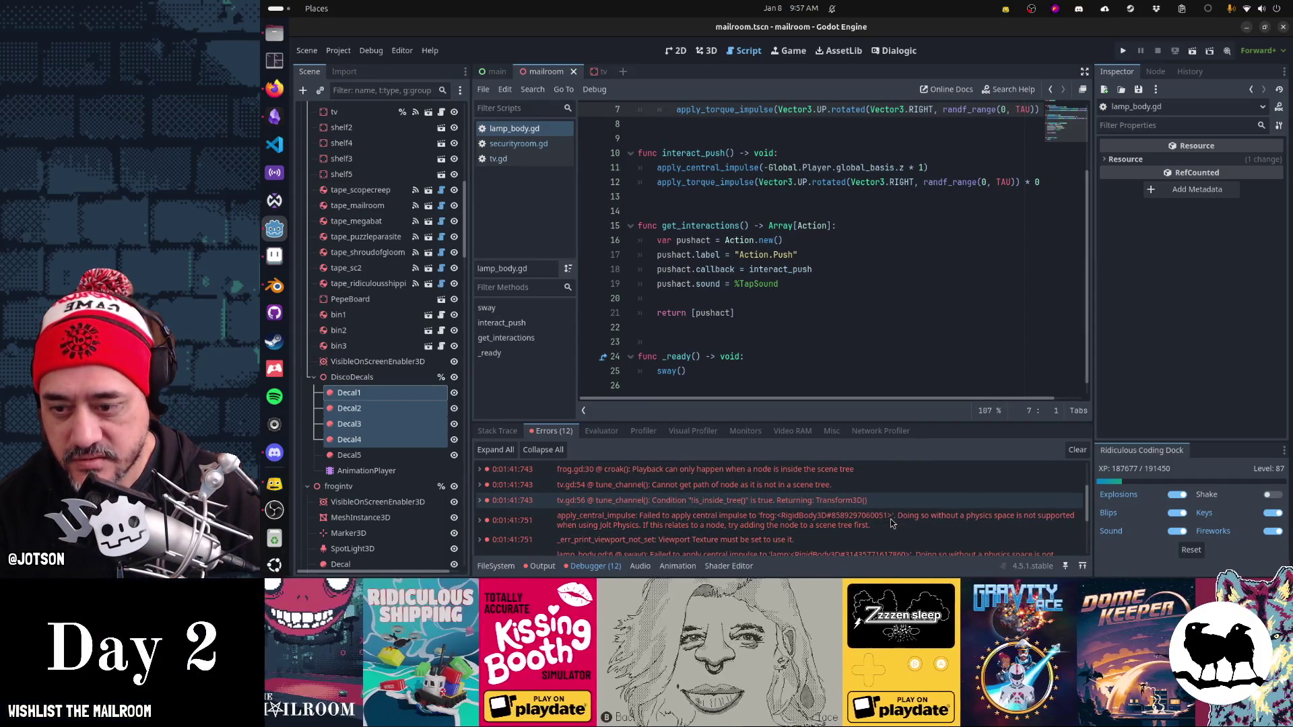
mouse_move(816, 516)
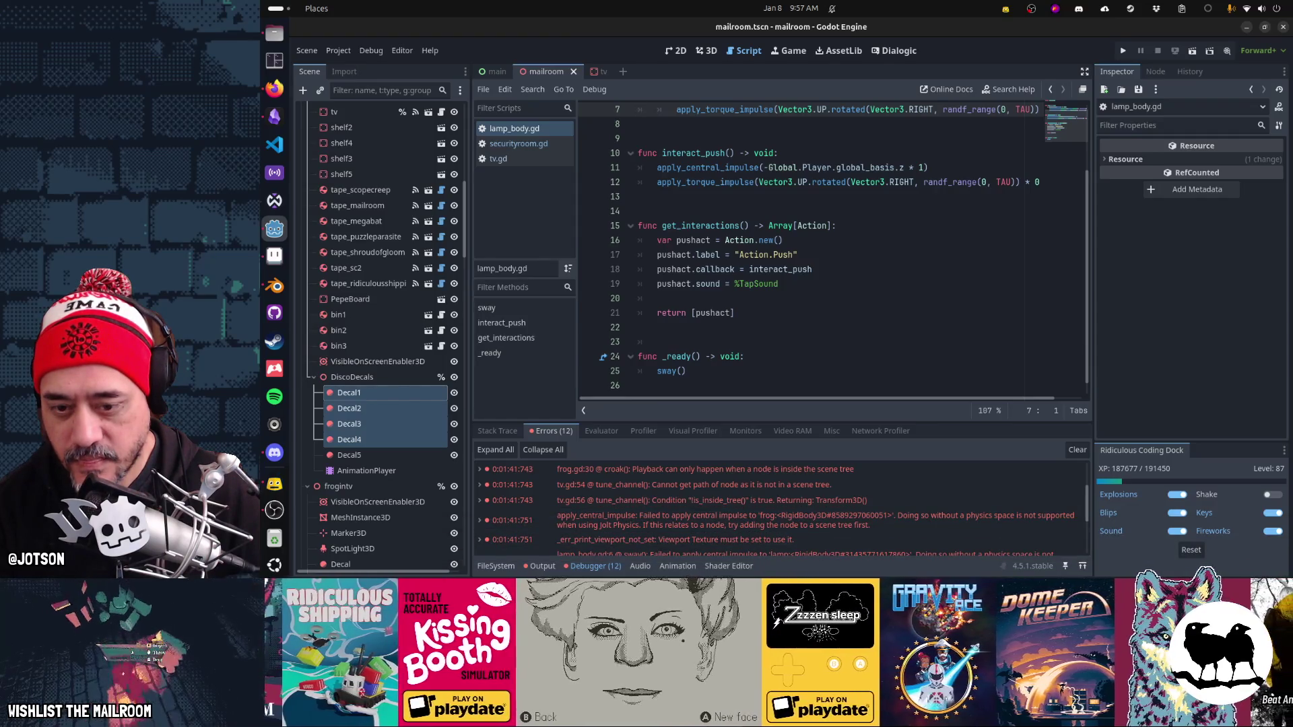
scroll(750, 305, "up", 2)
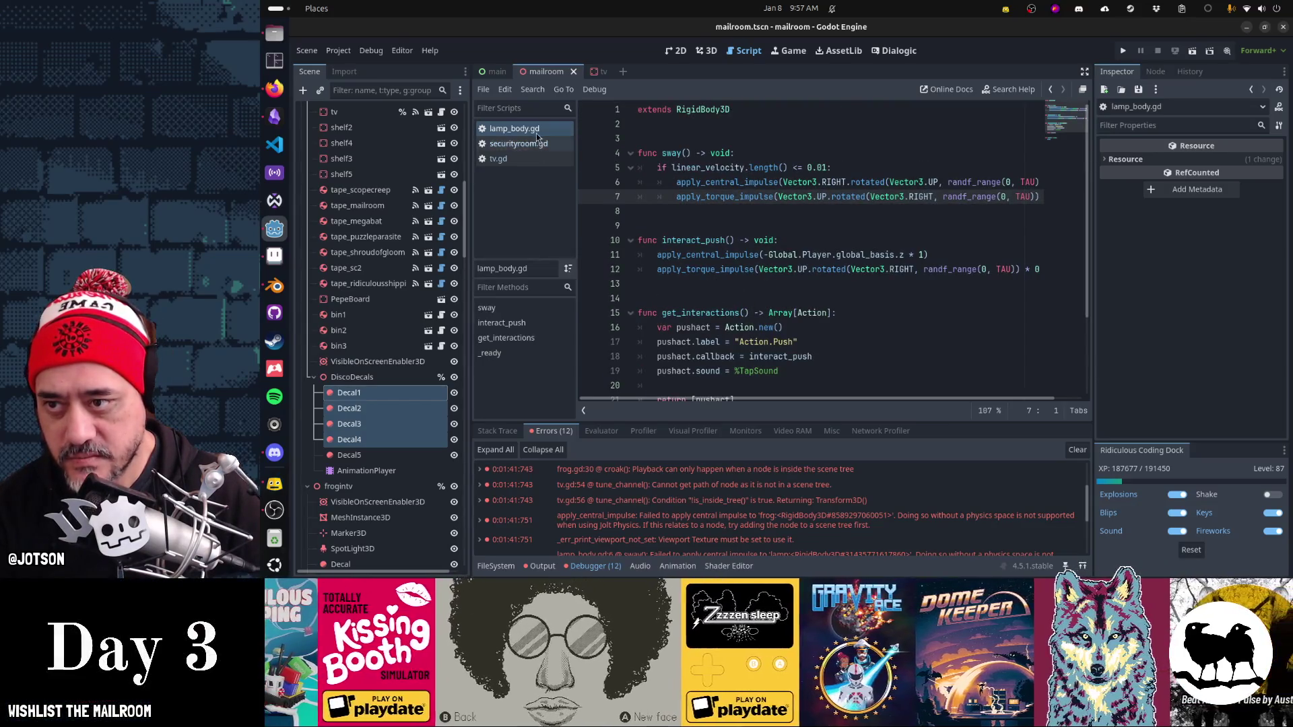
key("ctrl+w")
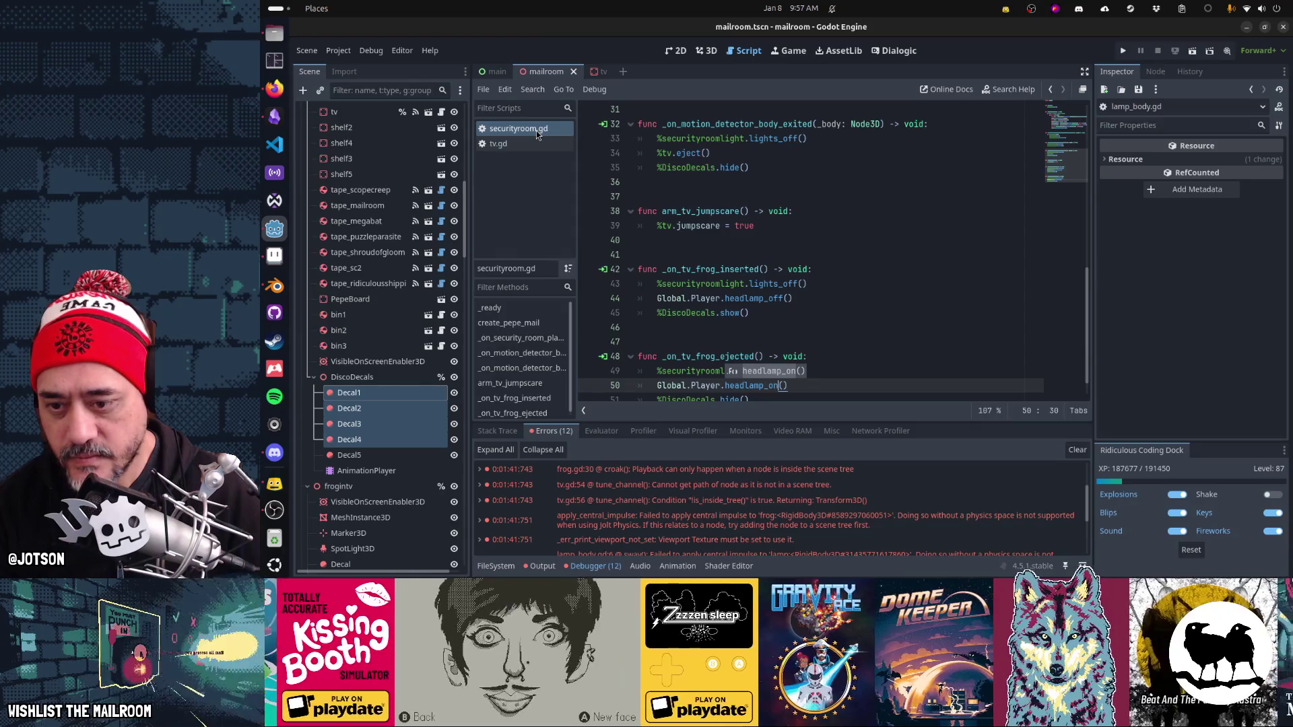
Step: Follow the frog croak error to frog.gd:30, then open tv.gd from the script list
left_click(633, 470)
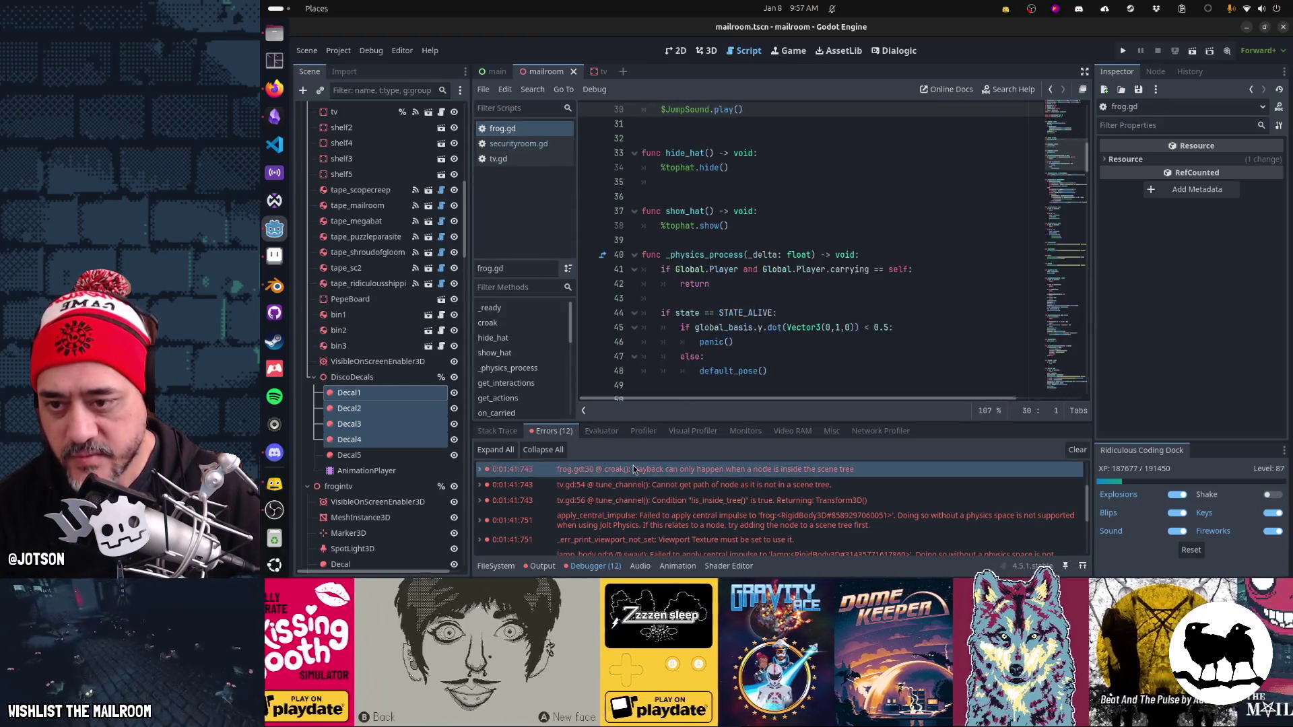
scroll(715, 243, "up", 7)
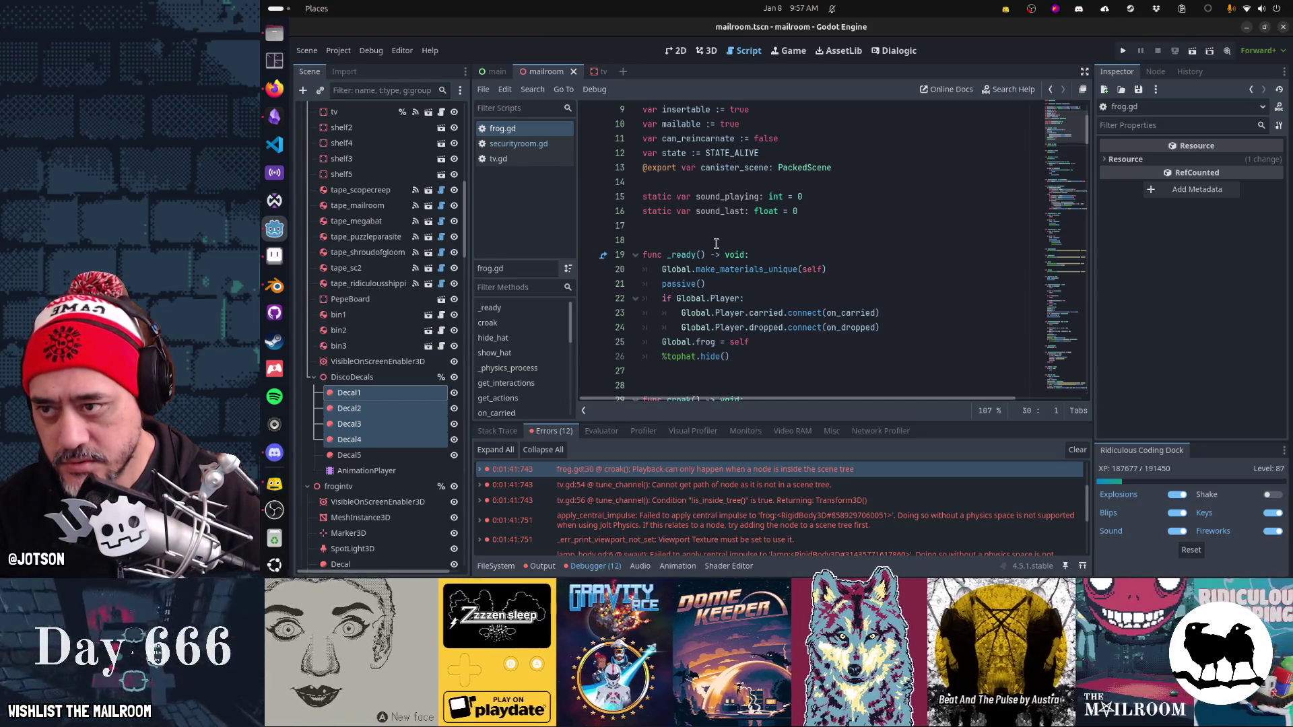
left_click(548, 147)
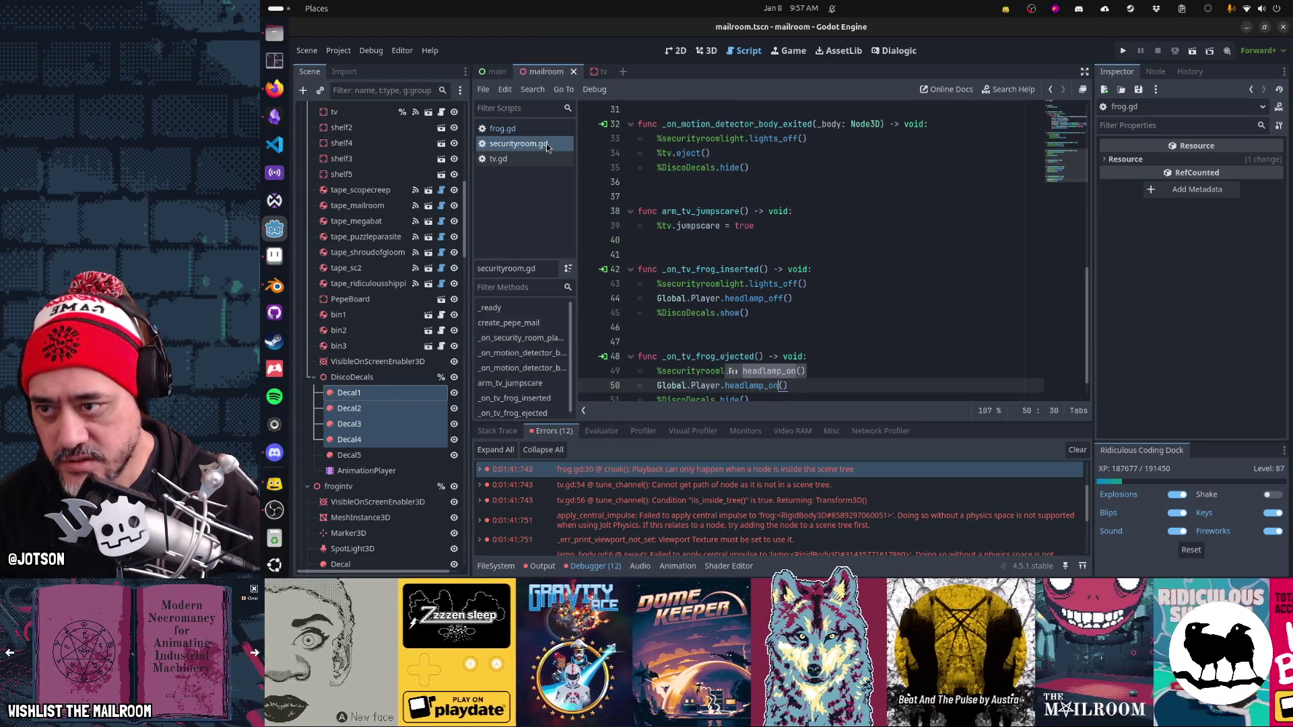
left_click(498, 159)
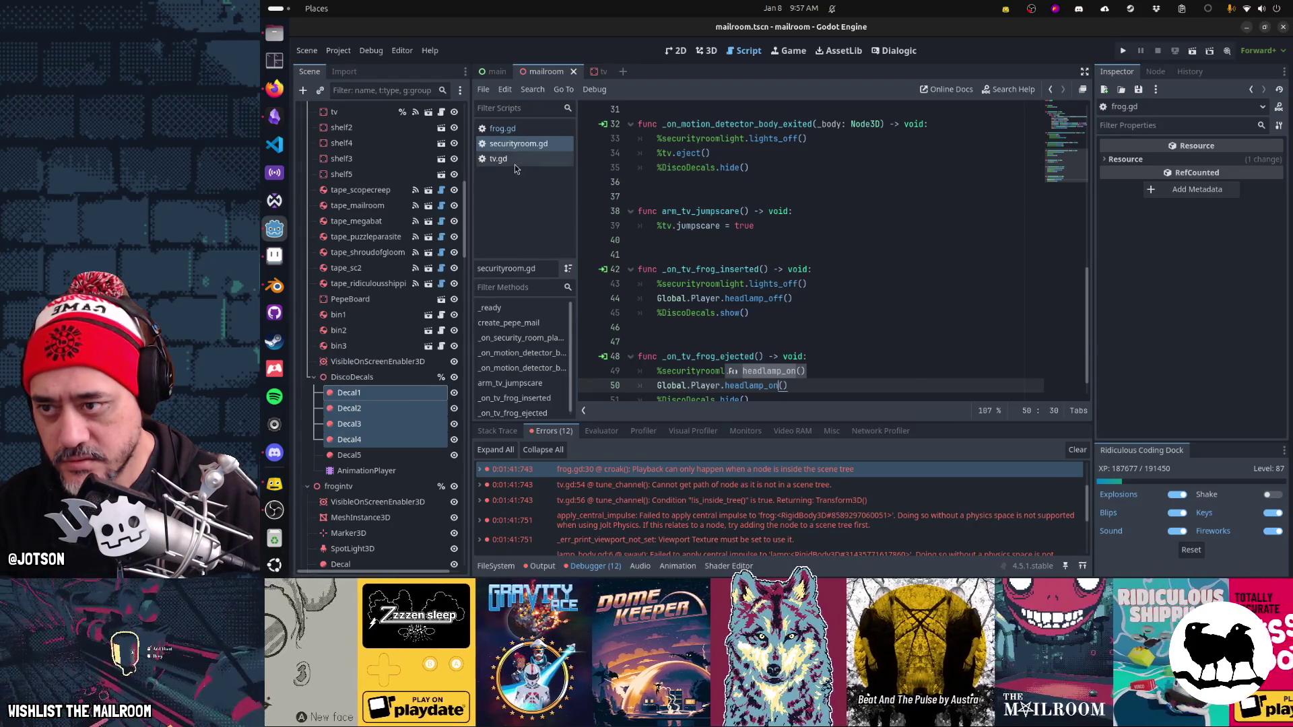
mouse_move(732, 200)
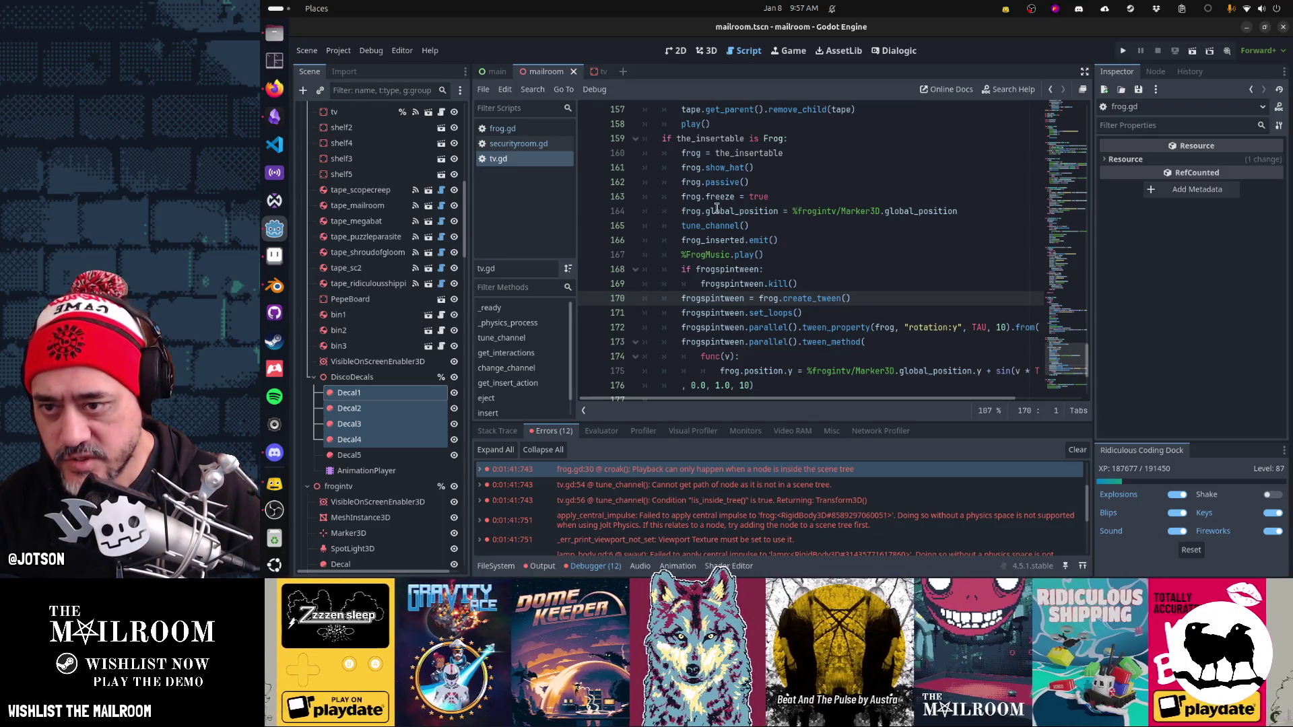
Step: Highlight the Marker3D position reference on line 164 of tv.gd and scroll through the script
left_click_drag(716, 210, 883, 211)
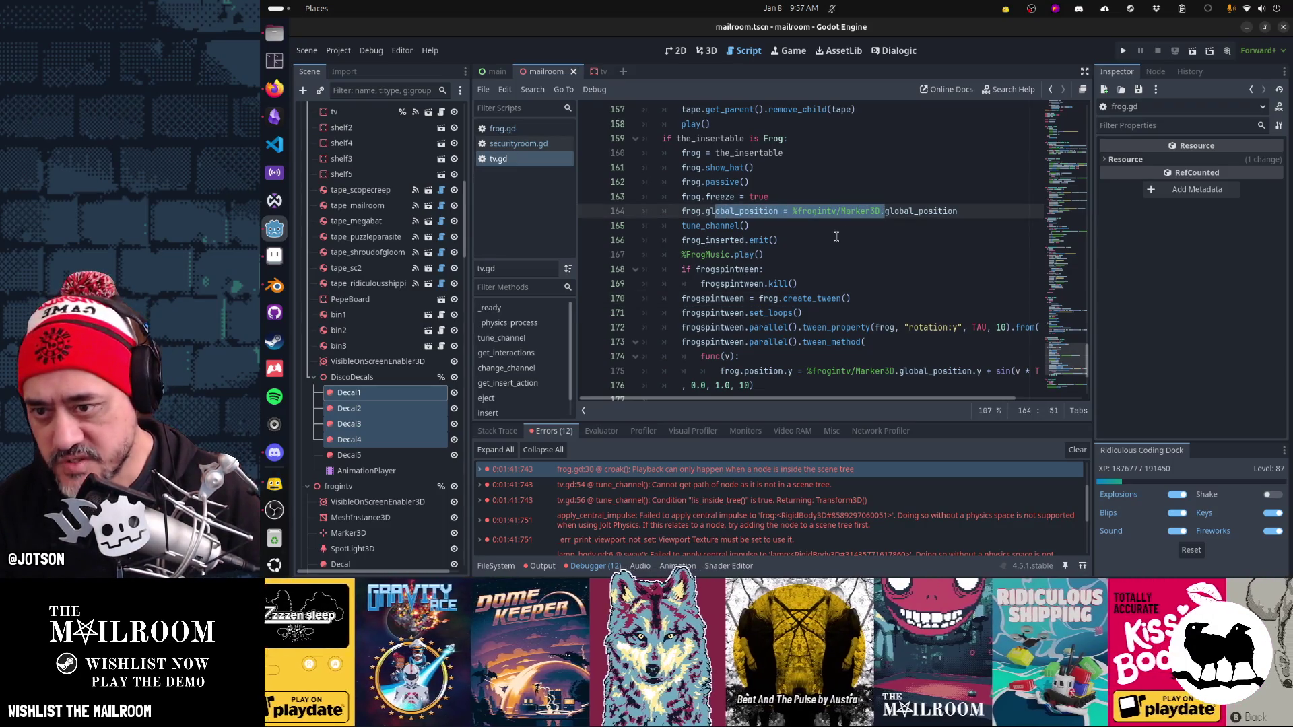
scroll(835, 256, "up", 2)
scroll(831, 311, "down", 4)
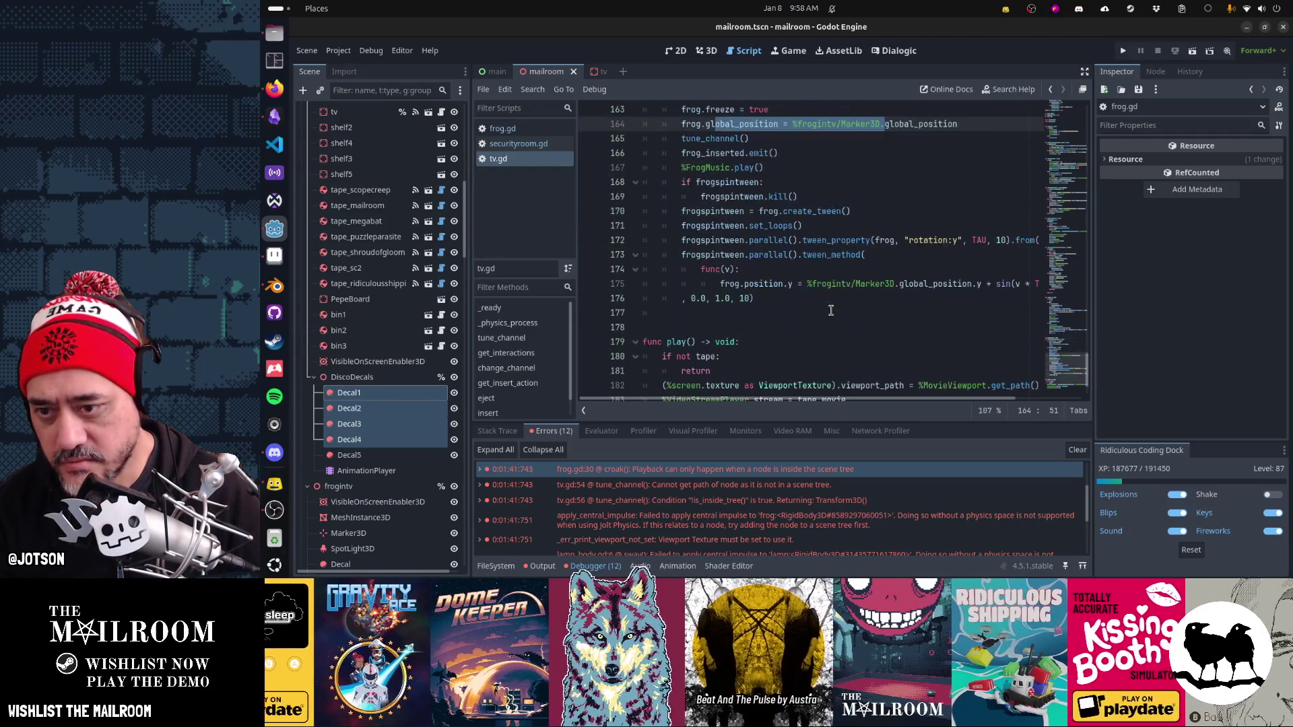
scroll(831, 310, "down", 2)
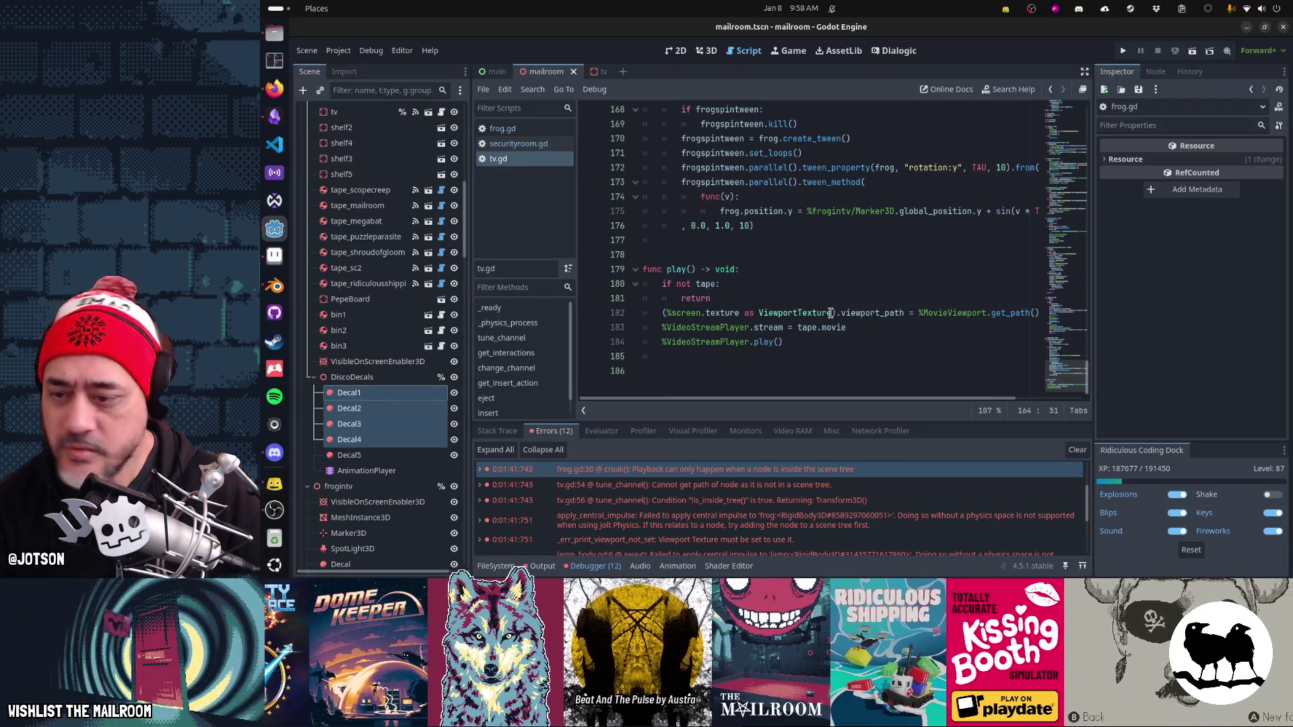
Step: Inspect the VisibleOnScreenEnabler3D node's settings, then clear all debugger errors
mouse_move(830, 312)
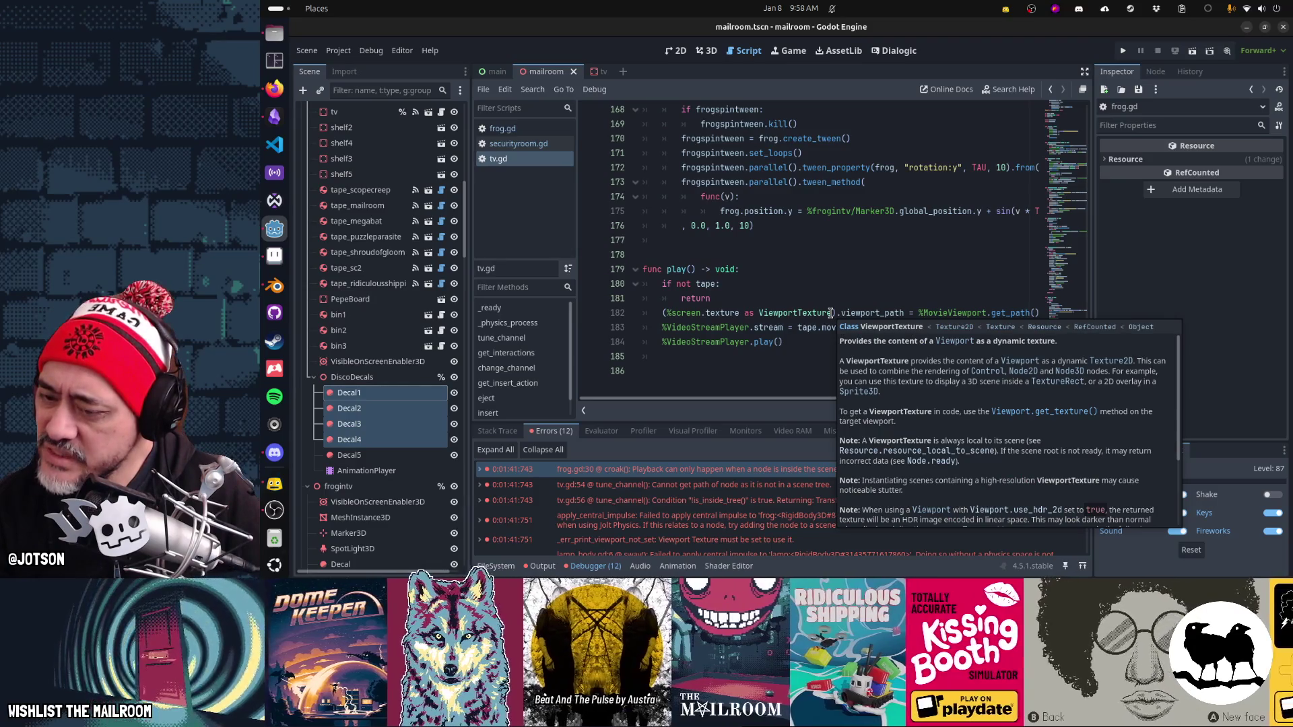
left_click(411, 363)
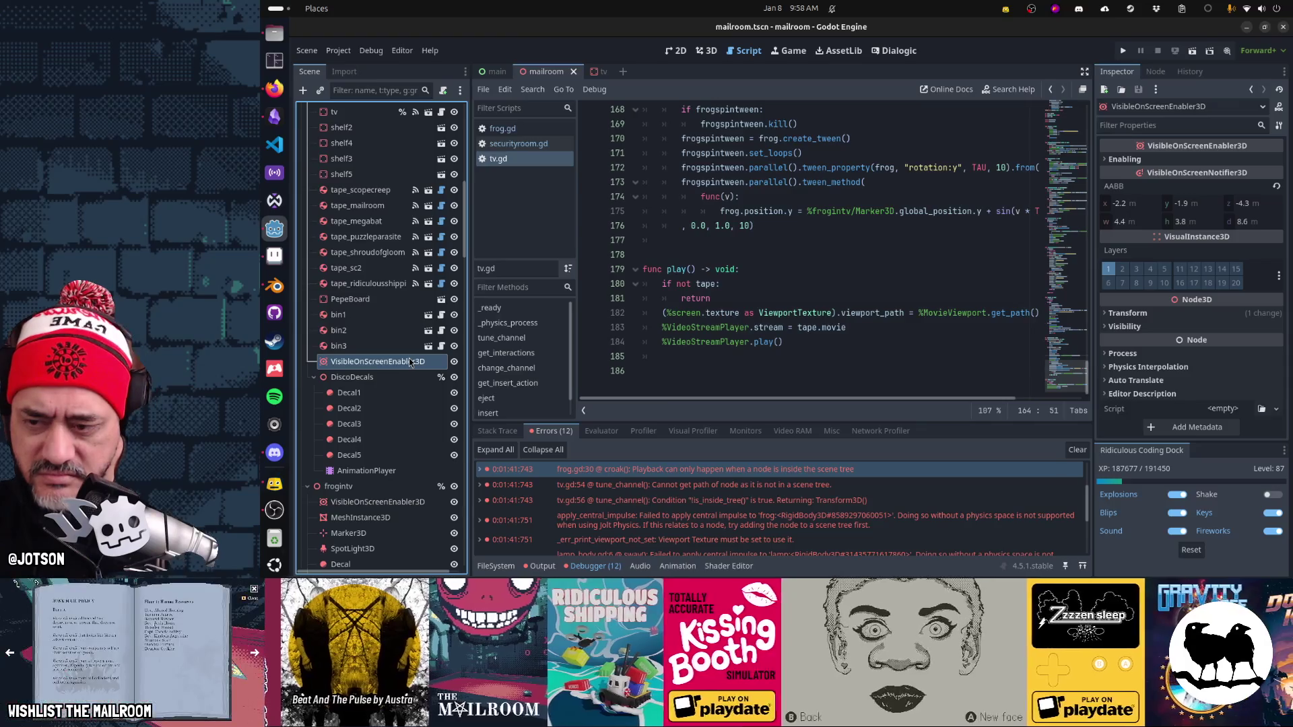
left_click(1076, 450)
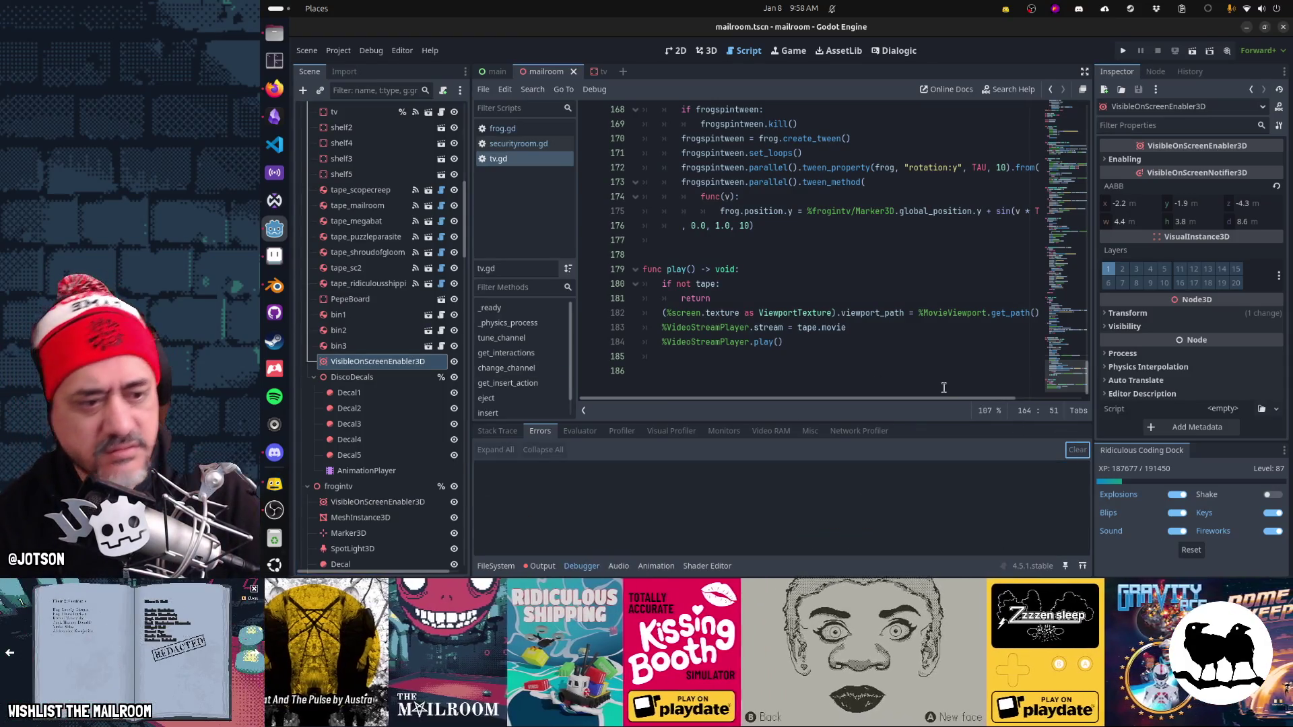
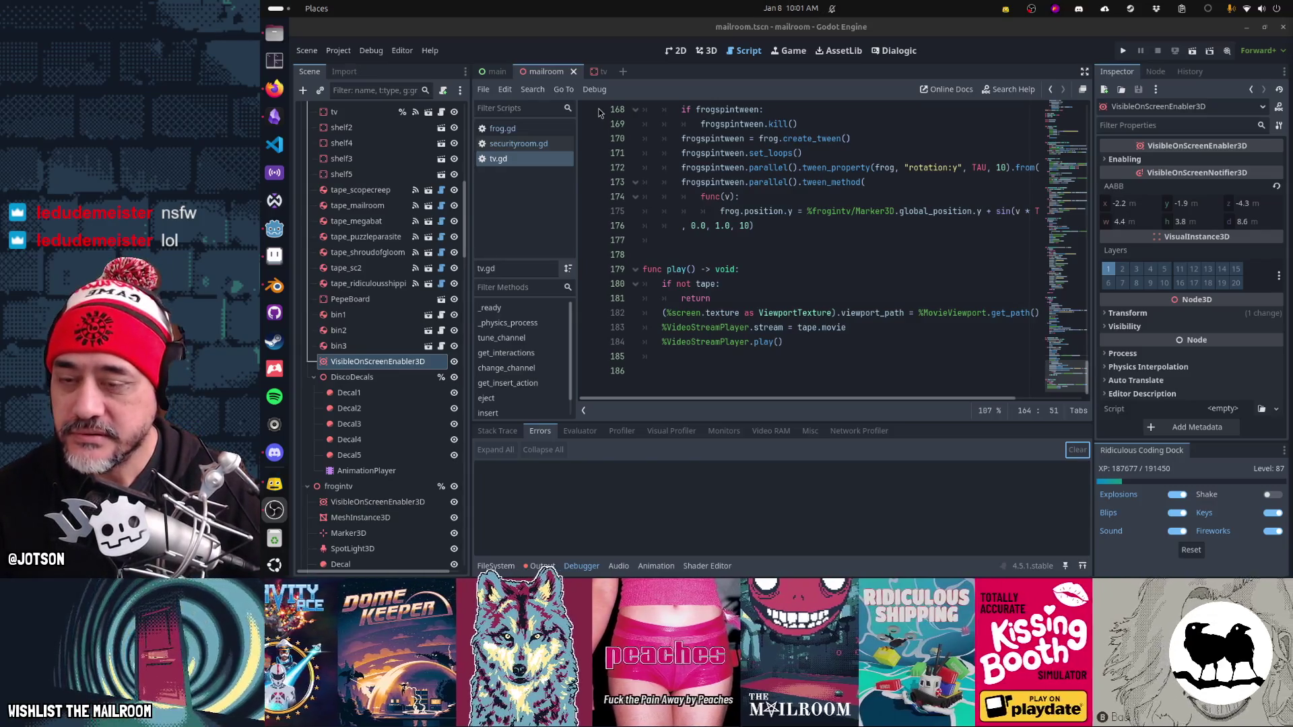
Step: Run the project once in its own window, close it, and switch to the Game workspace
left_click(730, 259)
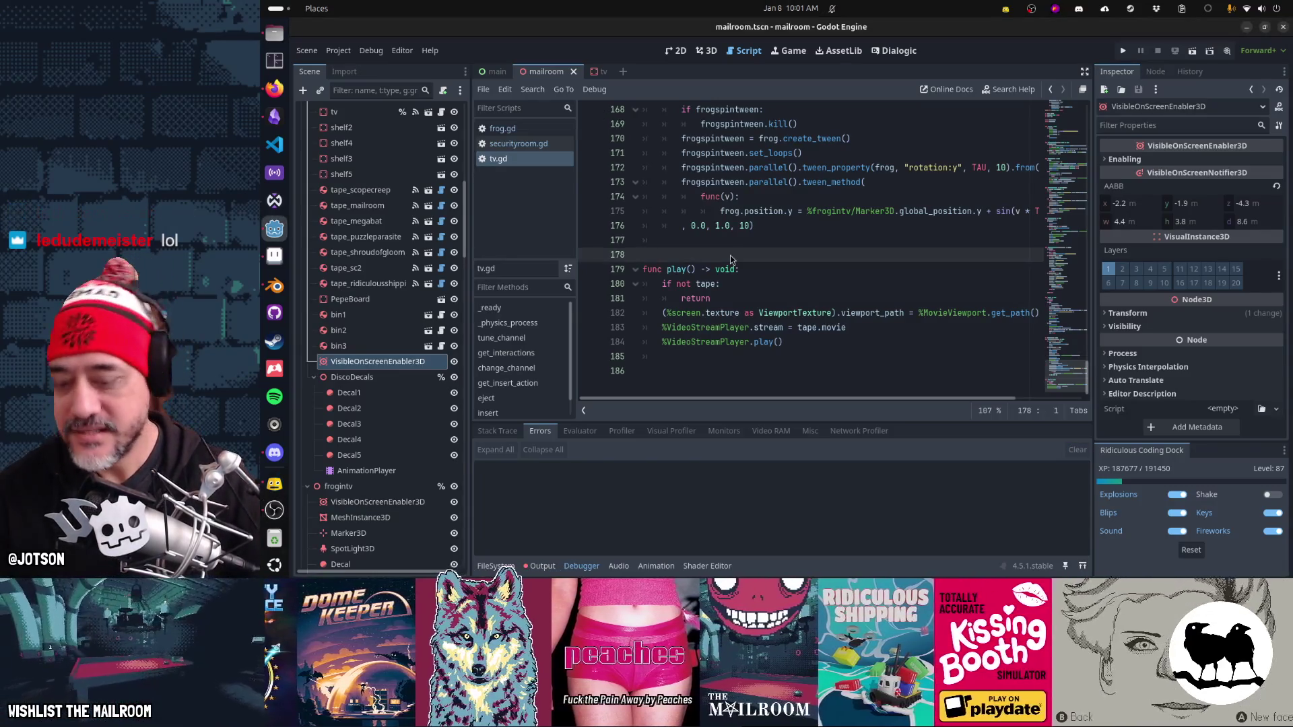
key("F5")
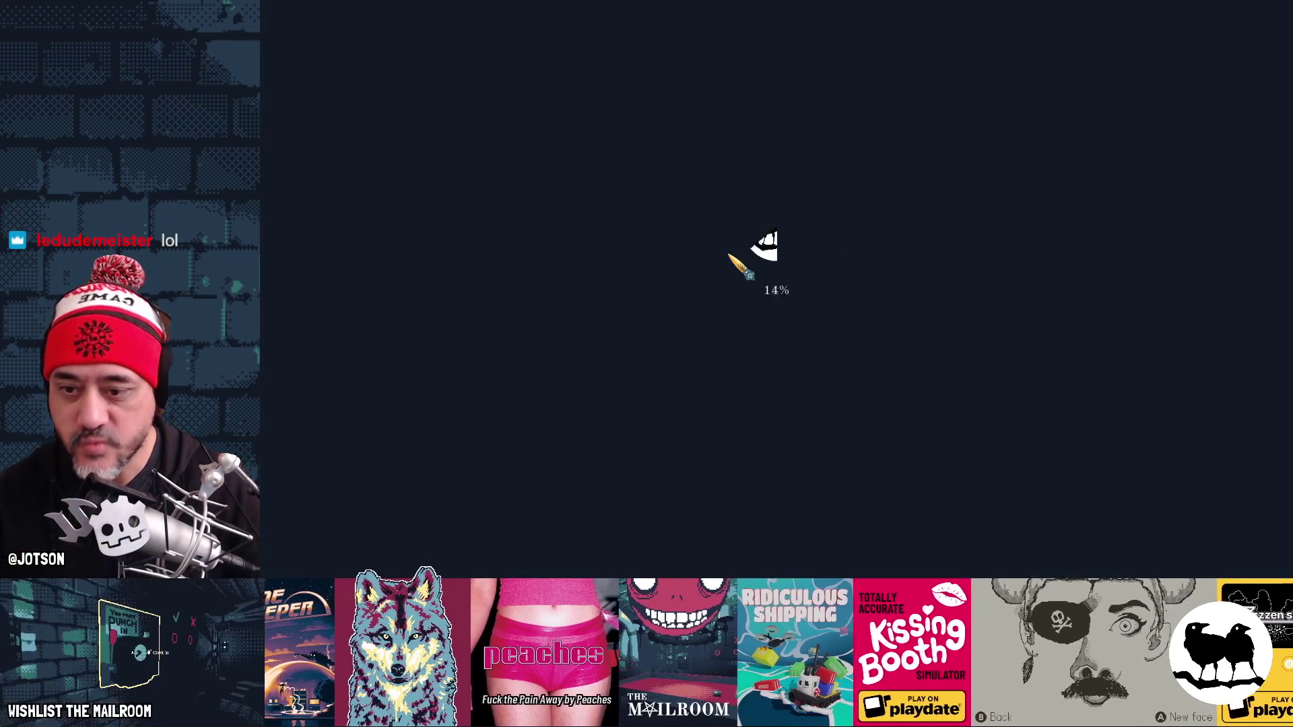
key("Escape")
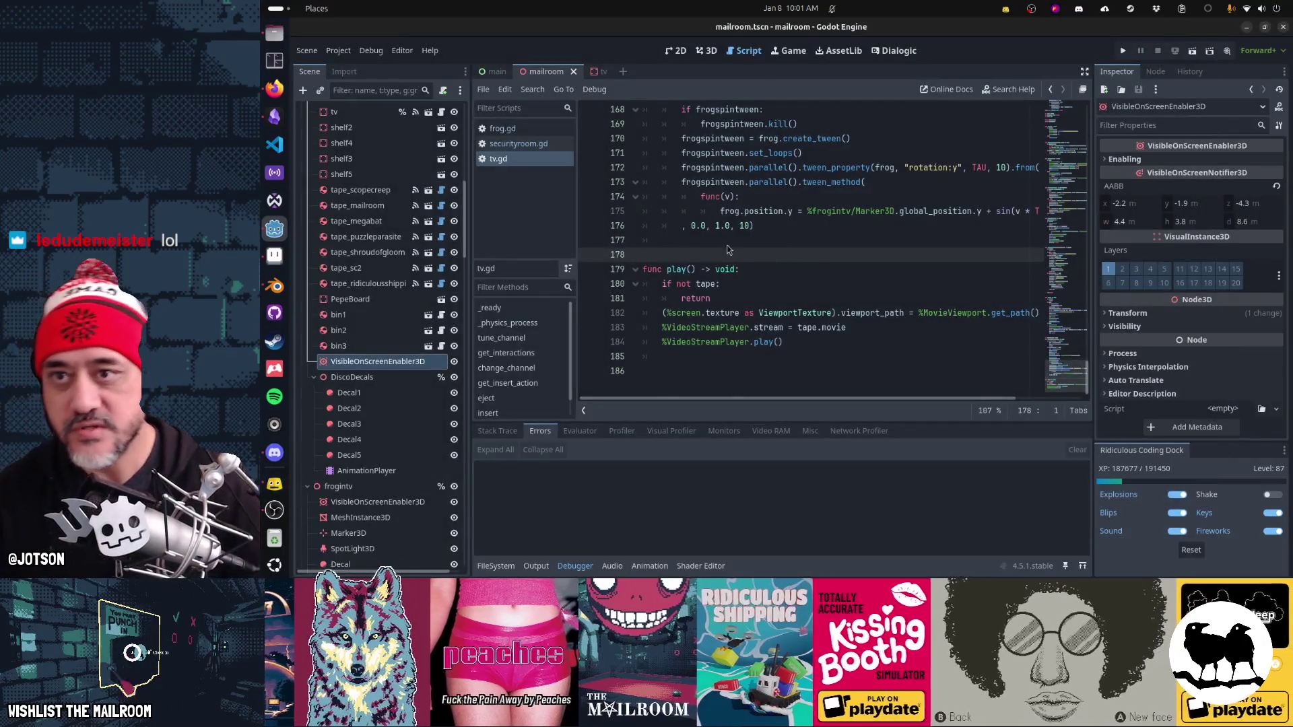
left_click(789, 52)
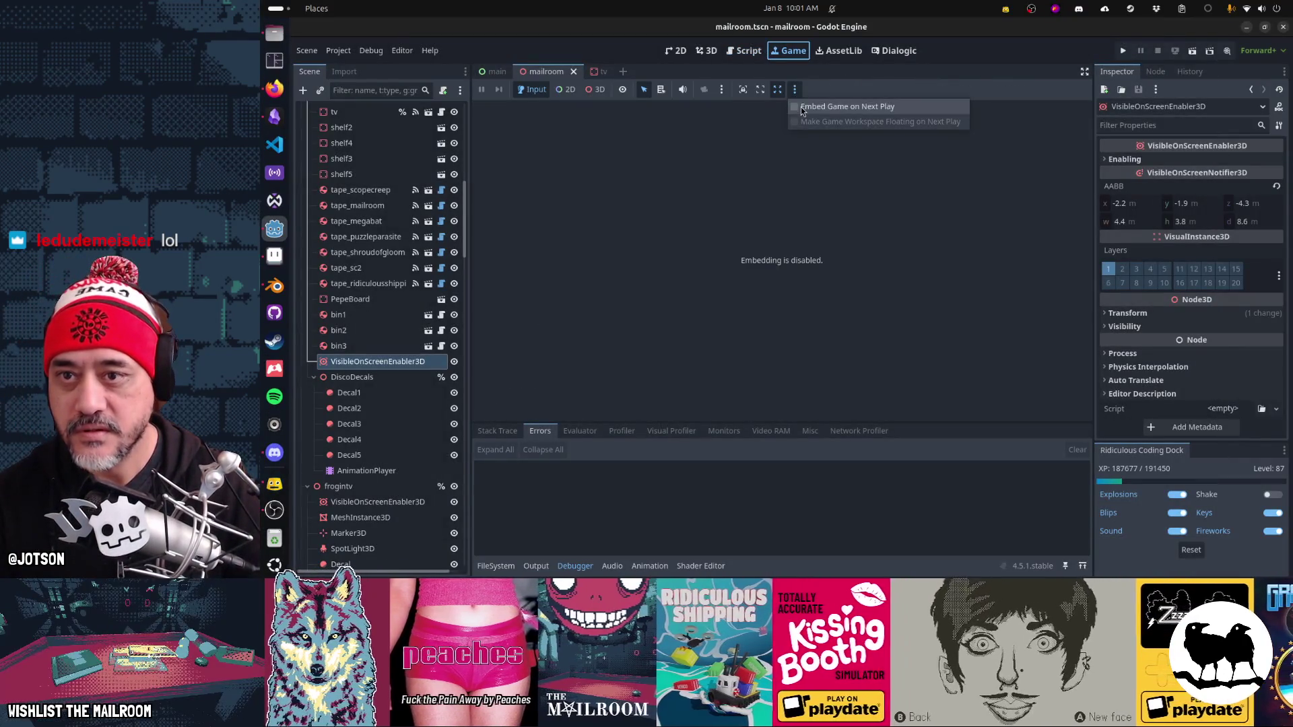
Step: Run the mailroom game embedded in the editor, then pause it
key("F5")
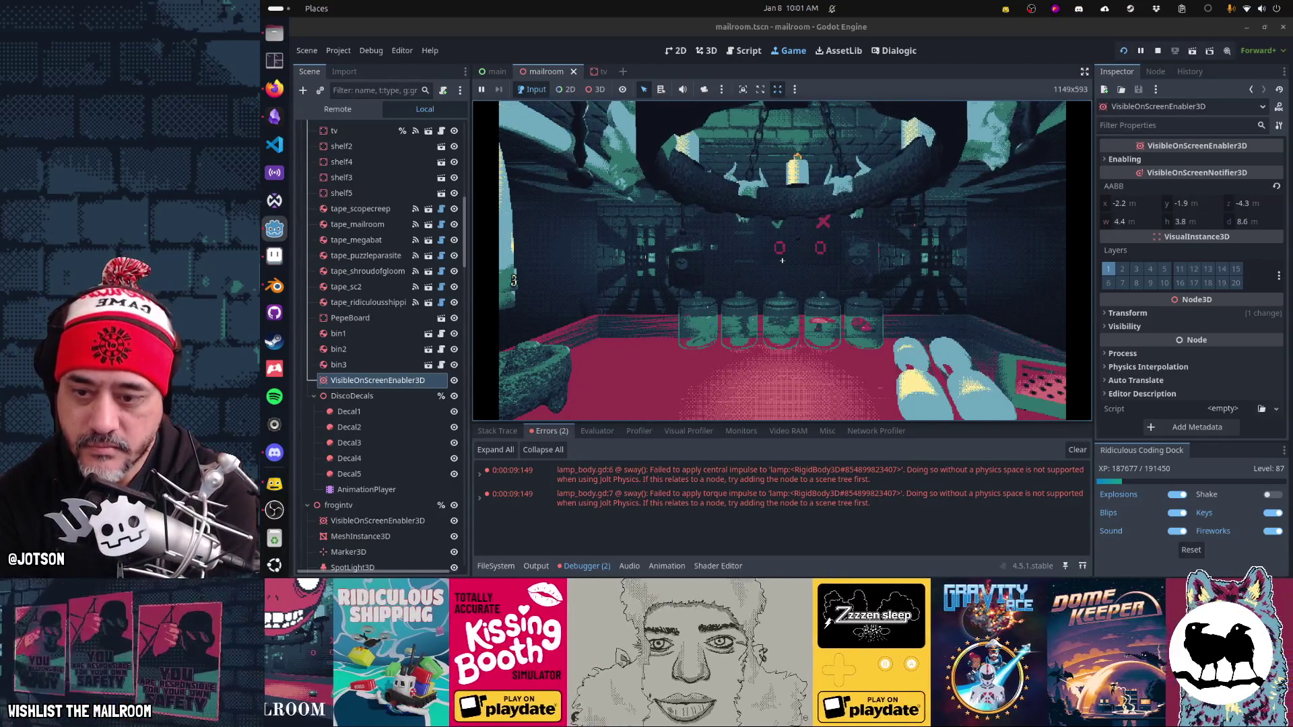
key("Escape")
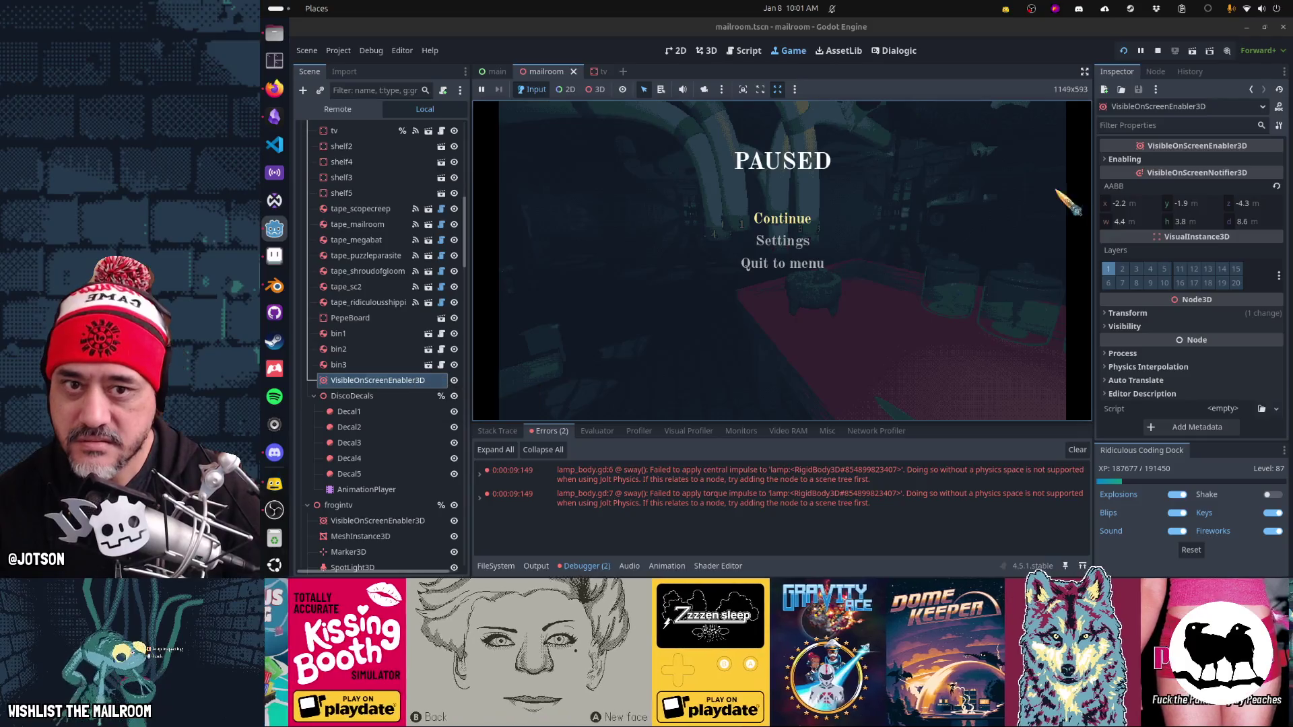
left_click(1142, 159)
left_click(1132, 162)
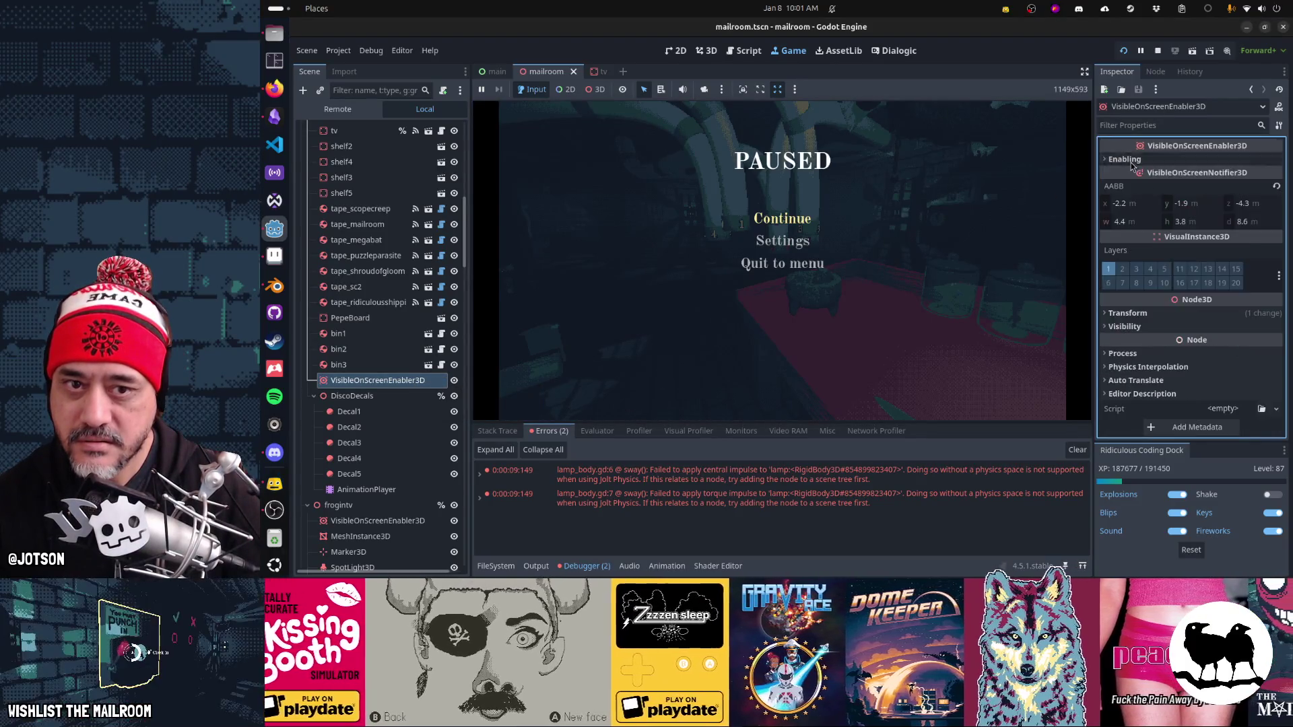
Step: Delete the VisibleOnScreenEnabler3D node below bin3 from the mailroom scene
left_click(428, 384)
key("Delete")
key("Return")
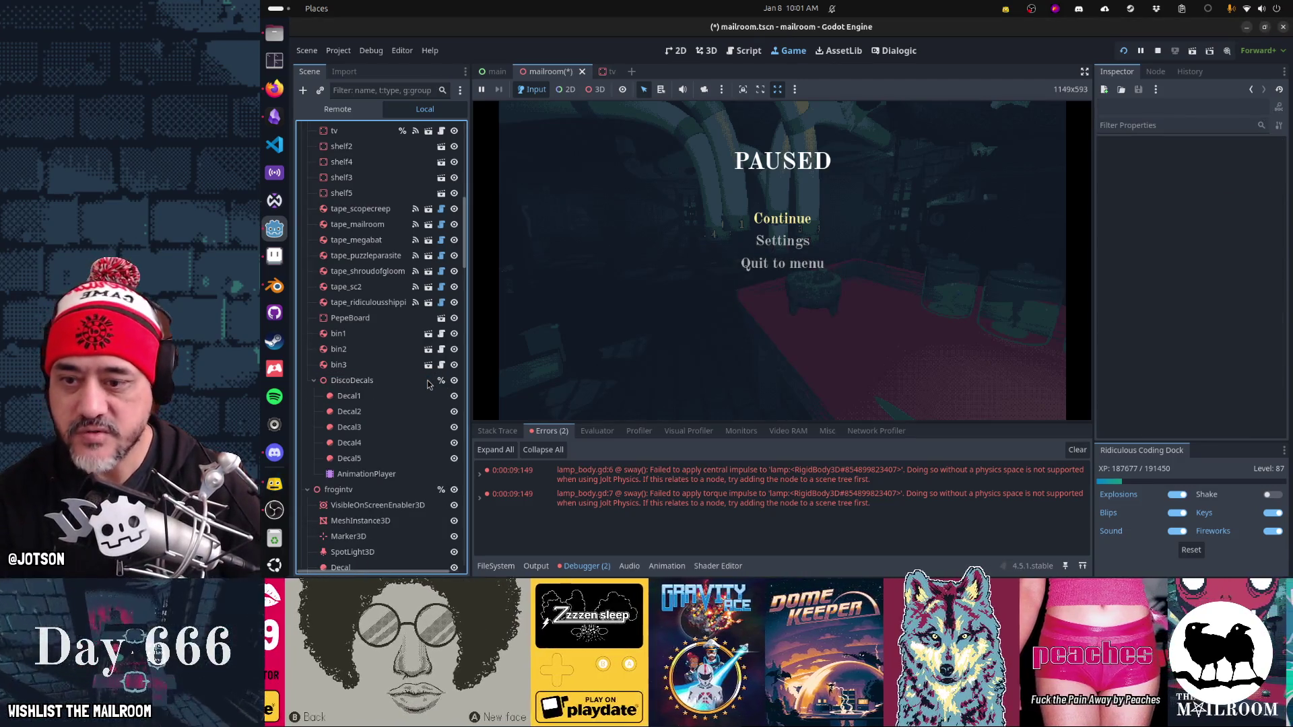
Step: Relaunch the mailroom game so it runs without the removed VisibleOnScreenEnabler3D node
key("F5")
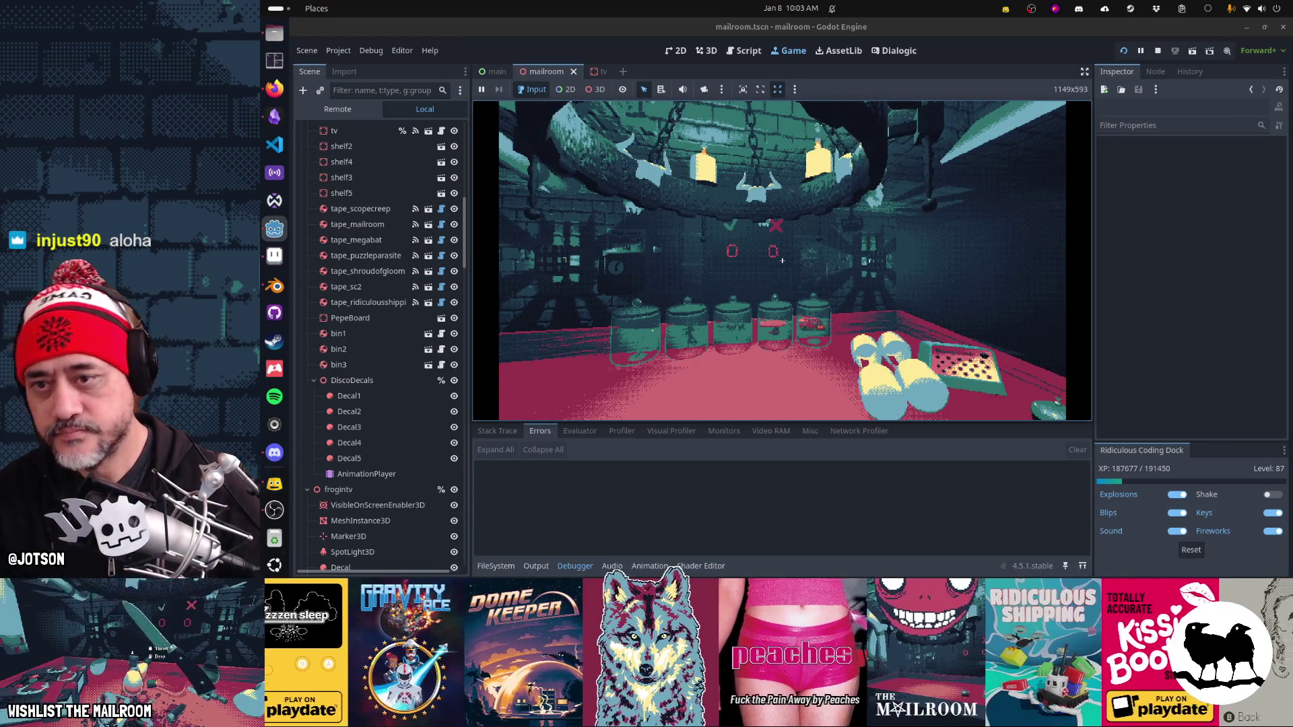
Step: Take the mushroom from the jar, then unlock and open the door with the key
key("Left")
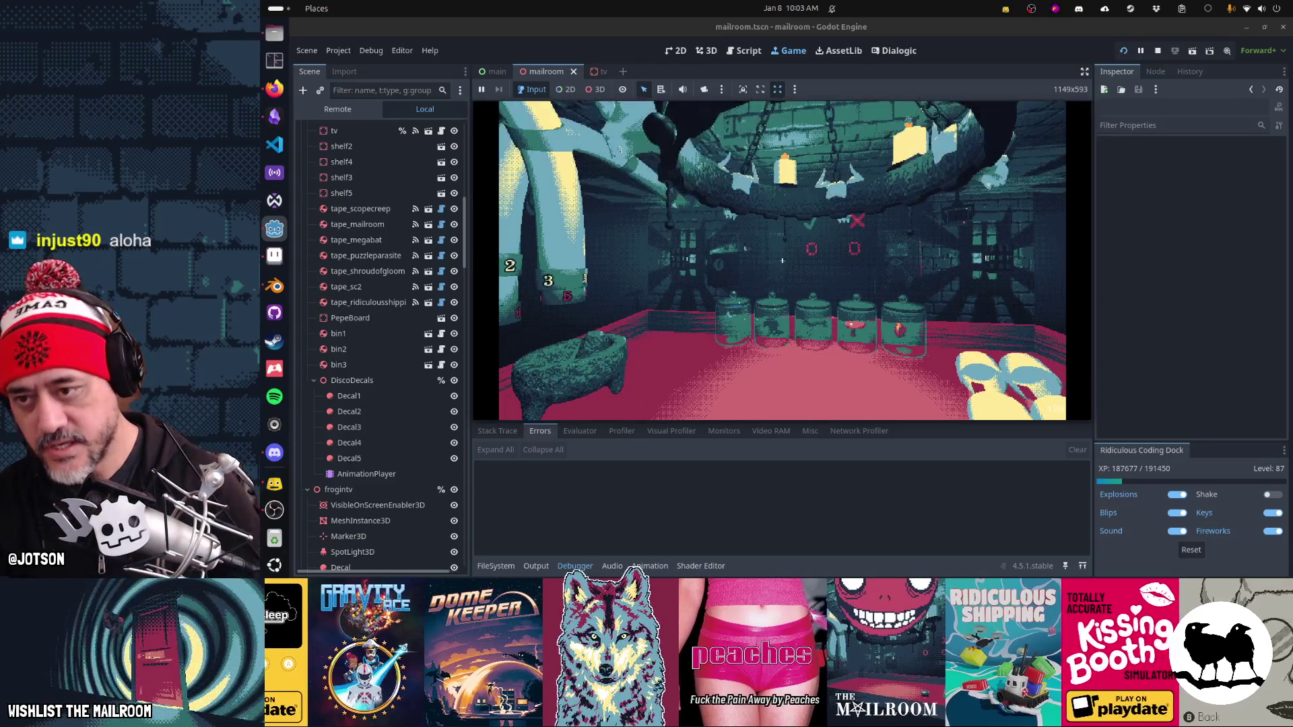
key("Down")
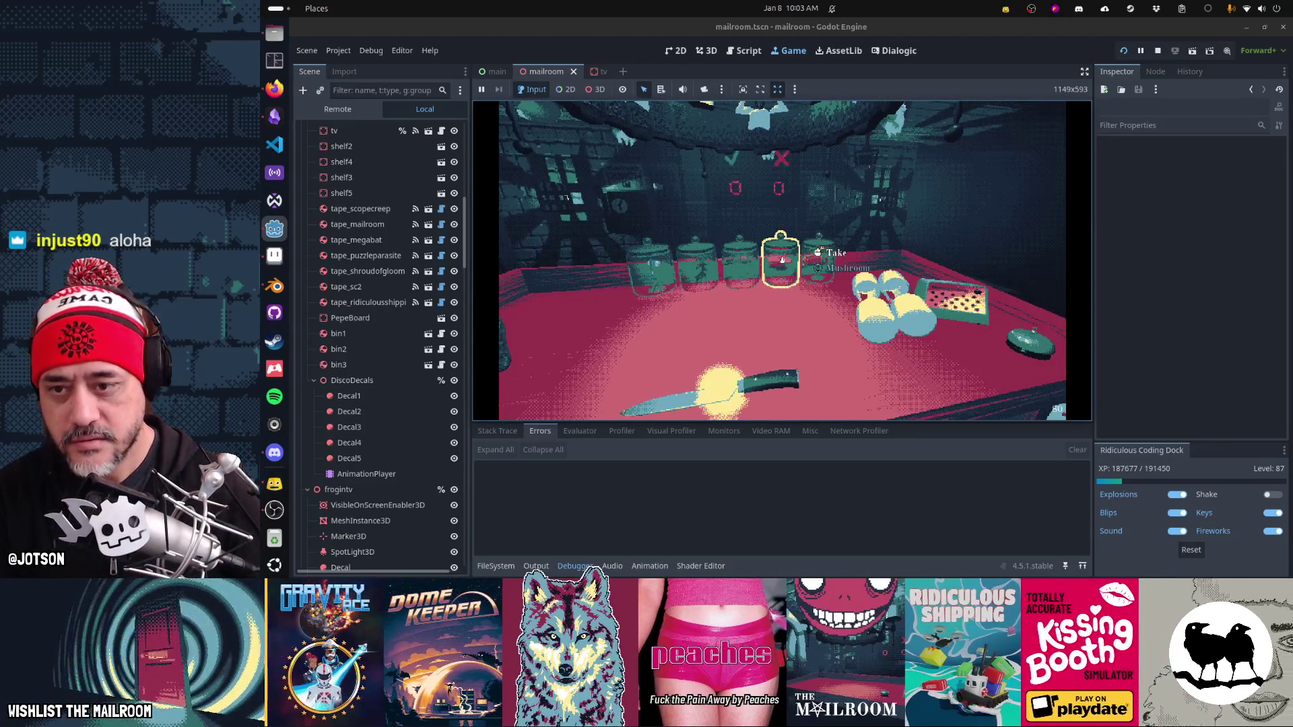
left_click(782, 259)
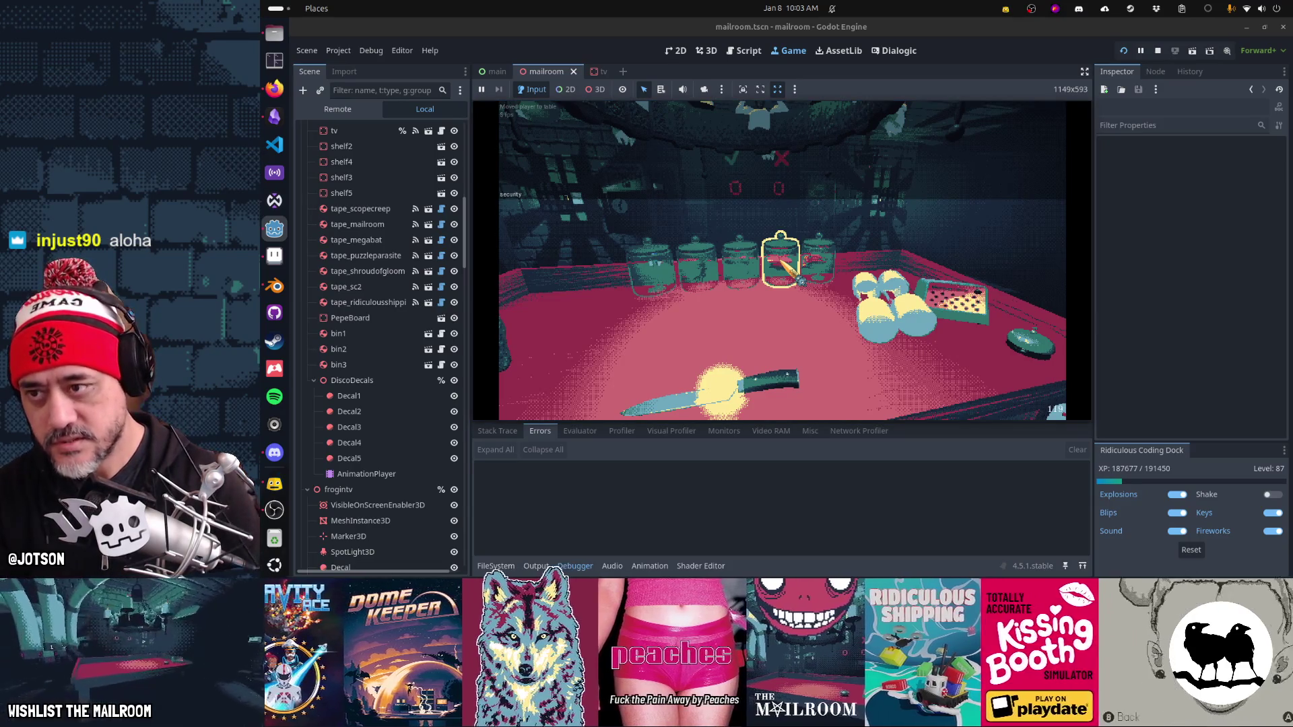
key("Down")
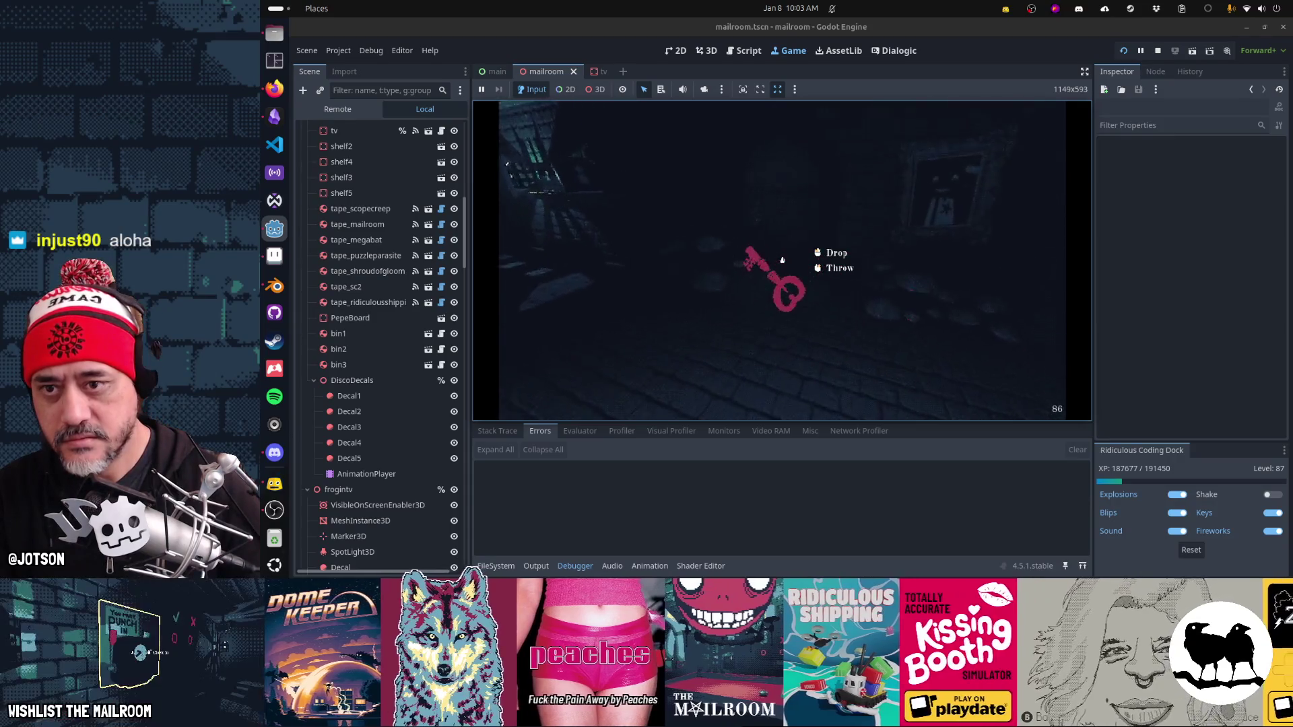
left_click(782, 260)
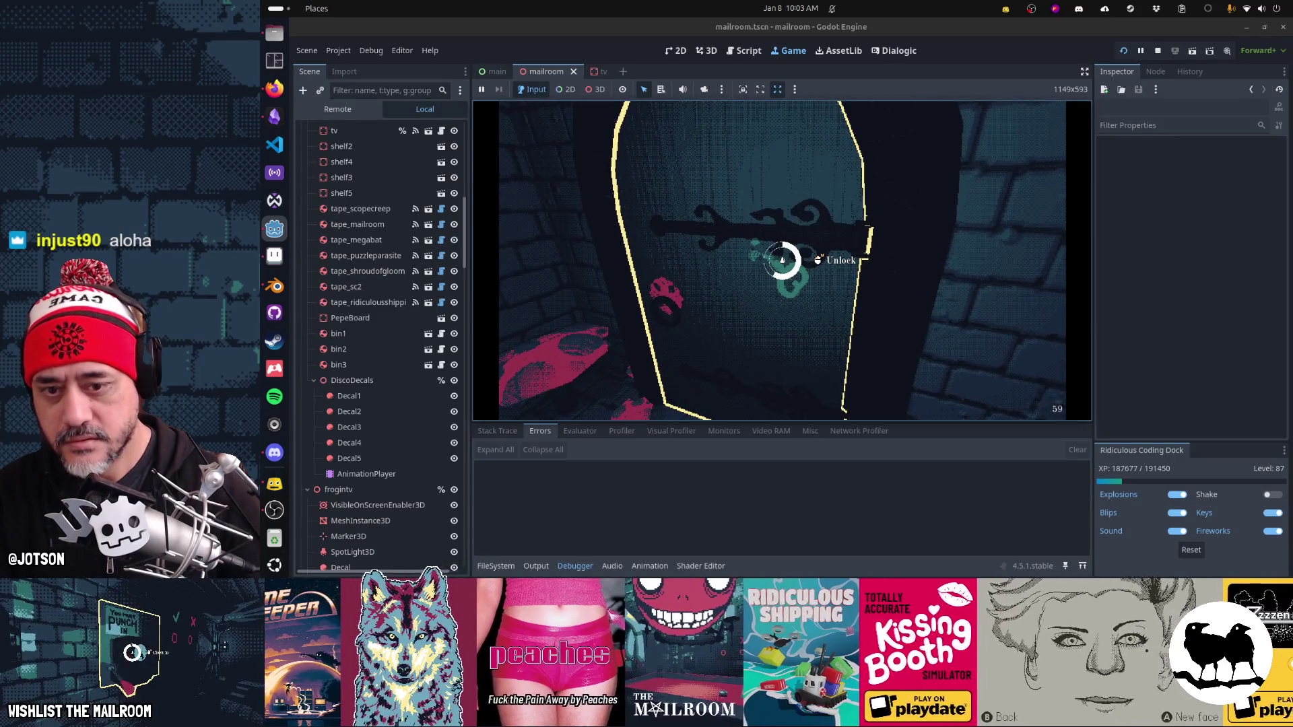
left_click(781, 260)
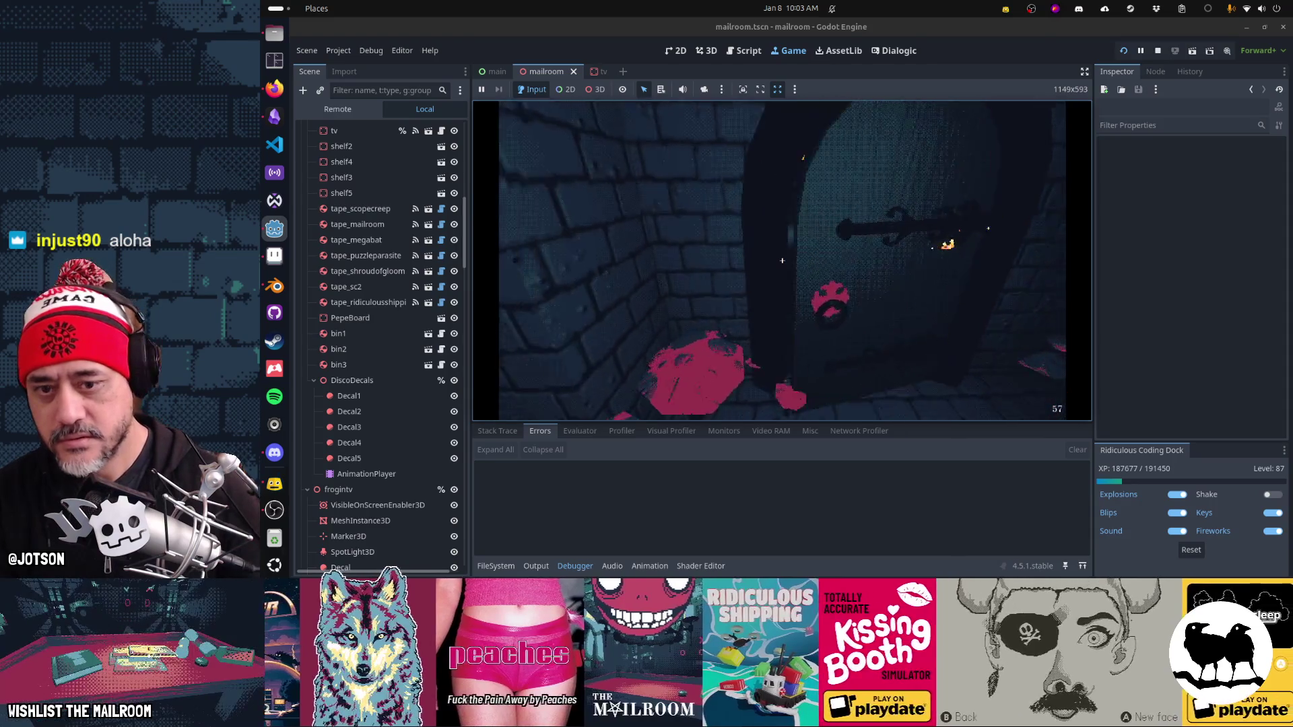
Step: Insert the tape into the TV, open the tunnel door, and put the frog into the TV
key("5")
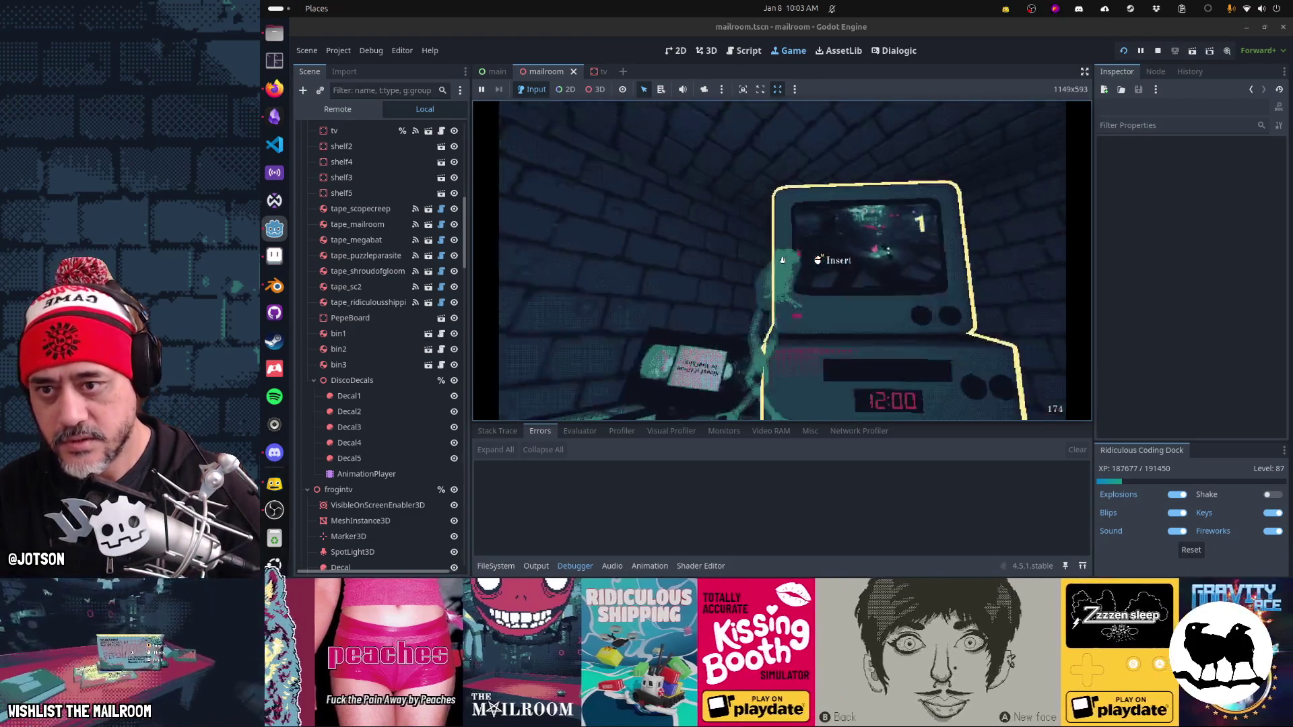
left_click(782, 259)
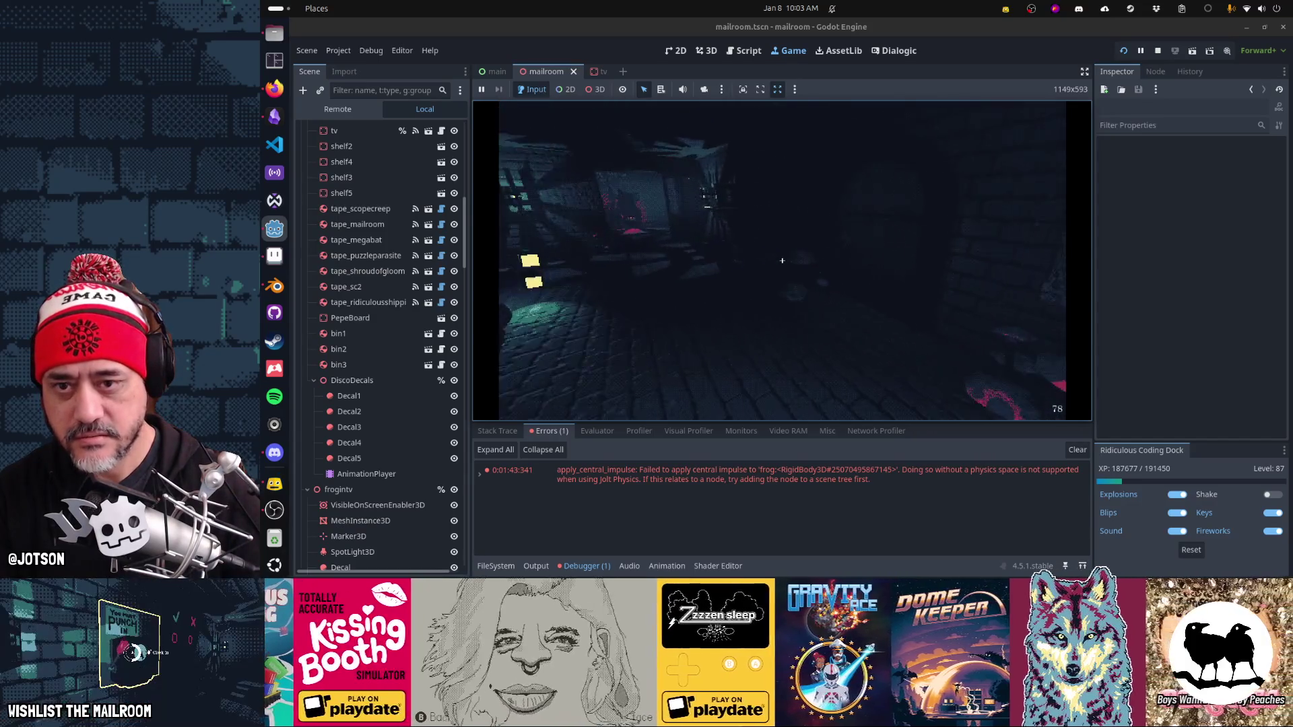
left_click(782, 260)
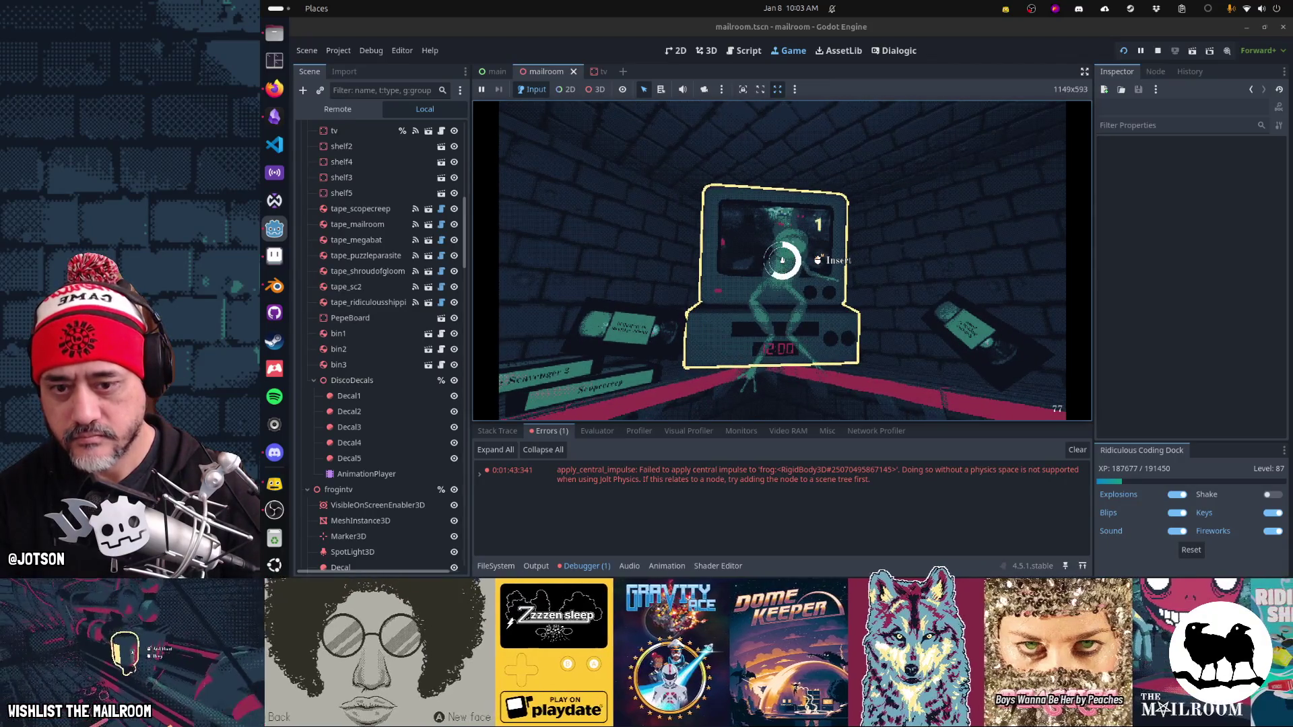
left_click(782, 260)
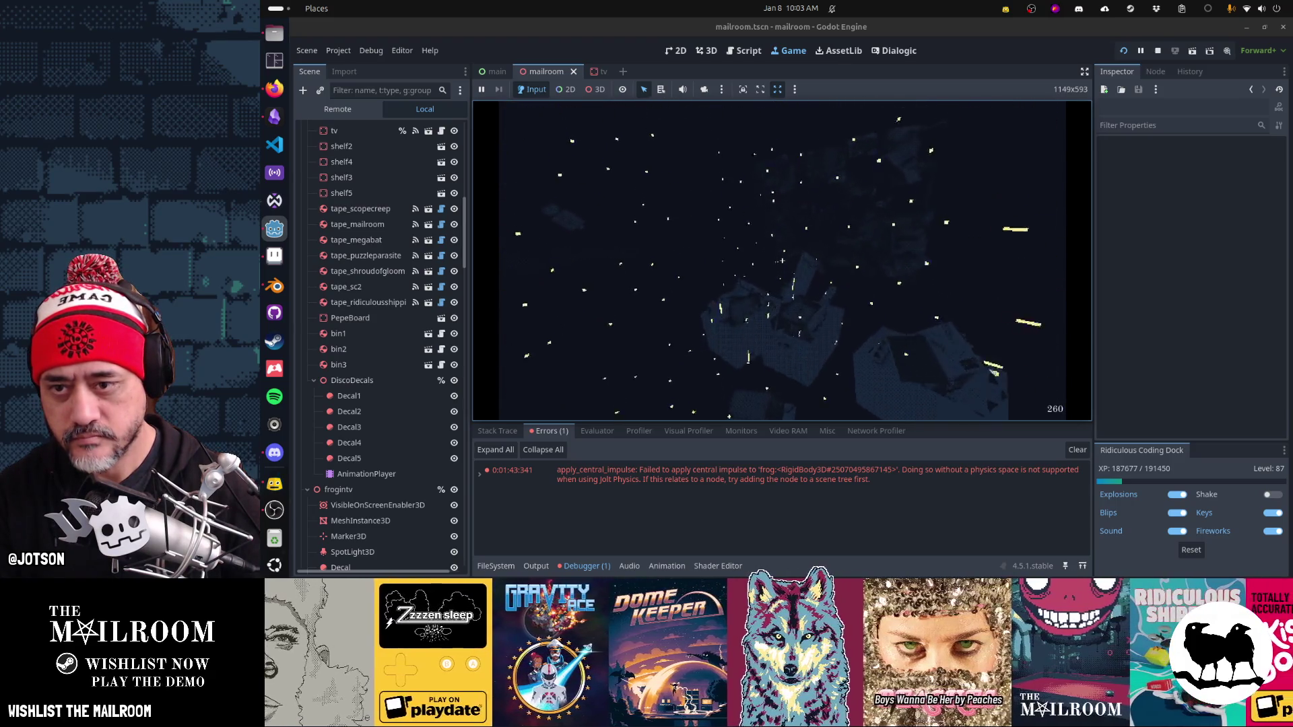
Step: Pick up the package, inspect it twice, and put it back down
left_click(782, 260)
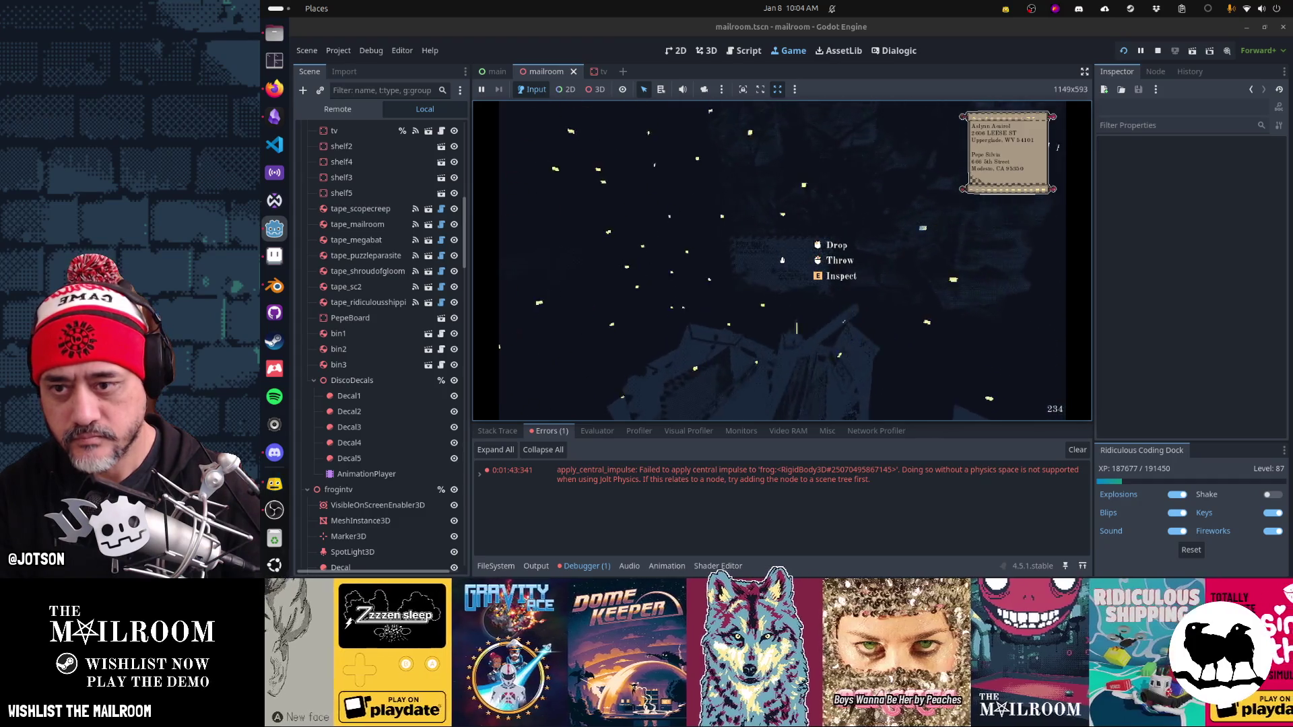
key("e")
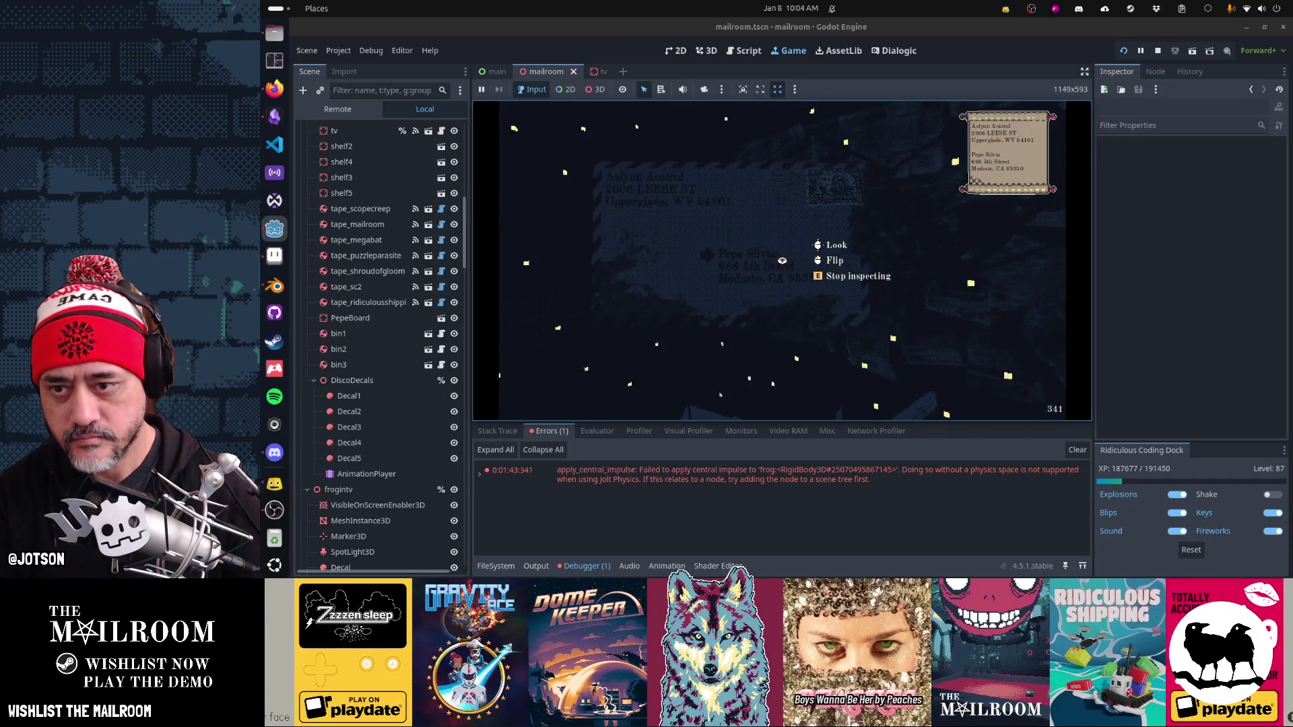
key("e")
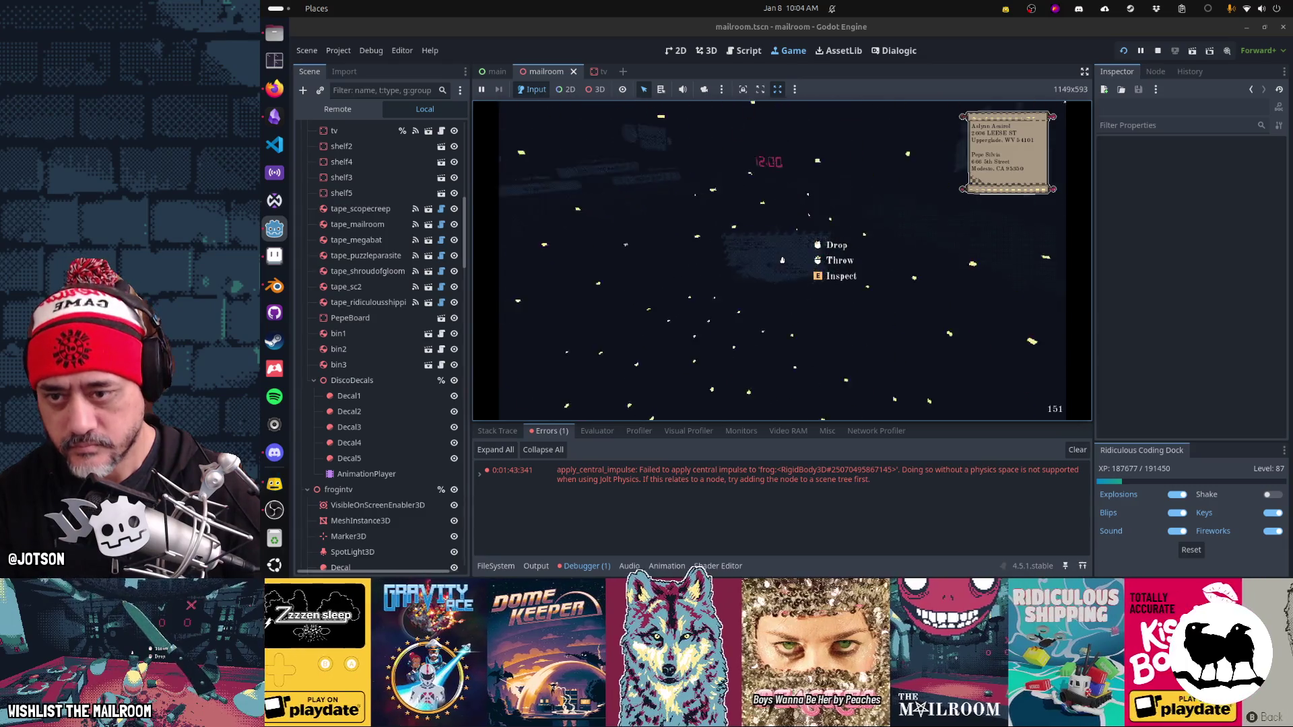
key("e")
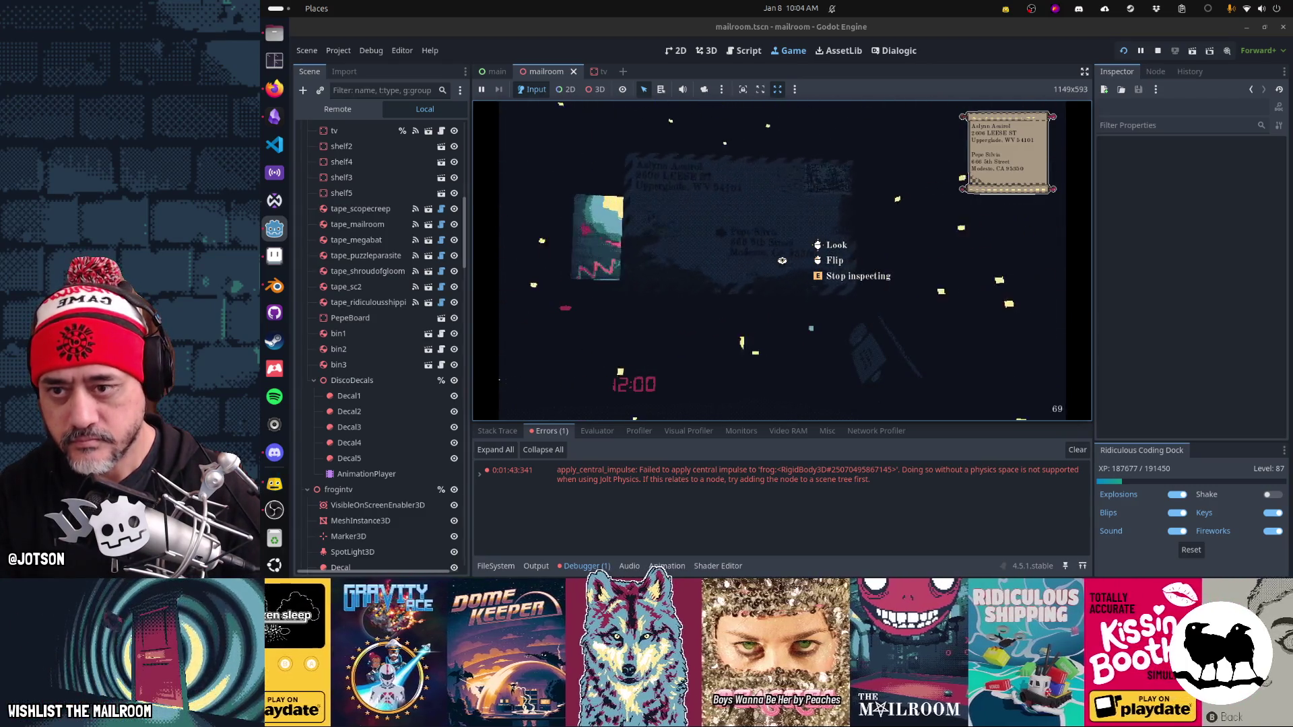
key("e")
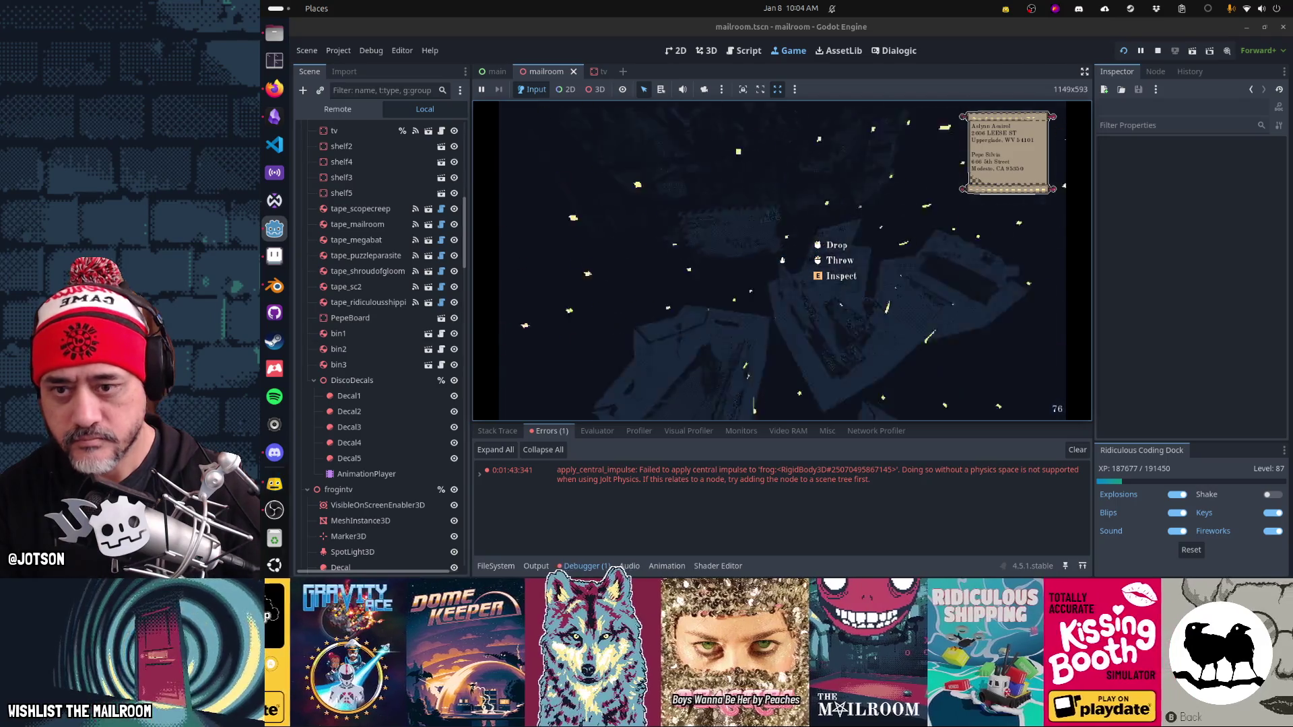
left_click(781, 260)
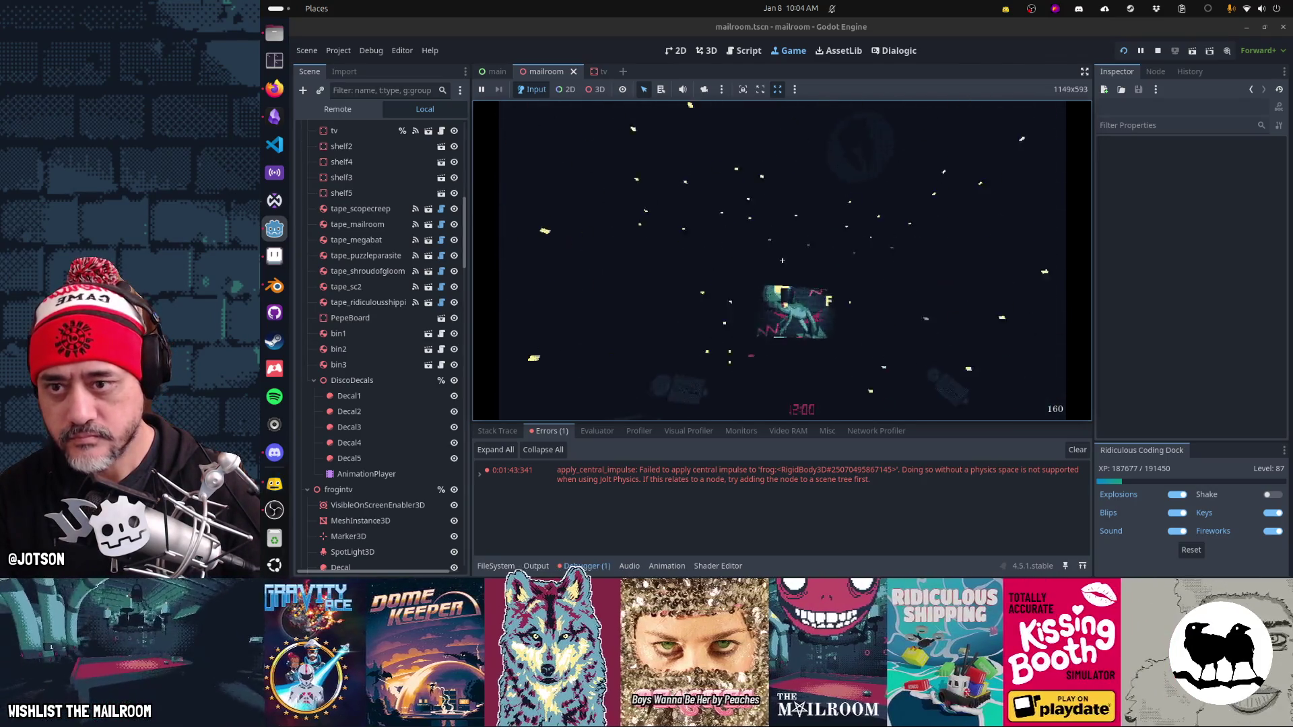
Step: Eject the frog from the TV, throw it away, and pause the game
key("w")
left_click(782, 260)
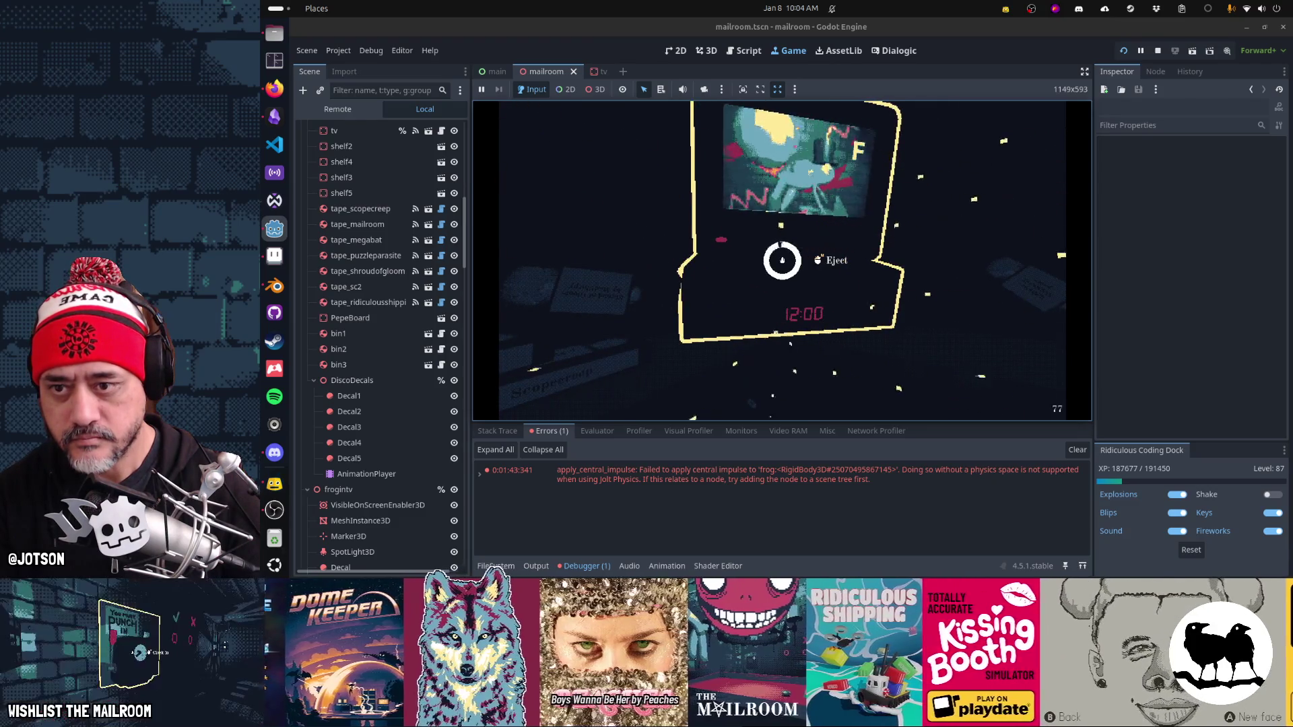
left_click(782, 260)
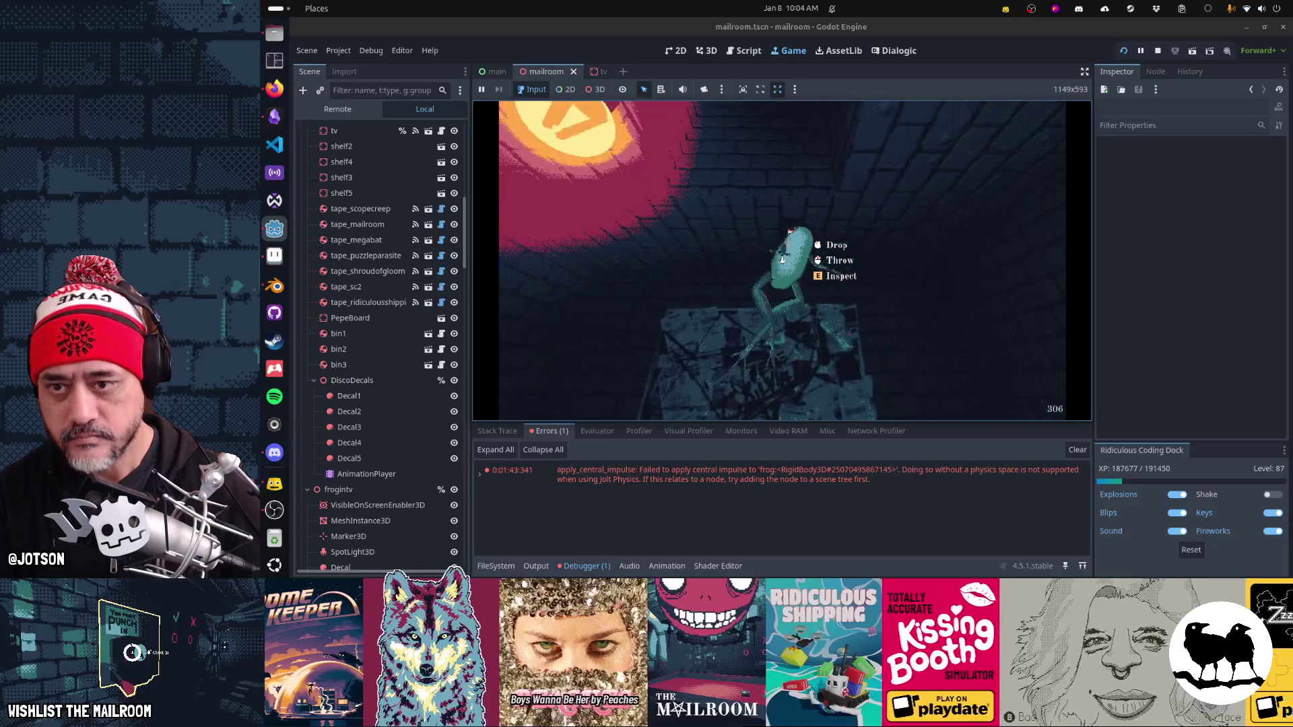
left_click(782, 260)
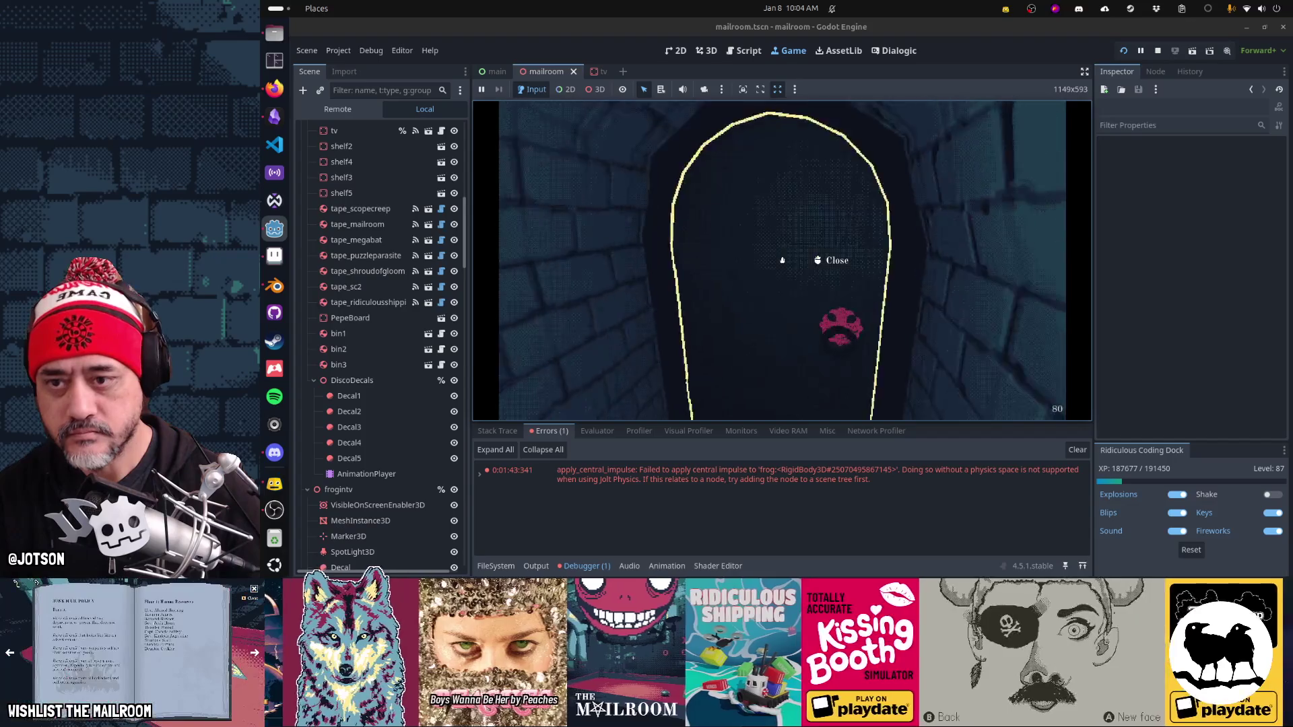
key("Escape")
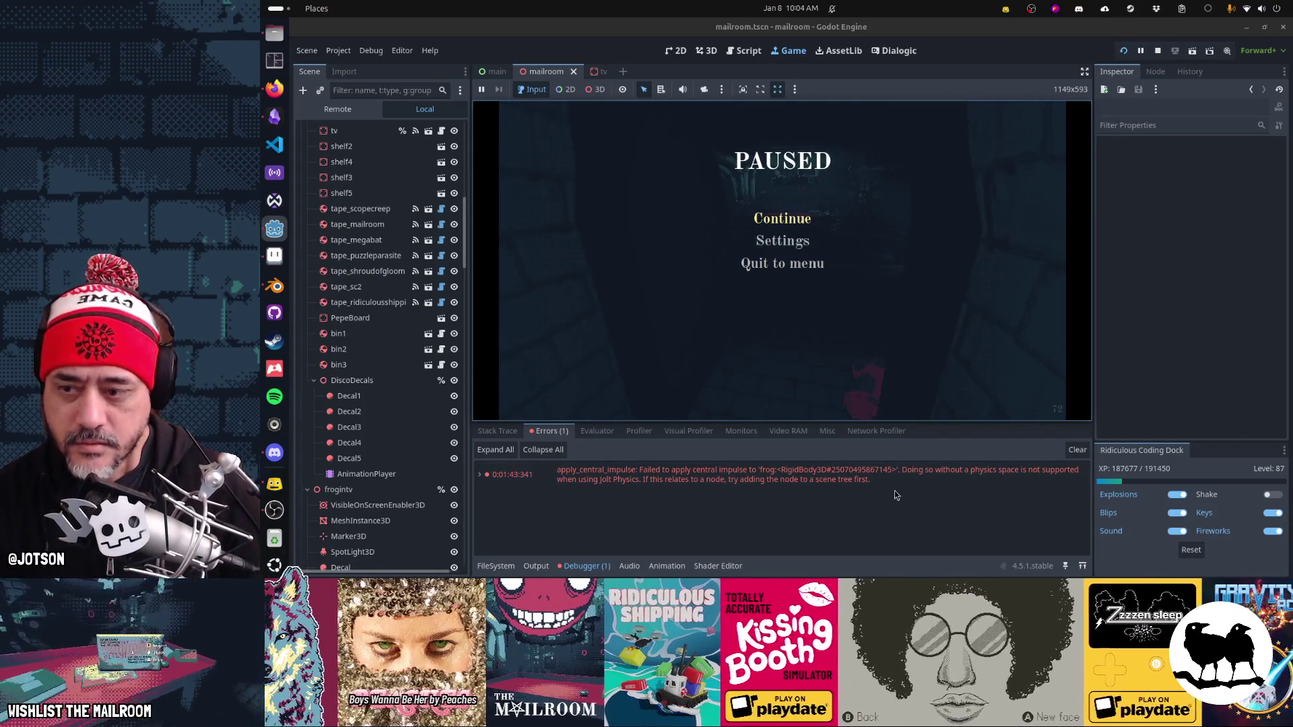
Step: Clear the Debugger error list, resume the game, and grab a letter from the mail bin
left_click(783, 218)
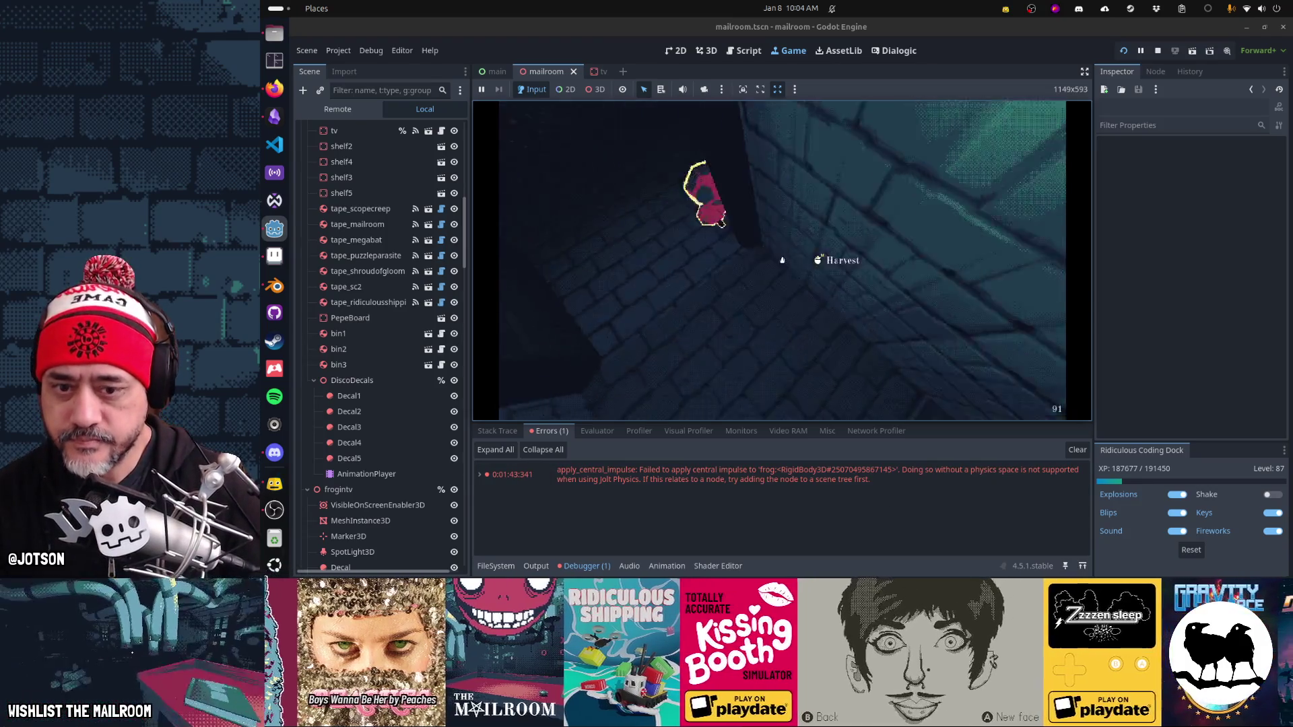
key("Escape")
left_click(1077, 450)
left_click(802, 228)
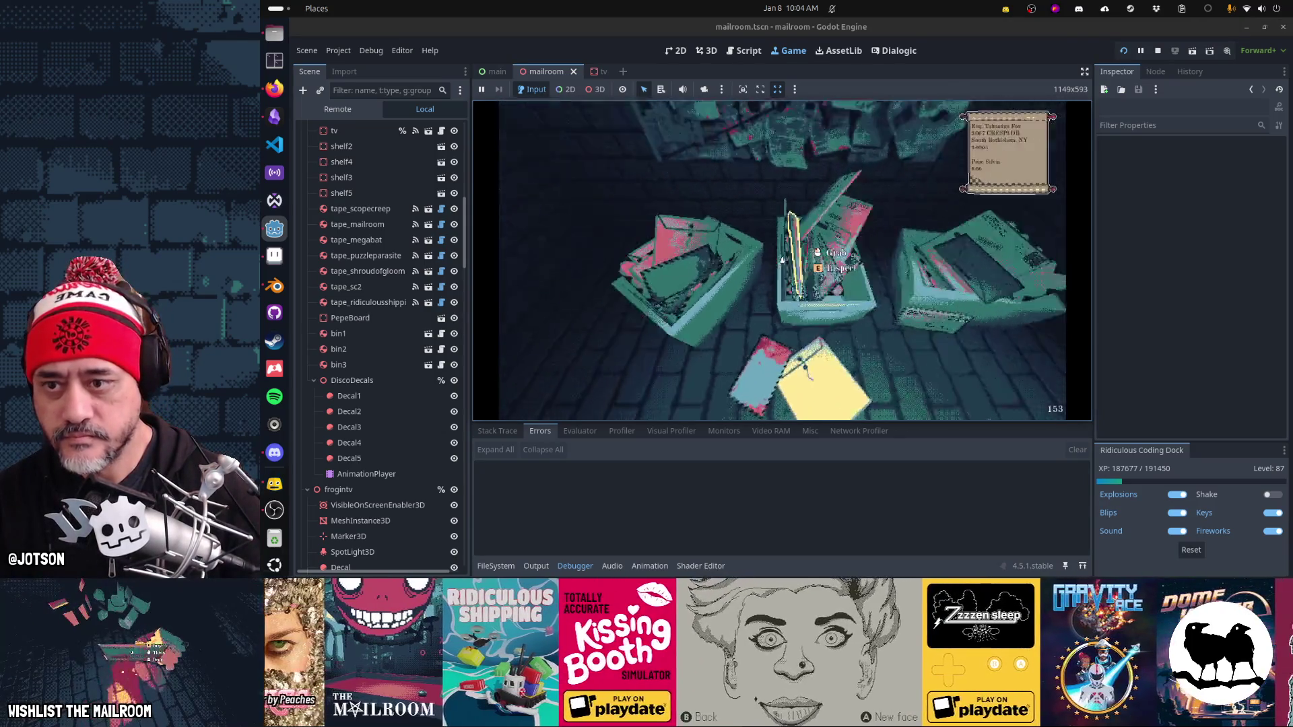
left_click(782, 260)
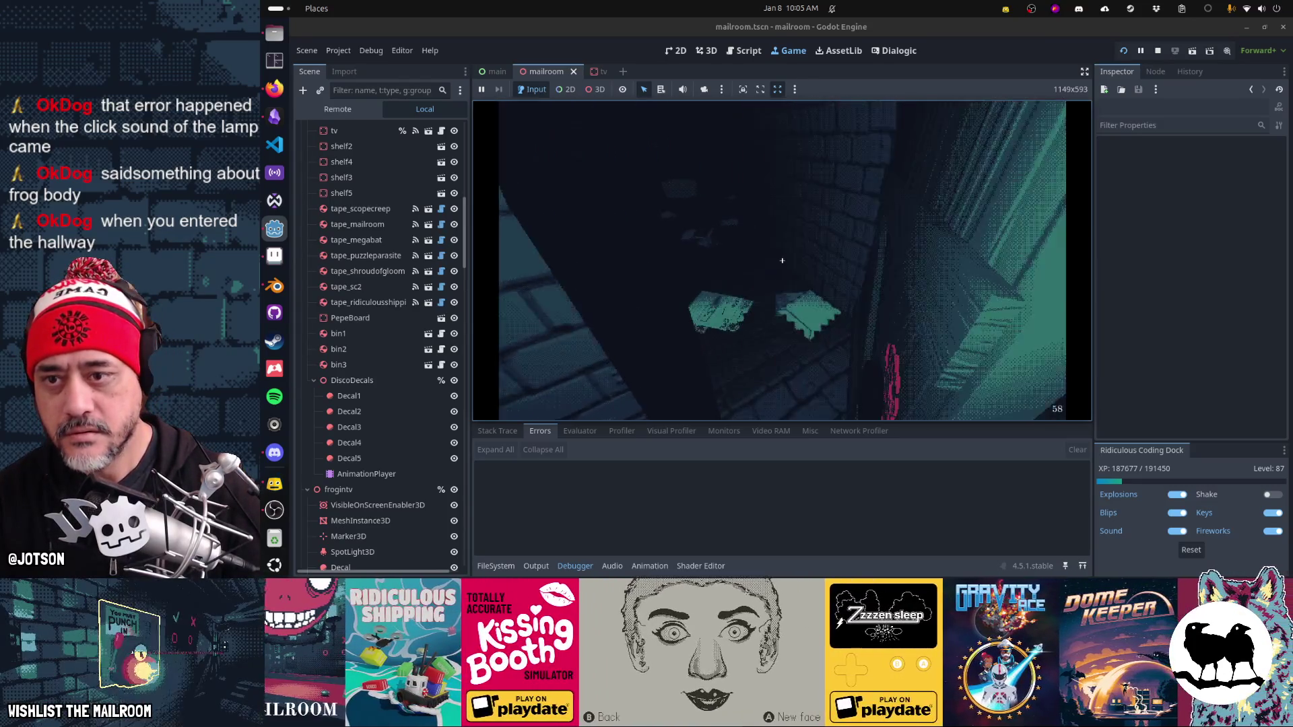
Step: Spawn a frog with the console command 'a frog', insert it into the TV, eject it, and pick it up
key("grave")
type("a fr")
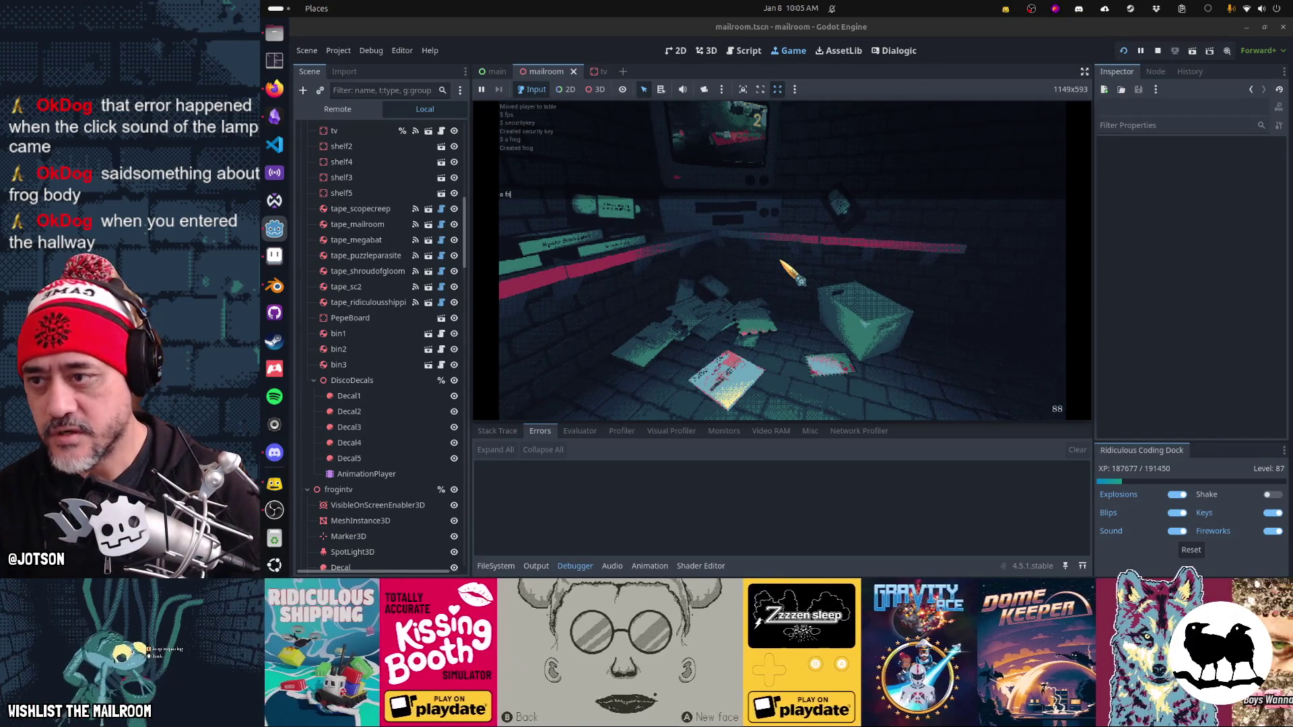
type("og")
key("Return")
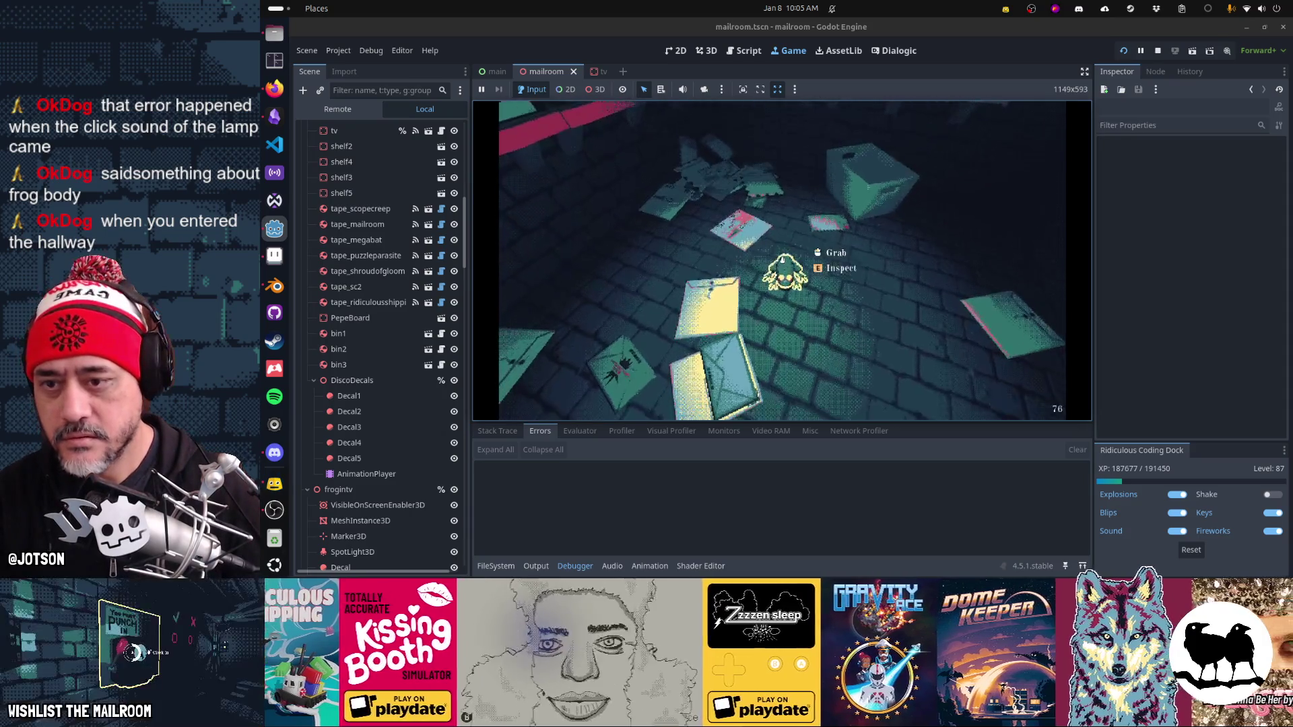
left_click(782, 261)
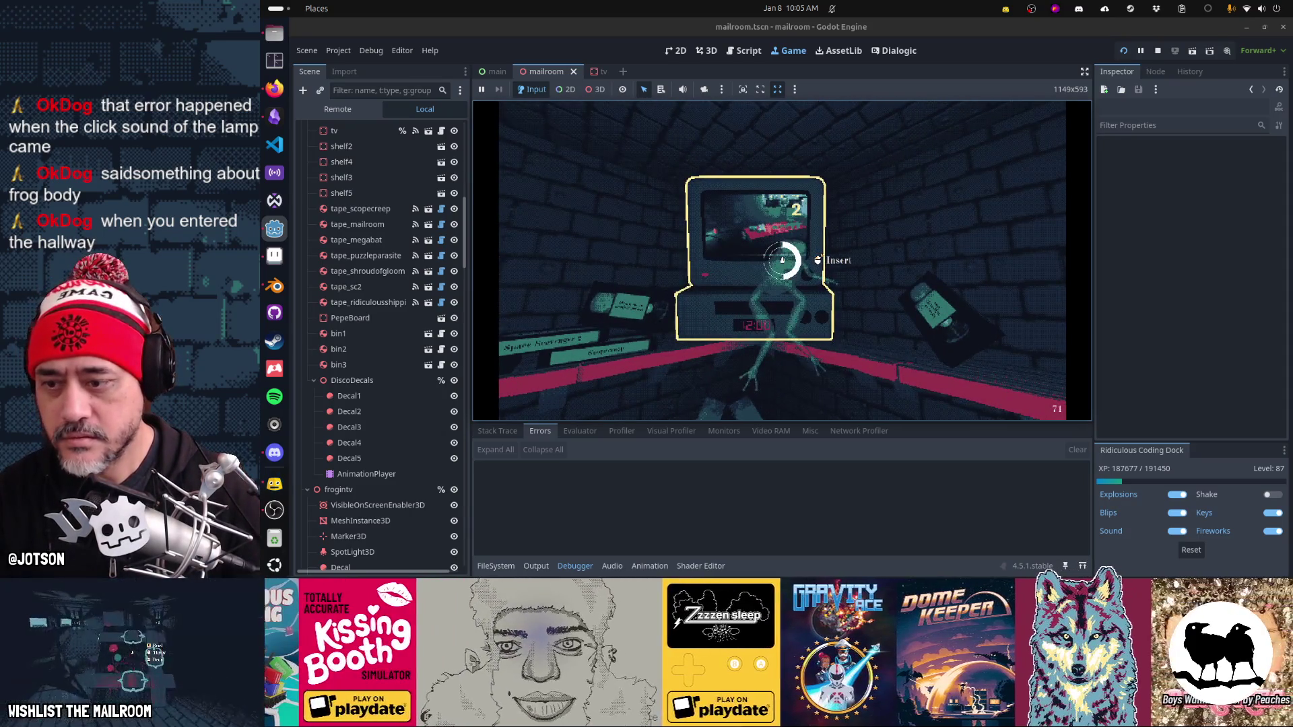
left_click(782, 261)
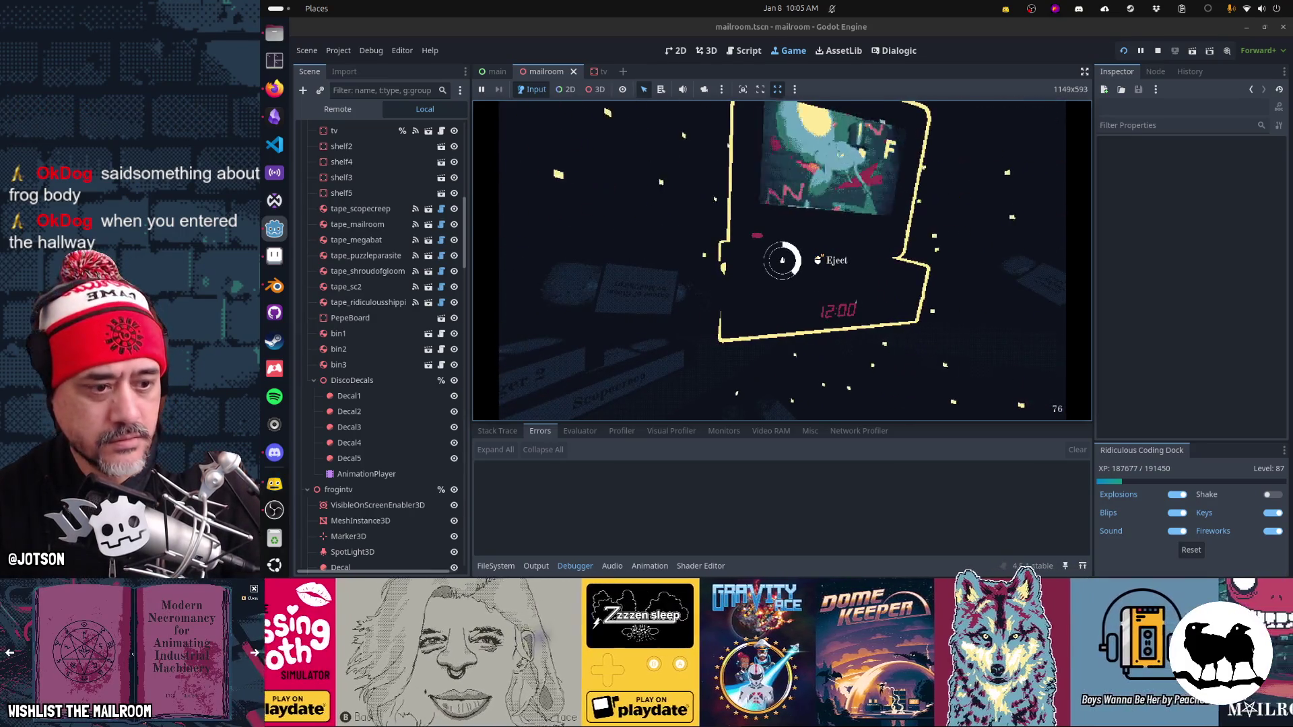
left_click(782, 260)
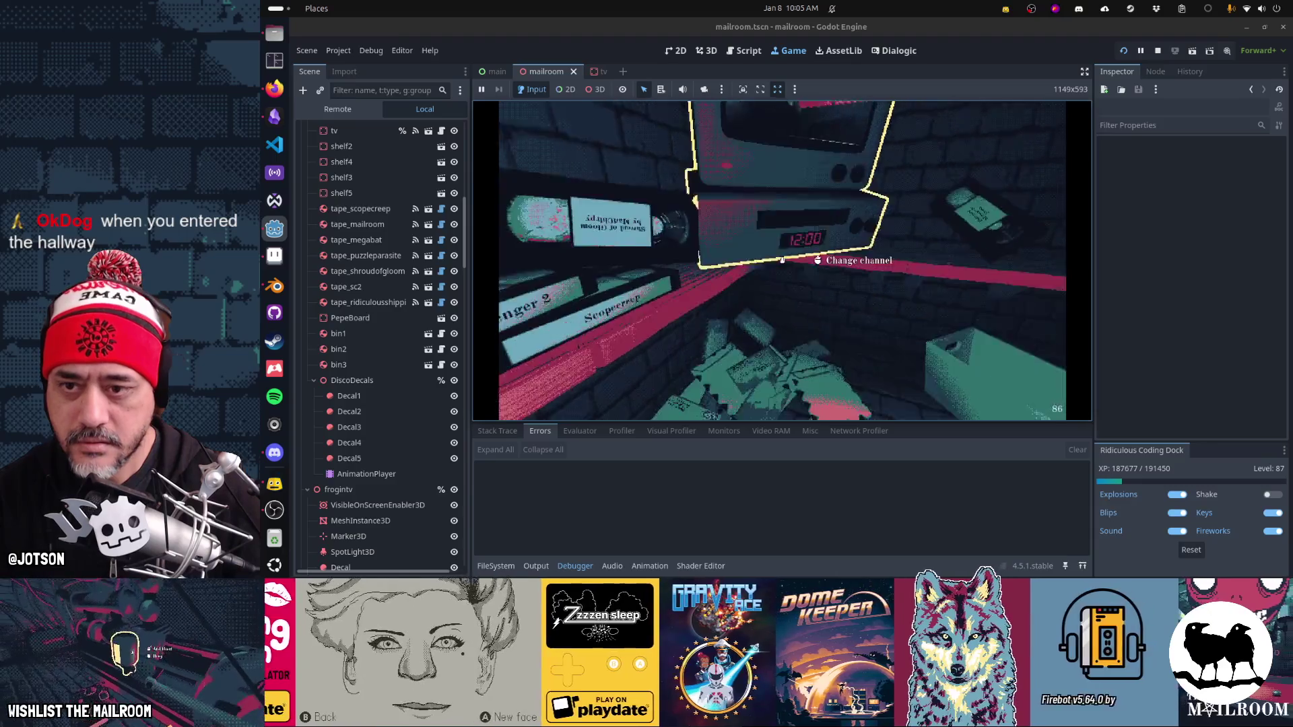
left_click(782, 261)
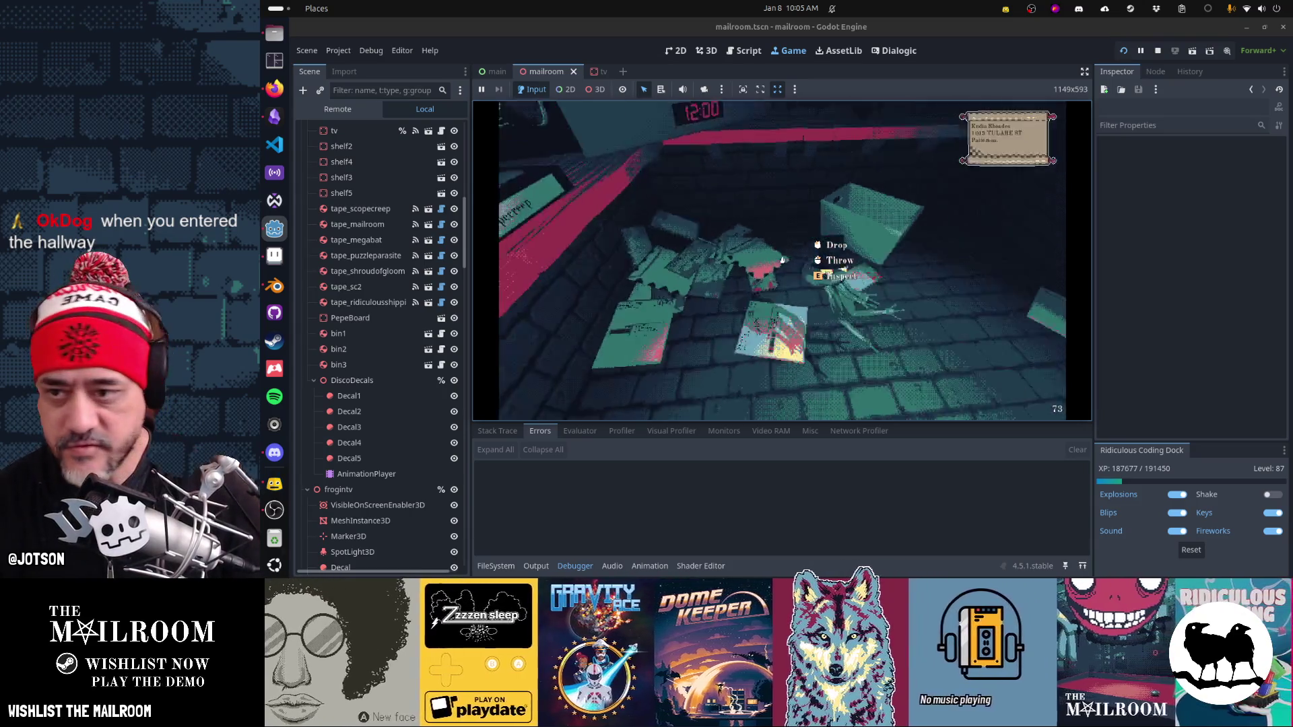
Step: Insert the frog and then a floor tape into the TV, pause, and open the Script workspace
left_click(782, 260)
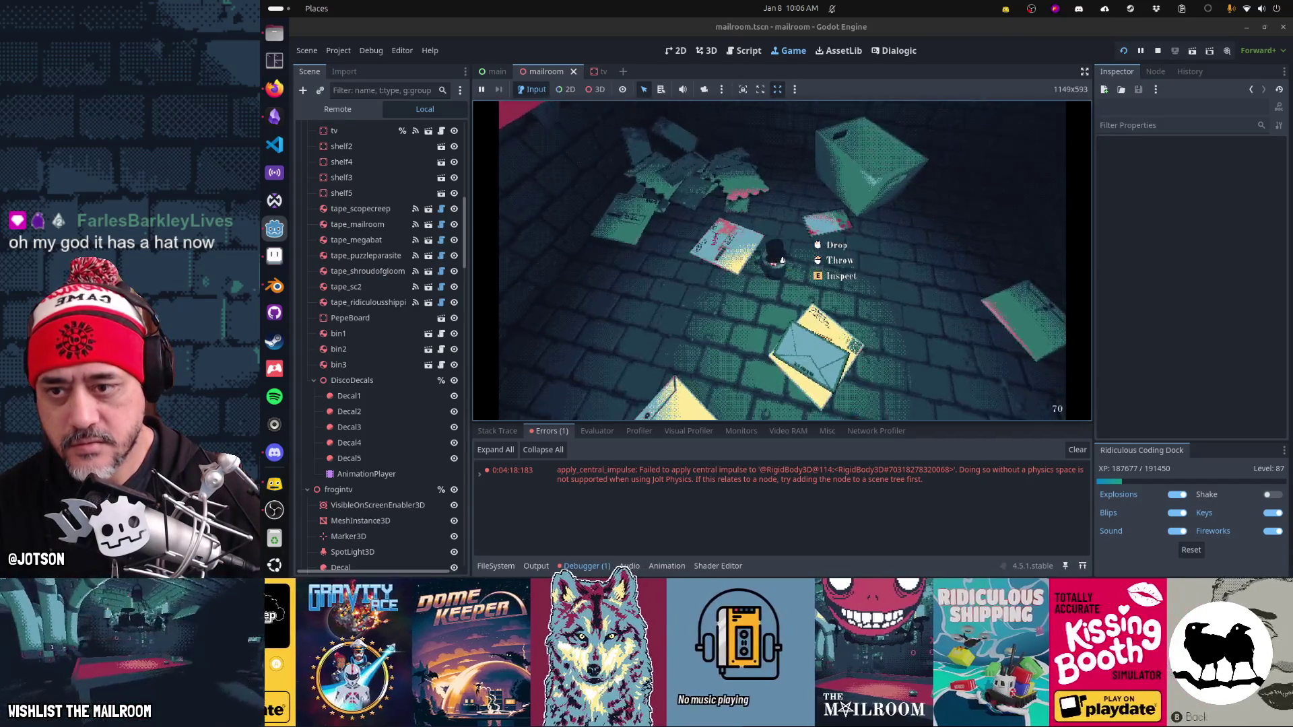
left_click(782, 260)
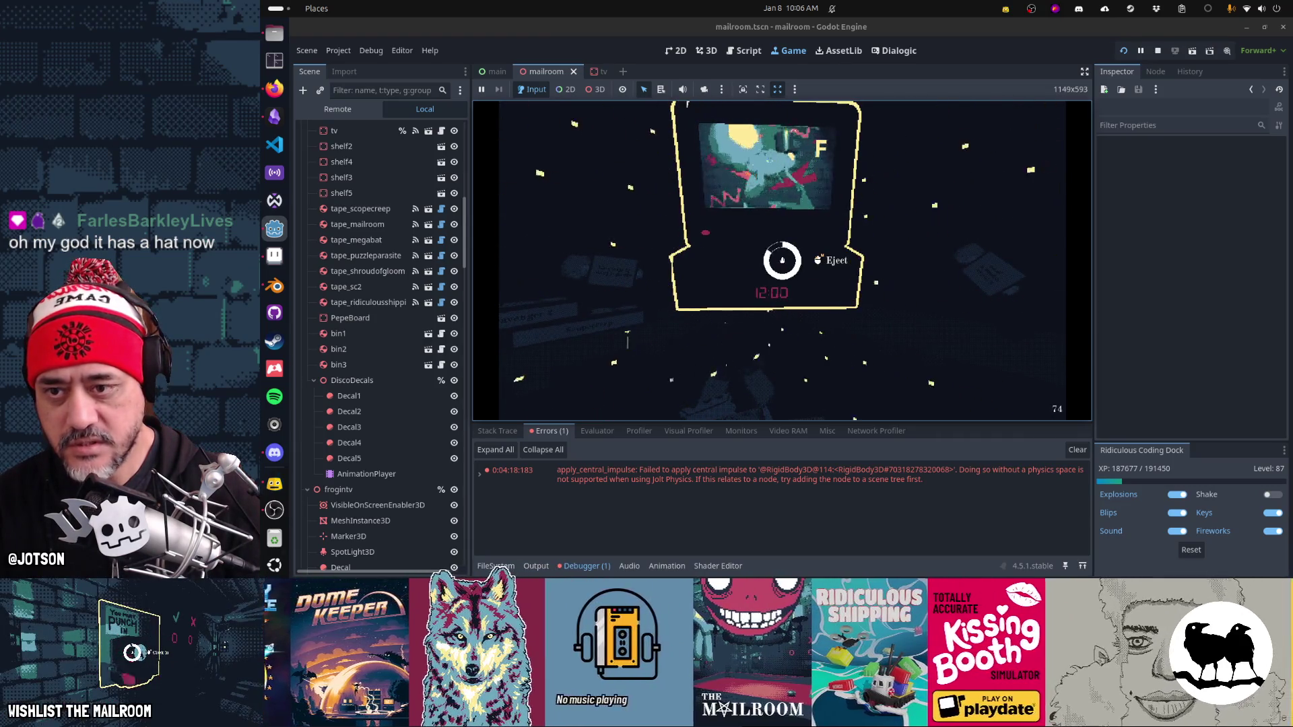
left_click(782, 259)
left_click(782, 260)
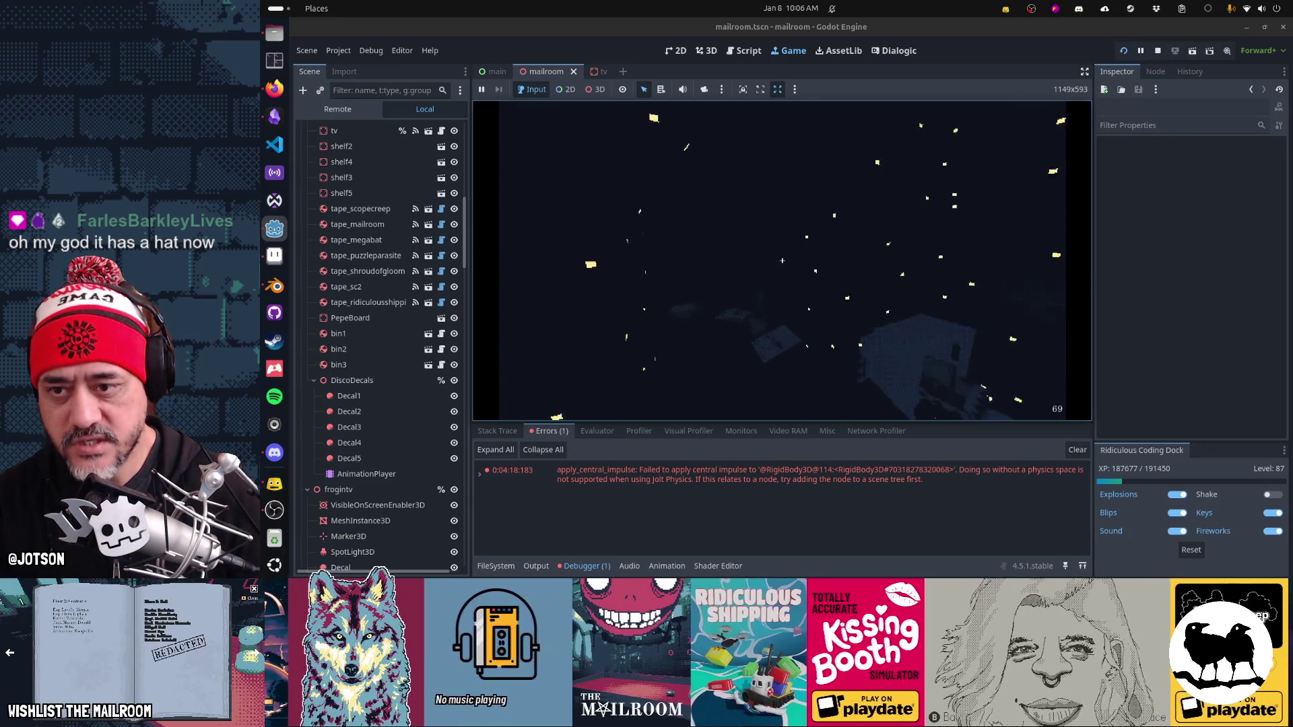
key("Escape")
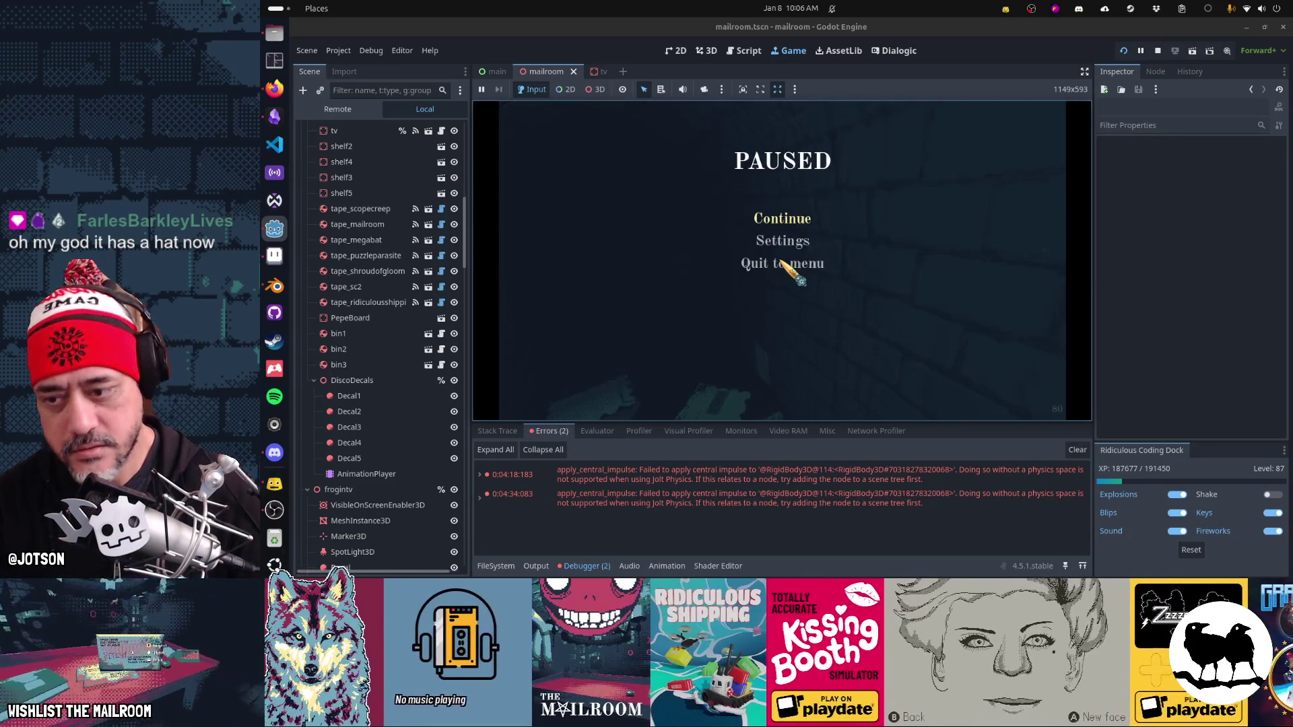
left_click(743, 55)
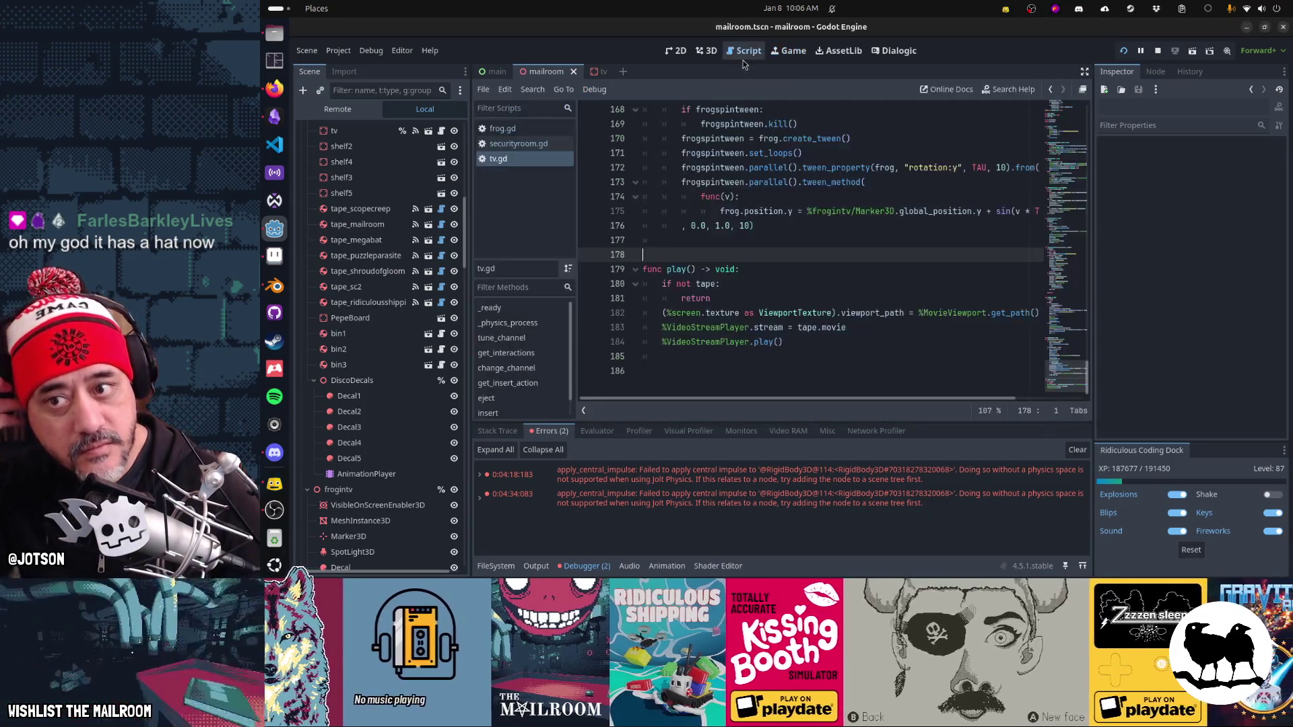
scroll(858, 230, "up", 6)
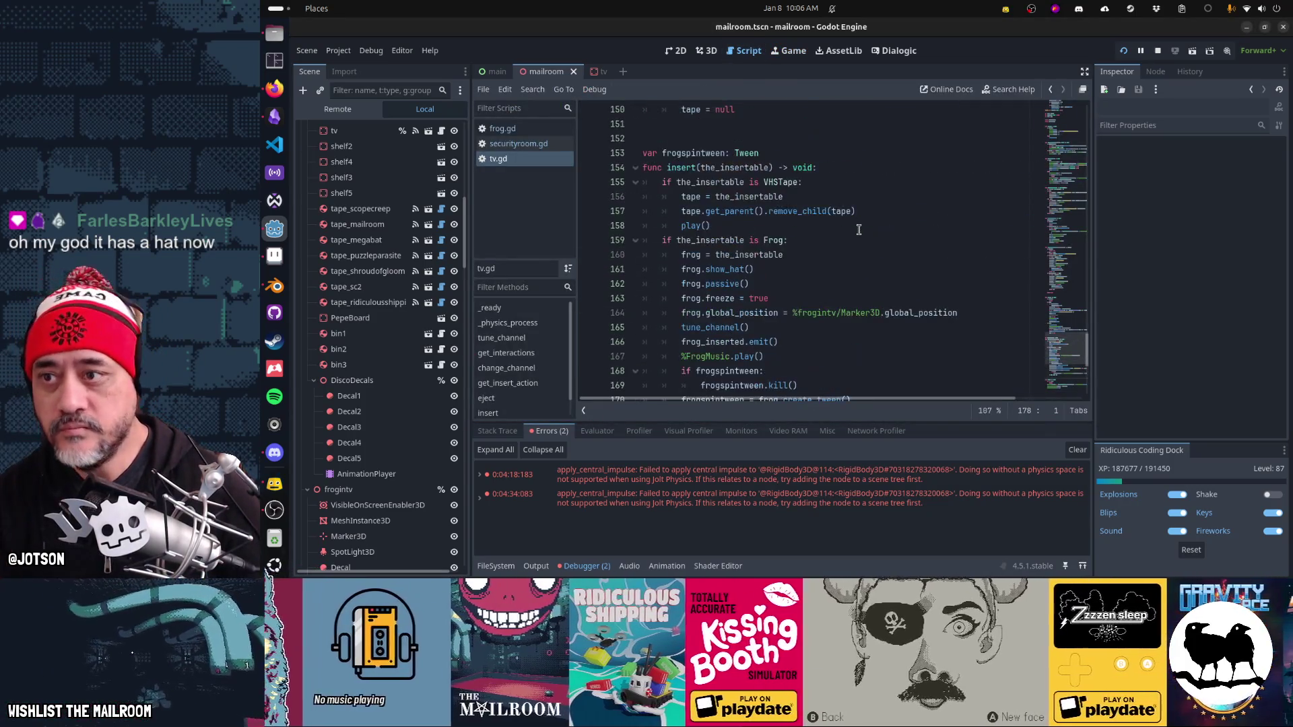
left_click(525, 143)
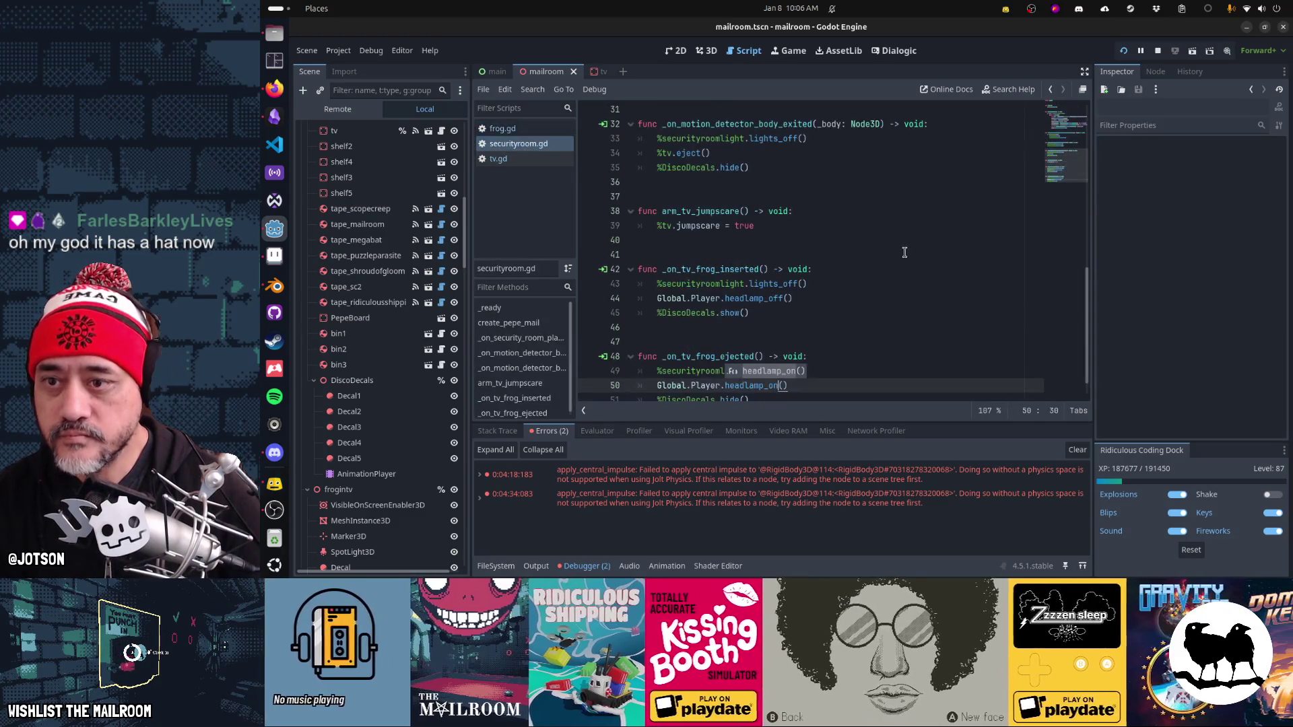
scroll(905, 252, "down", 1)
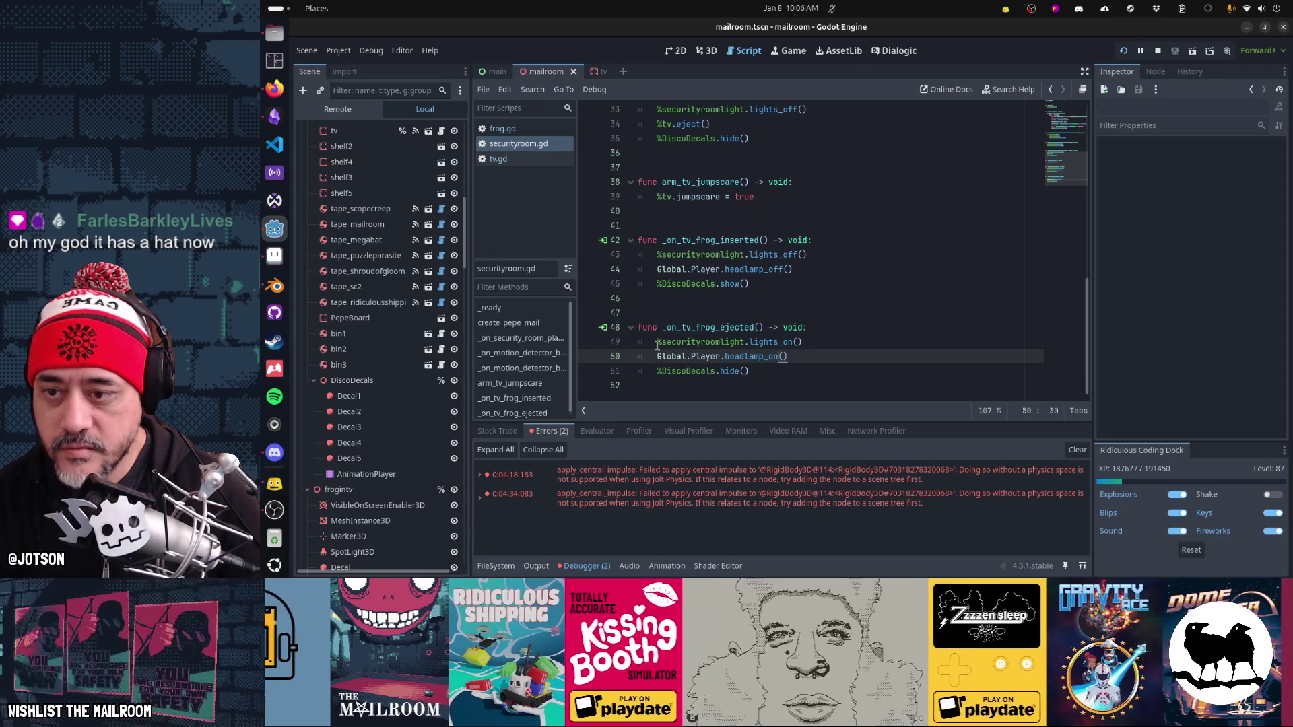
left_click_drag(676, 357, 891, 359)
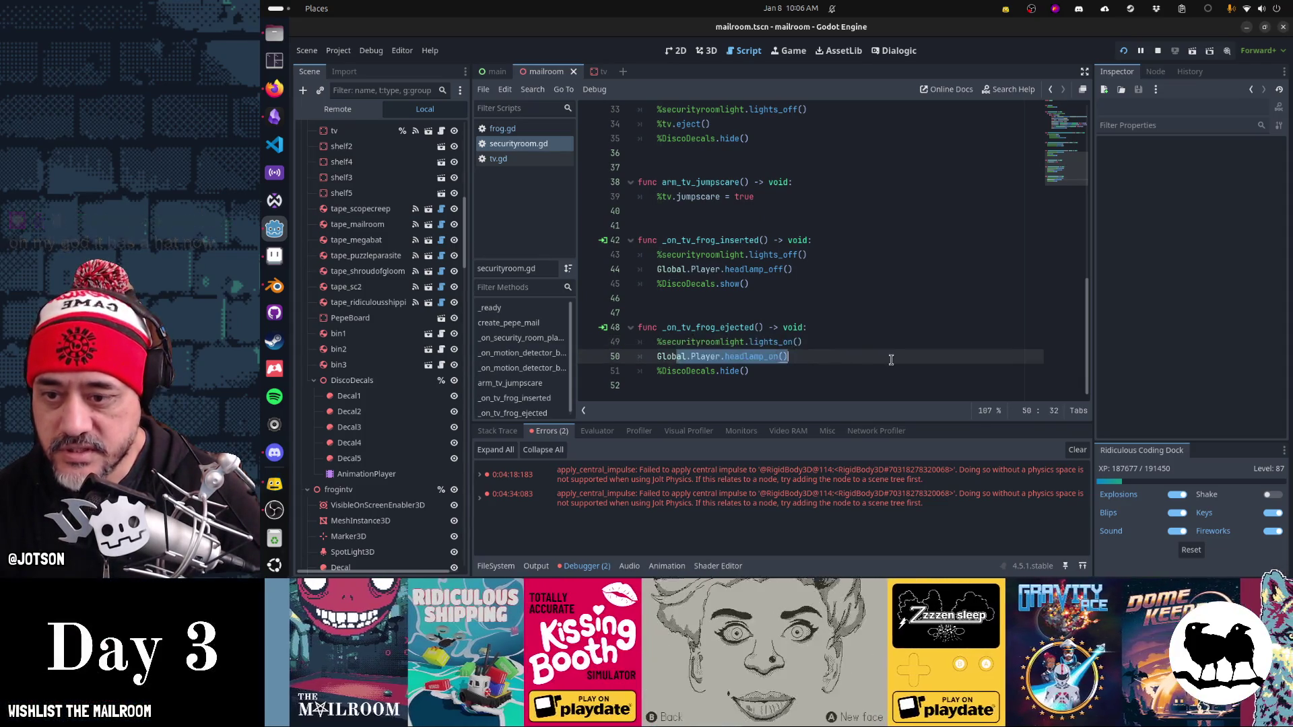
left_click_drag(801, 371, 637, 371)
scroll(732, 344, "up", 5)
scroll(732, 344, "up", 5)
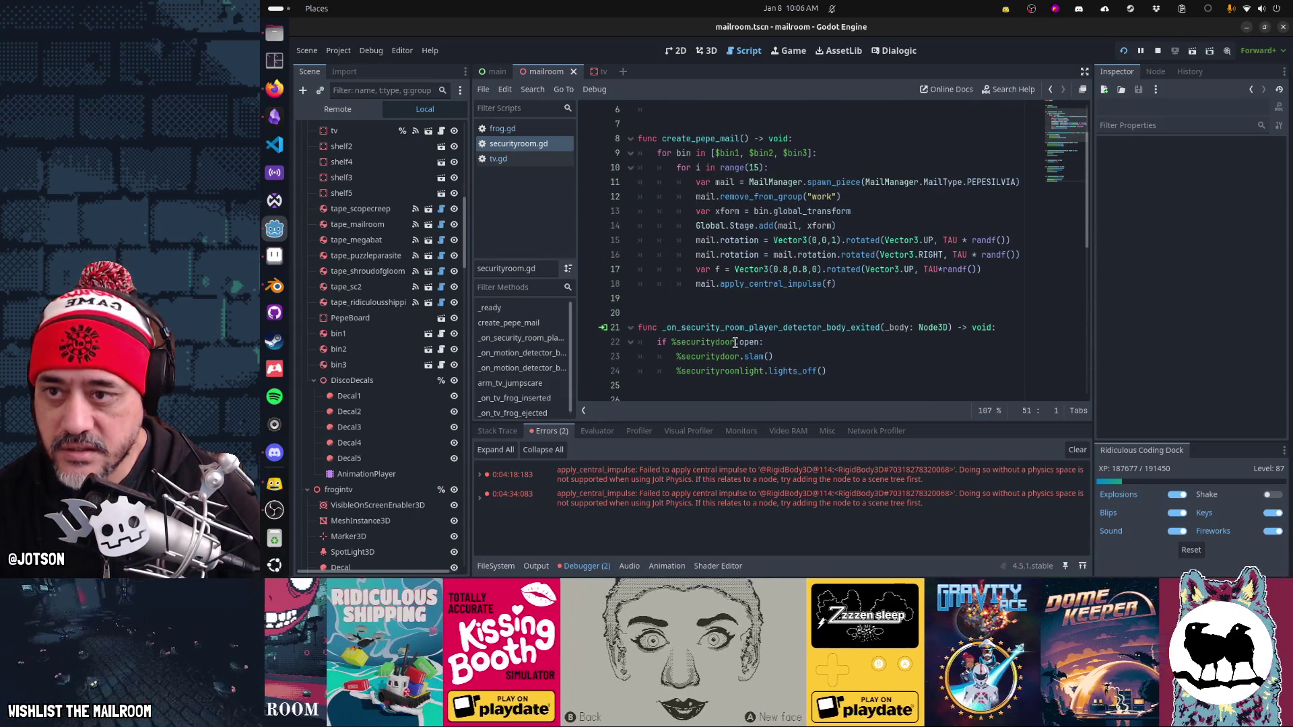
scroll(735, 343, "up", 2)
scroll(735, 343, "down", 3)
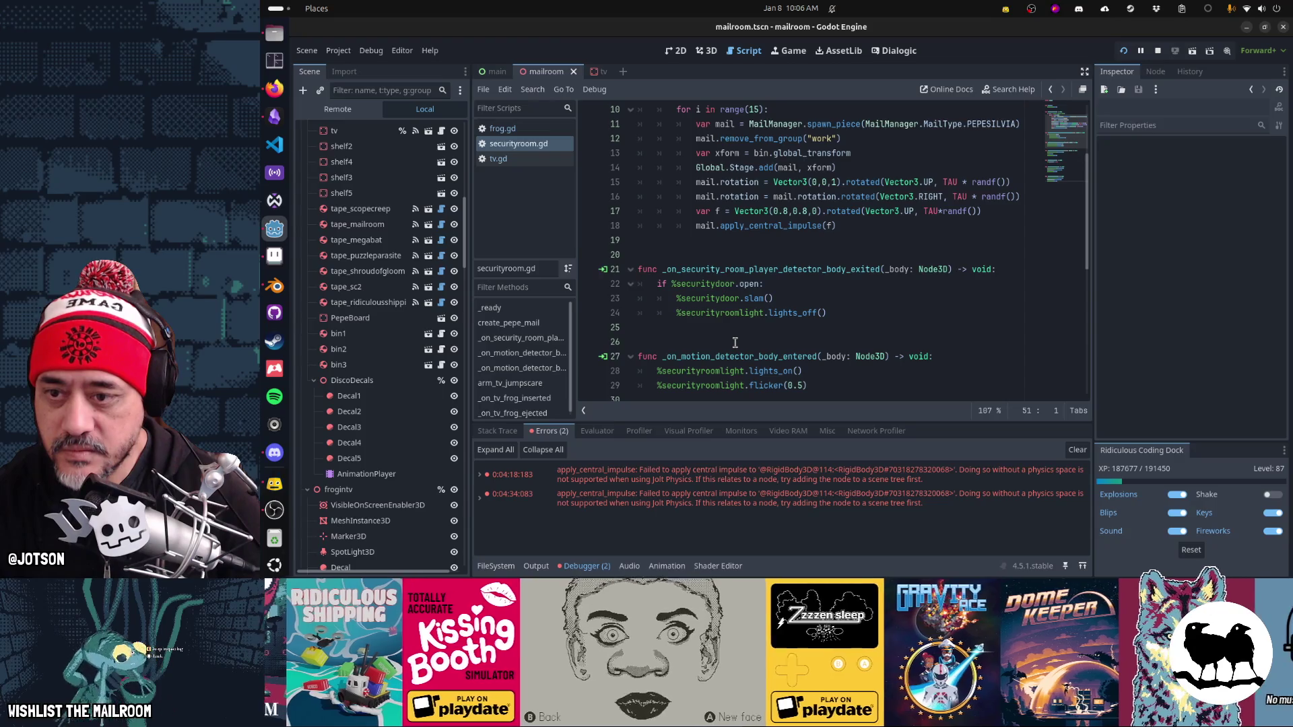
scroll(735, 343, "down", 3)
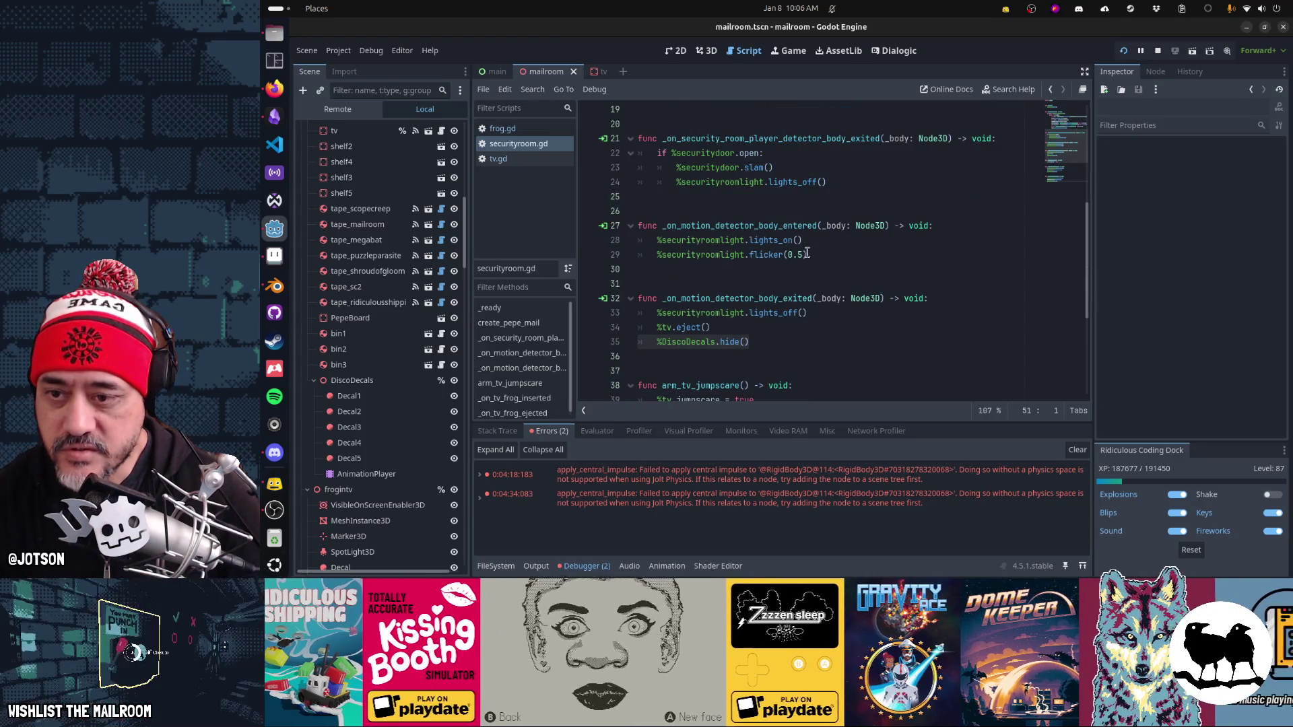
left_click(757, 327)
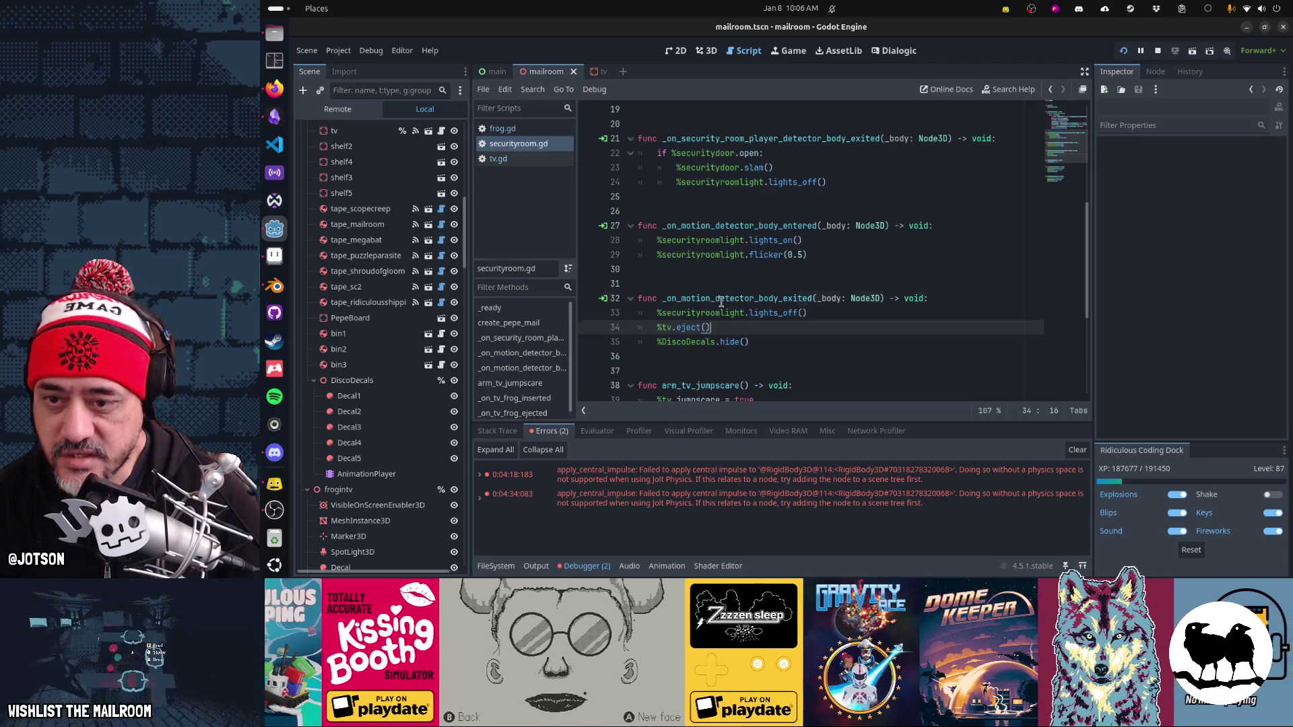
double_click(721, 298)
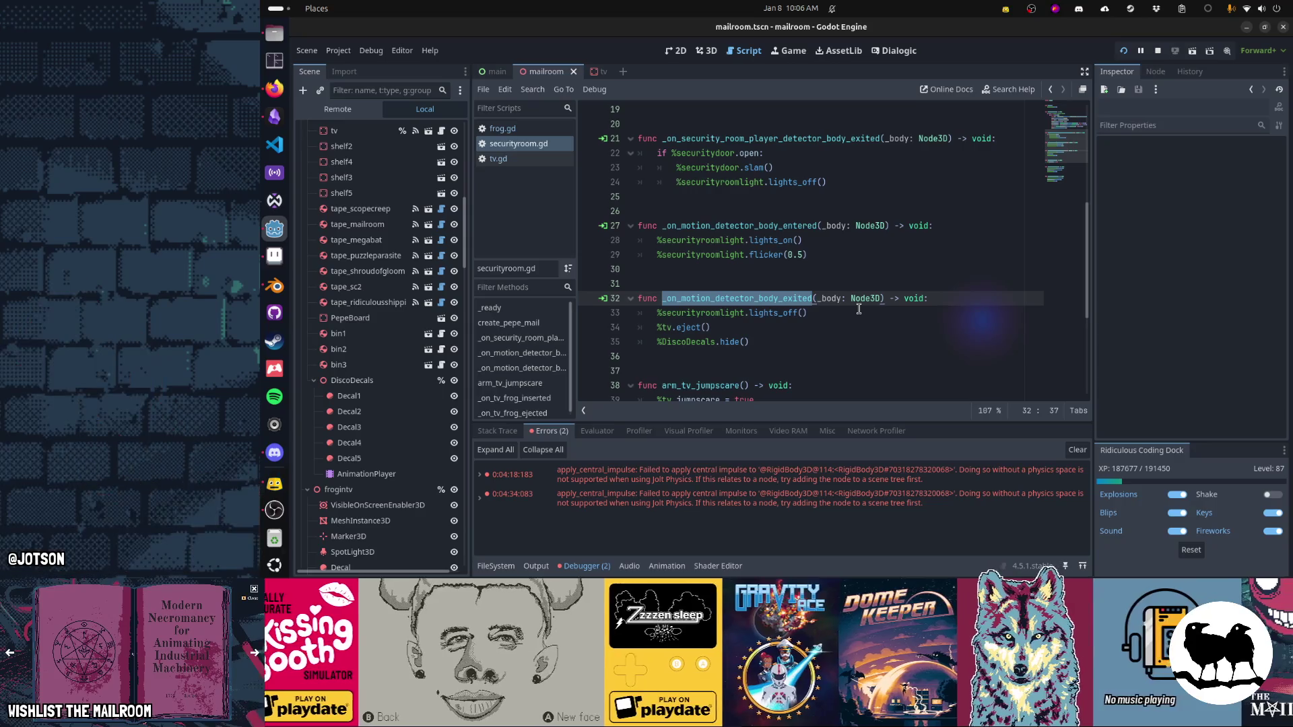
scroll(859, 309, "down", 5)
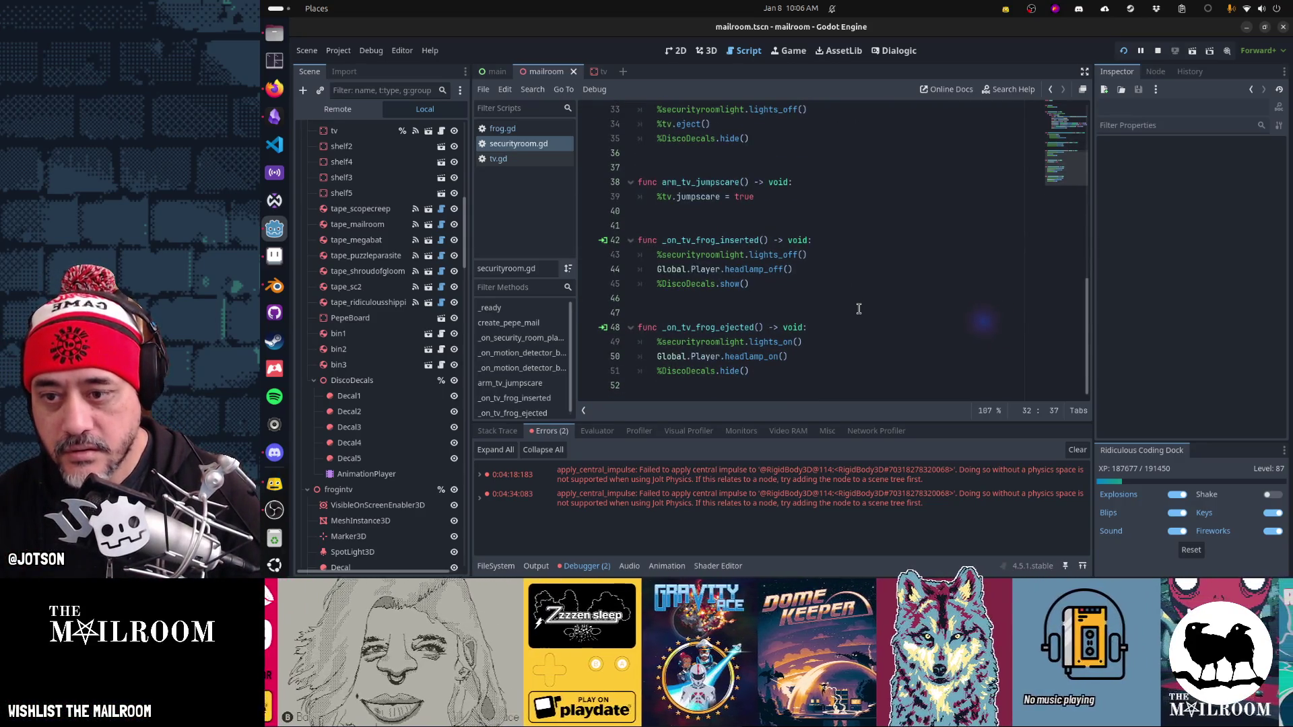
left_click(527, 159)
scroll(872, 211, "down", 6)
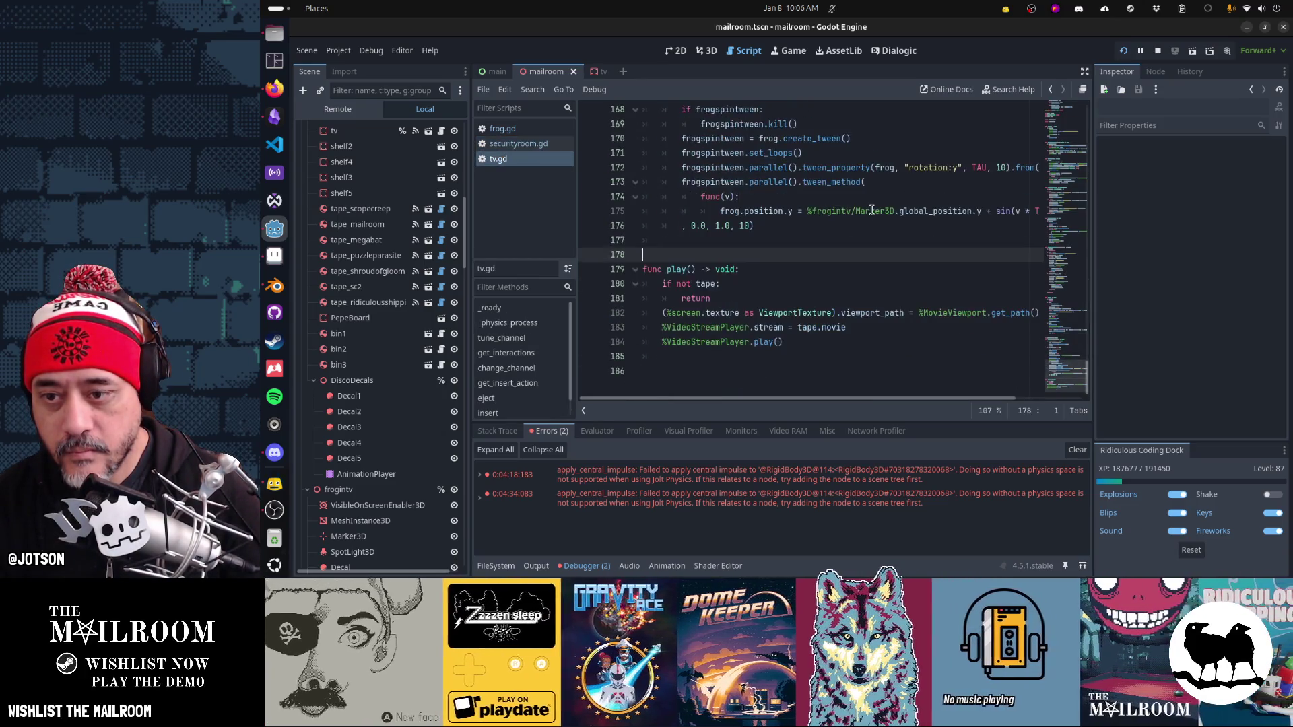
scroll(871, 211, "up", 15)
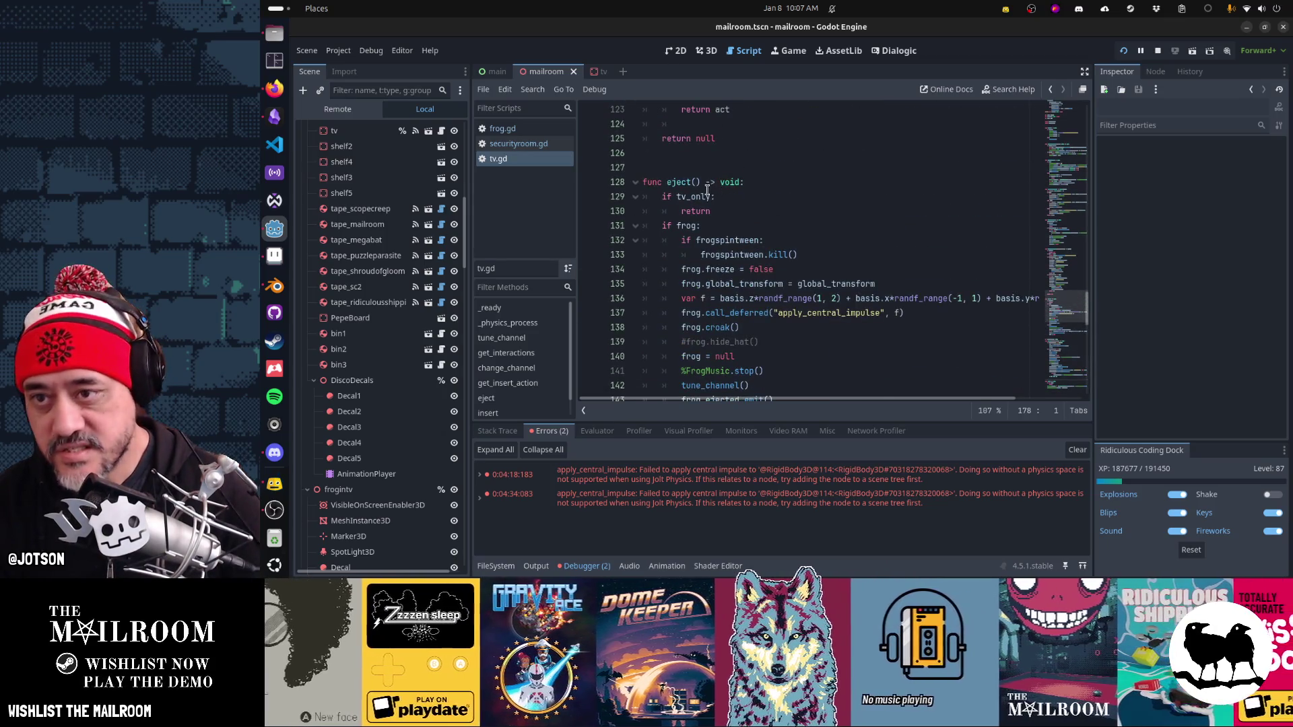
Step: Cut the commented hide_hat line from tv.gd and save the script
scroll(871, 211, "up", 3)
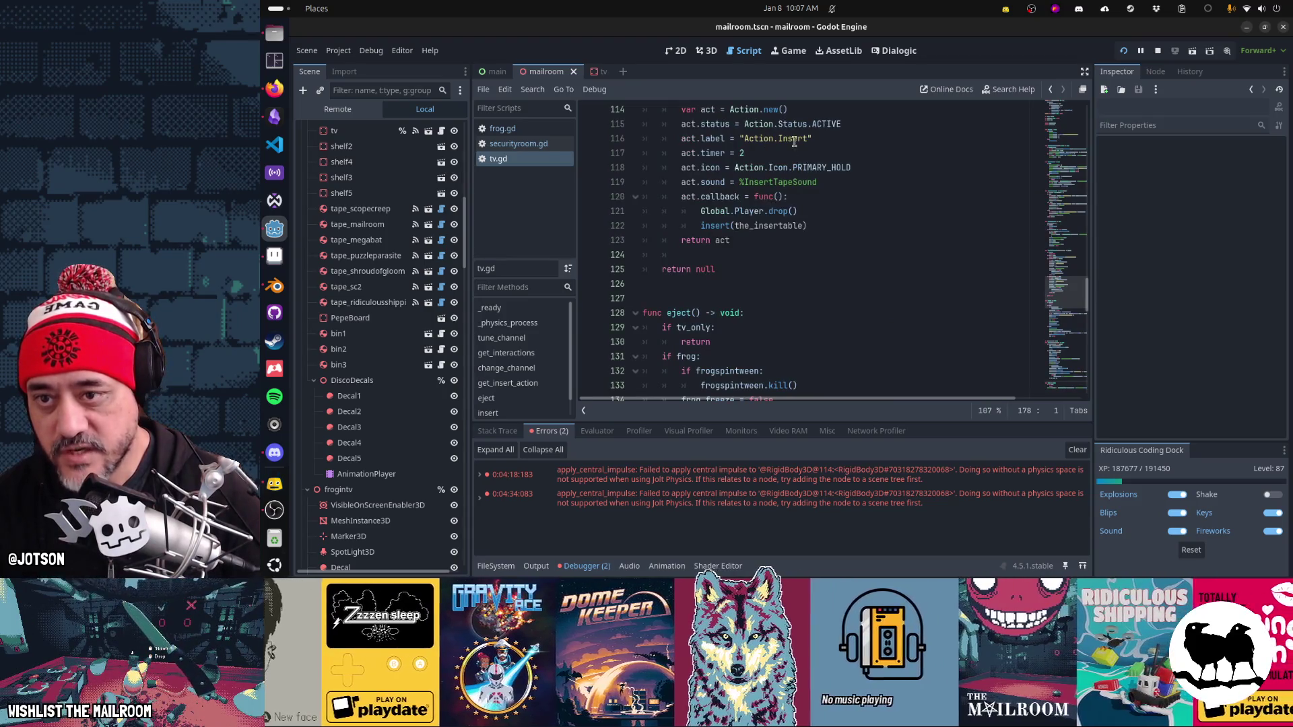
left_click(702, 313)
scroll(850, 319, "down", 6)
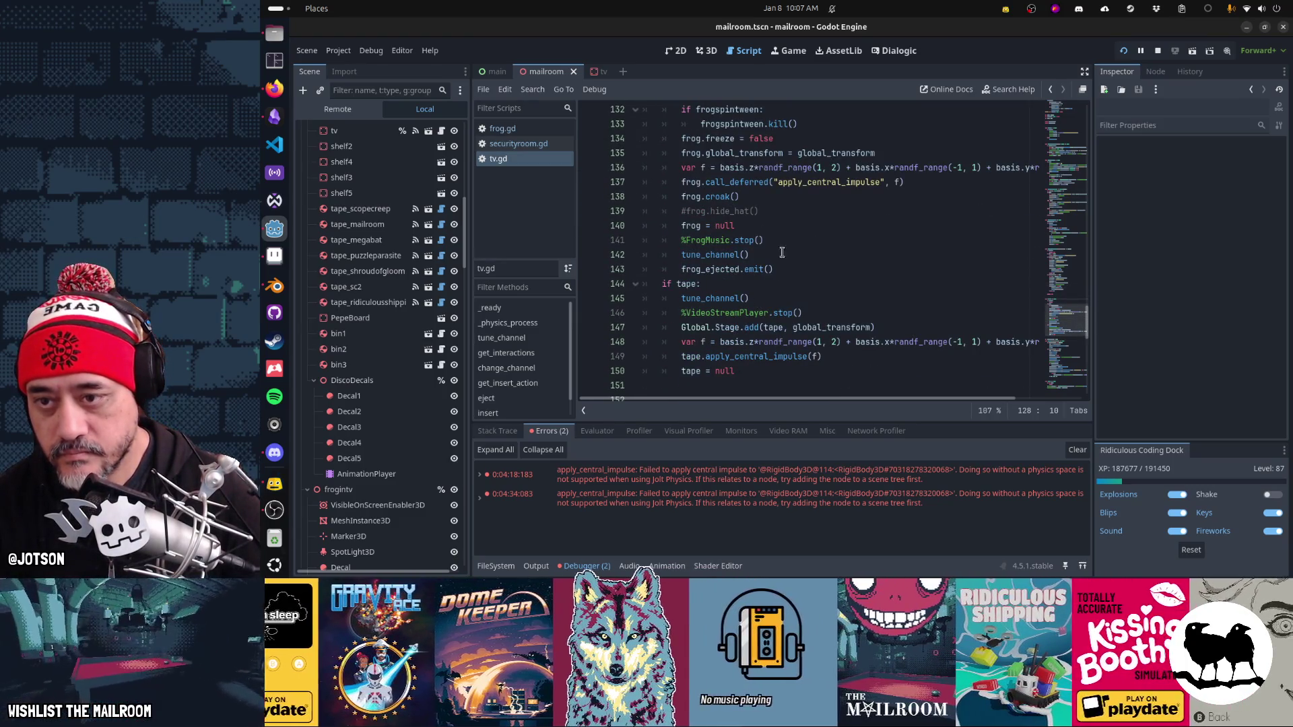
left_click(788, 211)
key("ctrl+x")
key("ctrl+s")
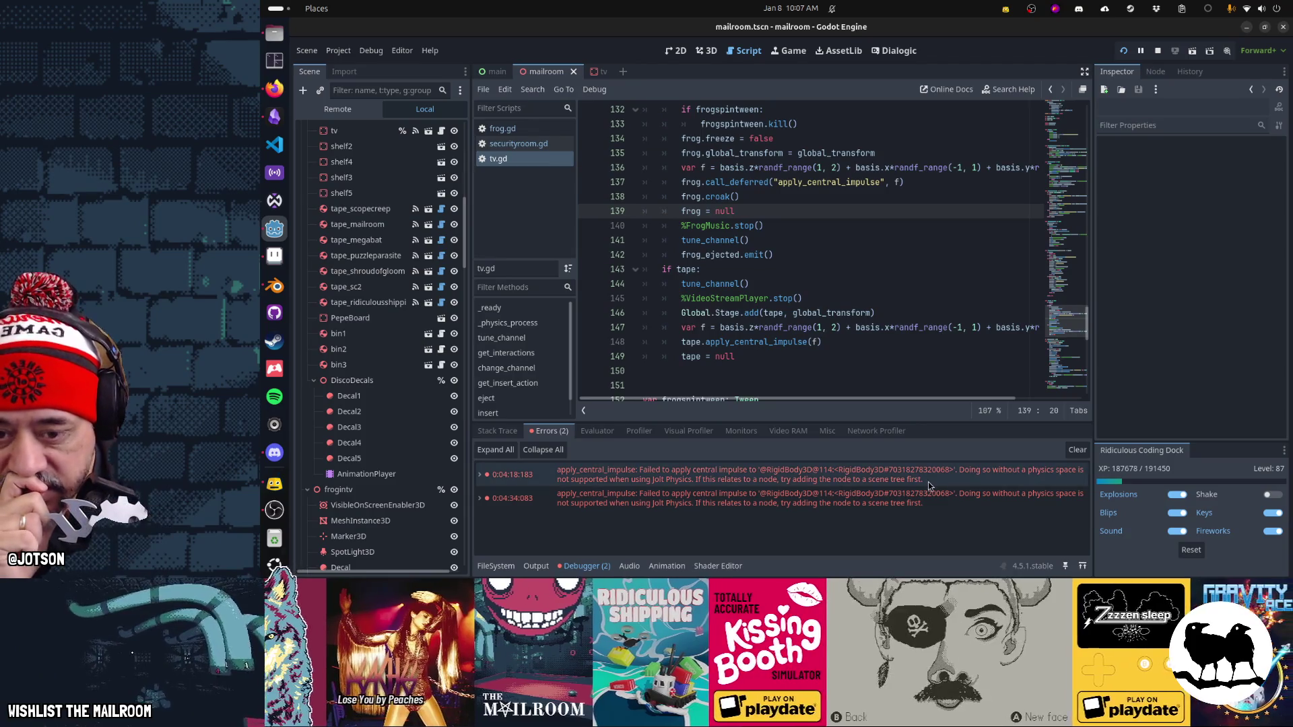
mouse_move(928, 485)
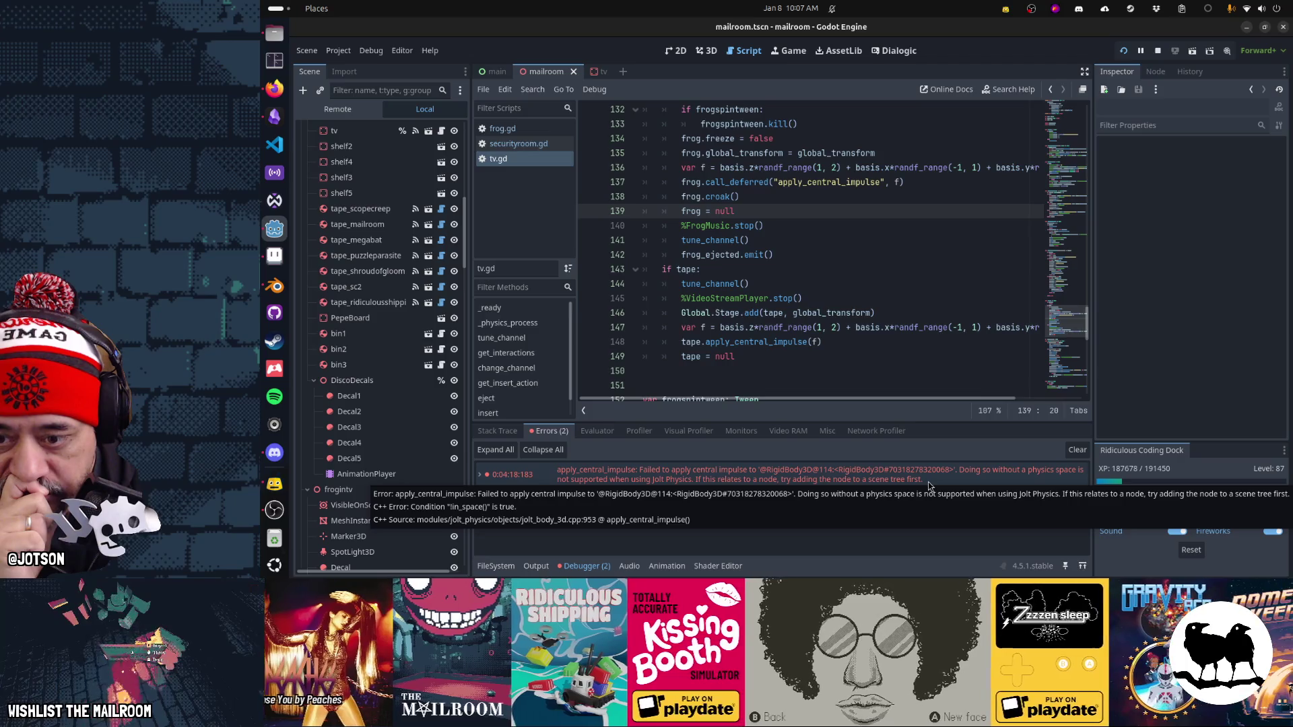
Step: Expand the first apply_central_impulse error and compare tv.gd's impulse calls on lines 137 and 148
left_click(479, 481)
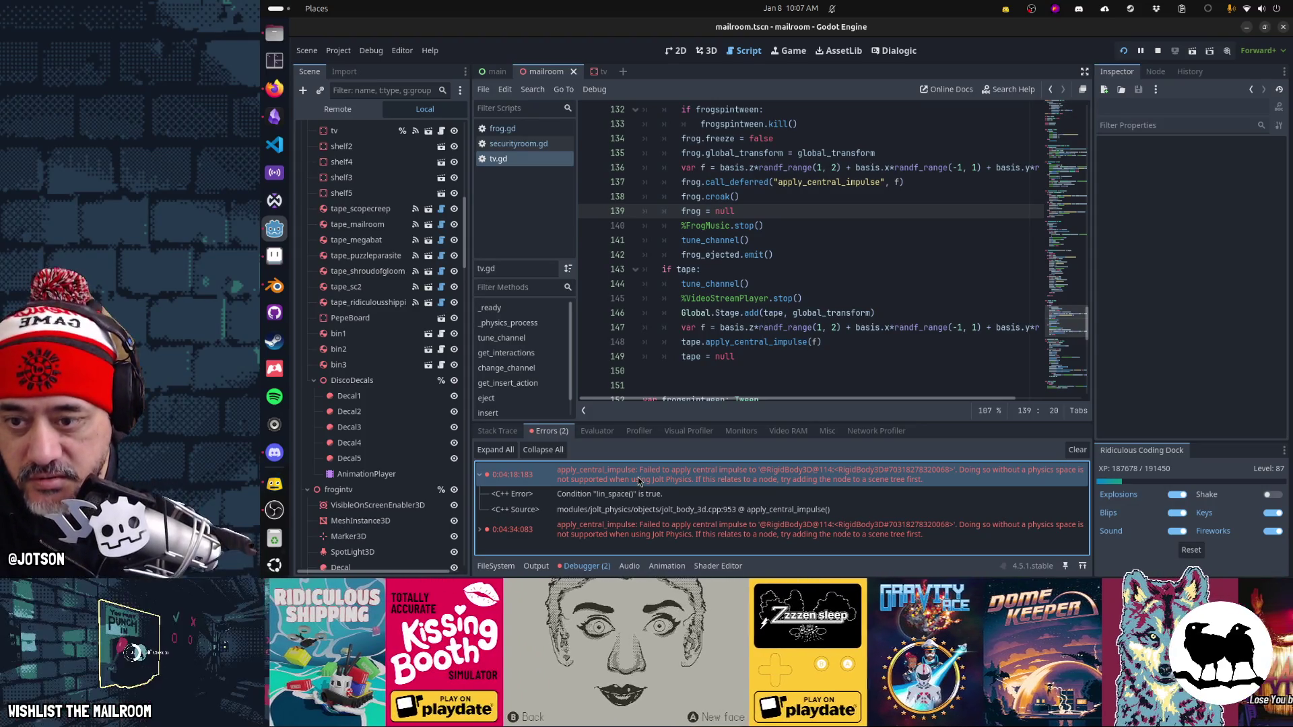
double_click(751, 342)
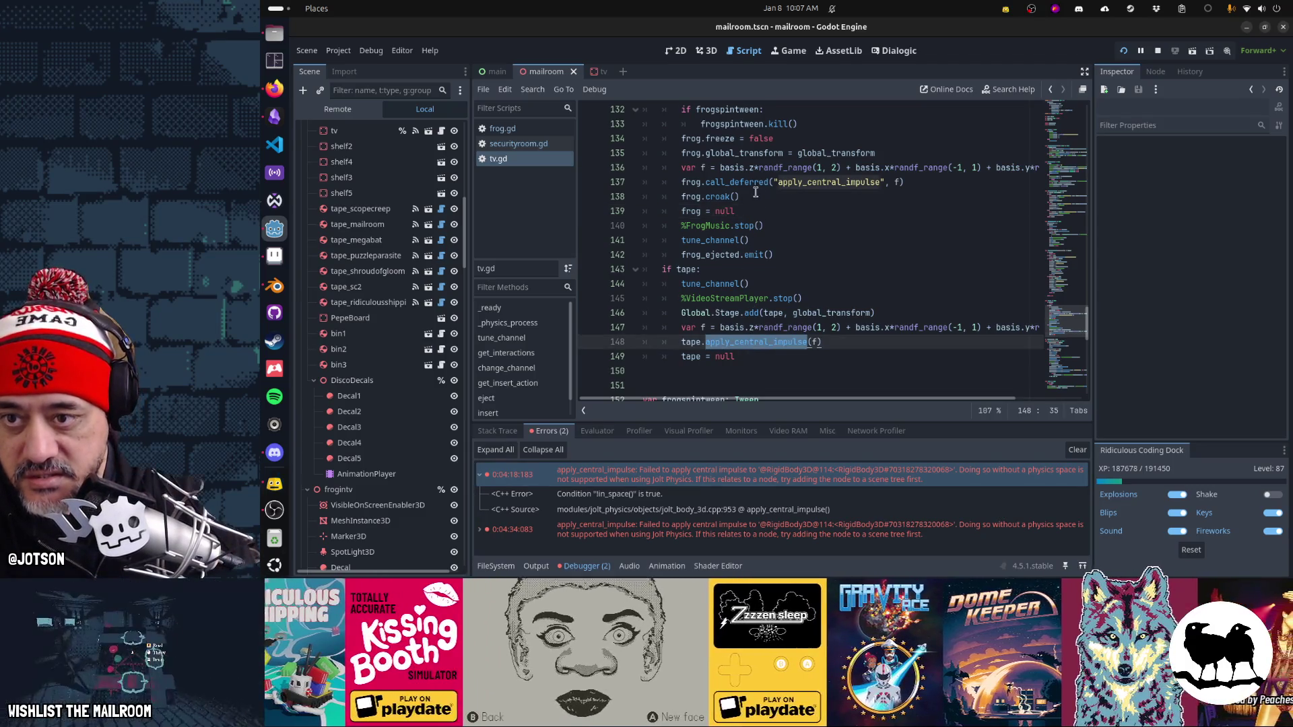
double_click(812, 183)
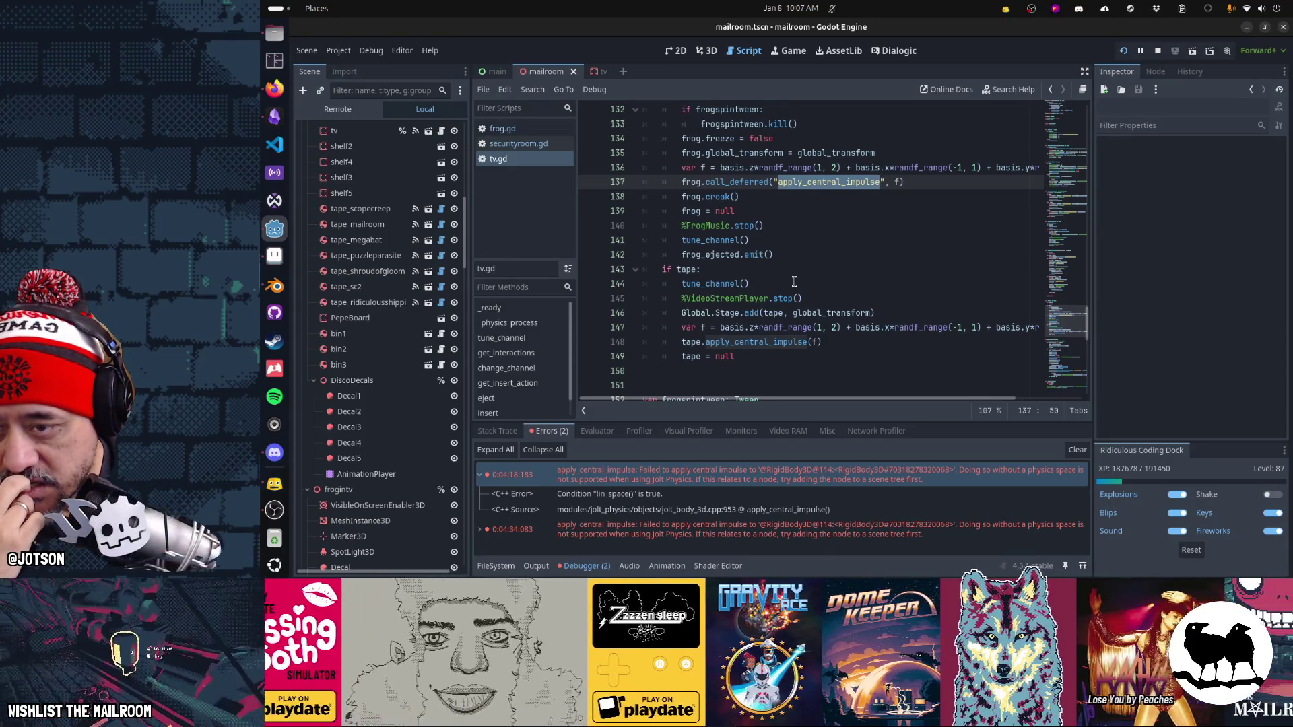
scroll(759, 310, "up", 2)
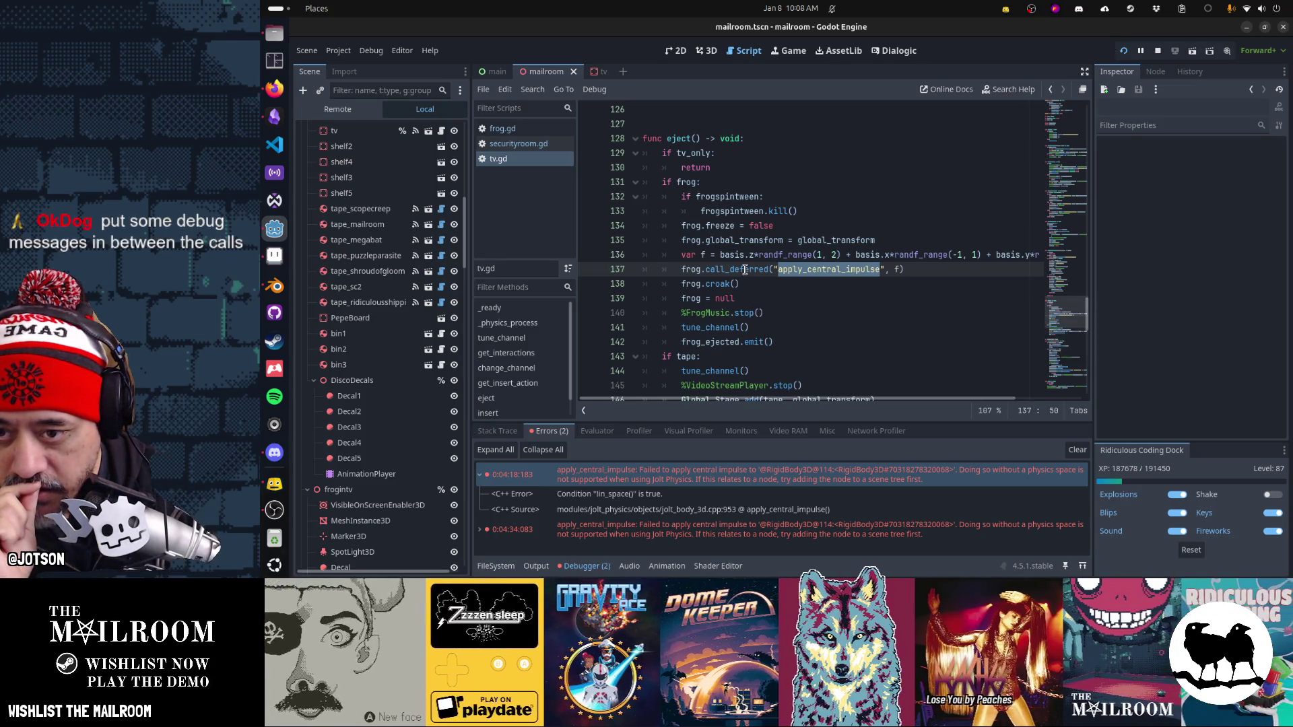
Step: Open securityroom.gd and examine the motion detector handler's lights_off and tv.eject() calls
mouse_move(745, 270)
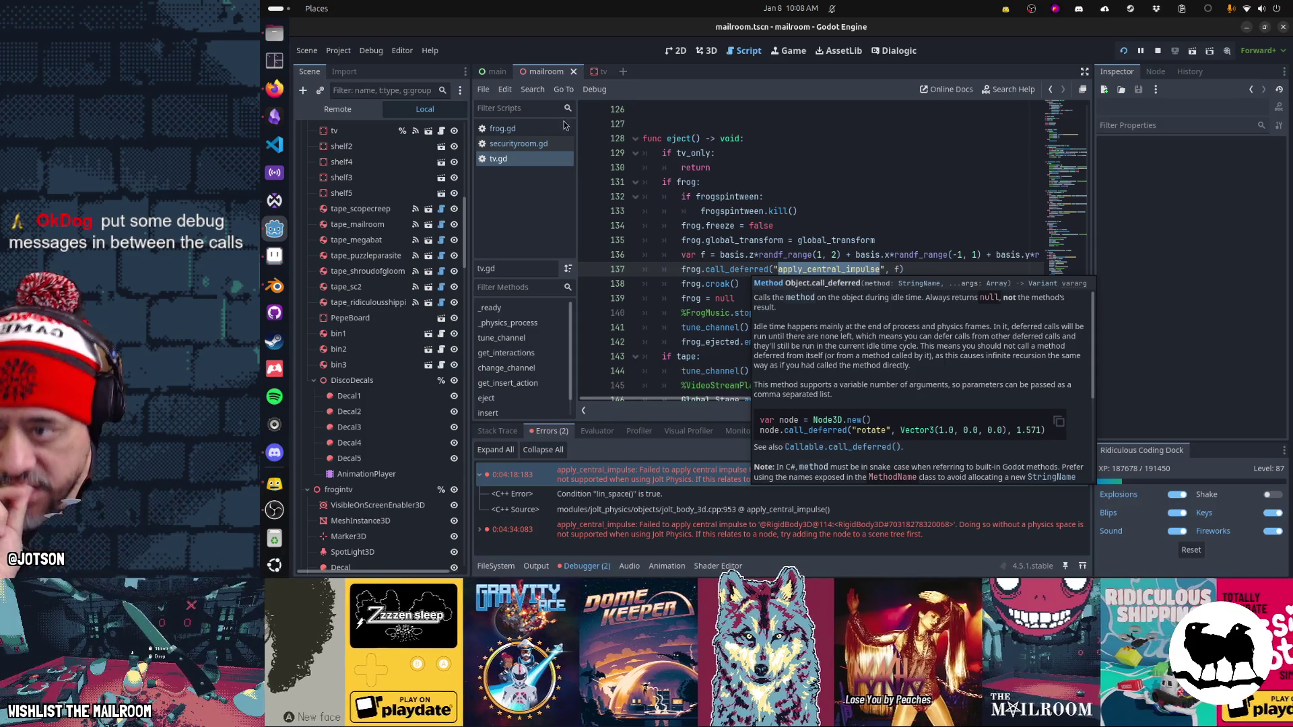
left_click(518, 144)
scroll(765, 295, "up", 2)
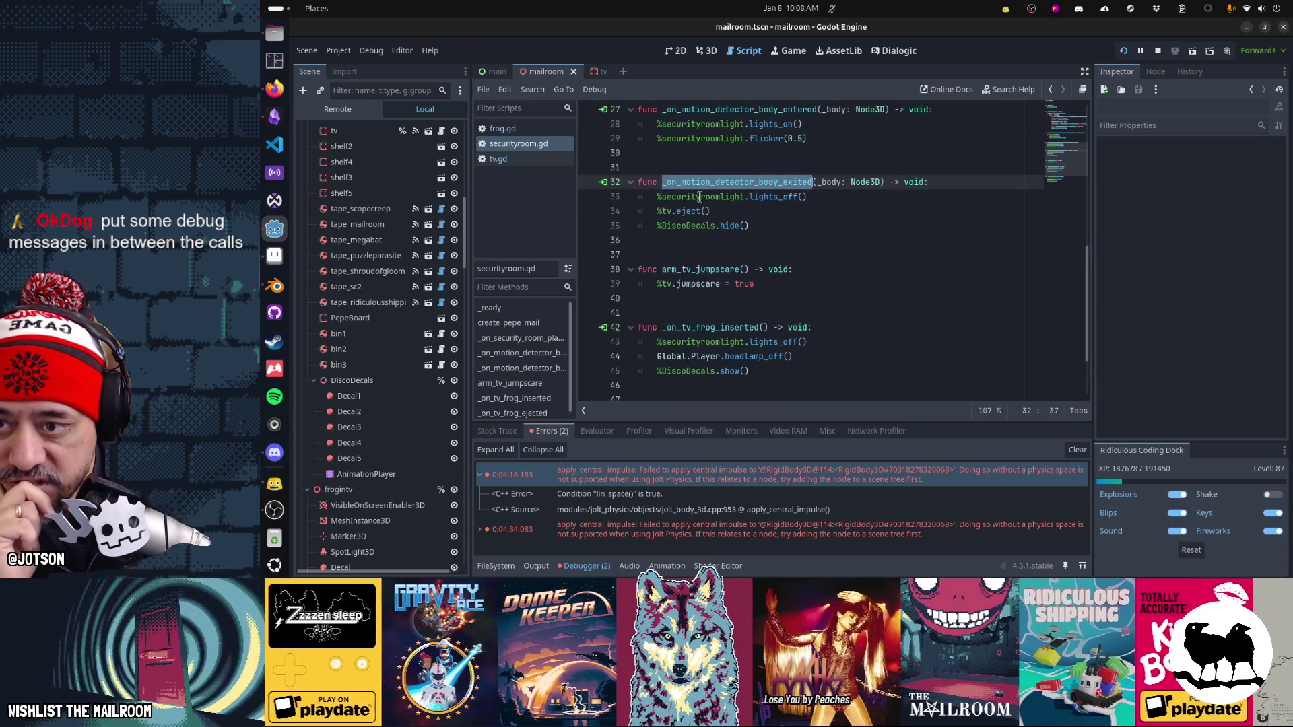
left_click_drag(700, 197, 839, 197)
left_click(661, 212)
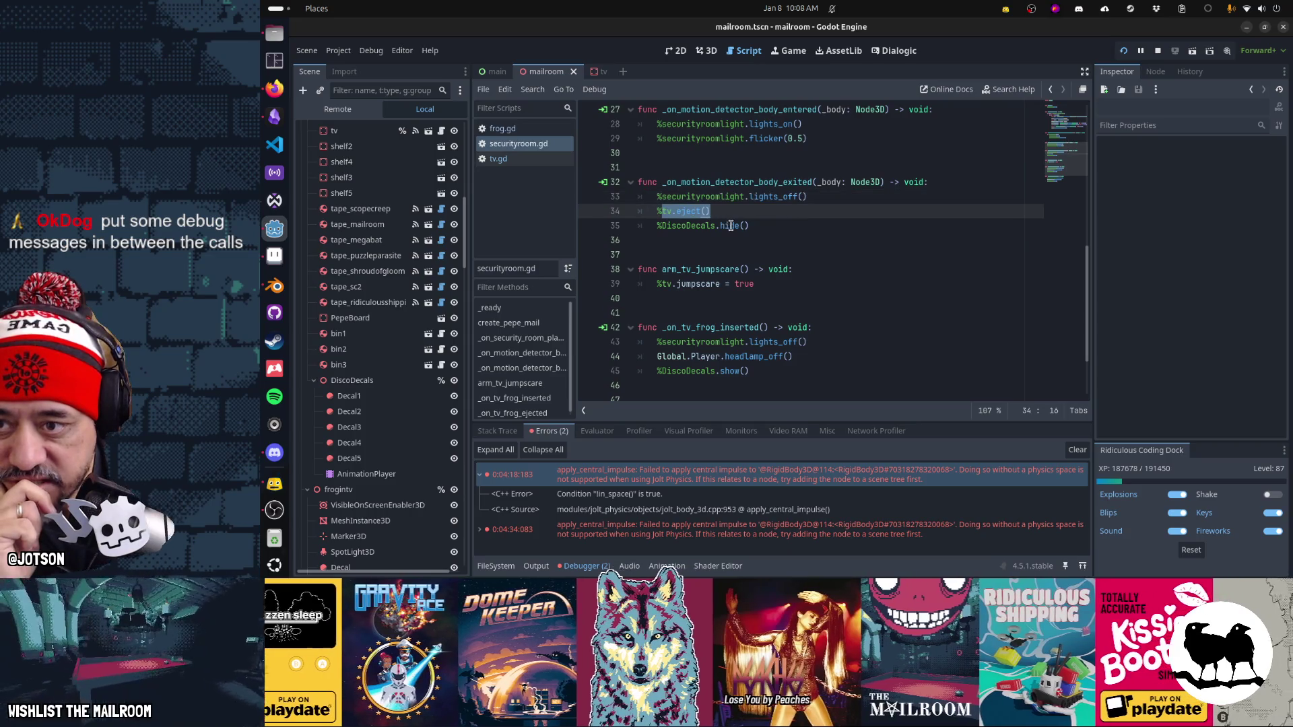
left_click(718, 182)
left_click_drag(718, 182, 905, 182)
left_click_drag(670, 182, 872, 183)
left_click_drag(667, 212, 724, 211)
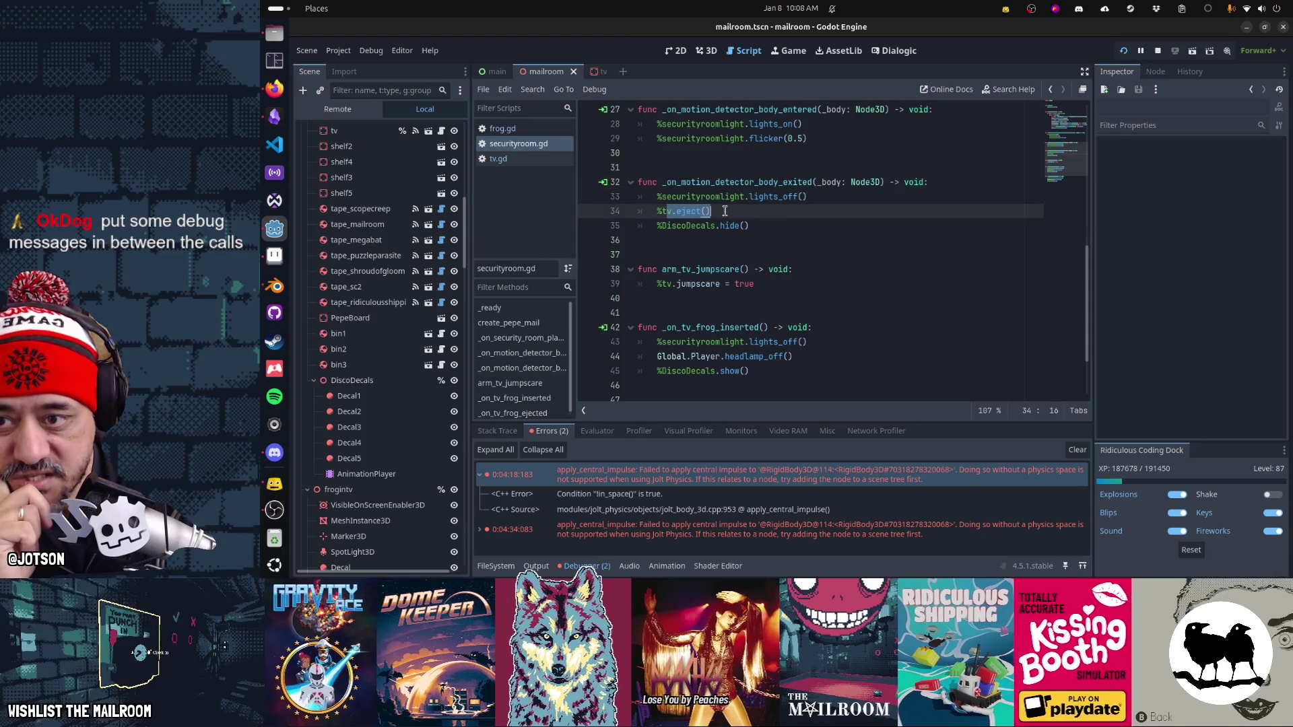
Step: Review tv.gd's deferred call and frog_ejected emit, then scroll securityroom.gd to _on_tv_frog_ejected
left_click(549, 159)
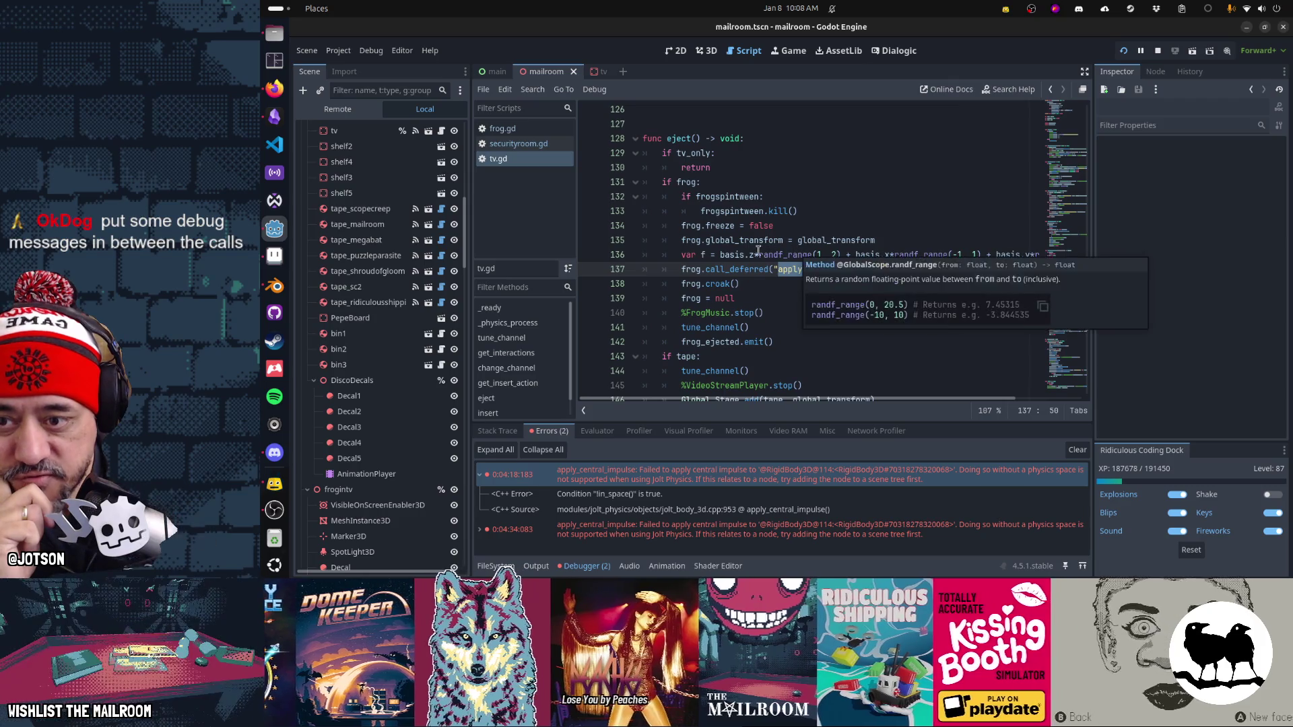
left_click_drag(724, 269, 923, 269)
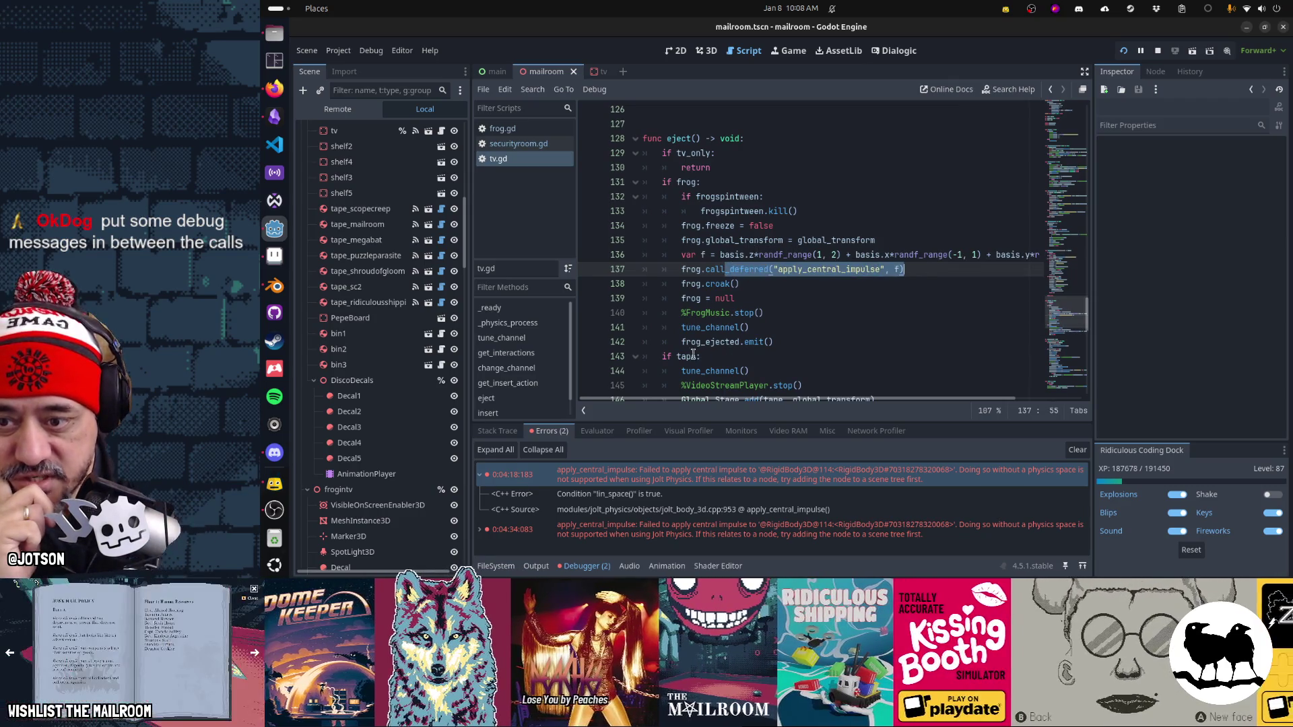
left_click_drag(685, 342, 840, 344)
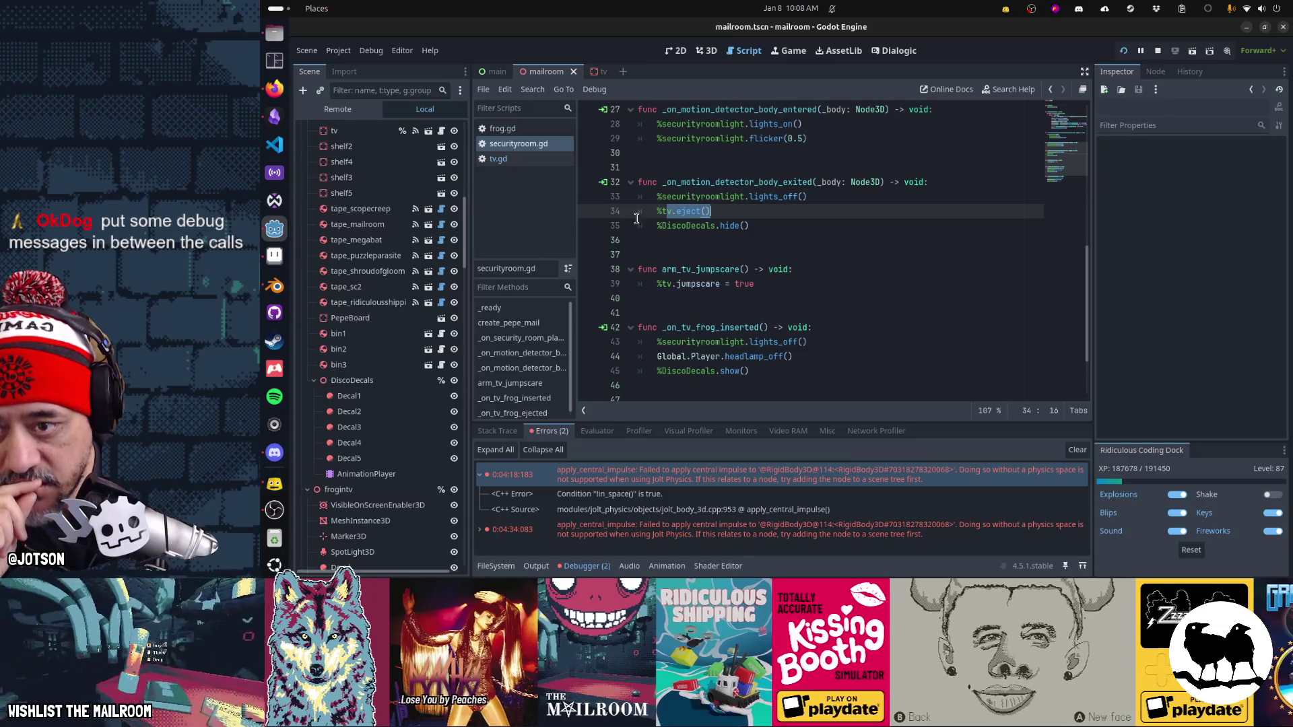
left_click(532, 159)
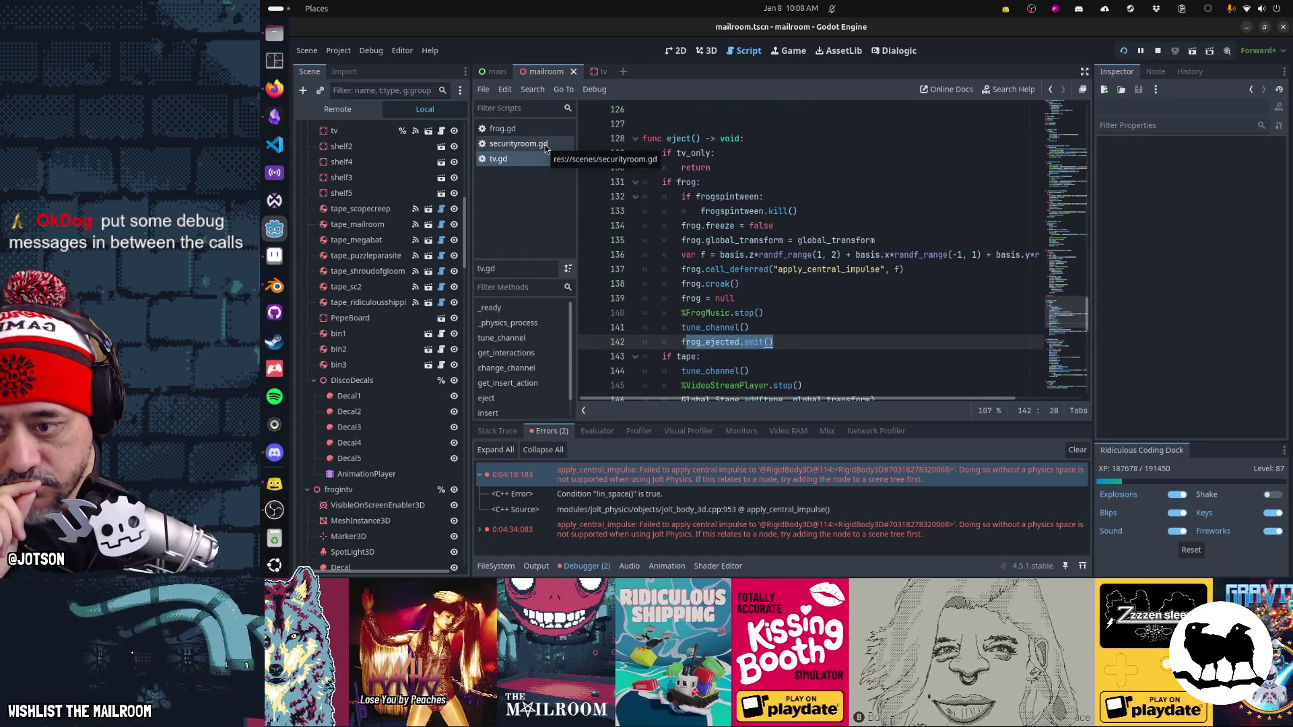
left_click(544, 144)
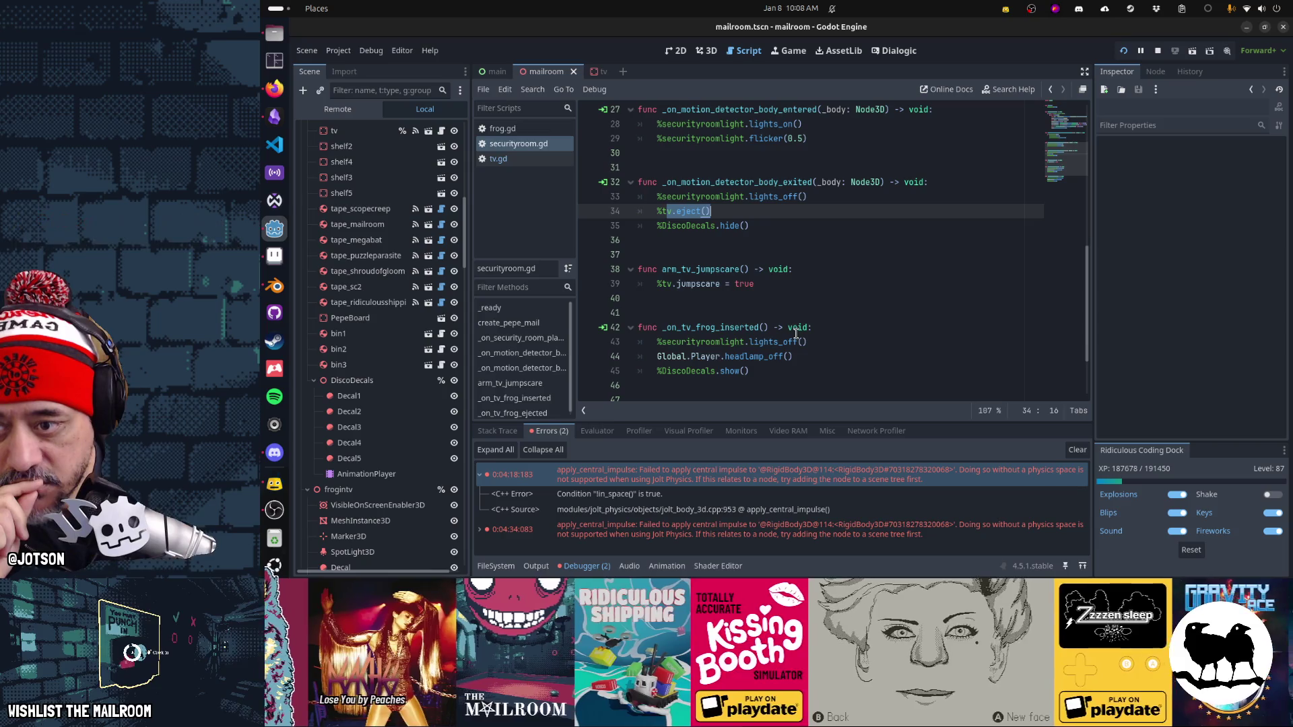
scroll(796, 333, "down", 2)
mouse_move(700, 327)
left_mouse_down()
mouse_move(781, 343)
mouse_move(747, 357)
left_mouse_up()
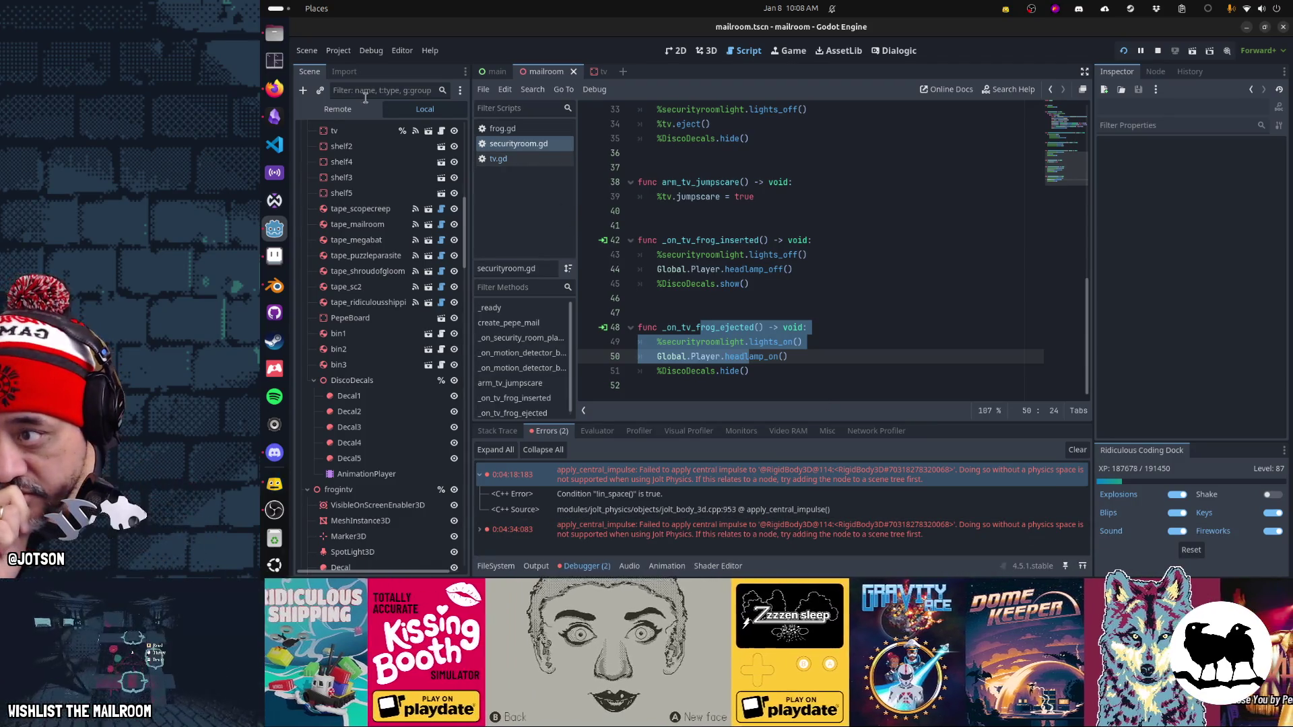
left_click(350, 113)
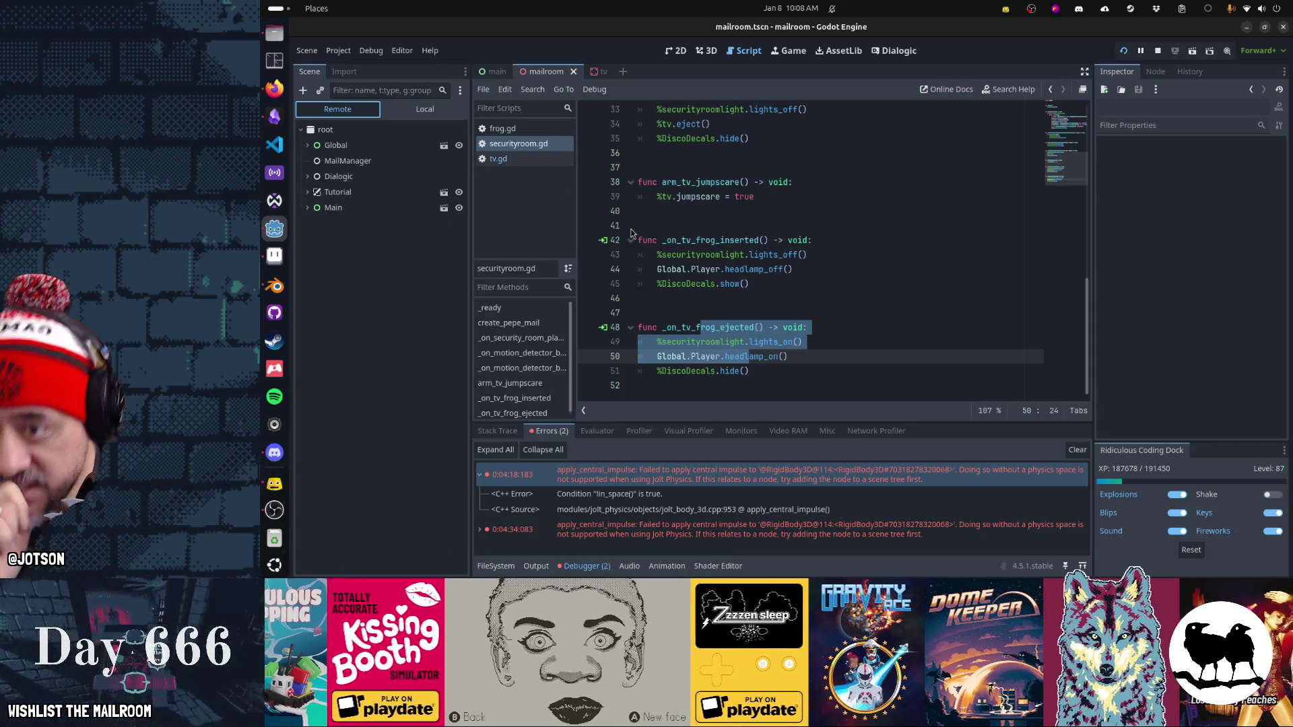
left_click(785, 52)
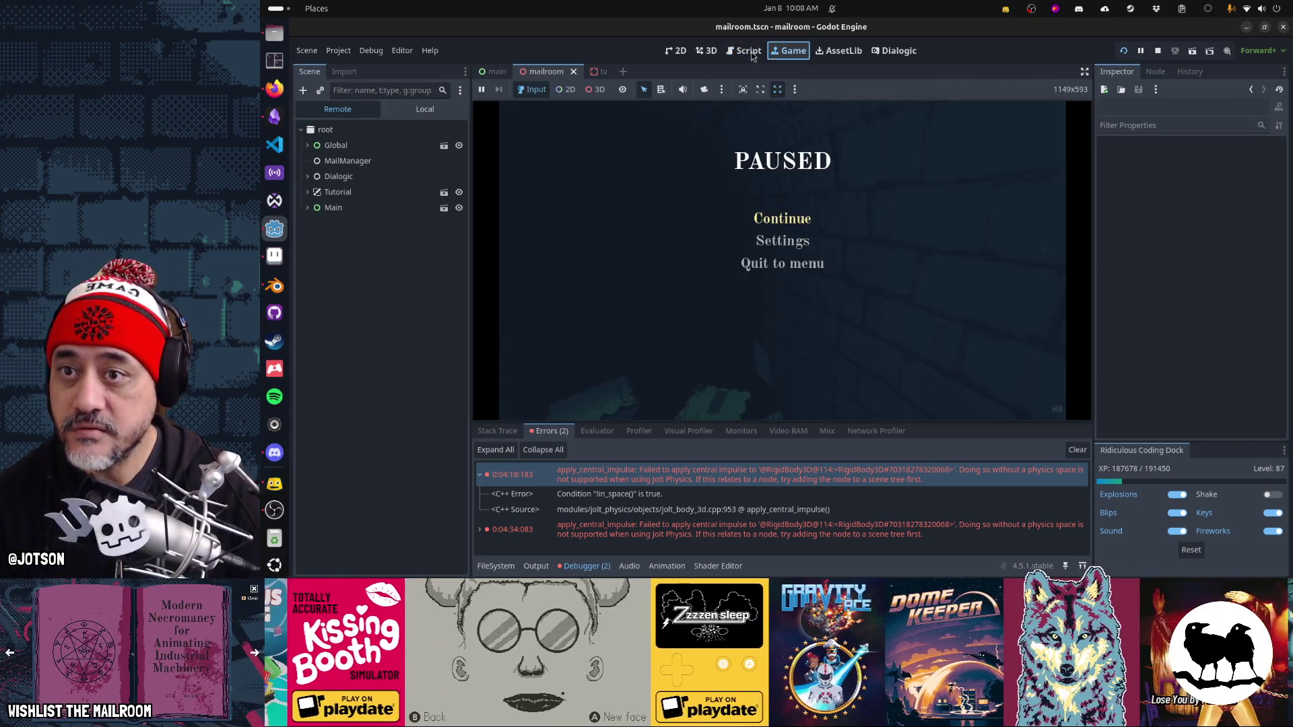
left_click(745, 52)
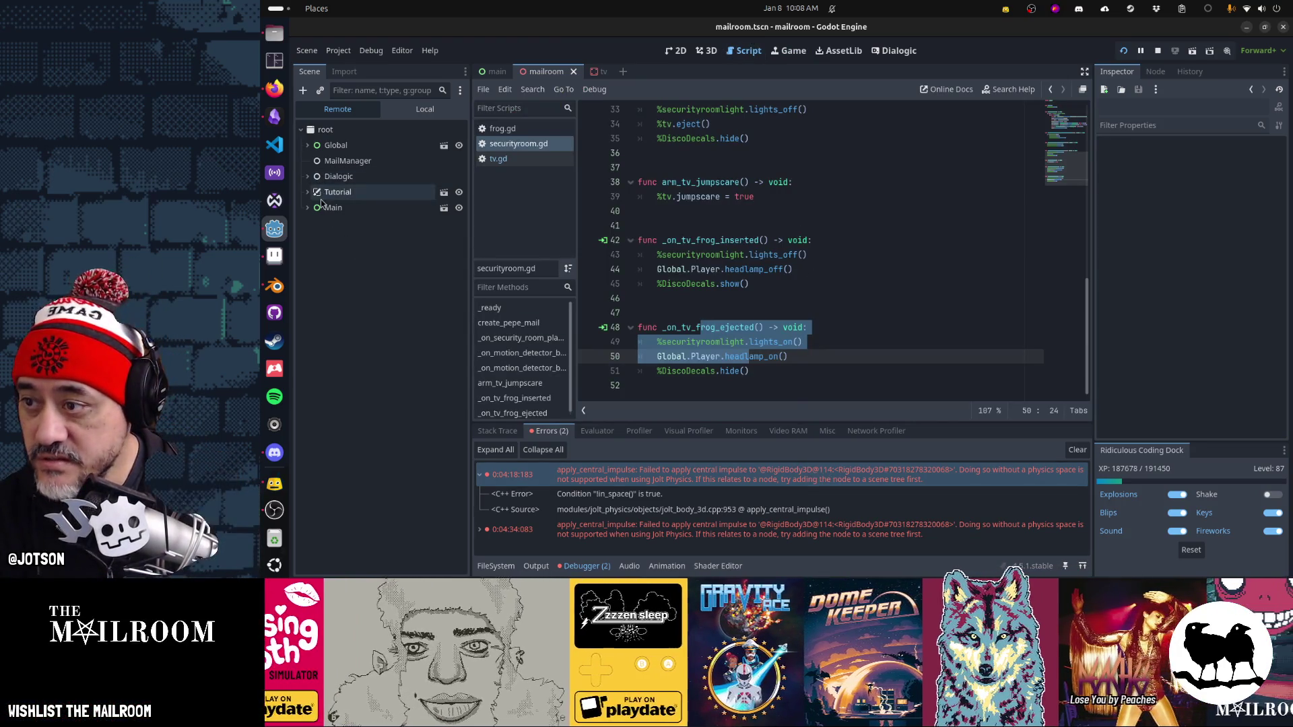
left_click(309, 211)
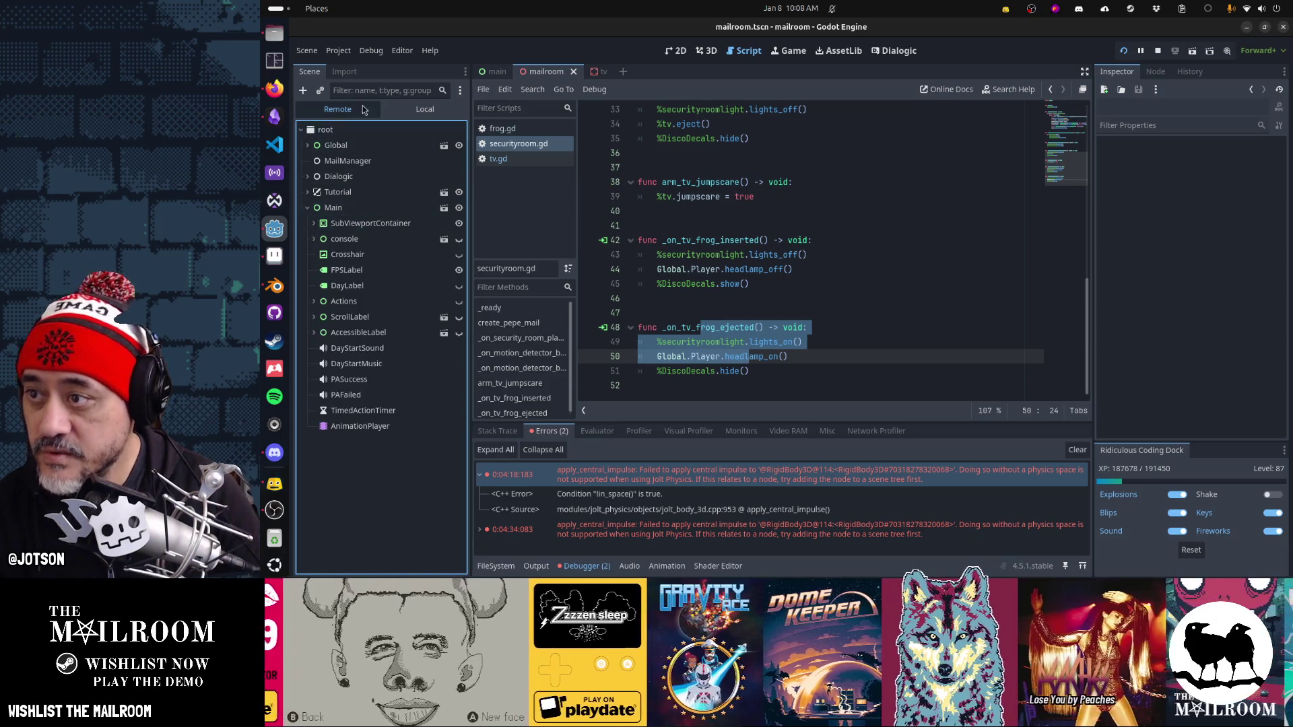
left_click(371, 90)
type("114")
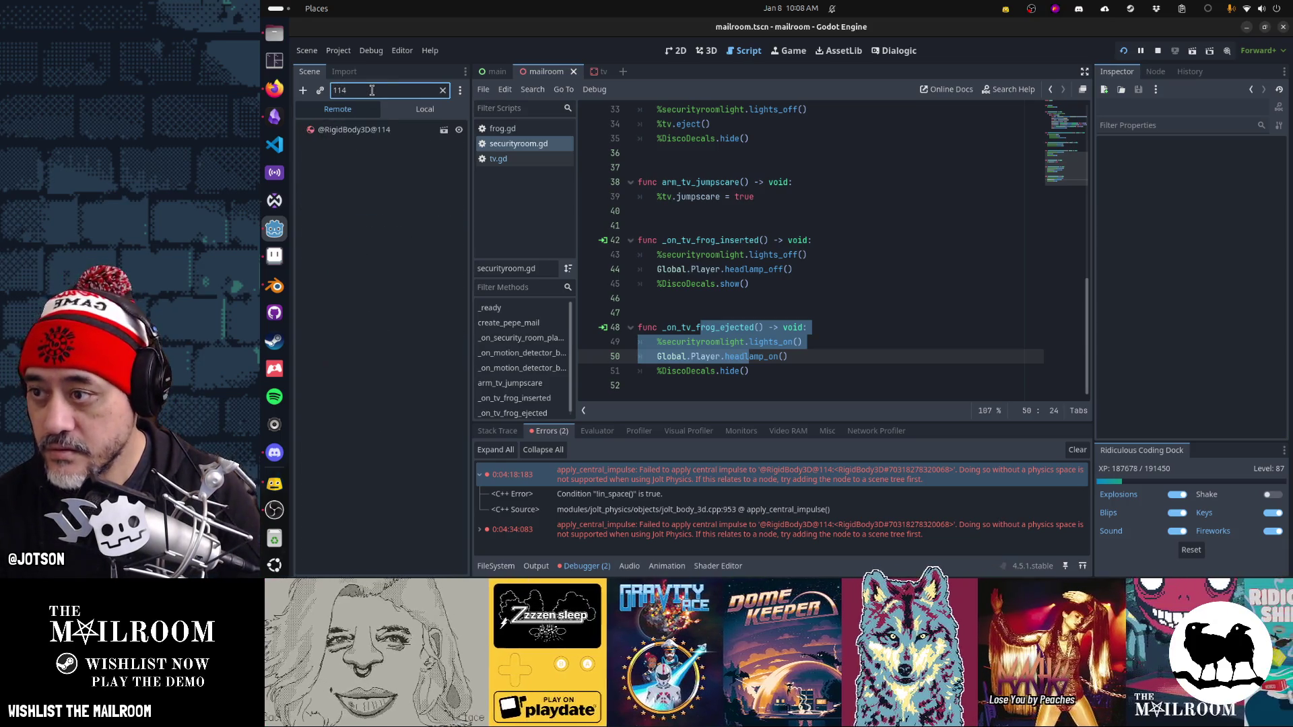
left_click(354, 129)
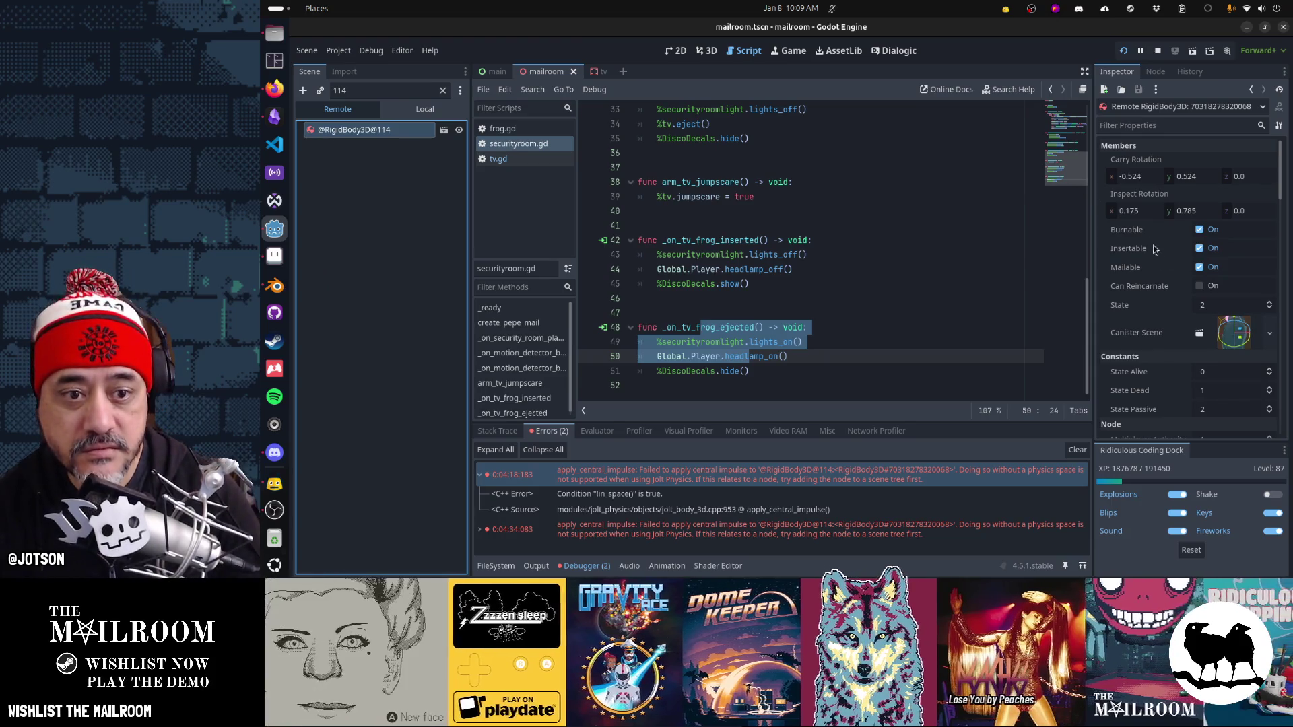
mouse_move(1234, 330)
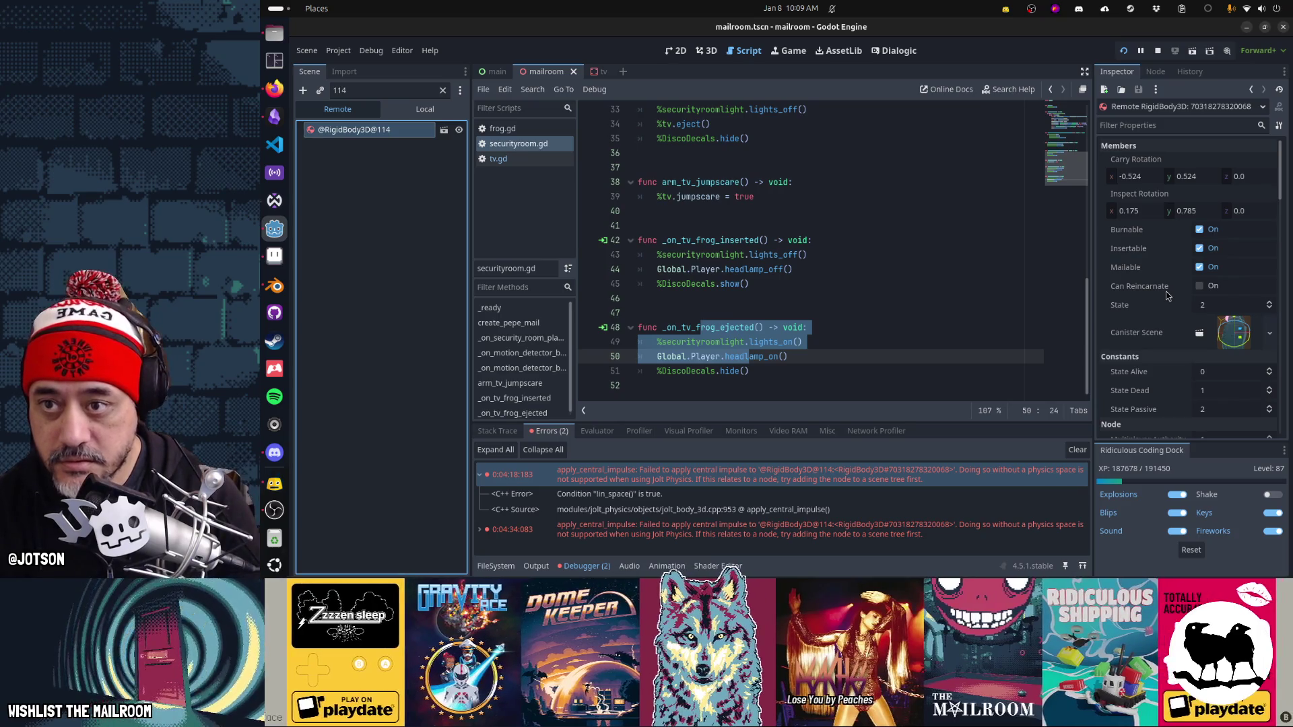
Step: Return to tv.gd's eject code at the apply_central_impulse call on line 137
left_click(694, 125)
left_click(507, 160)
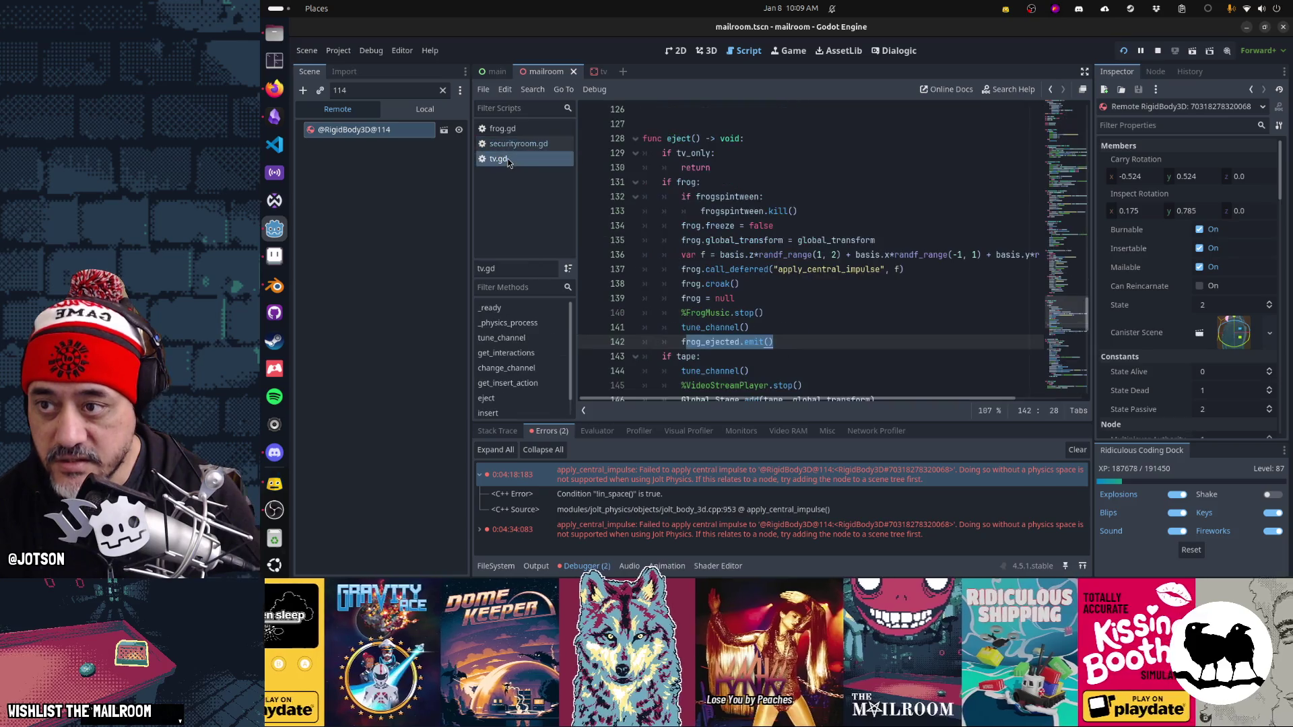
left_click(814, 270)
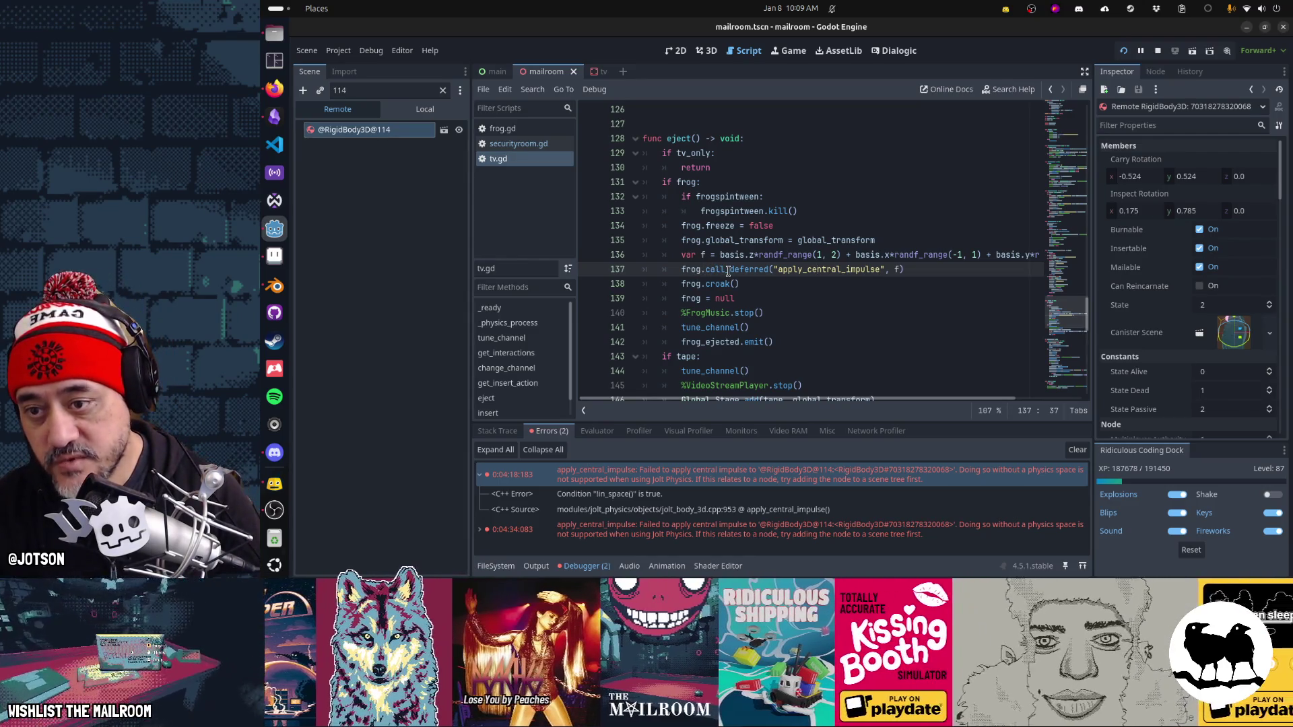
Step: Replace line 137's call_deferred wrapper with a direct frog.apply_central_impulse(f) call
mouse_move(728, 270)
left_click(685, 269)
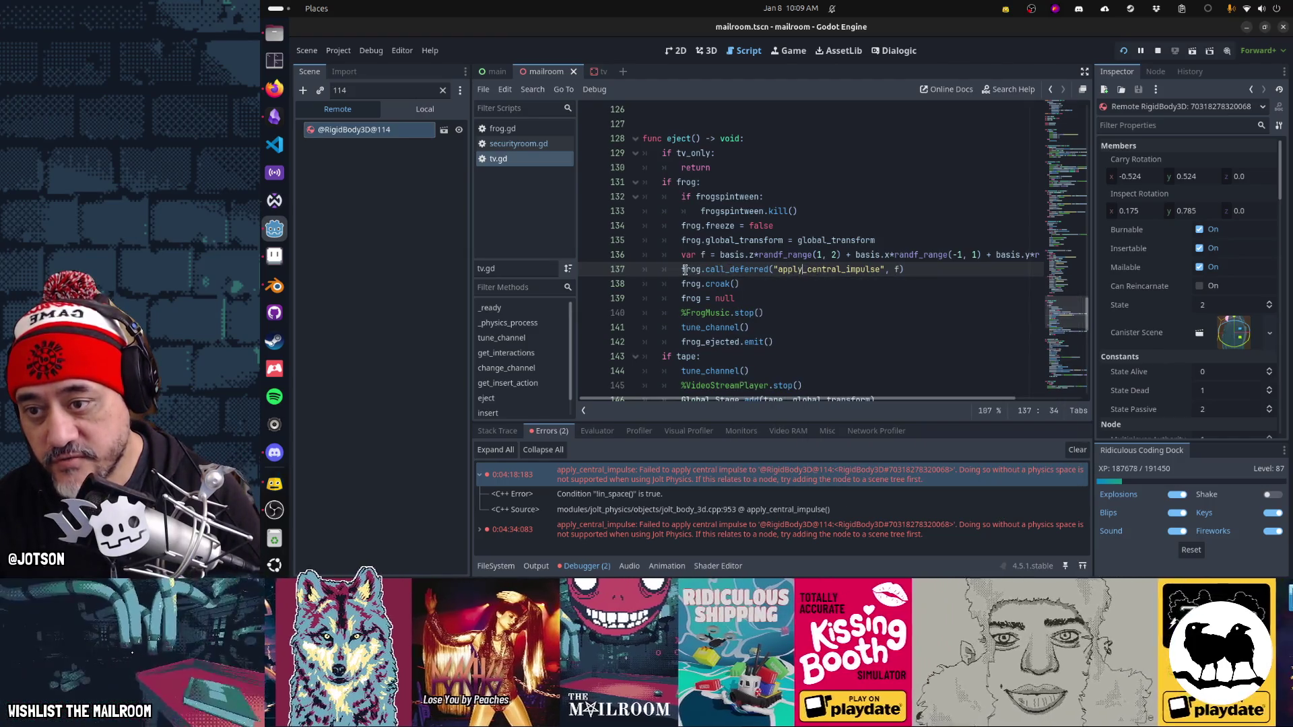
left_click_drag(684, 298, 743, 297)
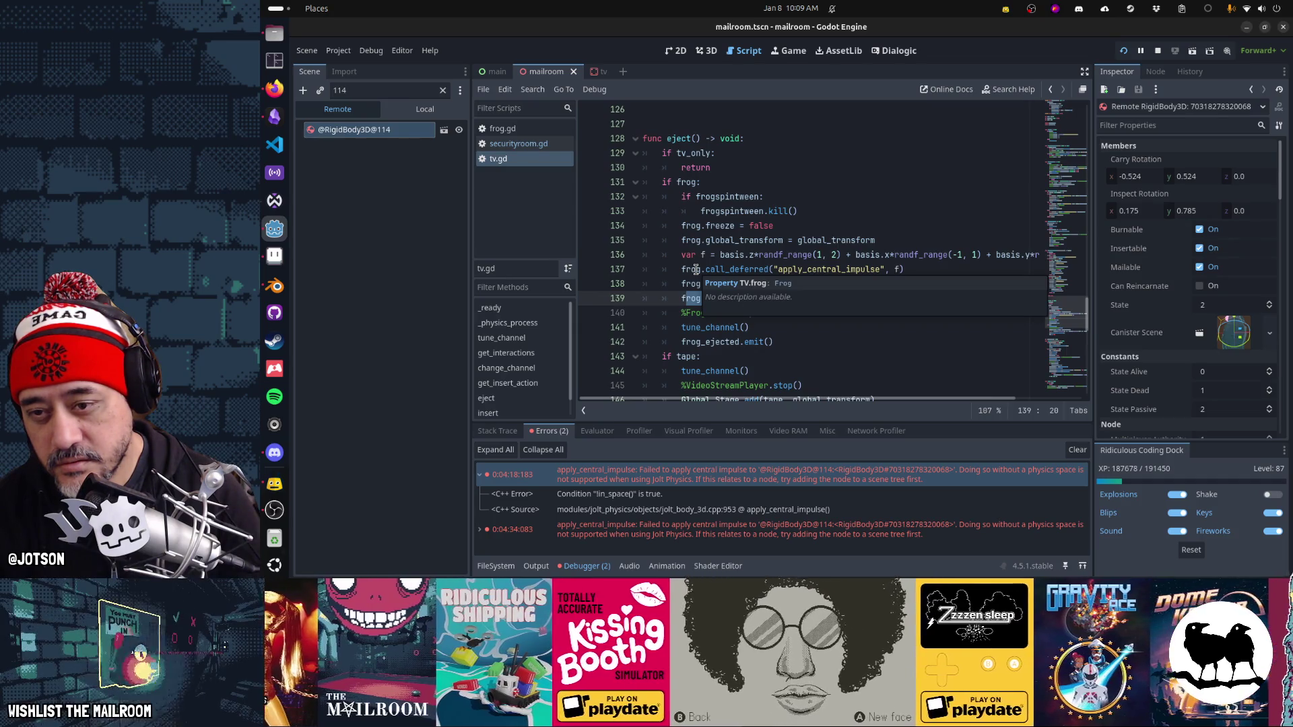
left_click(696, 269)
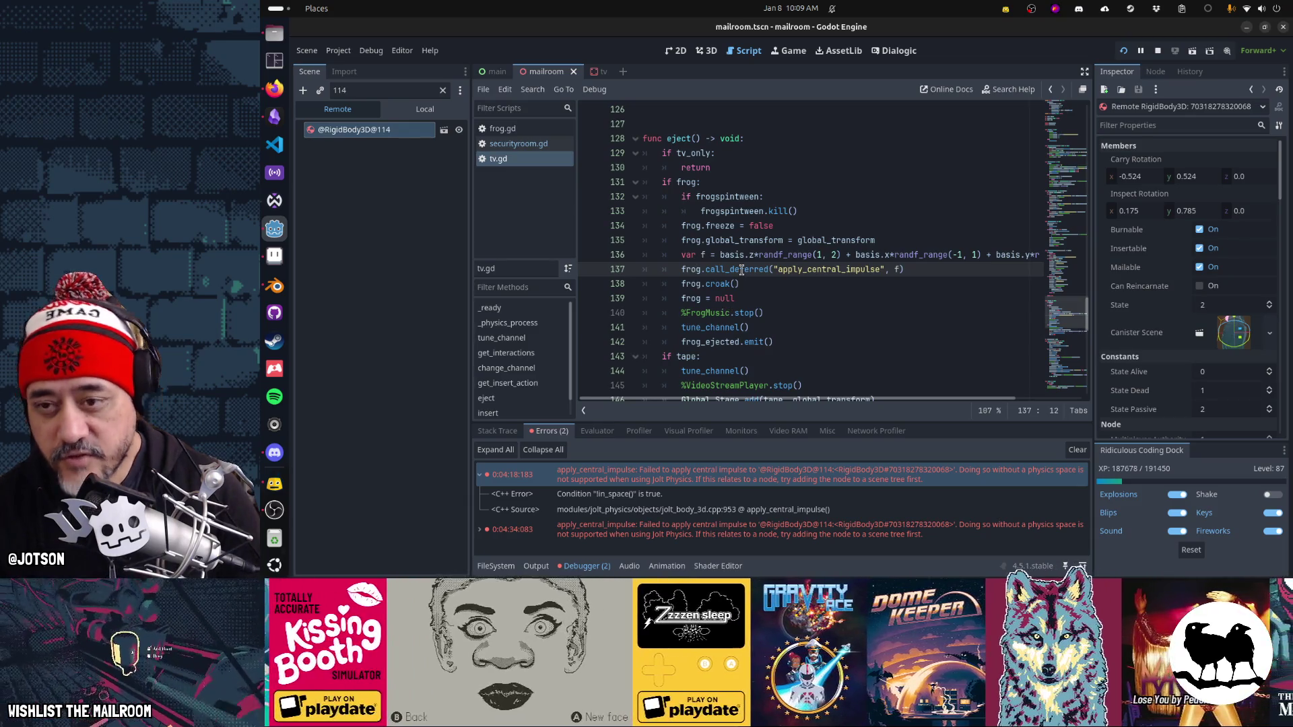
mouse_move(742, 270)
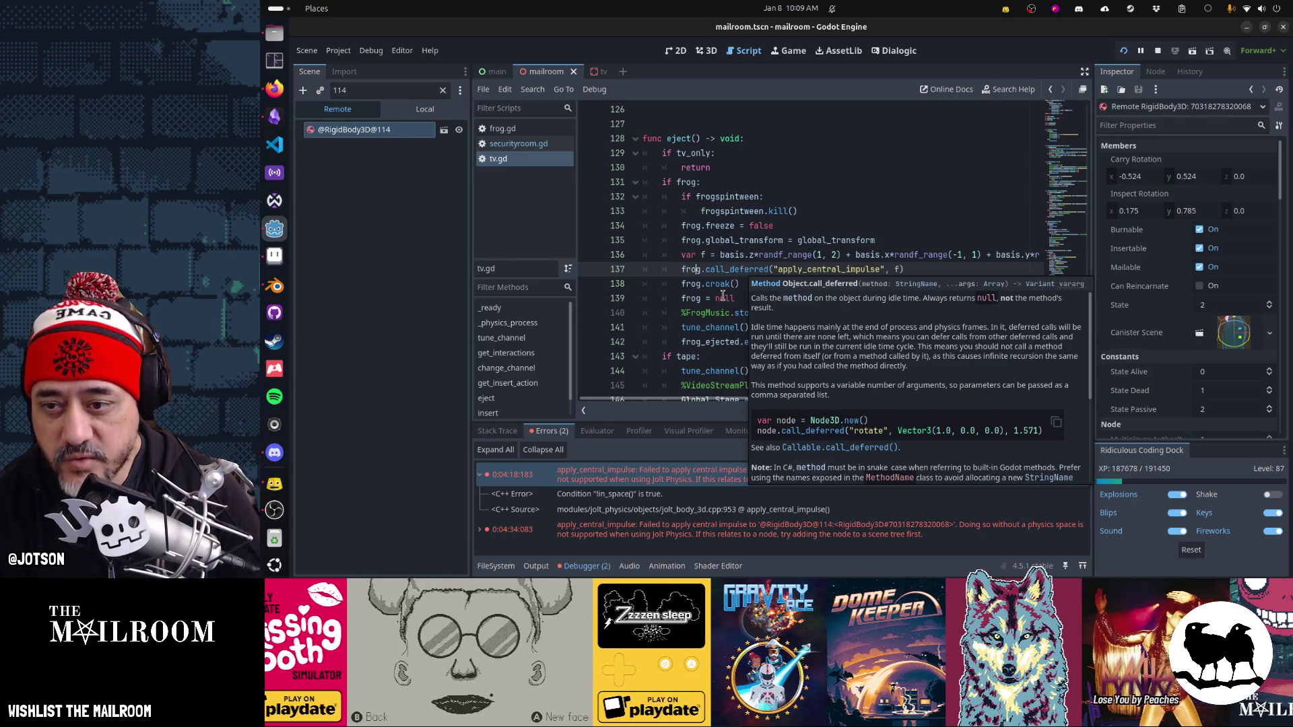
double_click(693, 299)
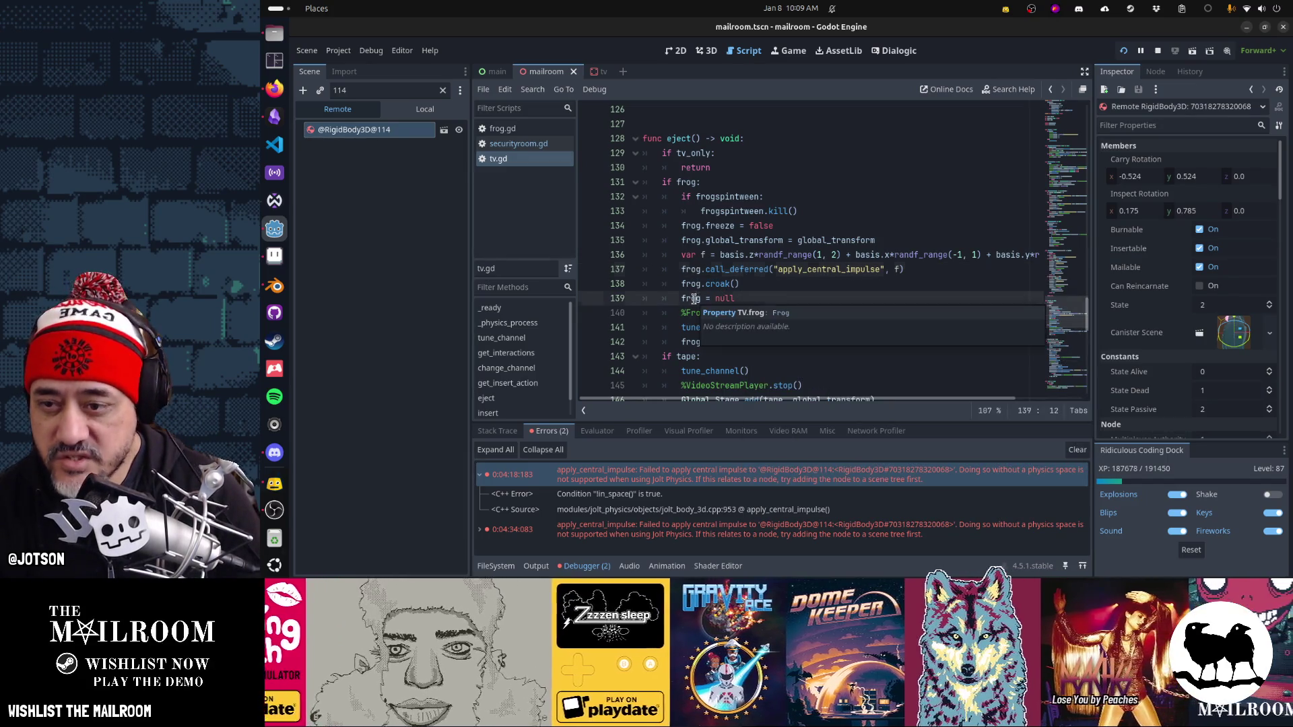
mouse_move(691, 271)
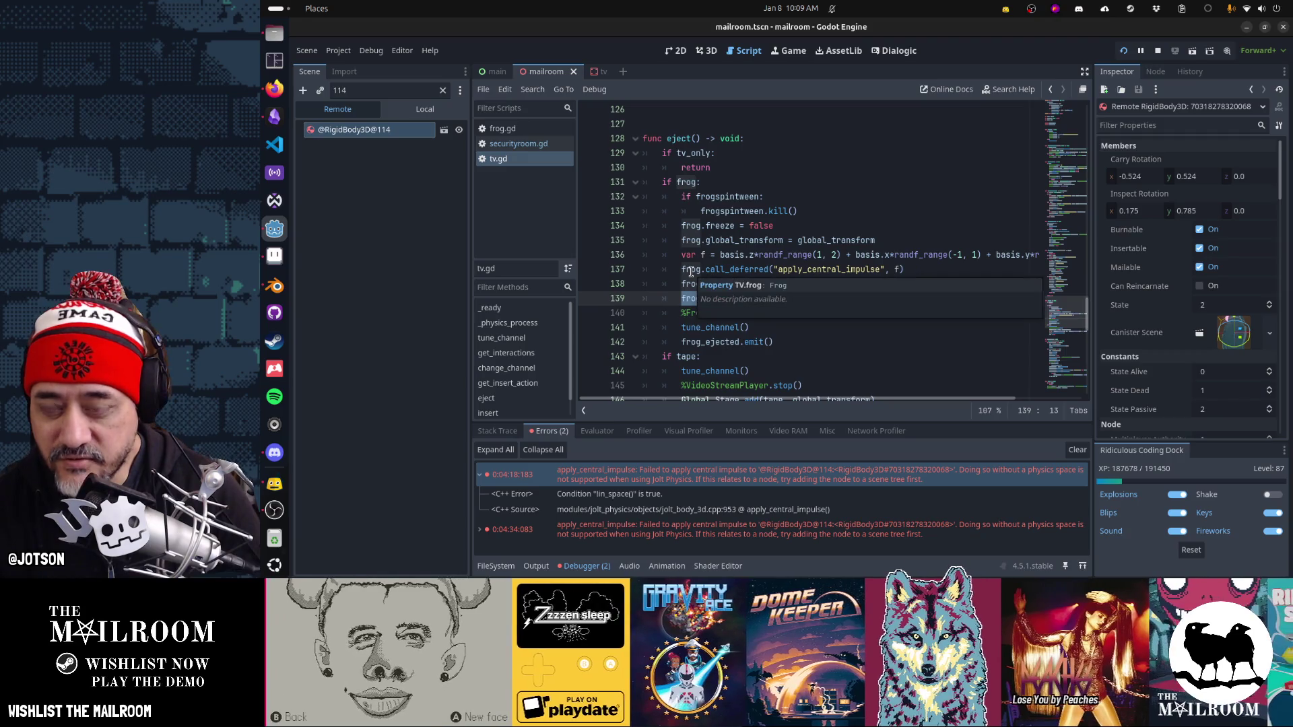
double_click(737, 269)
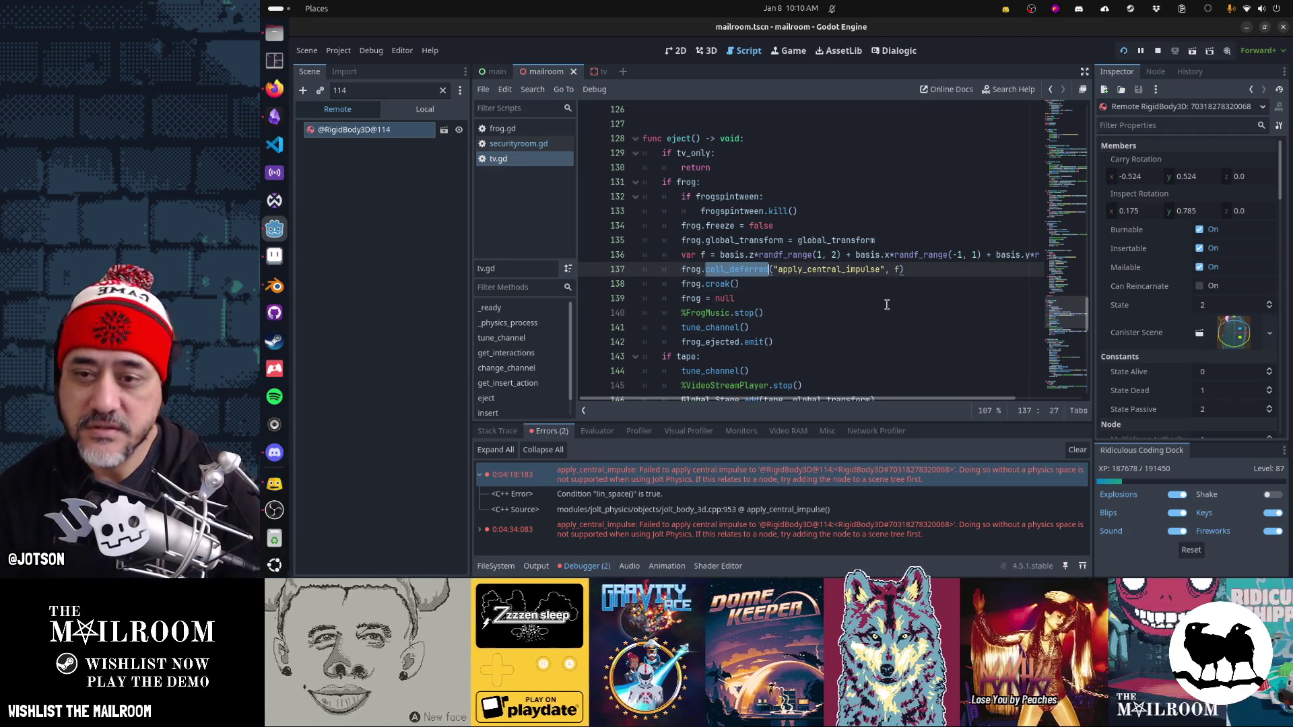
key("BackSpace")
key("Delete")
key("Delete")
key("End")
key("BackSpace")
key("BackSpace")
key("BackSpace")
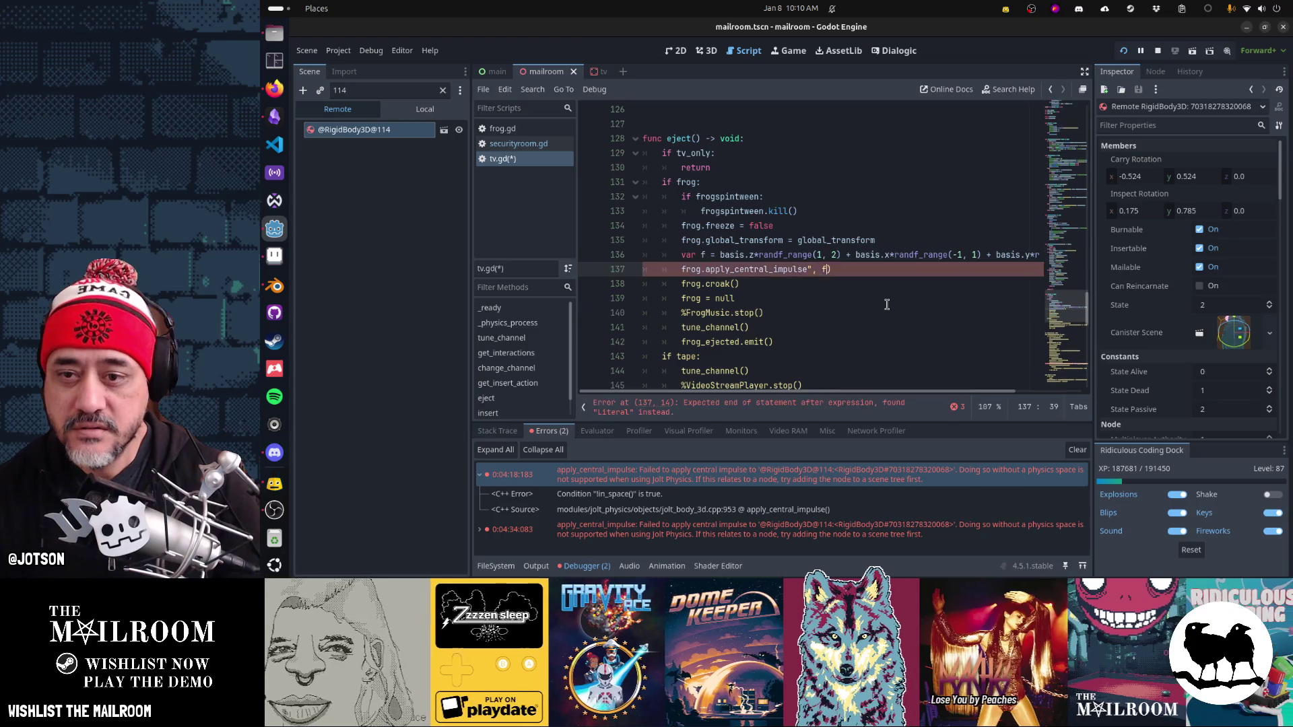
type("(f)")
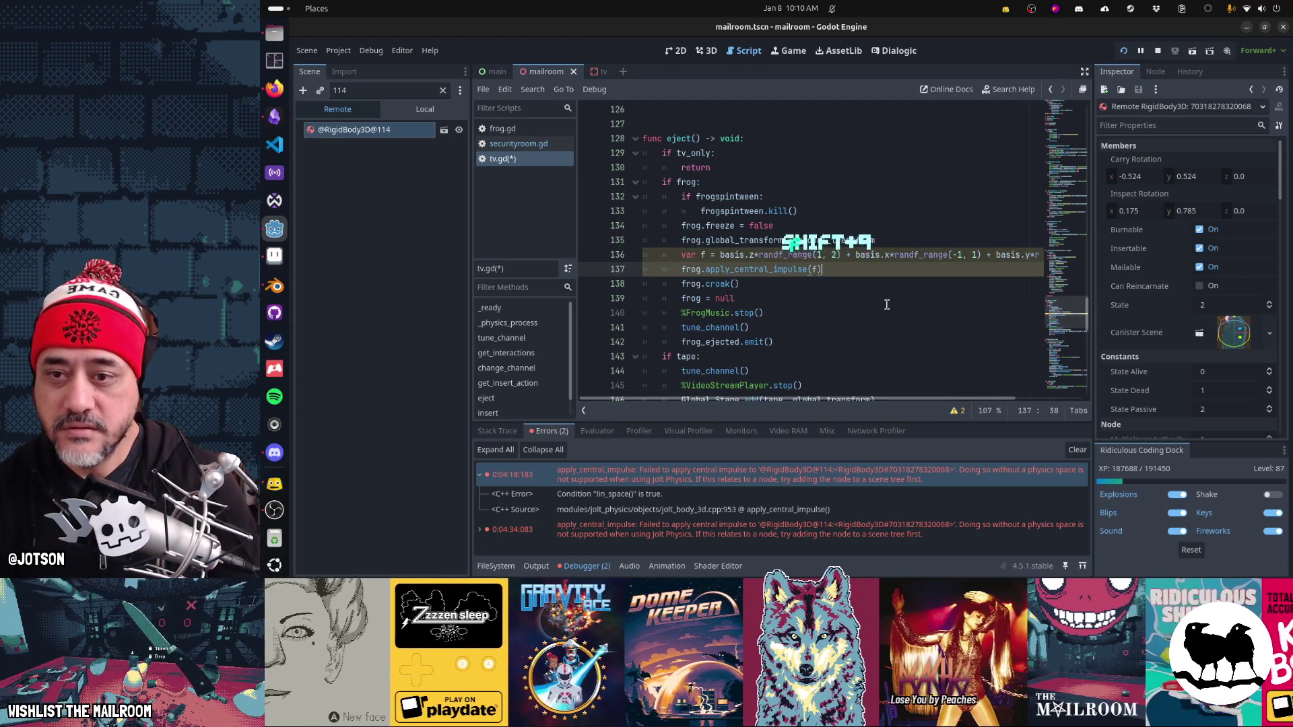
Step: Save tv.gd and relaunch the game with F5
key("Home")
key("Home")
key("ctrl+s")
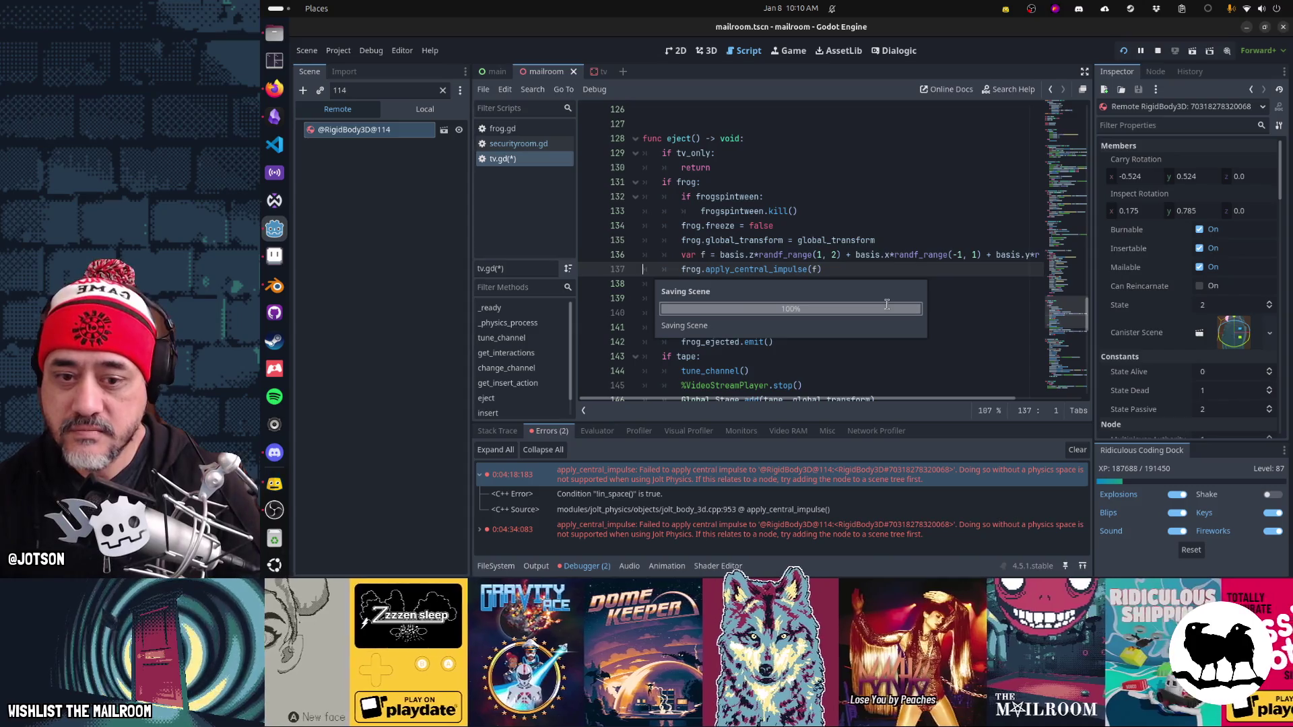
key("F5")
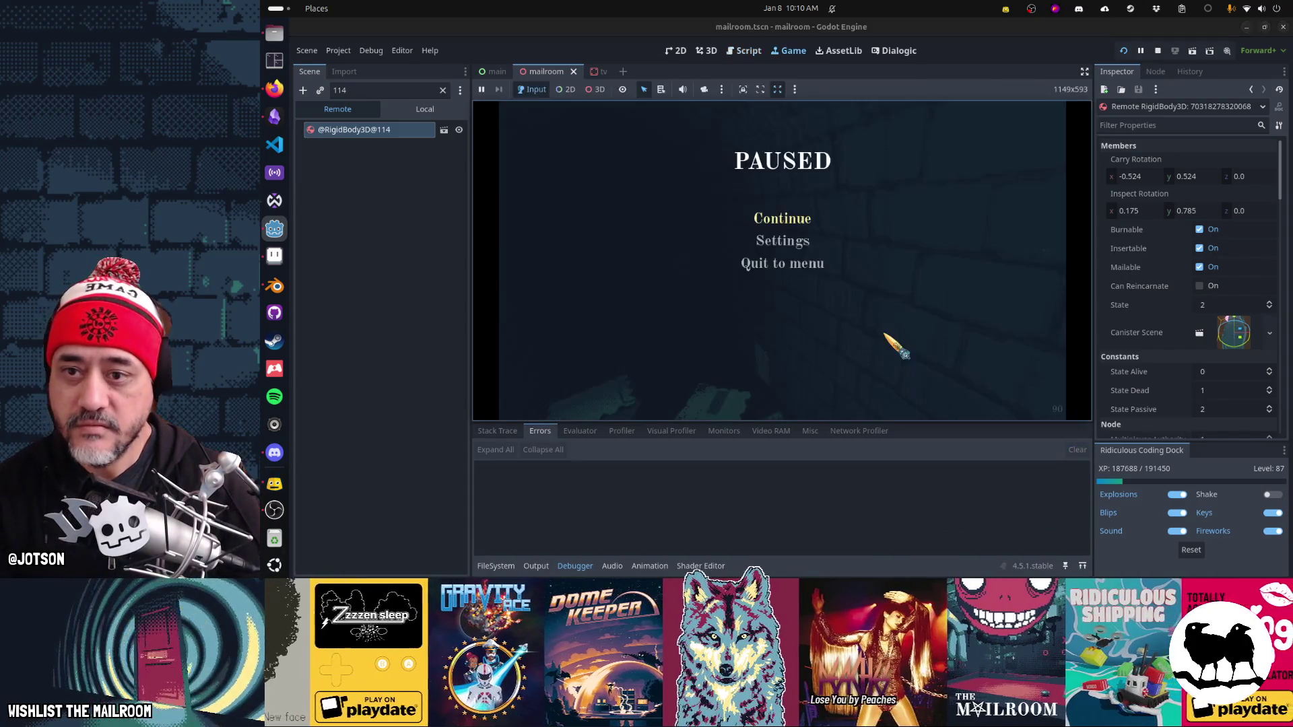
Step: Resume the game and insert the frog into the TV, then jump to the resulting eject() error
left_click(798, 221)
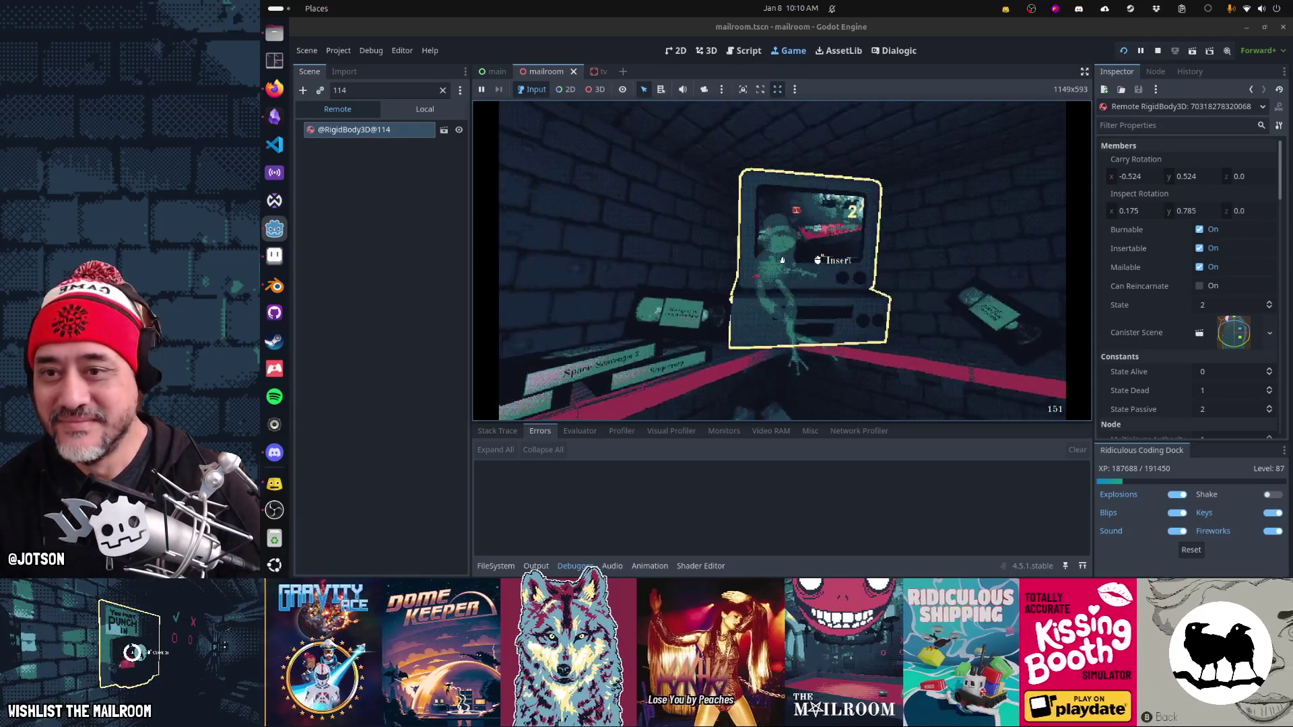
left_click(782, 260)
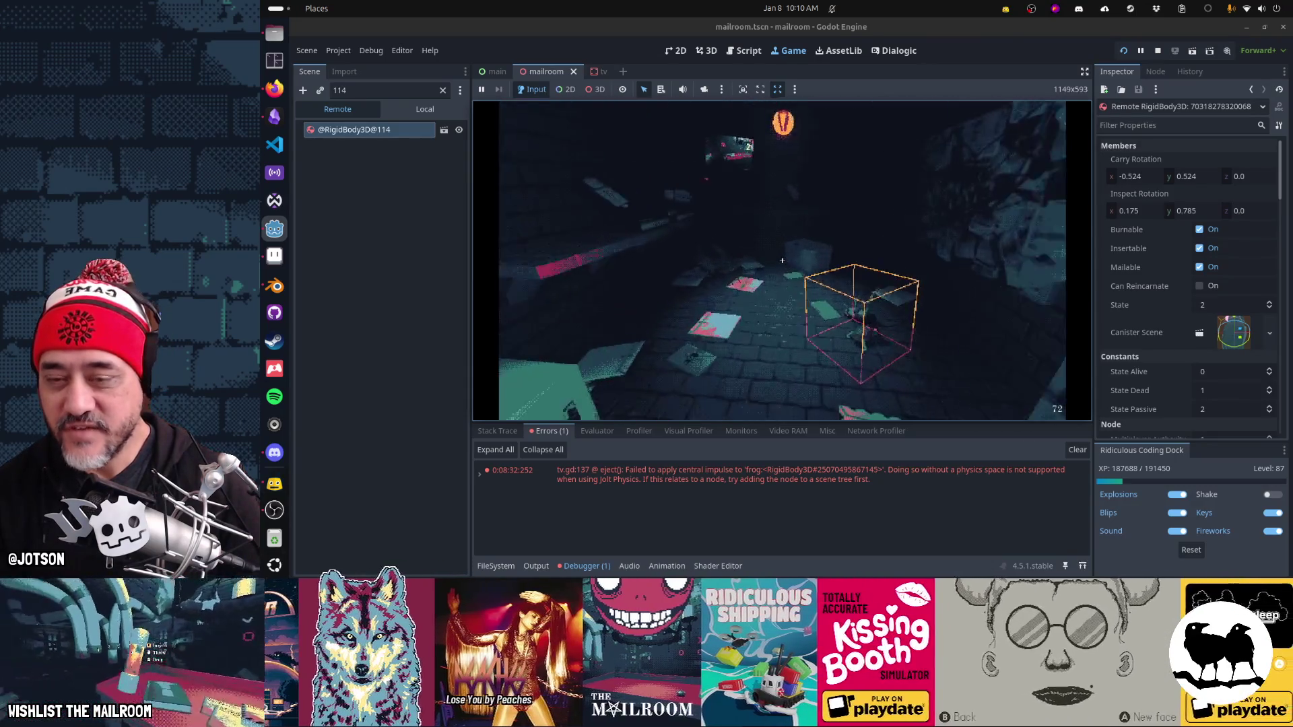
key("Escape")
double_click(630, 479)
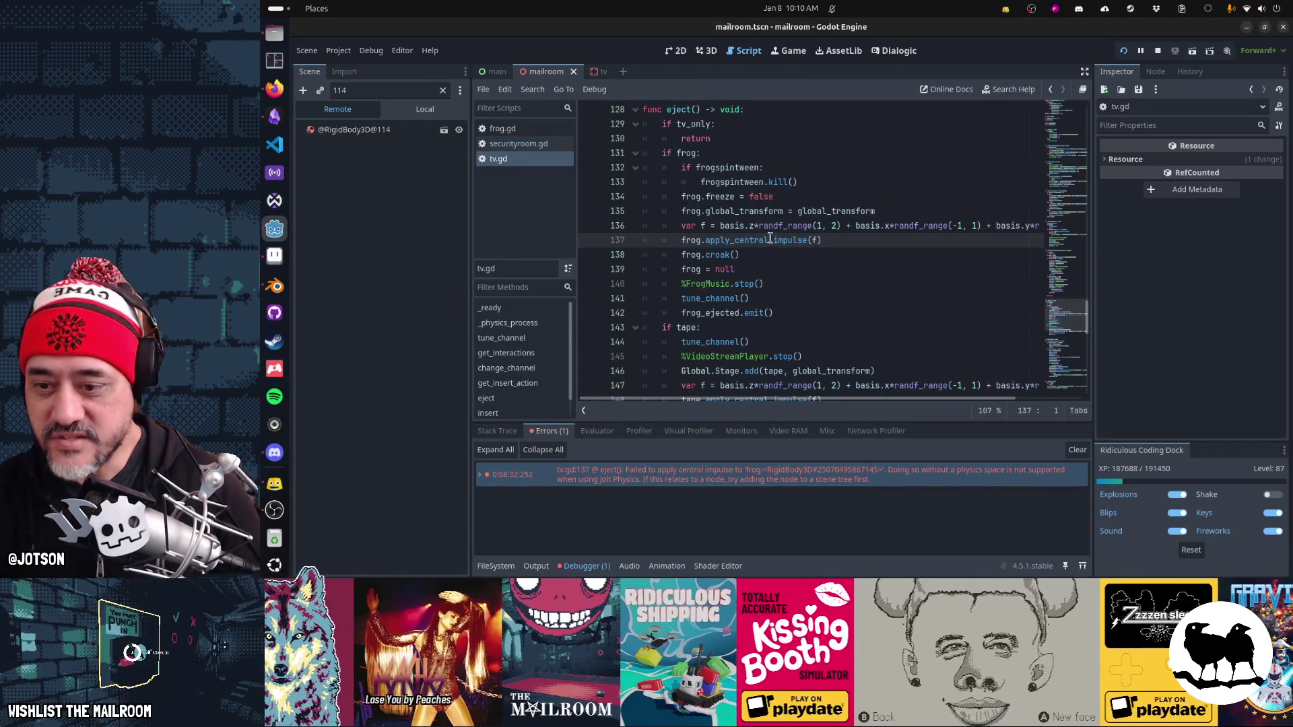
Step: Move the frog.global_transform line below the impulse and frog.croak() calls, then clear the errors
mouse_move(769, 239)
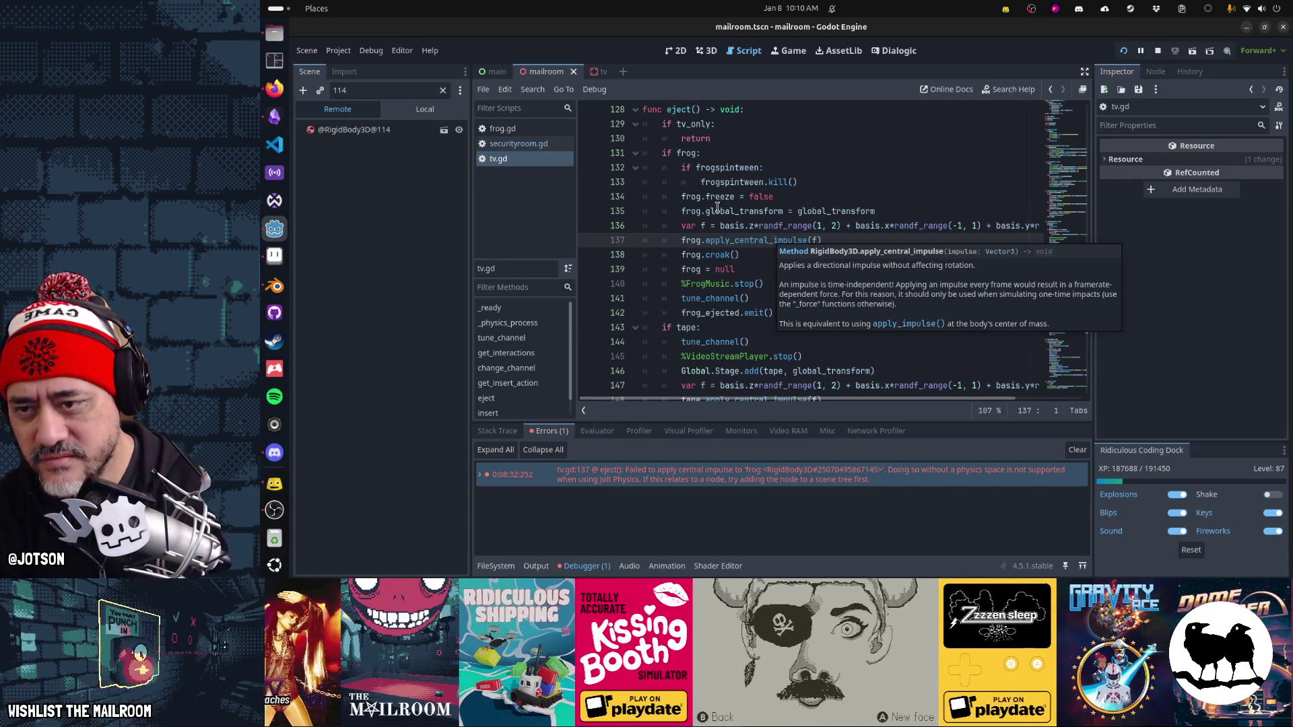
left_click_drag(683, 211, 858, 211)
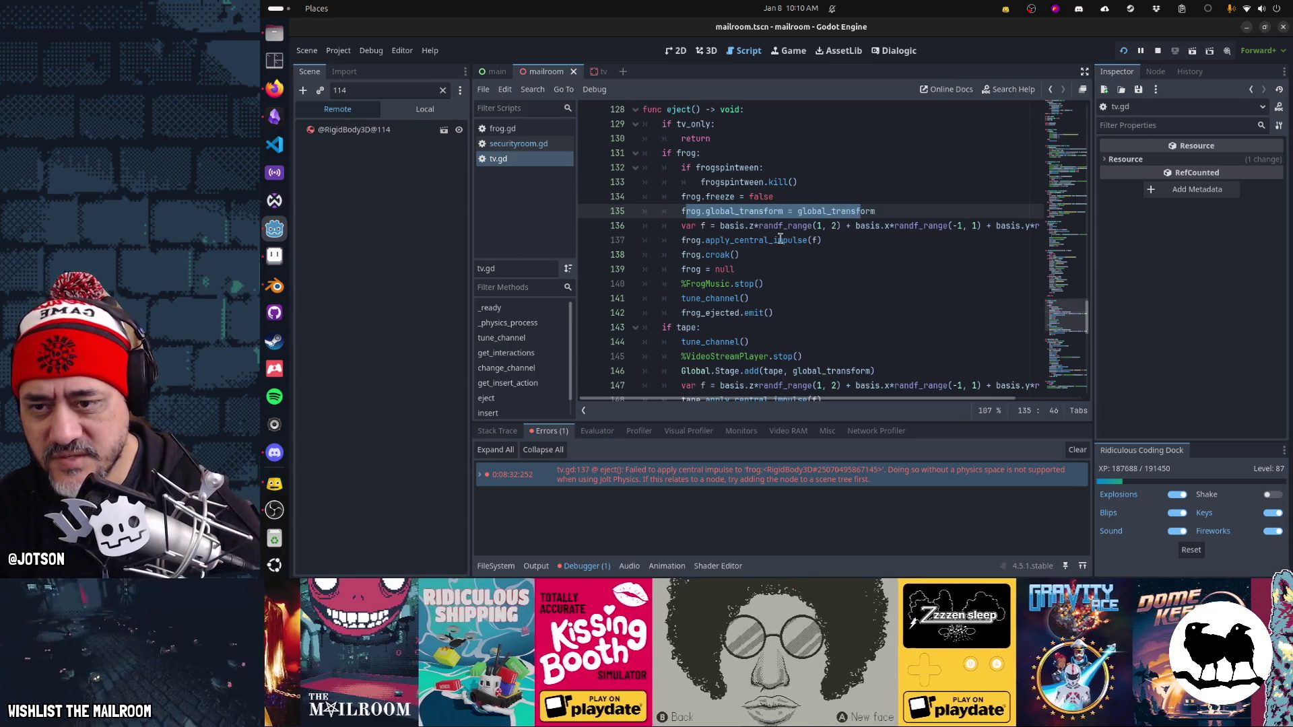
left_click(780, 239)
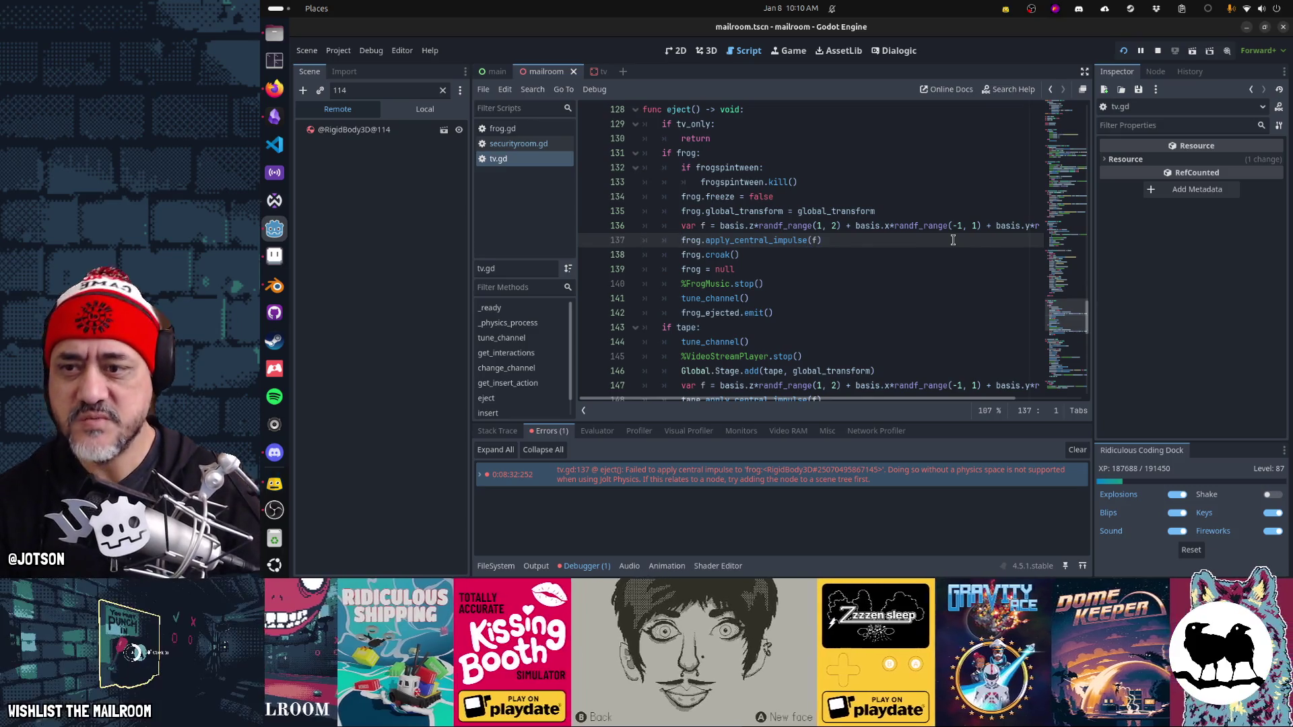
key("Up")
key("Up")
key("ctrl+x")
key("Down")
key("Down")
key("ctrl+v")
key("Up")
key("ctrl+x")
key("Down")
key("ctrl+v")
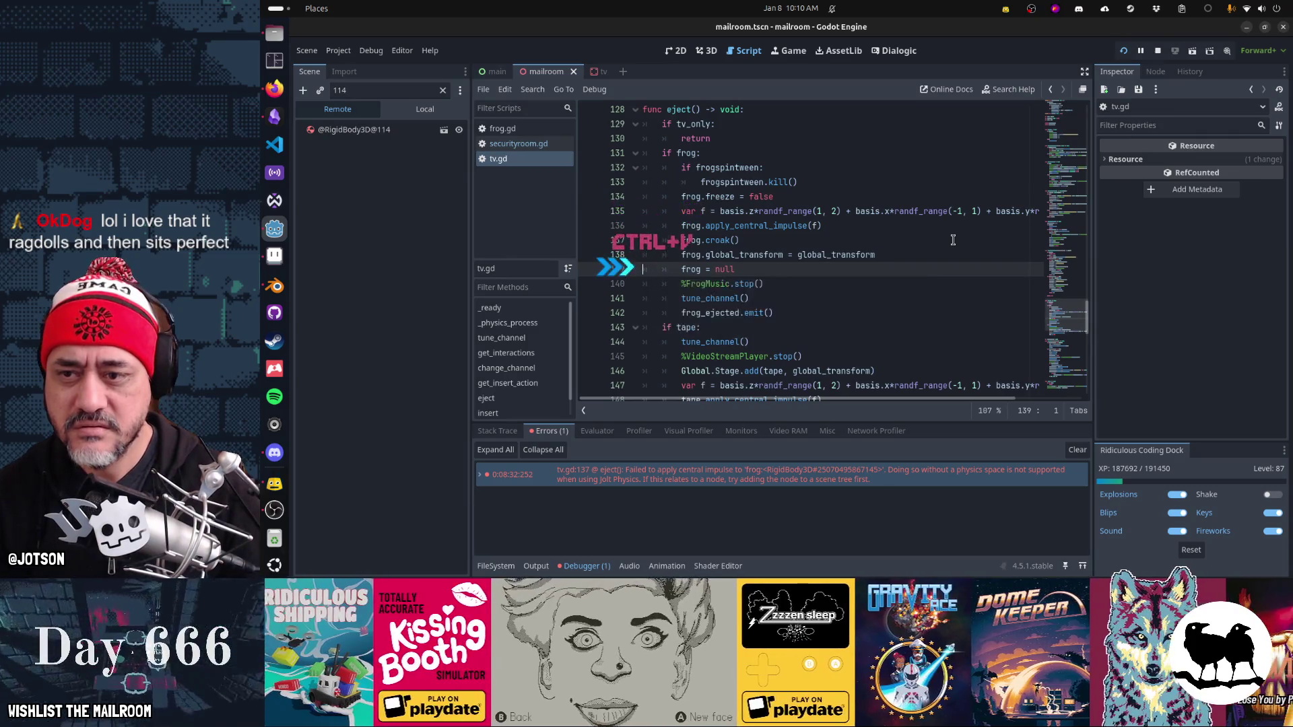
left_click(1081, 454)
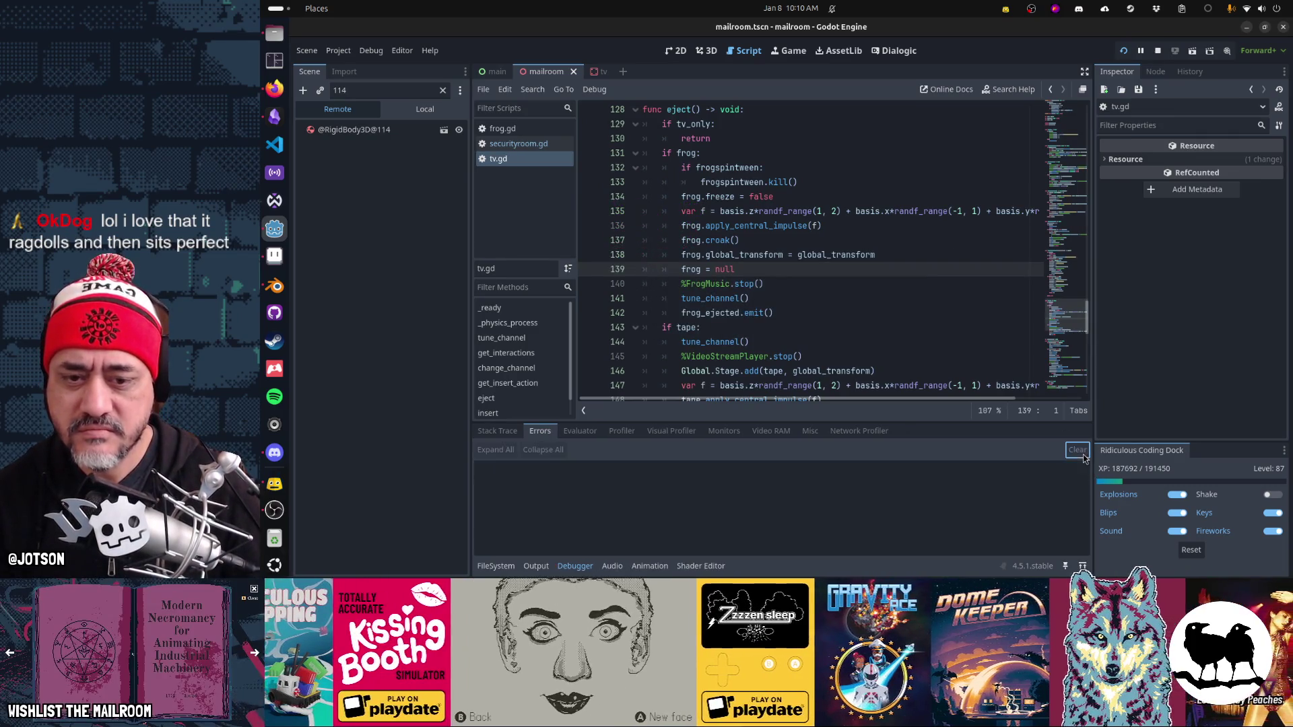
Step: Resume the game, carry the frog to the TV, and insert and eject a tape
left_click(782, 53)
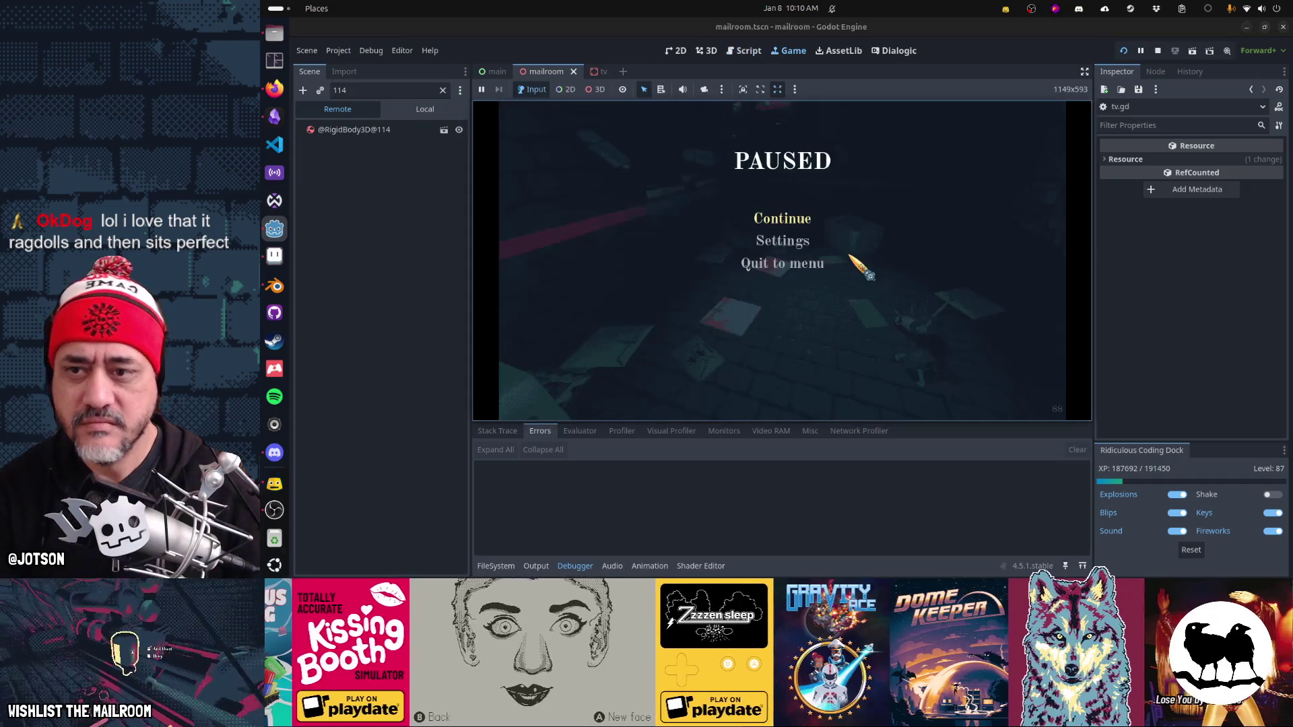
left_click(800, 225)
left_click(782, 260)
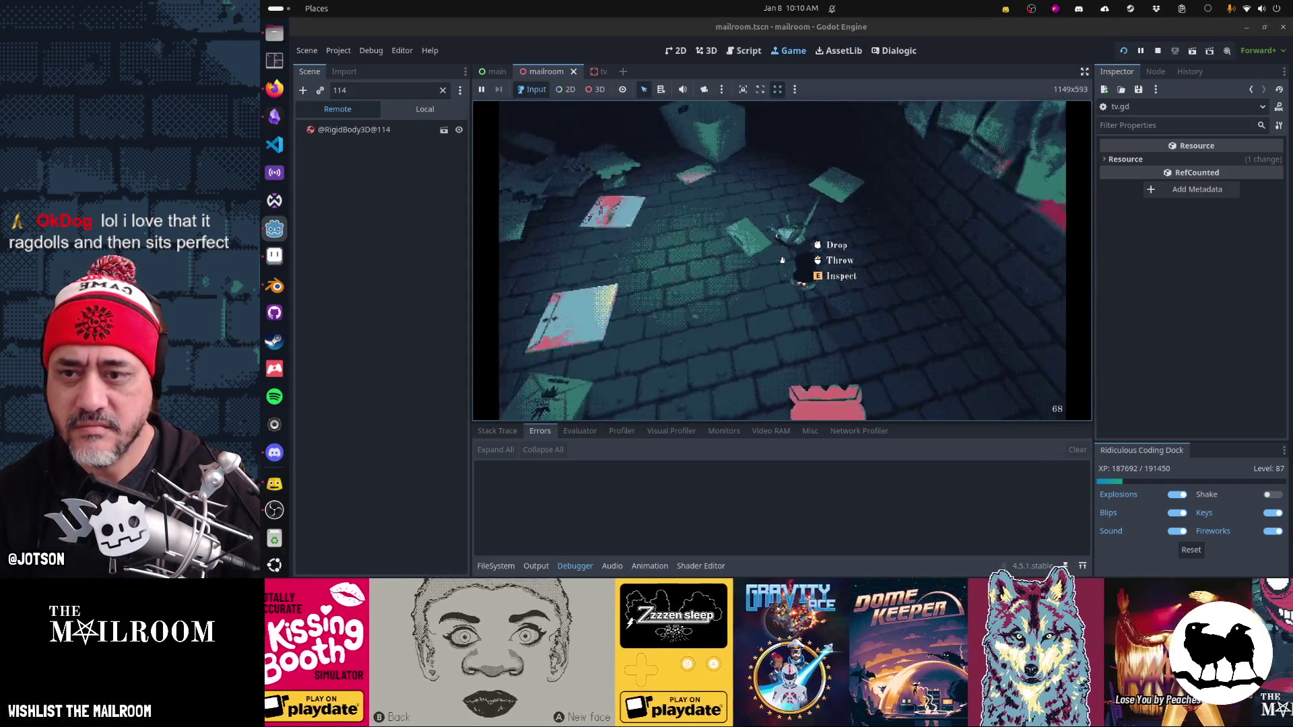
left_click_drag(783, 260, 782, 260)
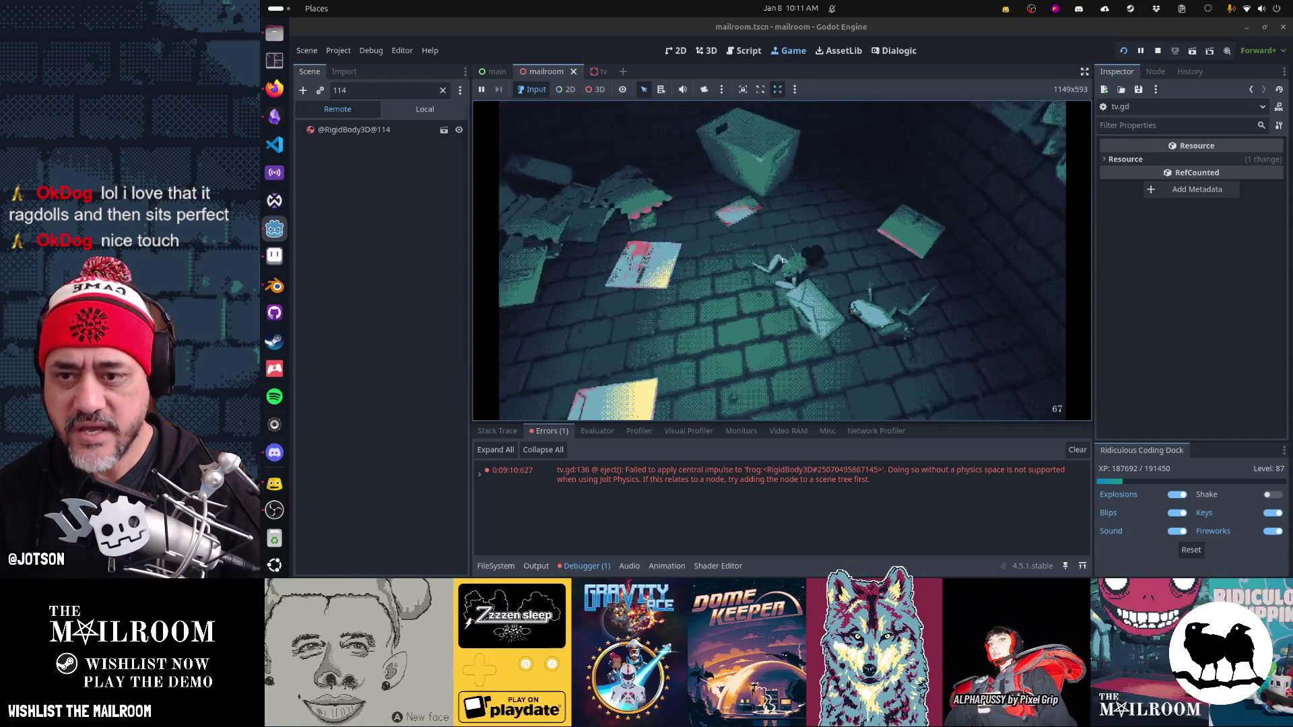
left_click(783, 260)
left_click_drag(782, 260, 782, 260)
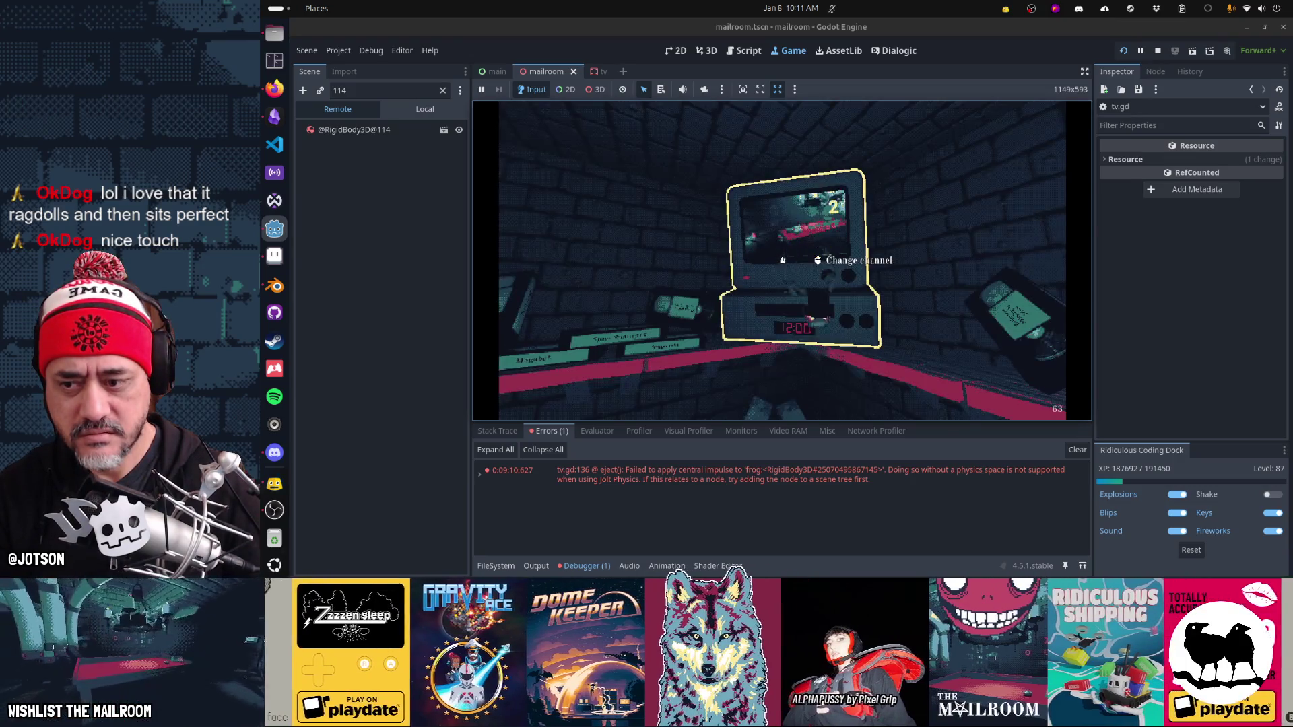
left_click(783, 260)
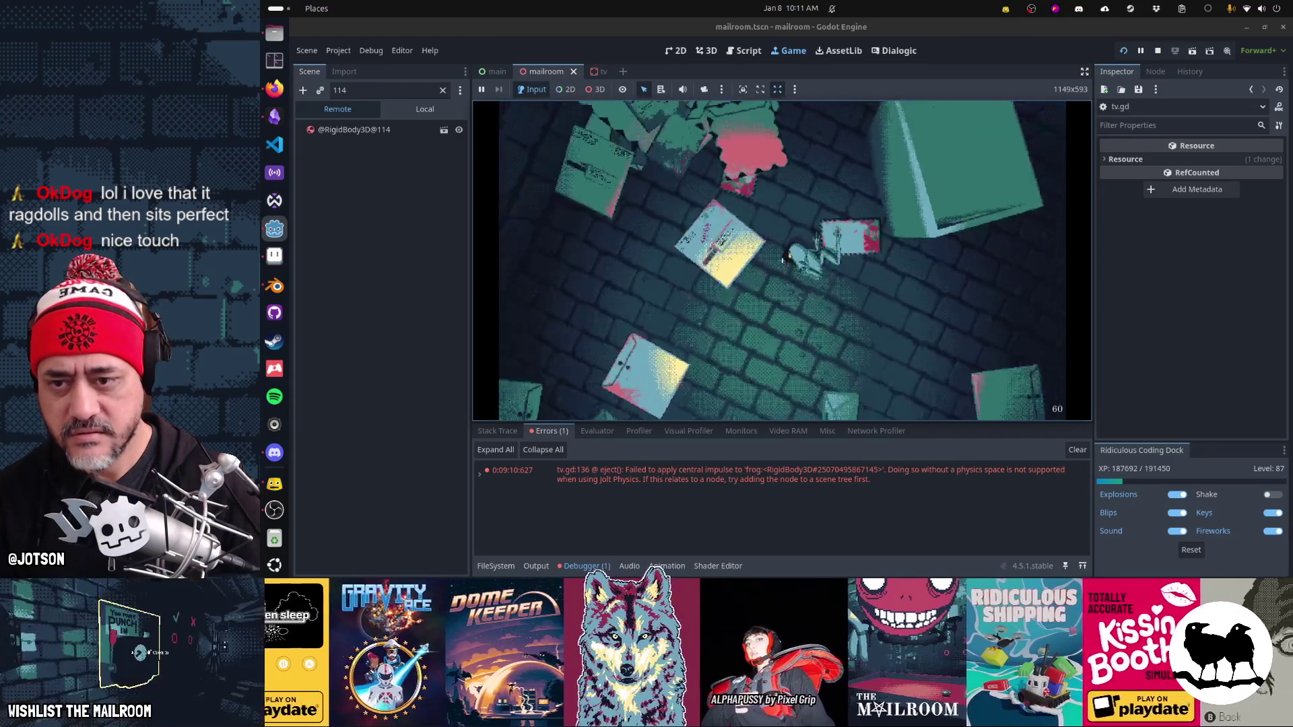
left_click(783, 259)
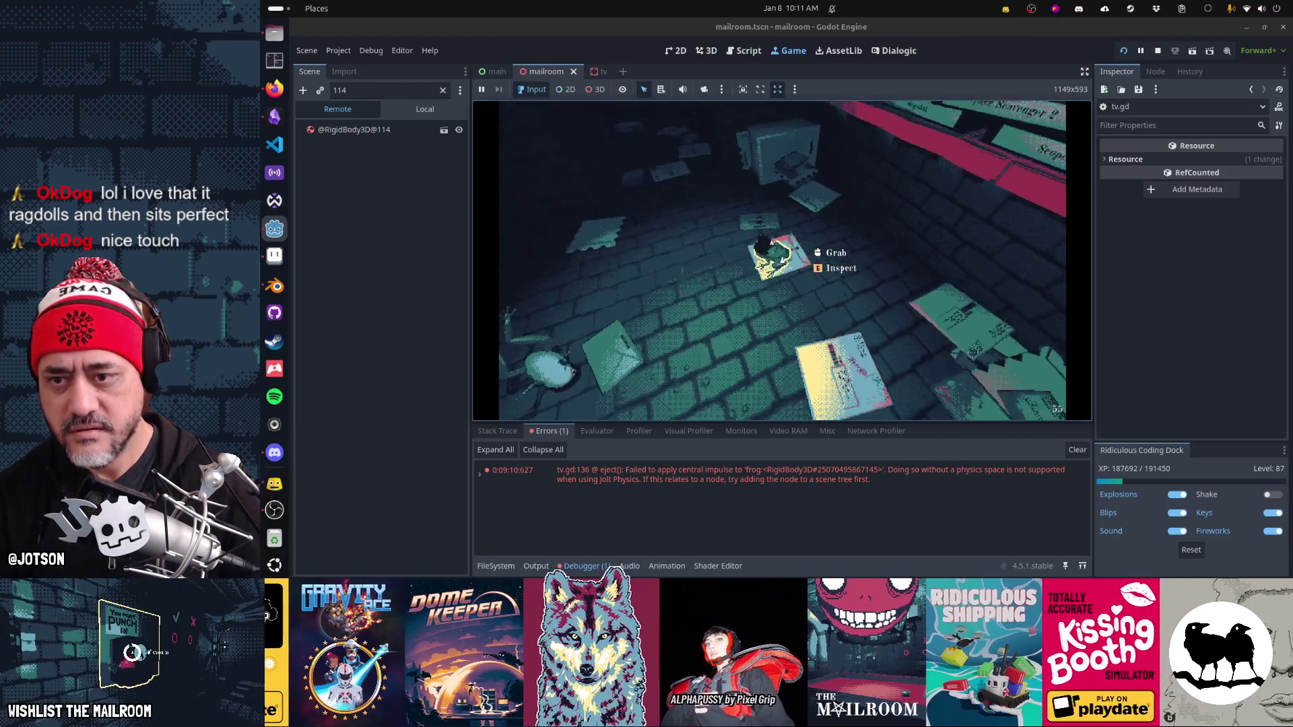
left_click(782, 260)
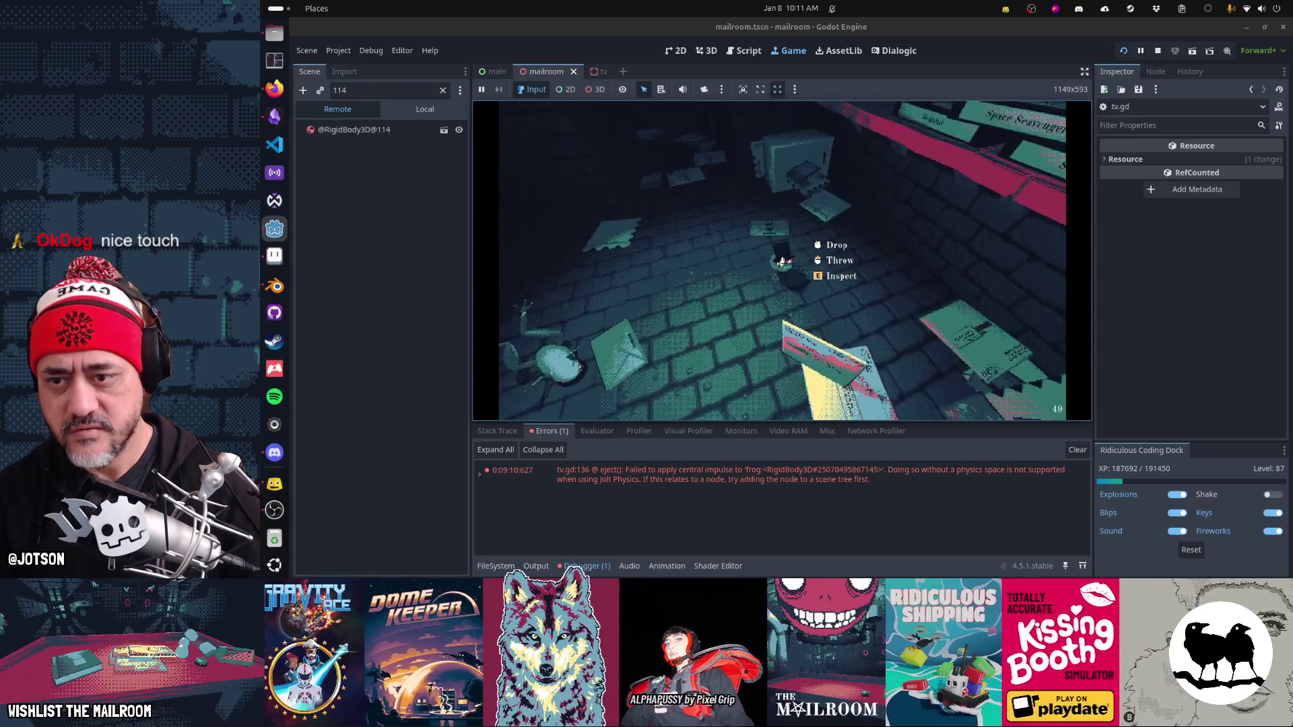
left_click(783, 260)
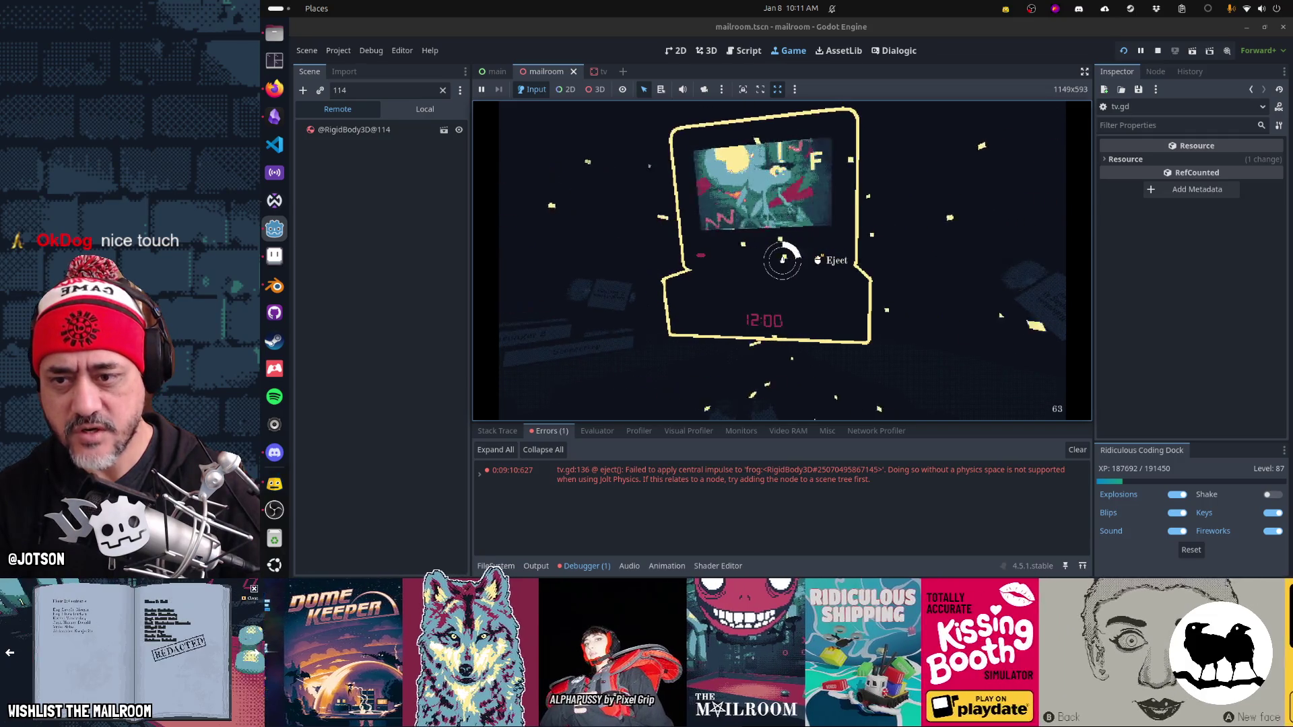
left_click(782, 260)
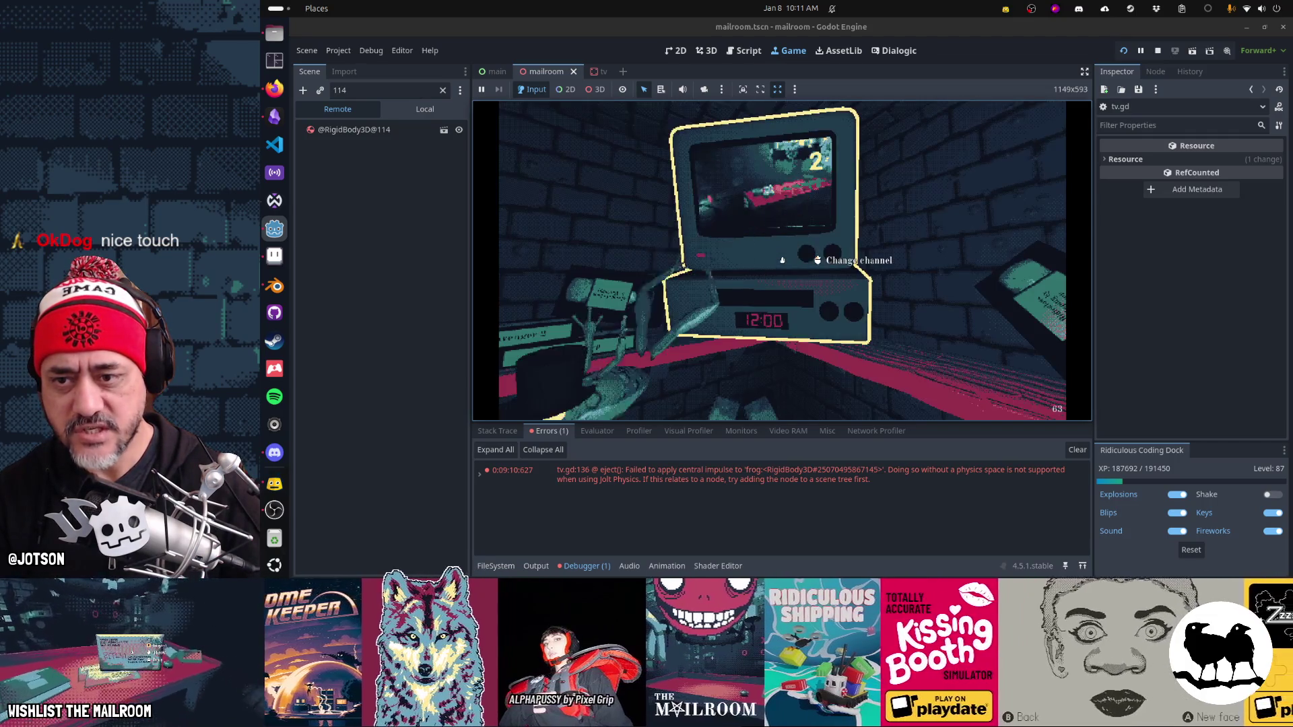
left_click(783, 260)
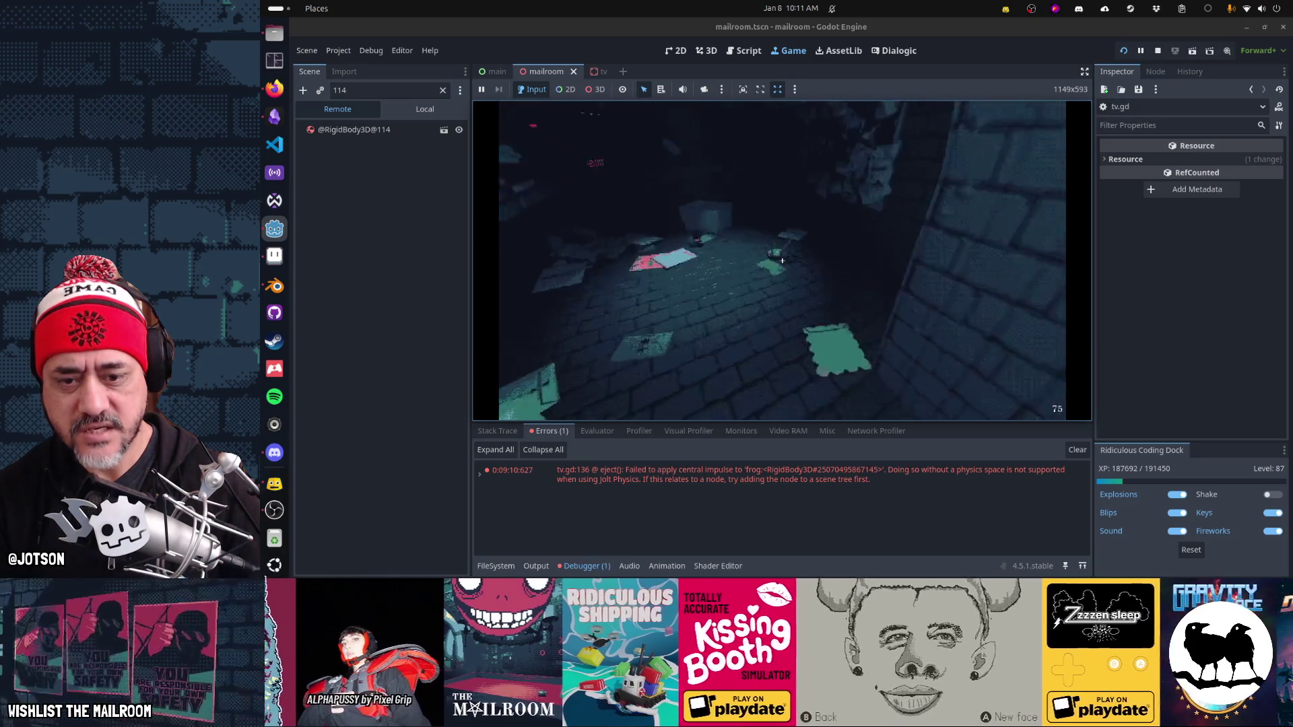
Step: Clear the errors, insert the frog into the TV again, and stop the game
key("Escape")
left_click(1078, 450)
key("Escape")
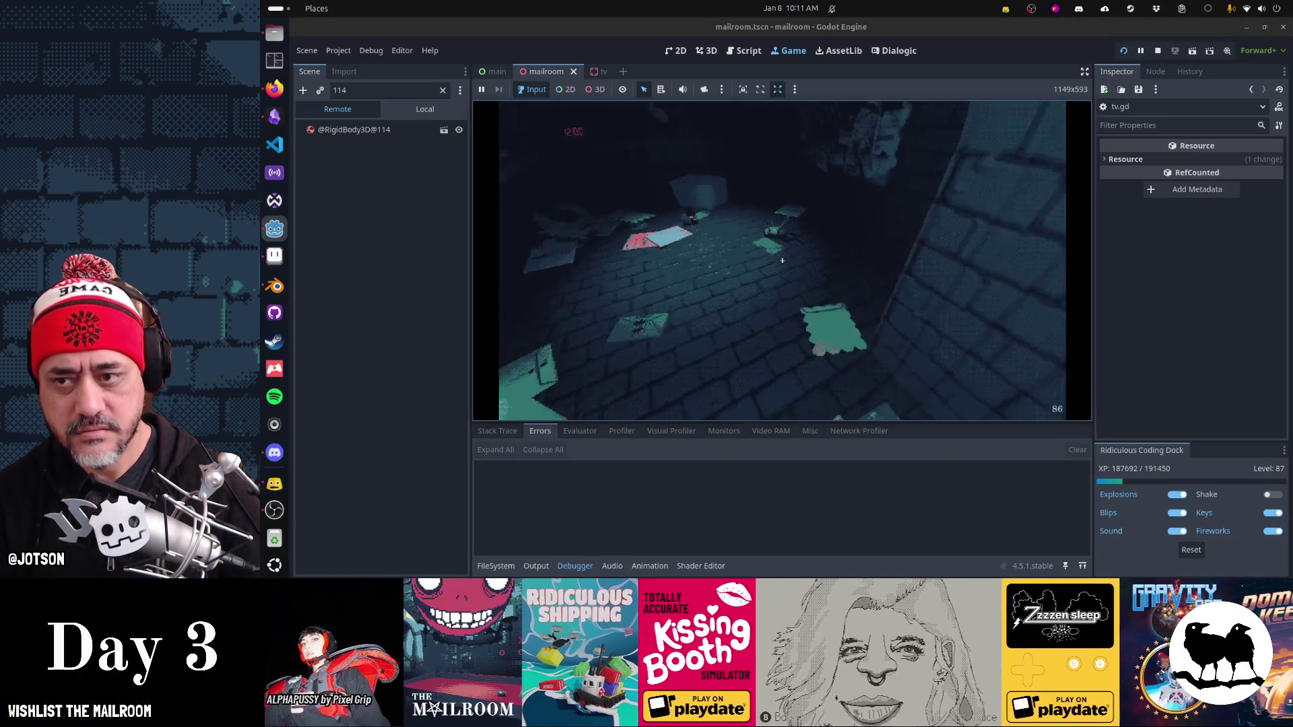
left_click(782, 259)
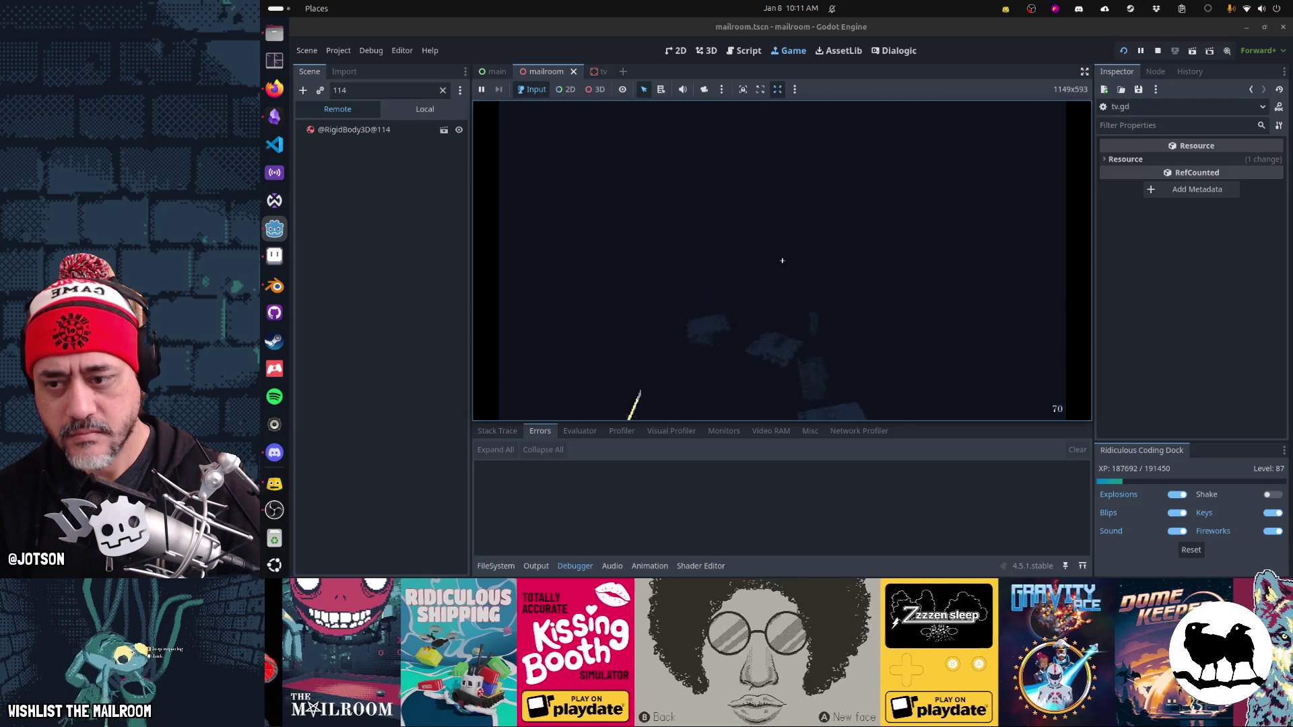
left_click(782, 260)
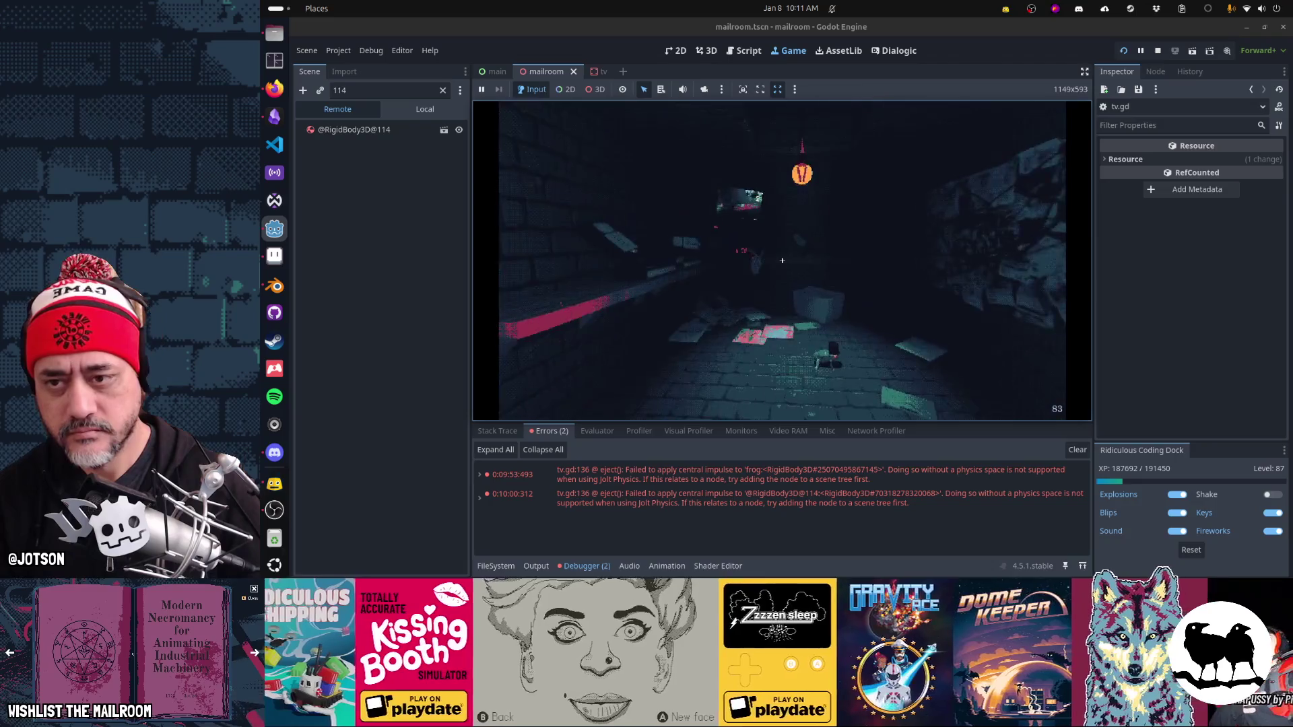
key("F8")
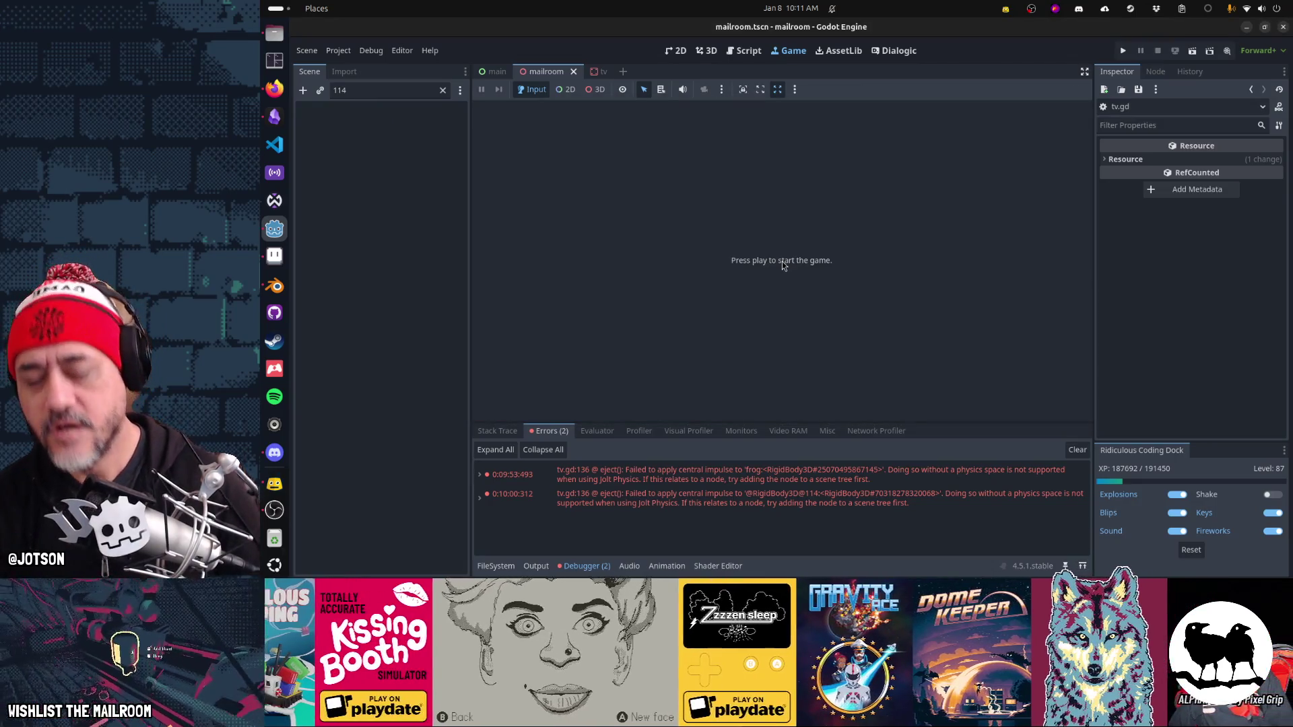
Step: Clear errors and undo the move so frog.global_transform is back on line 135 above the impulse
left_click(1075, 450)
left_click(745, 51)
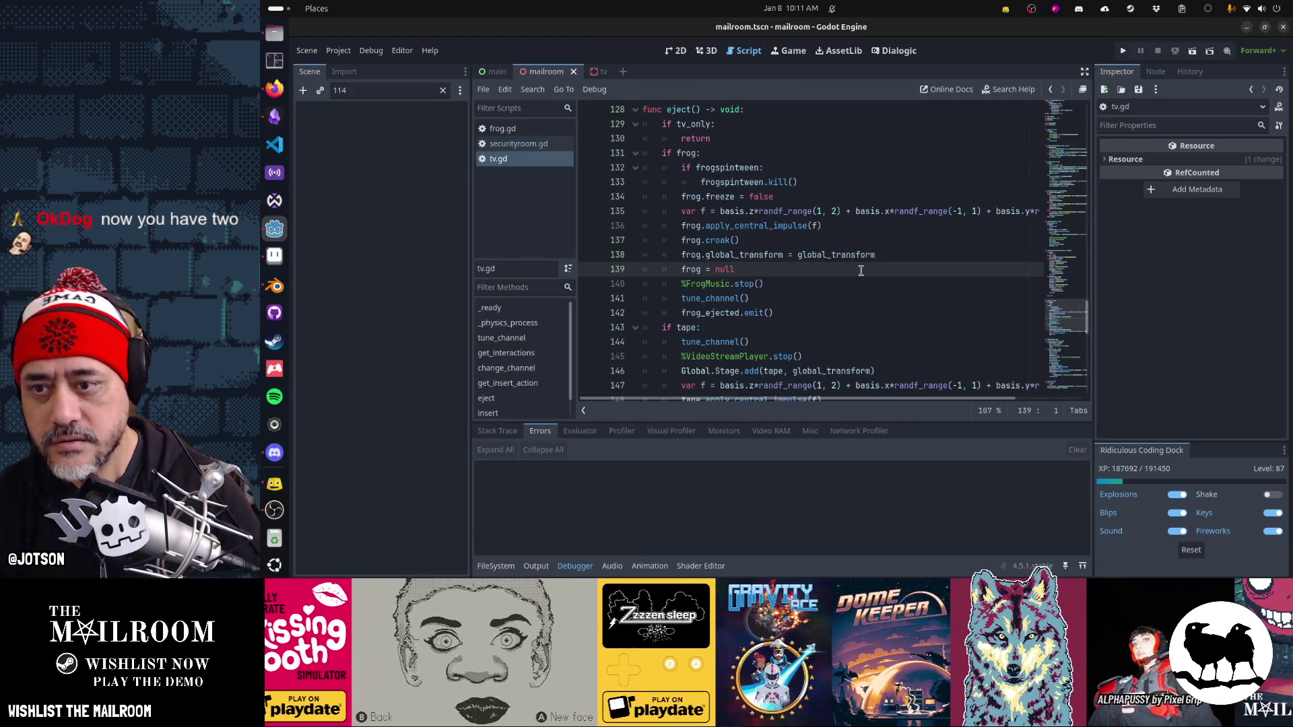
left_click(890, 256)
key("ctrl+z")
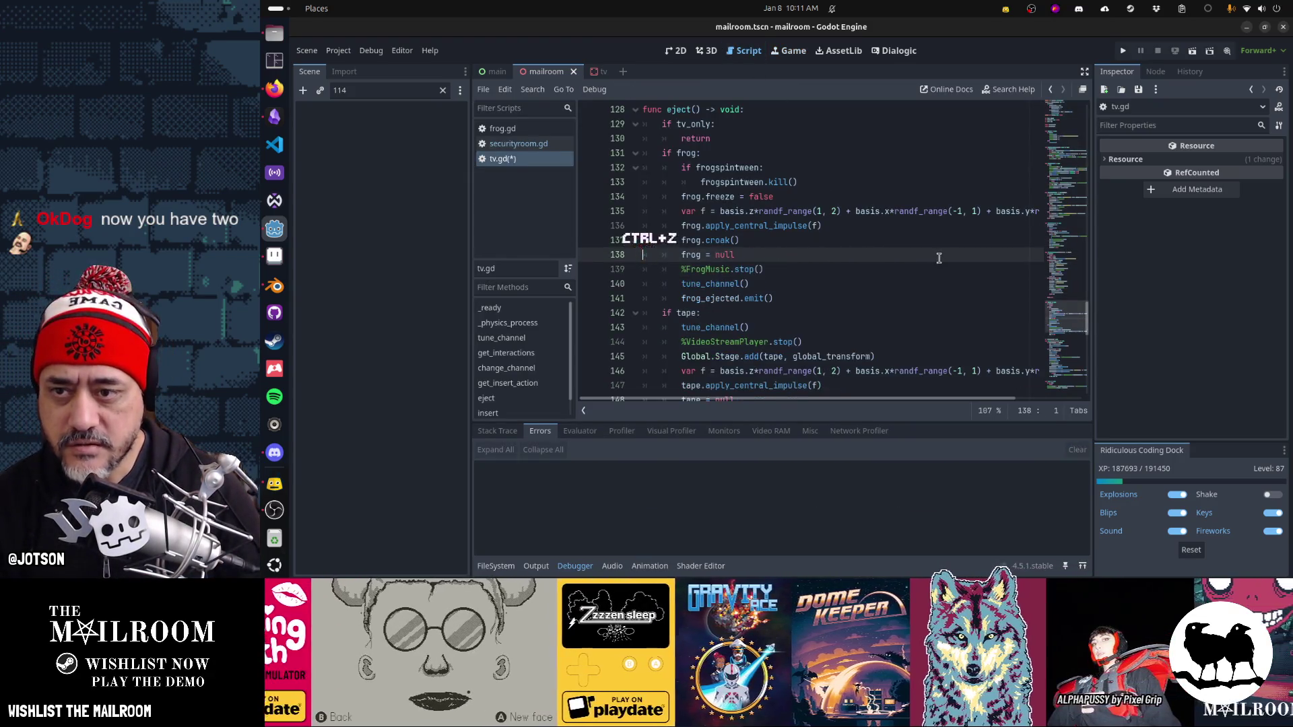
key("ctrl+z")
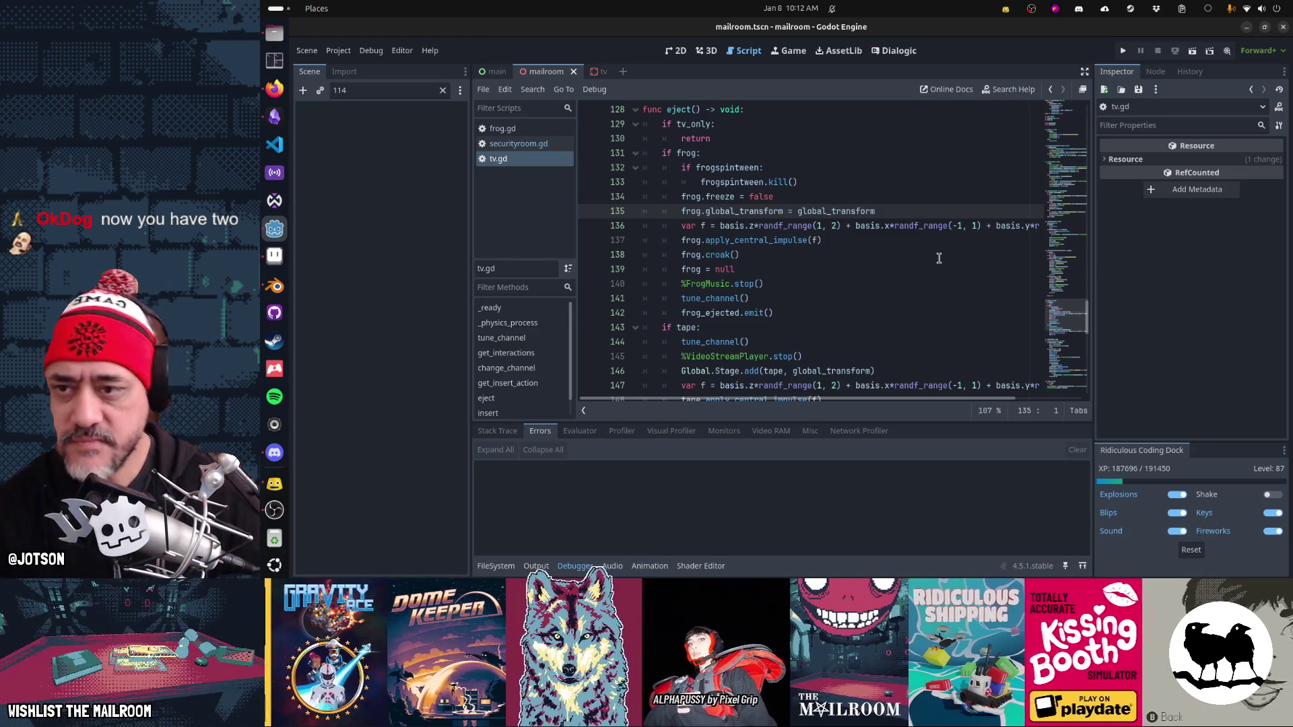
left_click_drag(724, 167, 755, 313)
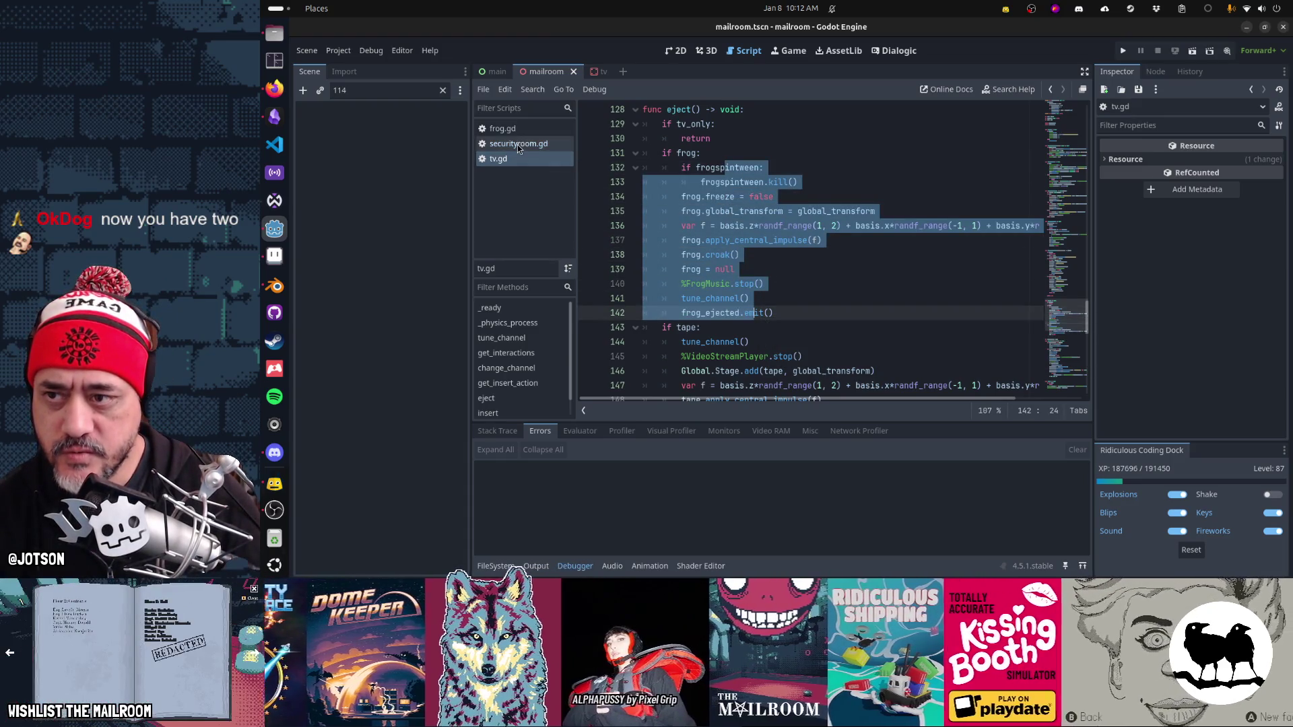
Step: Change securityroom.gd line 34 to %tv.call_deferred("eject"), save, and run the project
left_click(552, 145)
scroll(728, 186, "up", 2)
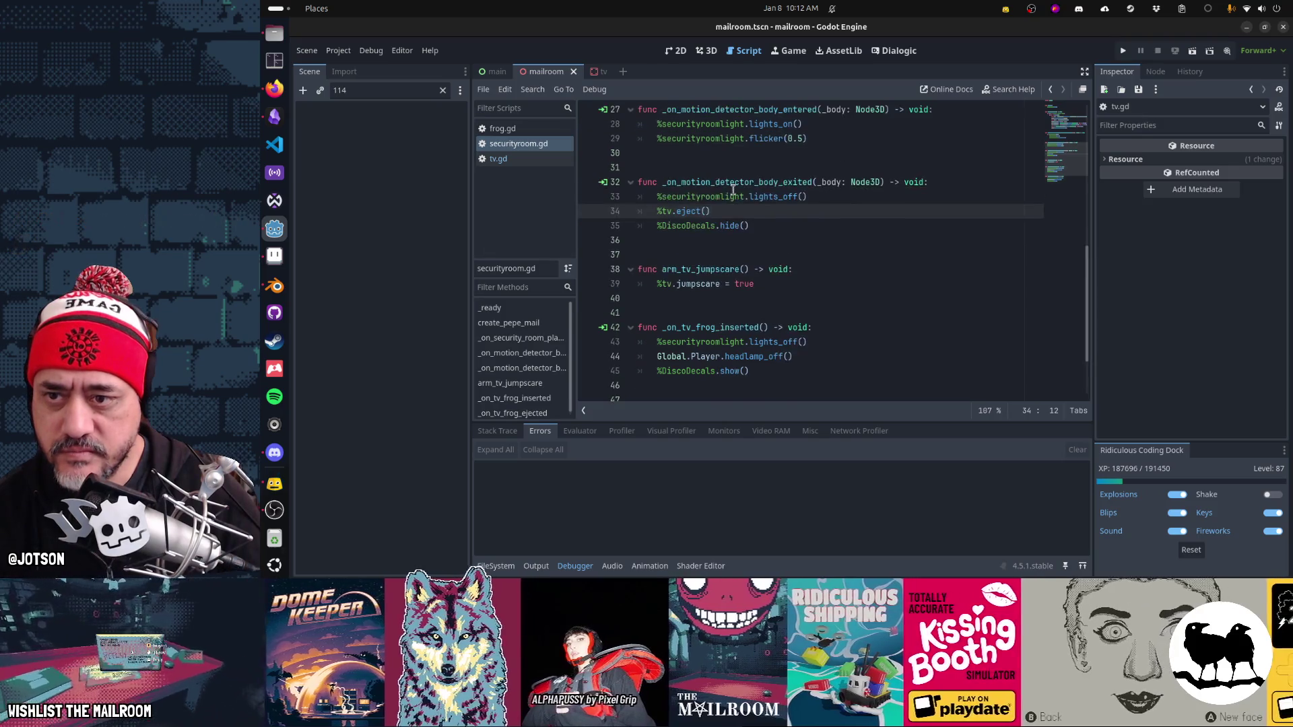
mouse_move(666, 211)
left_mouse_down()
mouse_move(747, 211)
mouse_move(743, 182)
mouse_move(832, 182)
left_mouse_up()
left_click(676, 211)
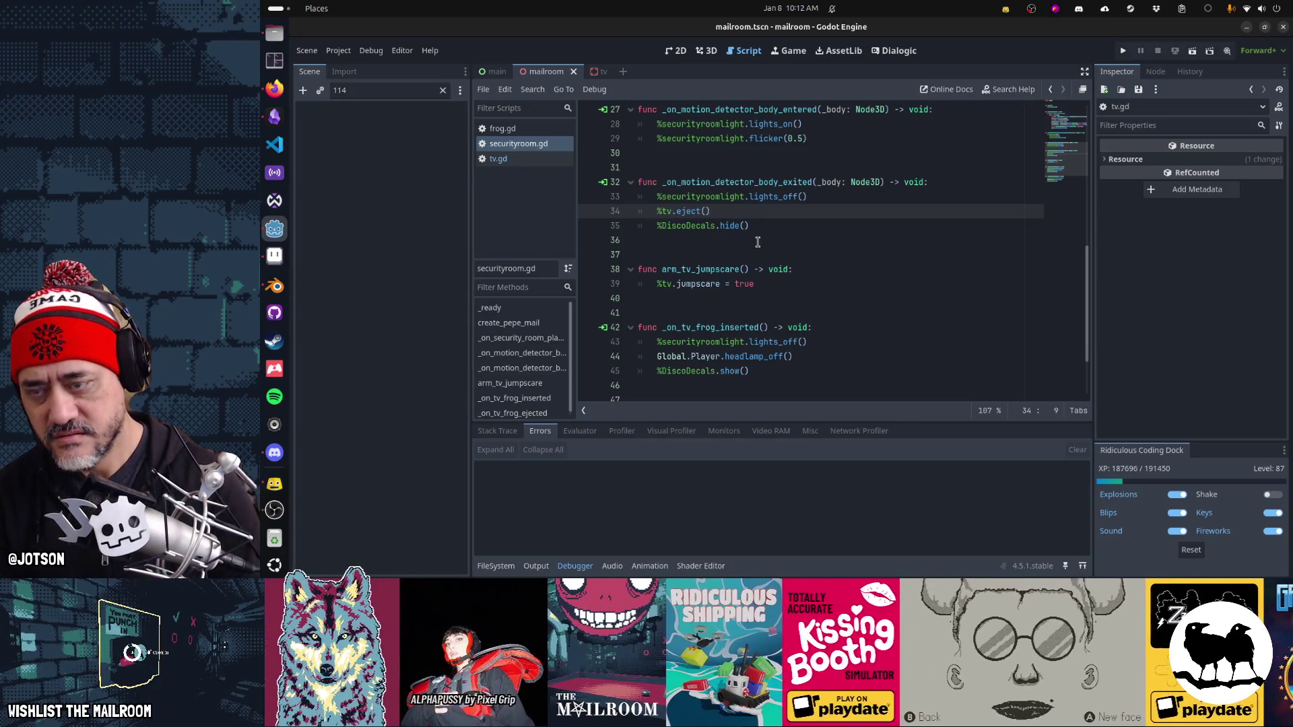
type("call_deferred")
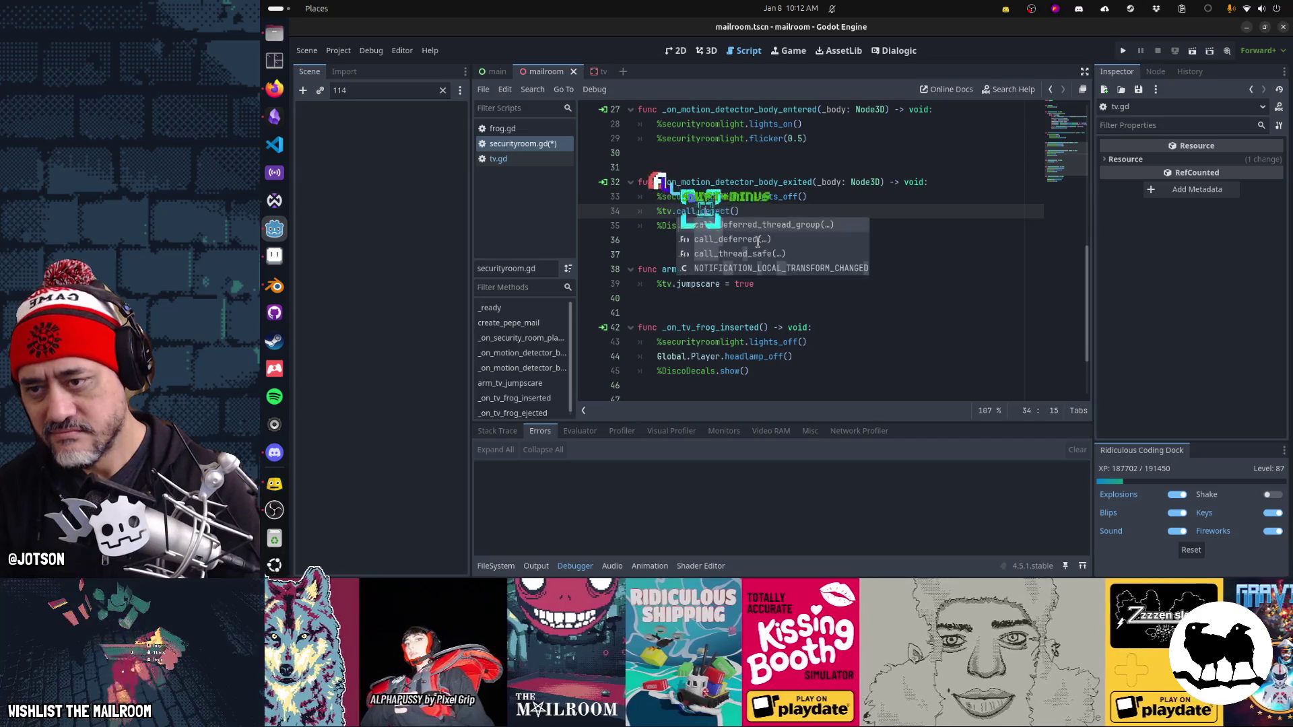
type("(e")
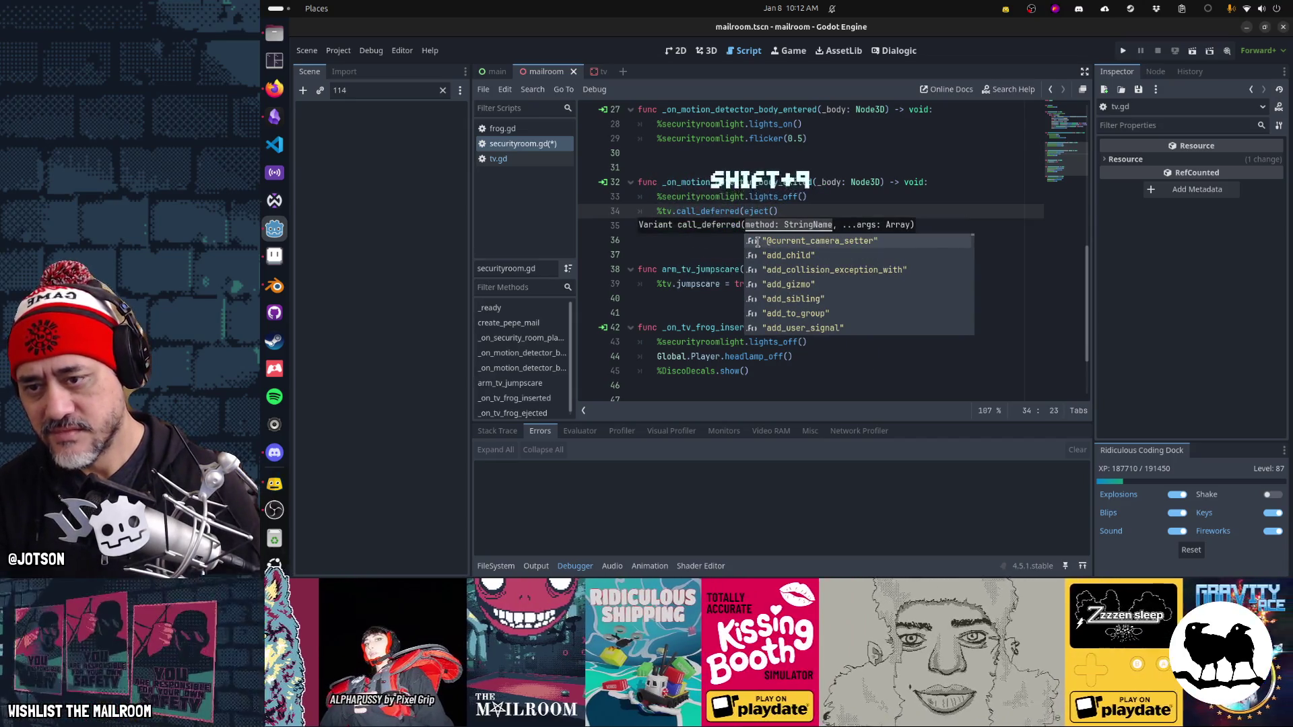
key("End")
key("BackSpace")
key("BackSpace")
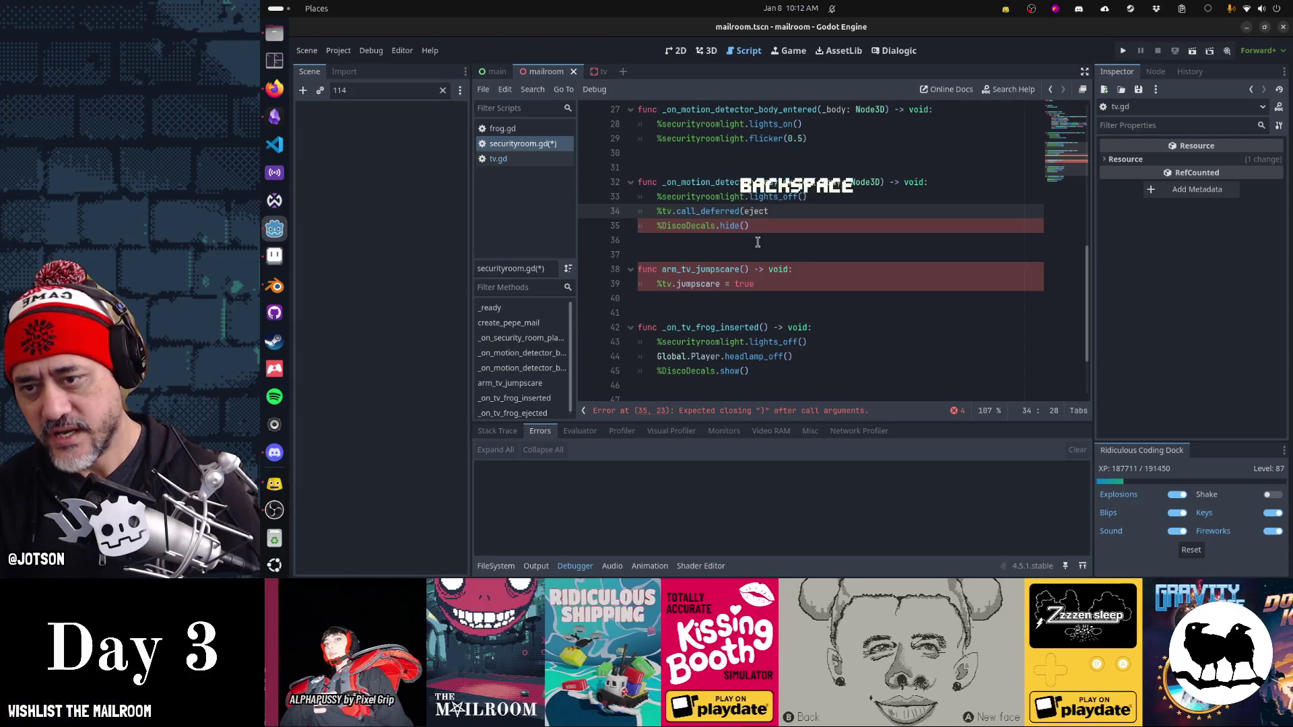
type(")\"")
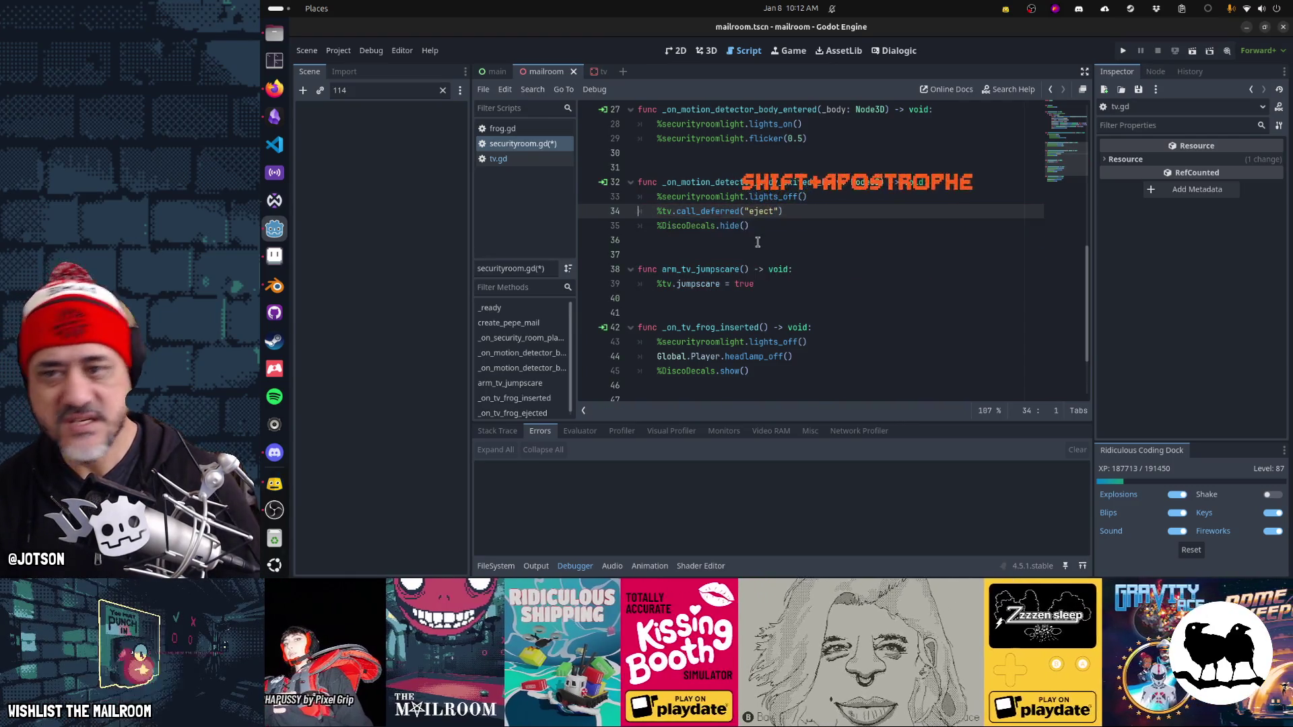
key("ctrl+s")
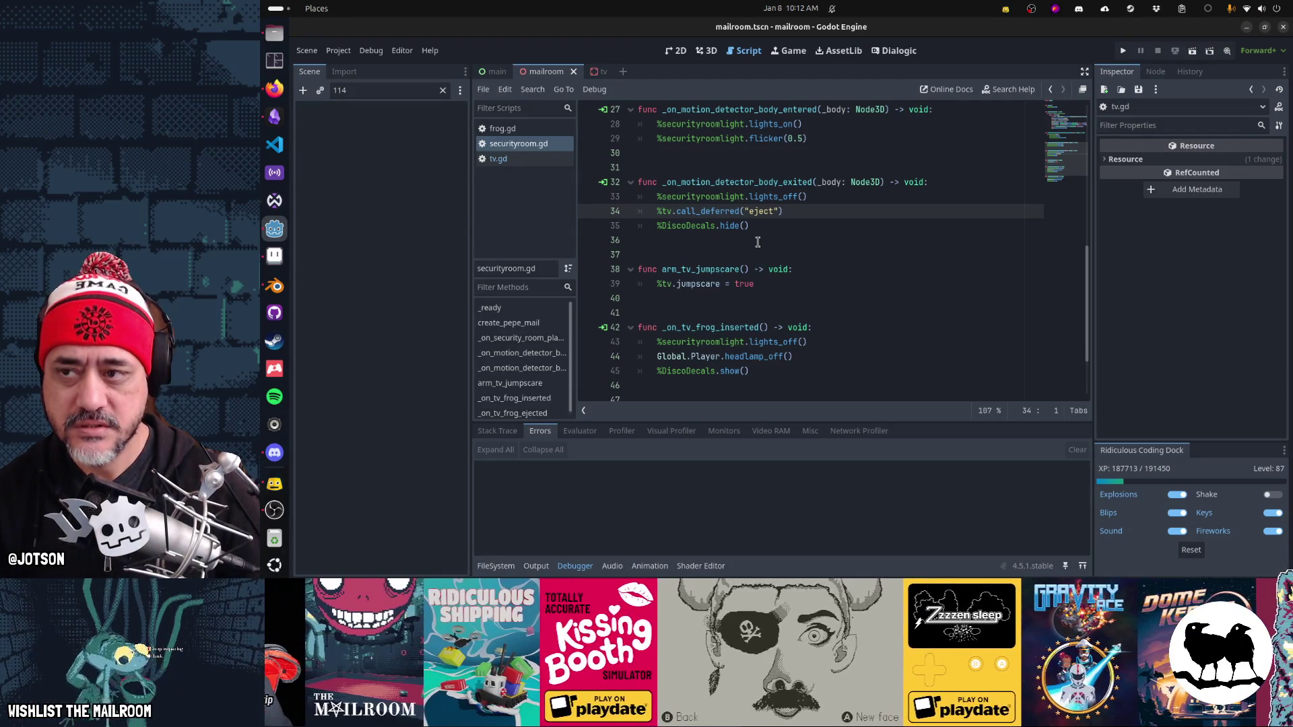
key("F5")
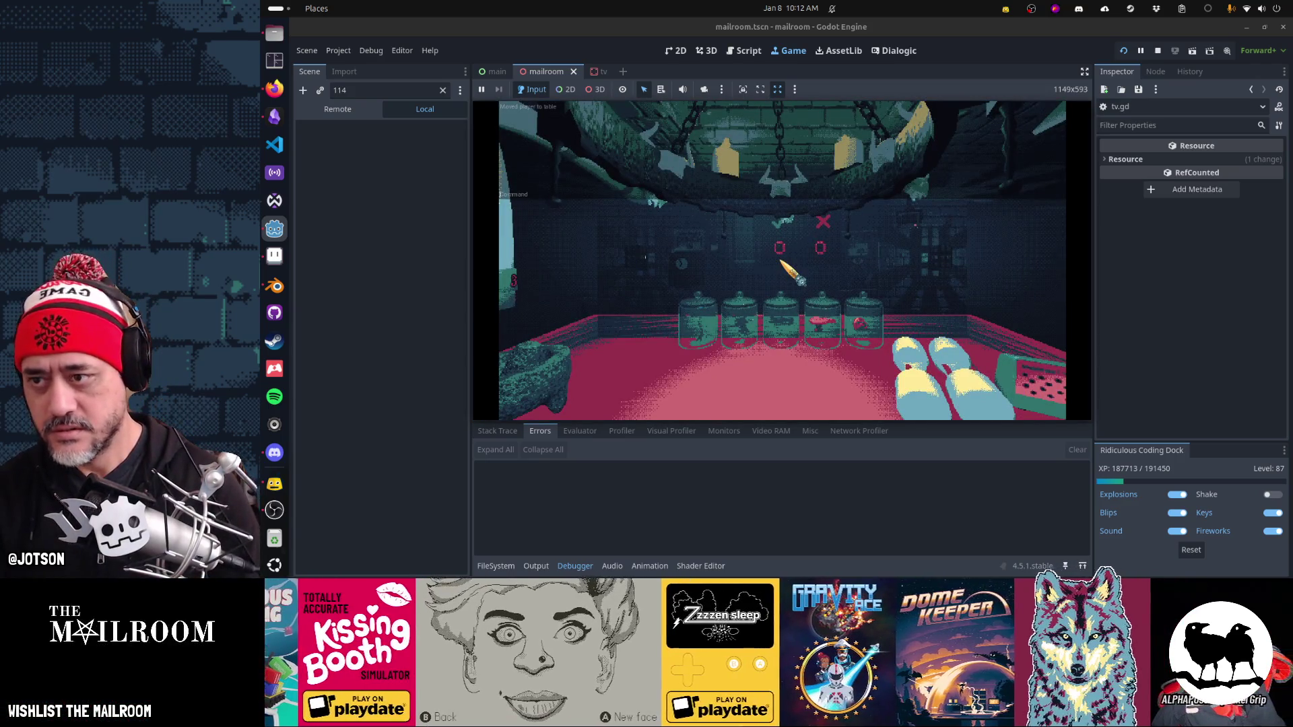
Step: Grab the key, unlock the door, and insert the tape into the TV
left_click(794, 275)
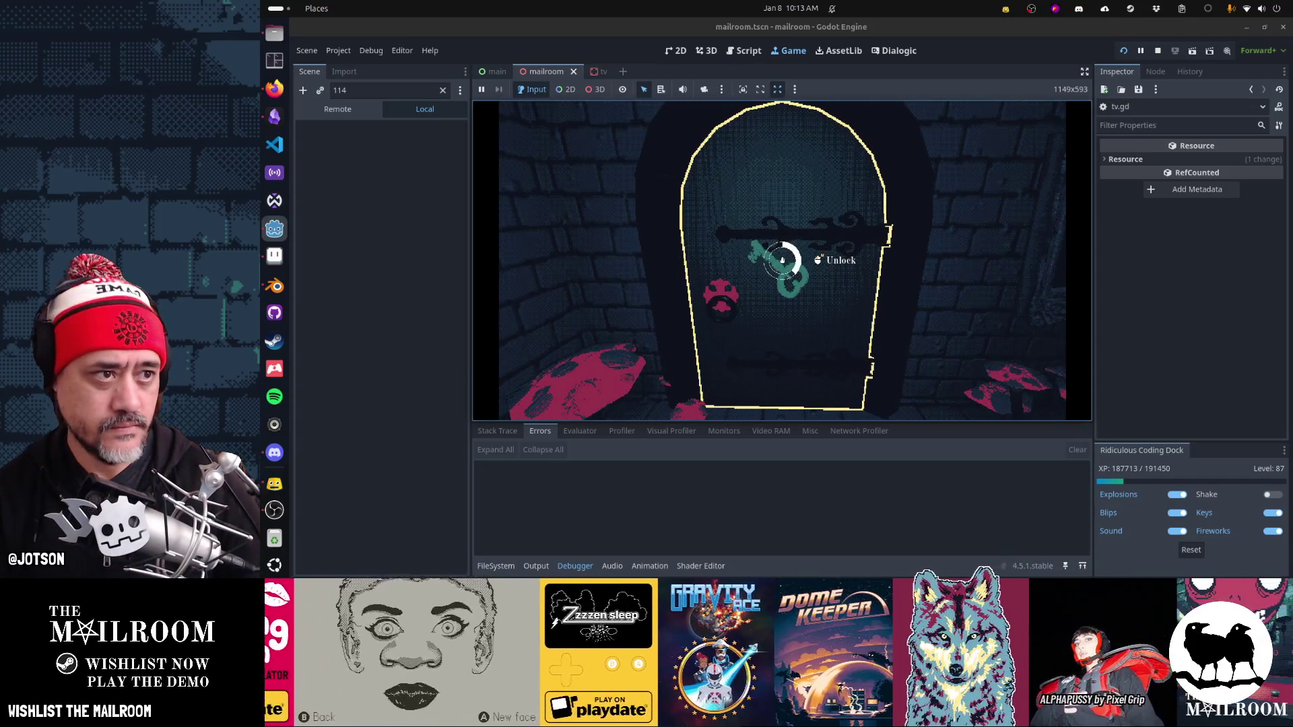
left_click(782, 260)
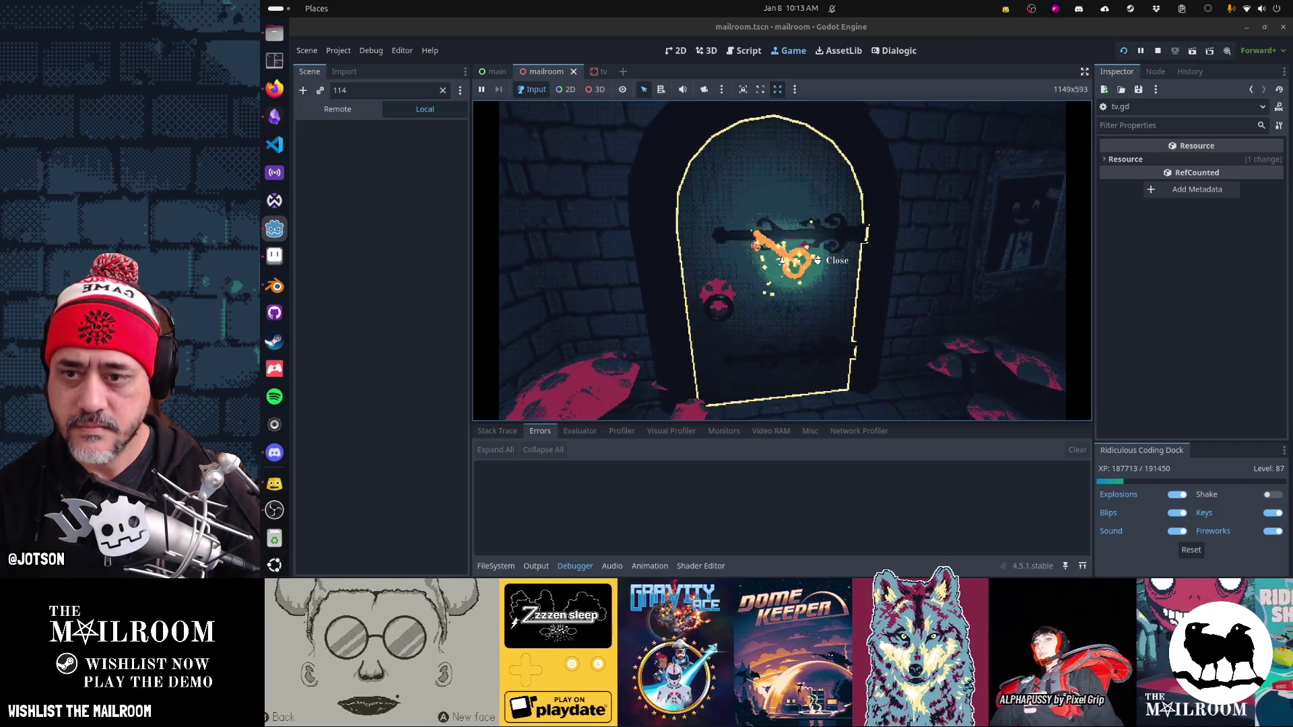
key("w")
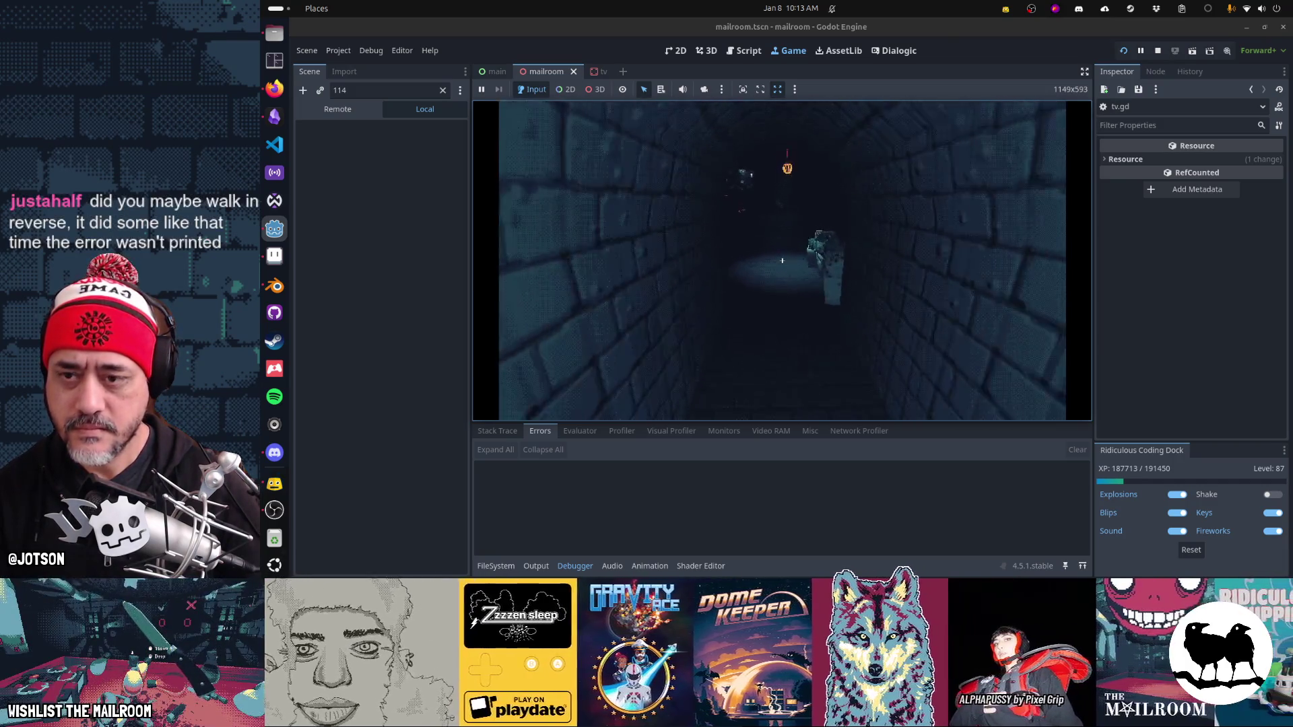
key("8")
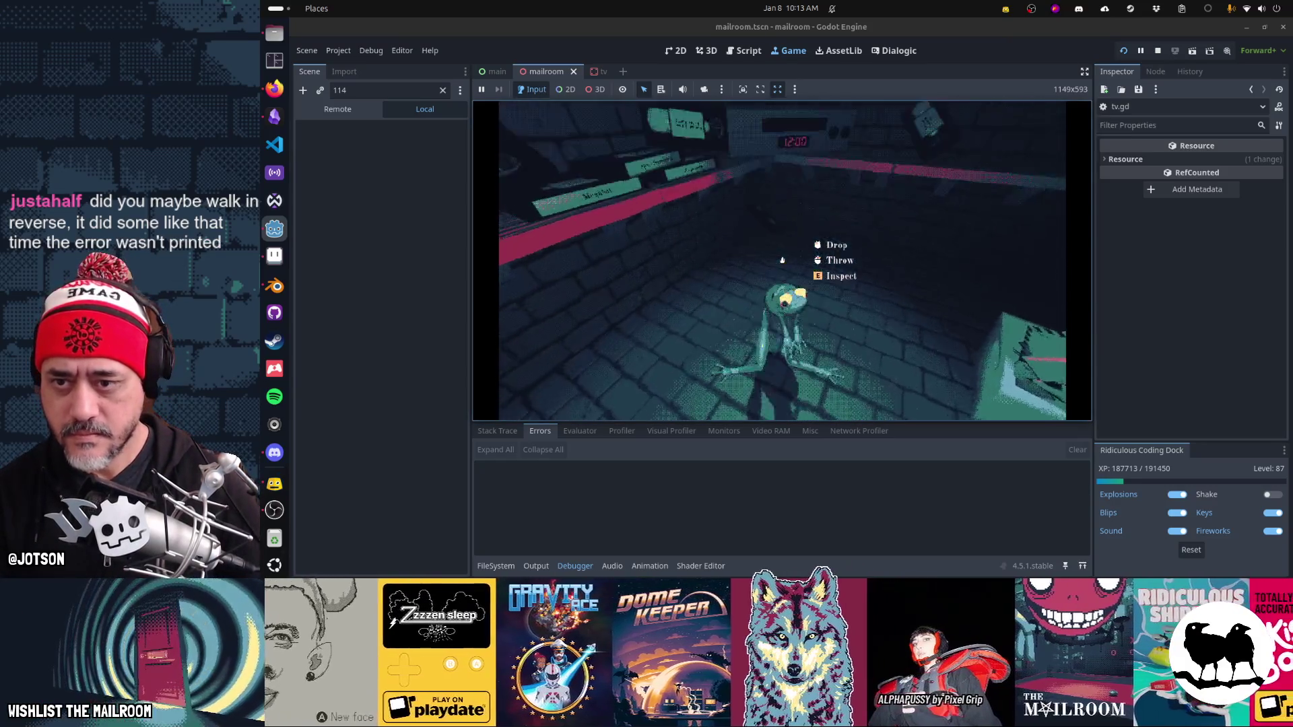
left_click(783, 260)
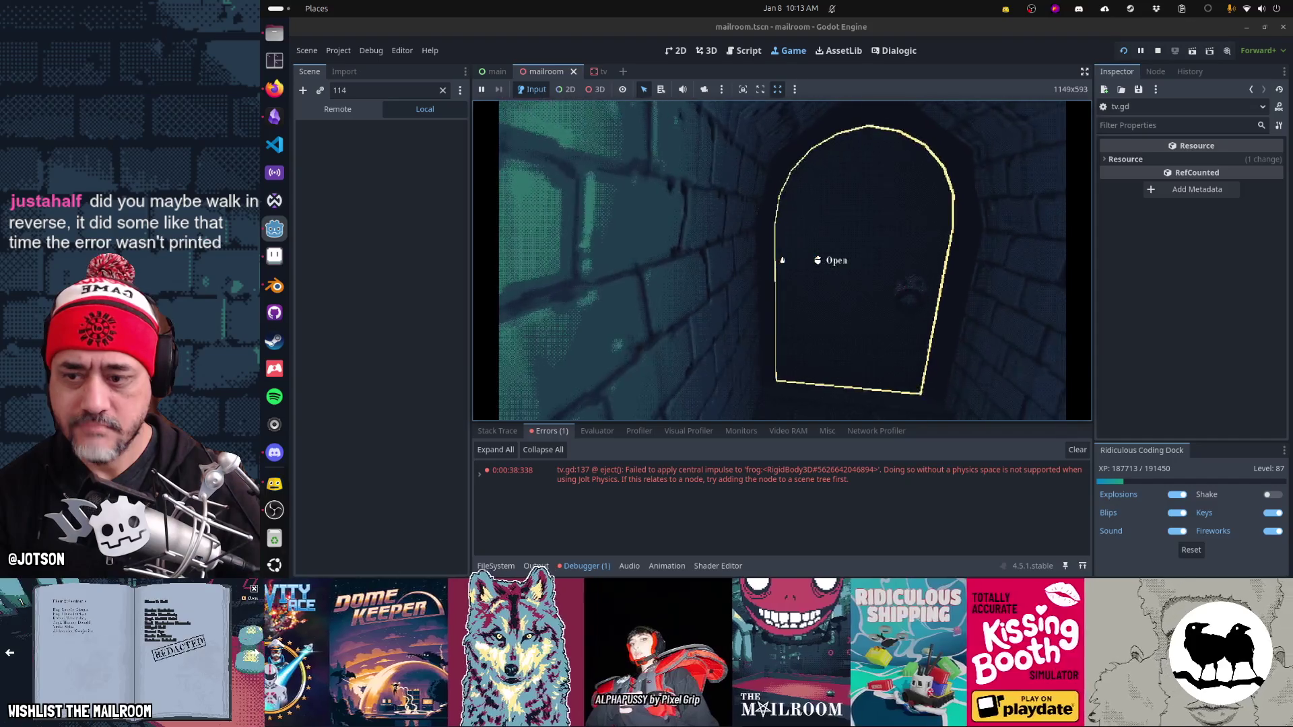
key("Left")
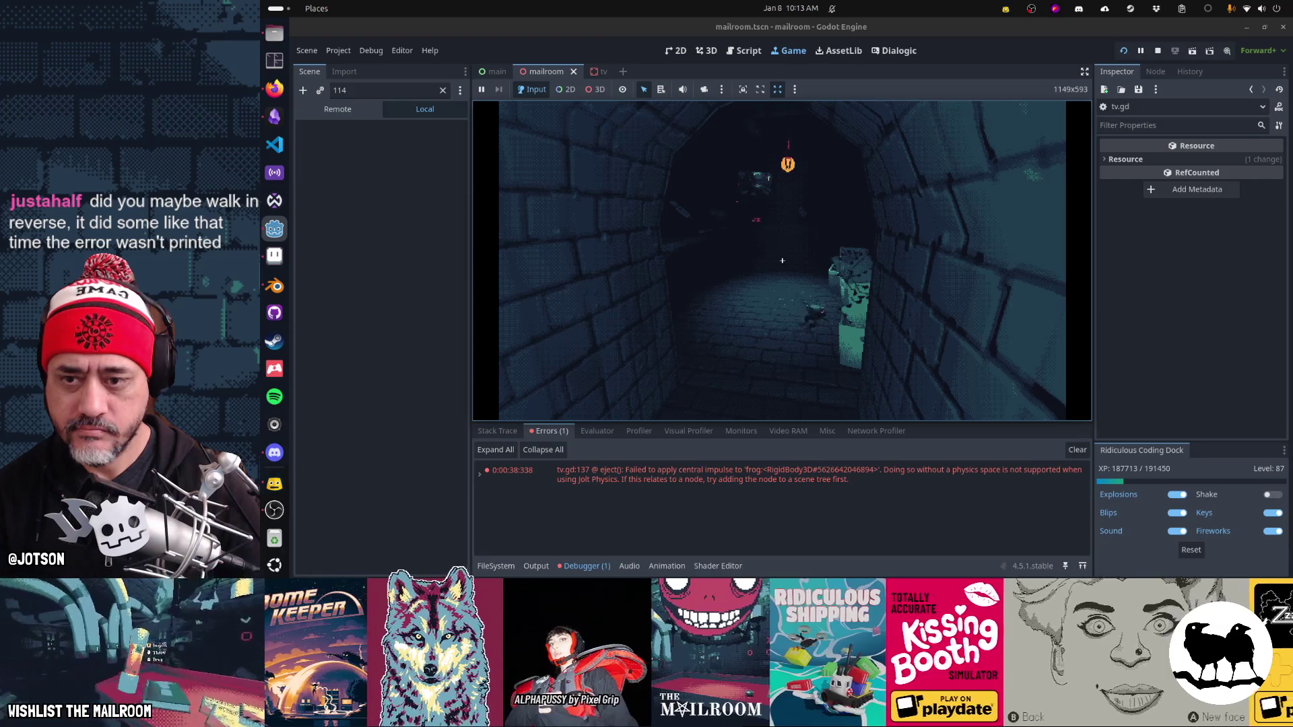
Step: Pick up the frog, insert it into the TV, pause, and return to securityroom.gd
left_click(782, 261)
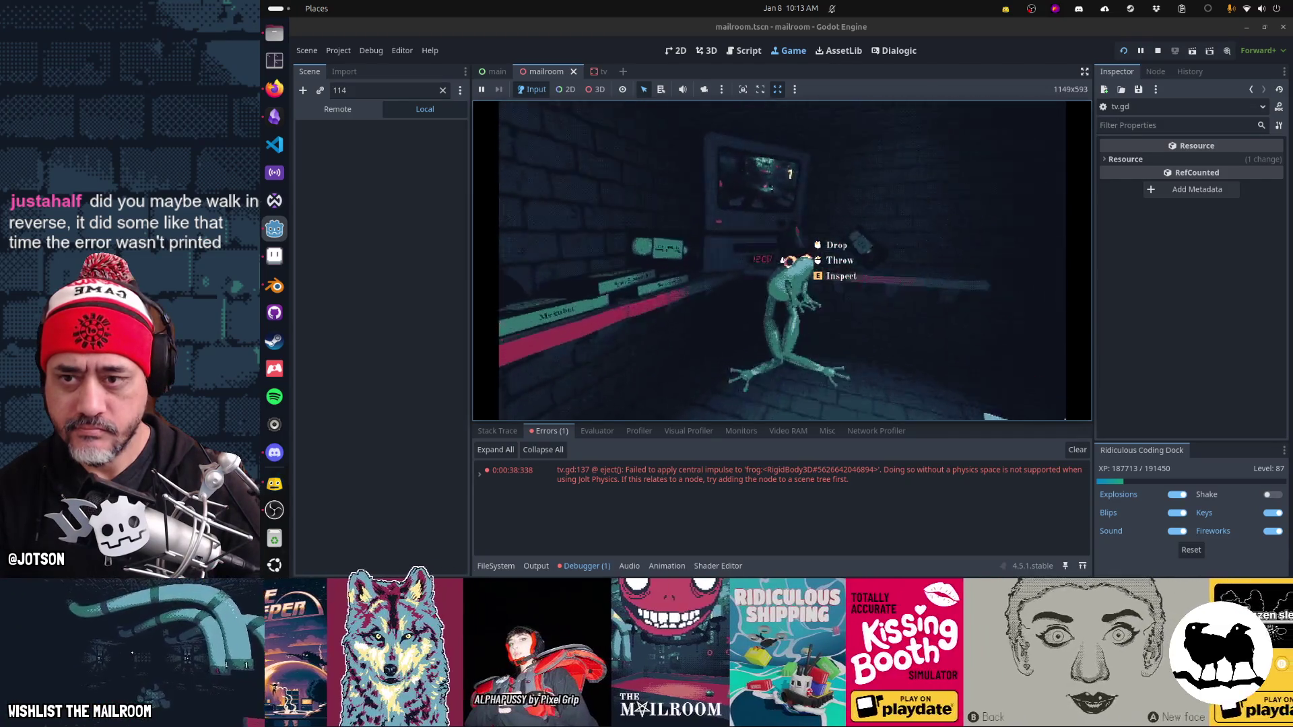
key("Up")
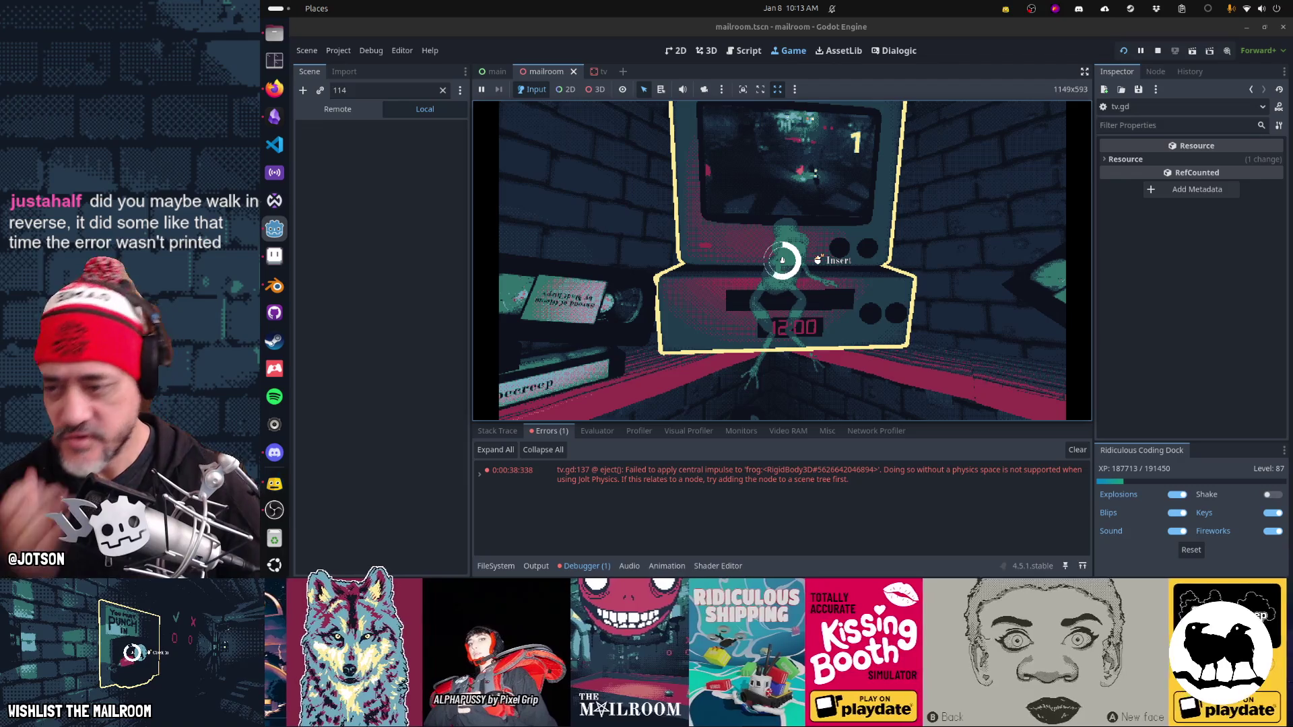
left_click(782, 261)
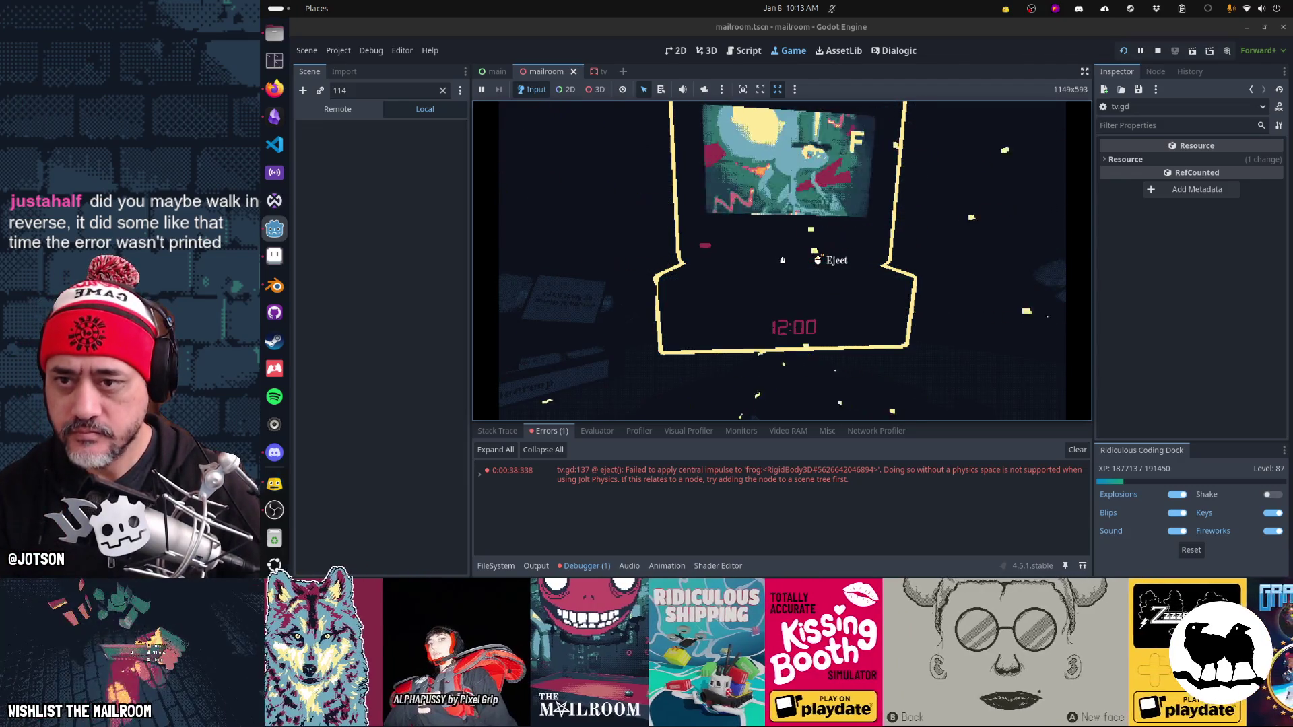
key("Escape")
left_click(745, 50)
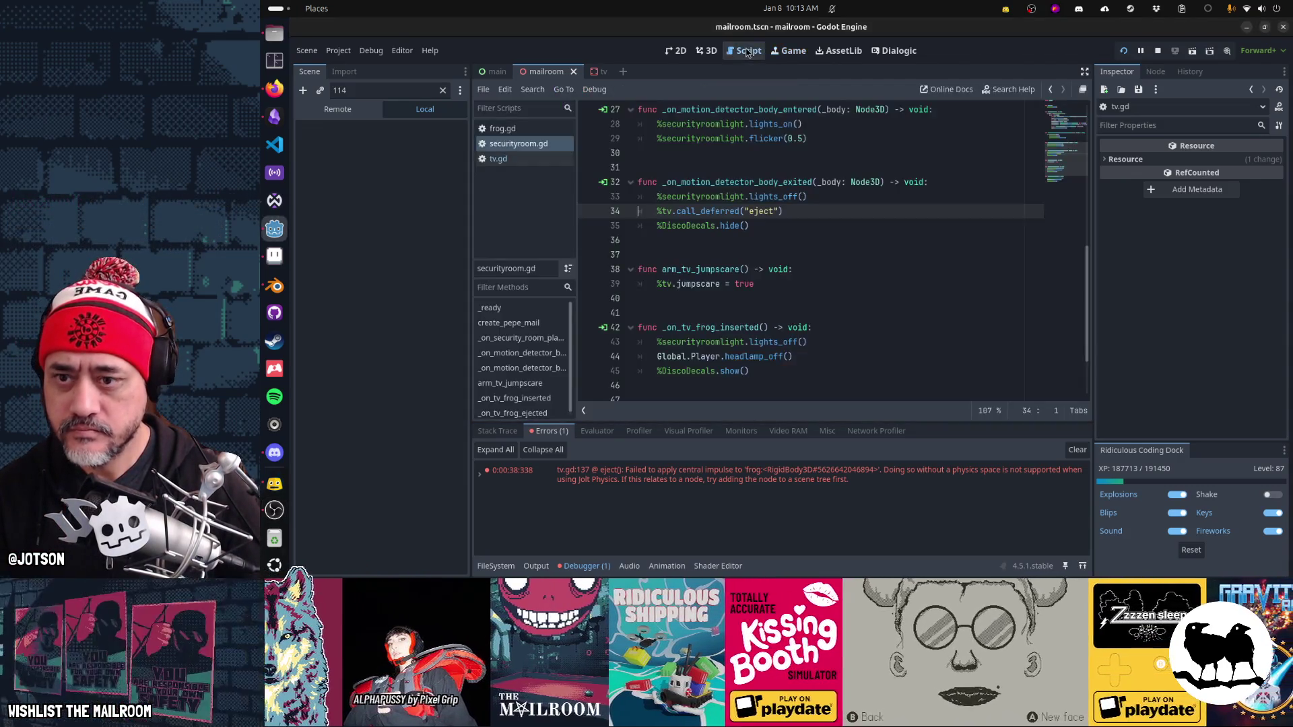
Step: Revert line 34 and comment out %tv.eject(), save, clear errors, and briefly retest the game
key("ctrl+z")
key("ctrl+z")
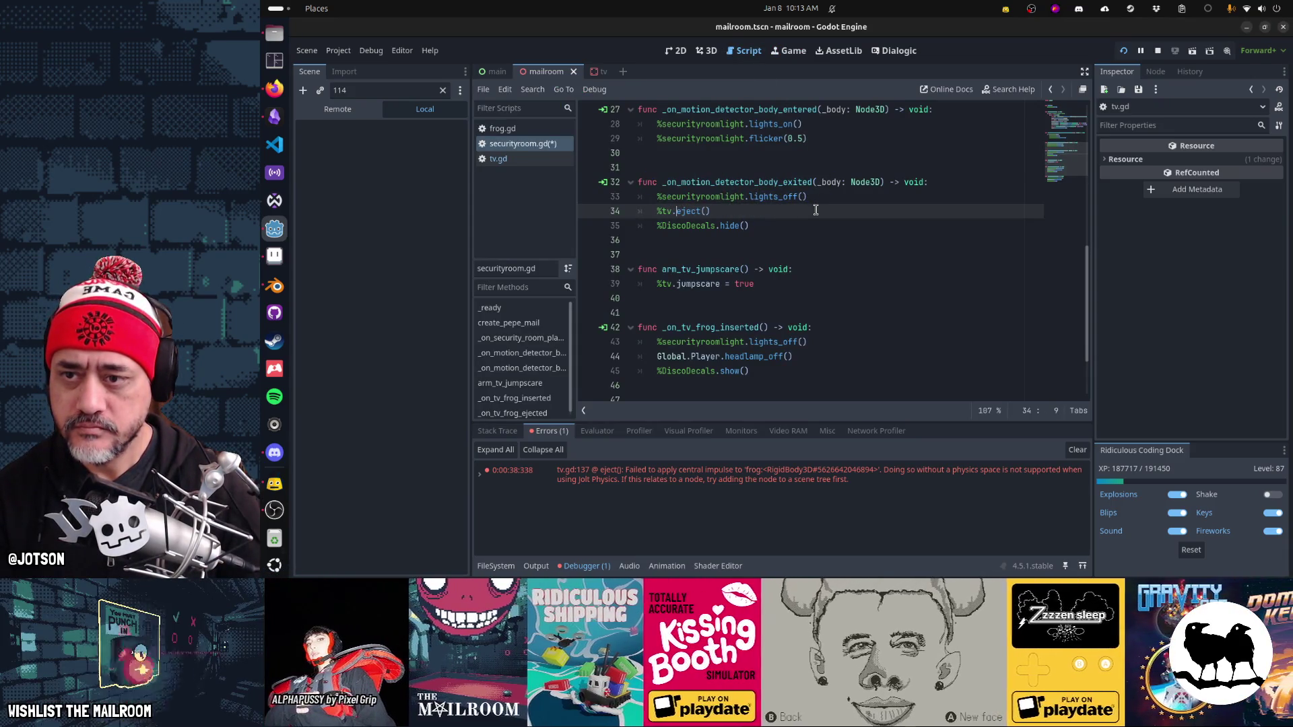
key("Home")
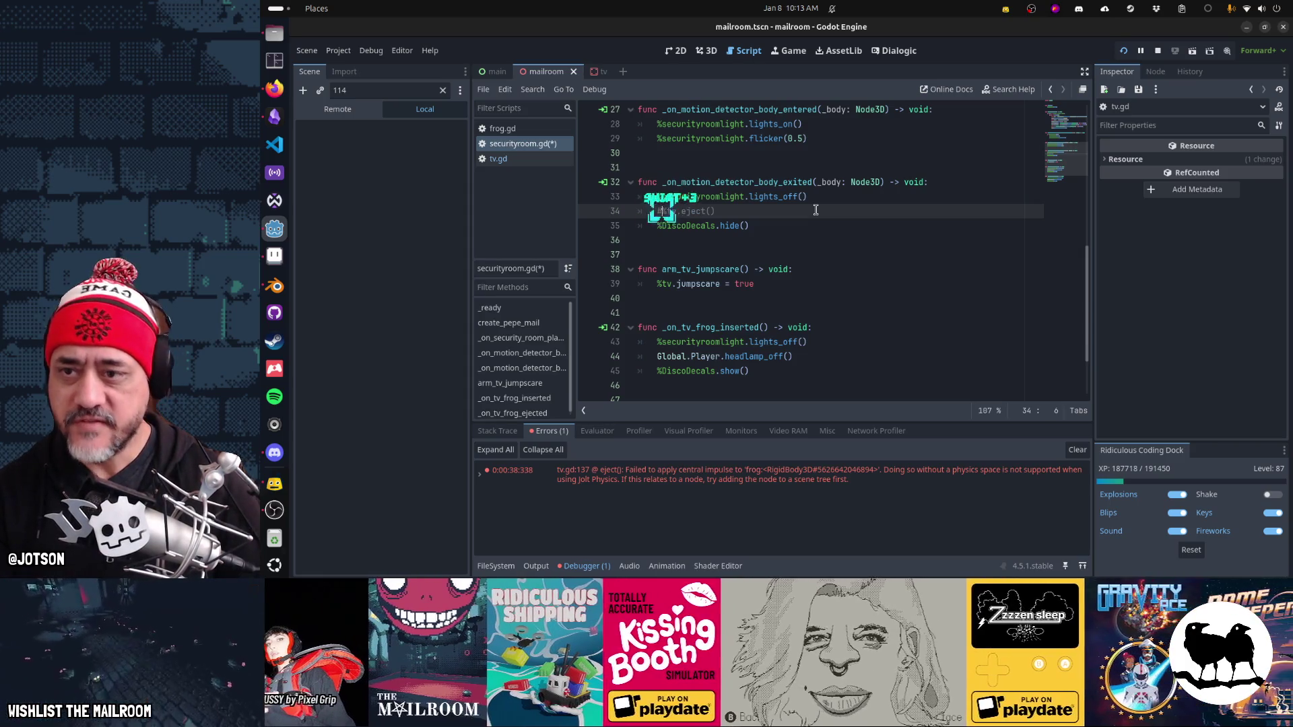
type("#")
key("ctrl+s")
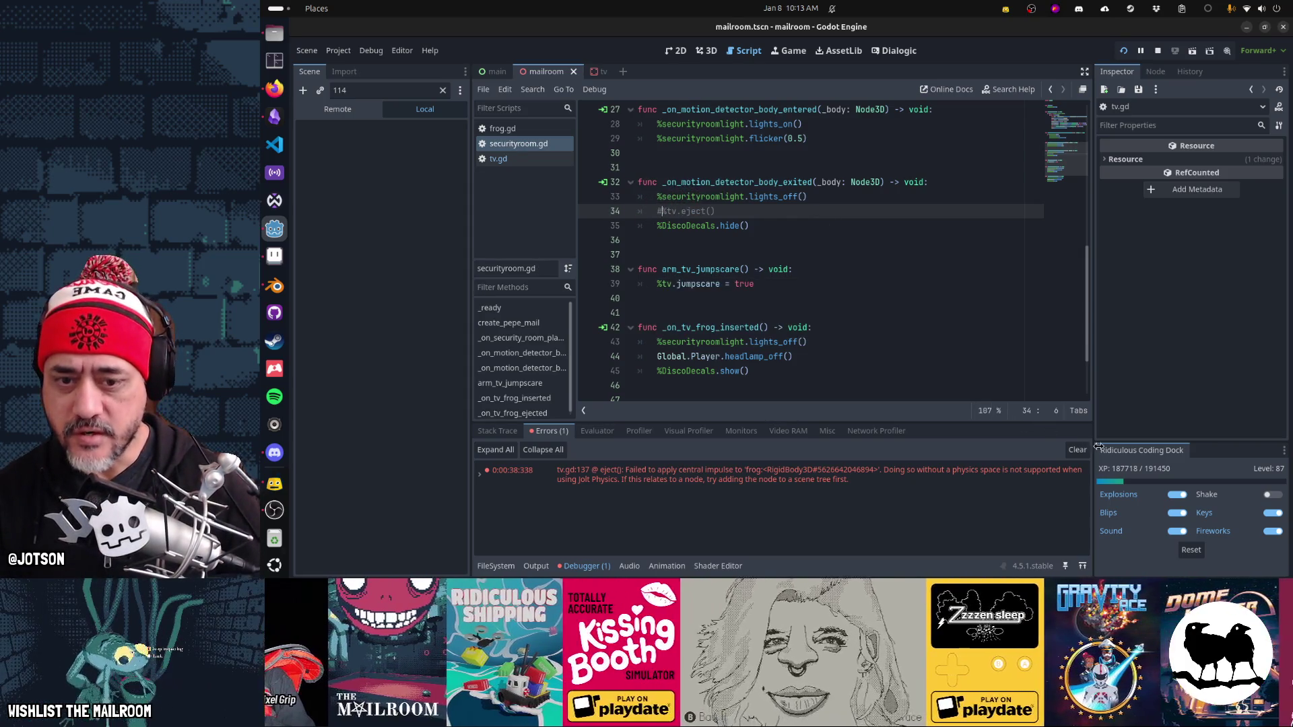
left_click(1077, 450)
key("alt+Tab")
key("alt+Tab")
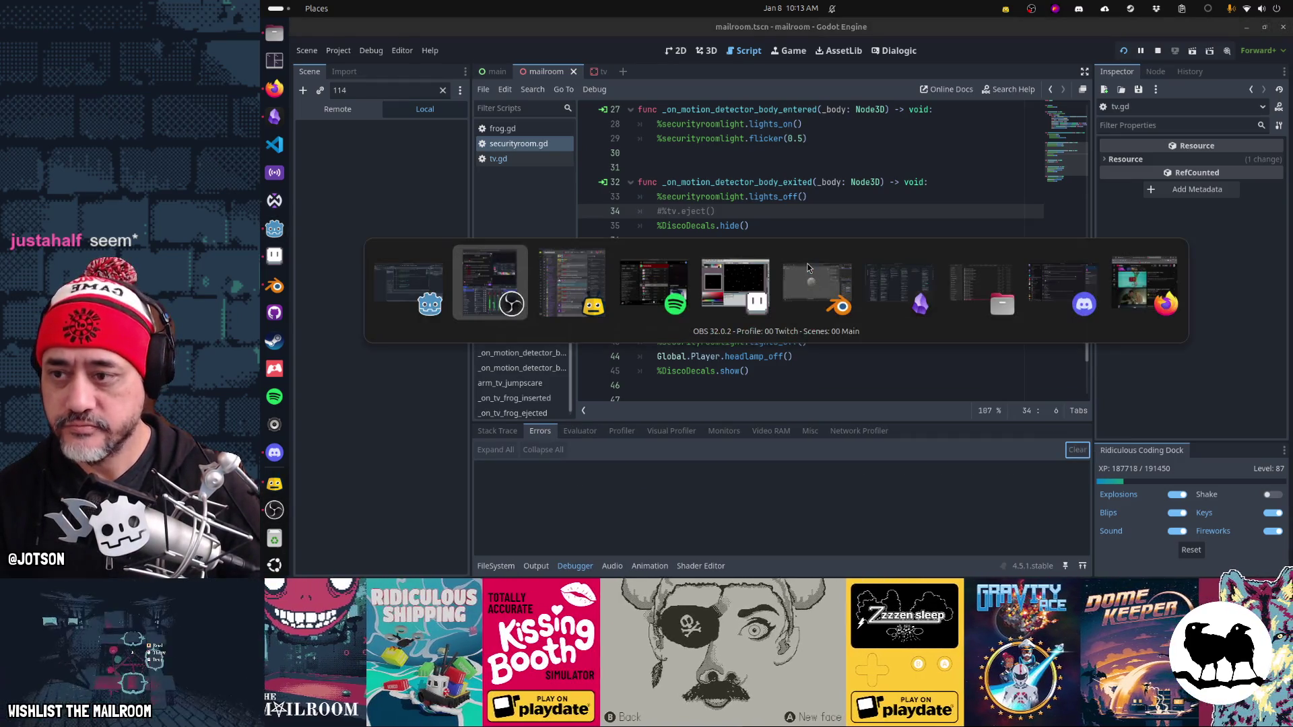
left_click(793, 57)
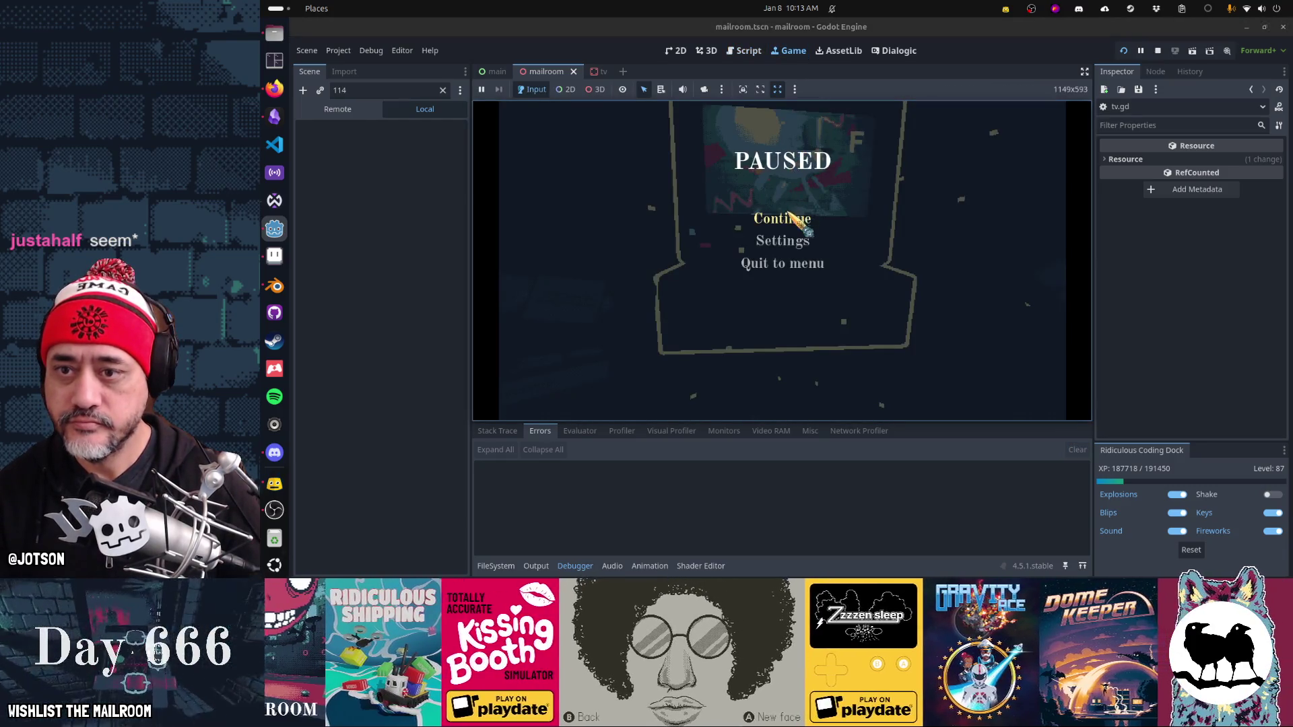
key("Escape")
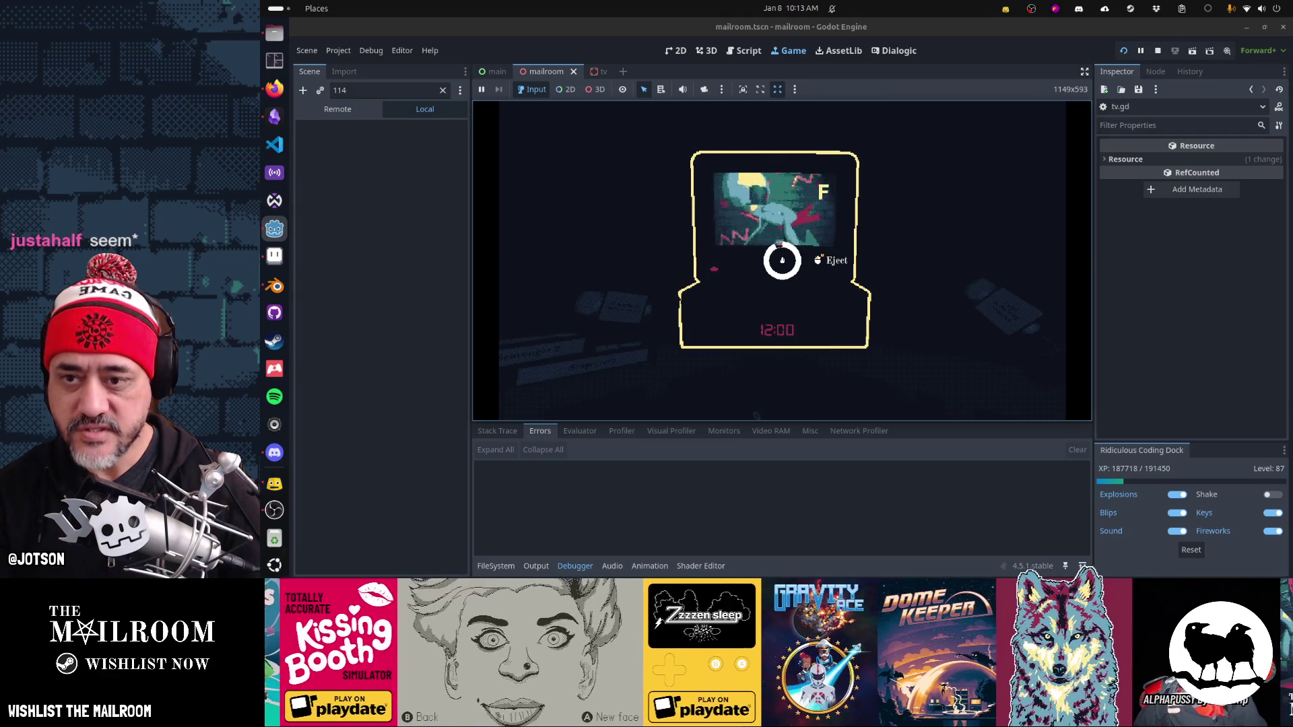
key("Escape")
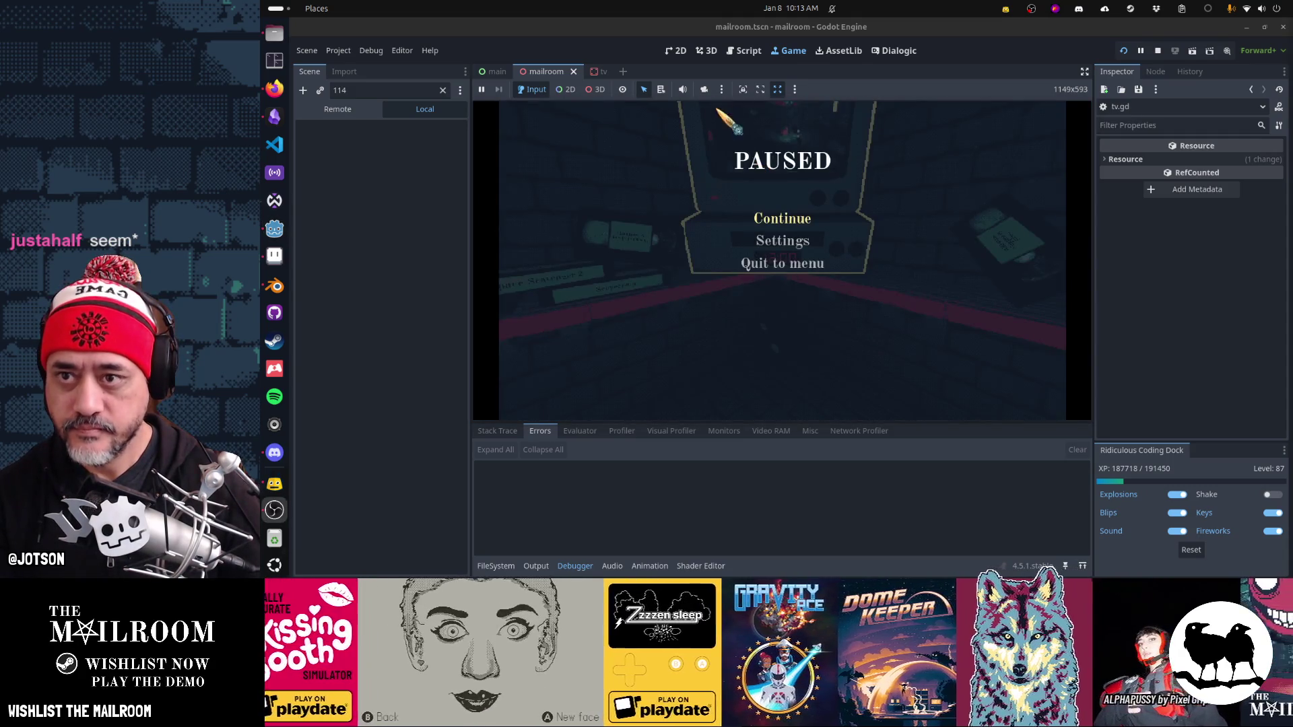
Step: Uncomment %tv.eject() on line 34, save securityroom.gd, and open tv.gd
left_click(745, 52)
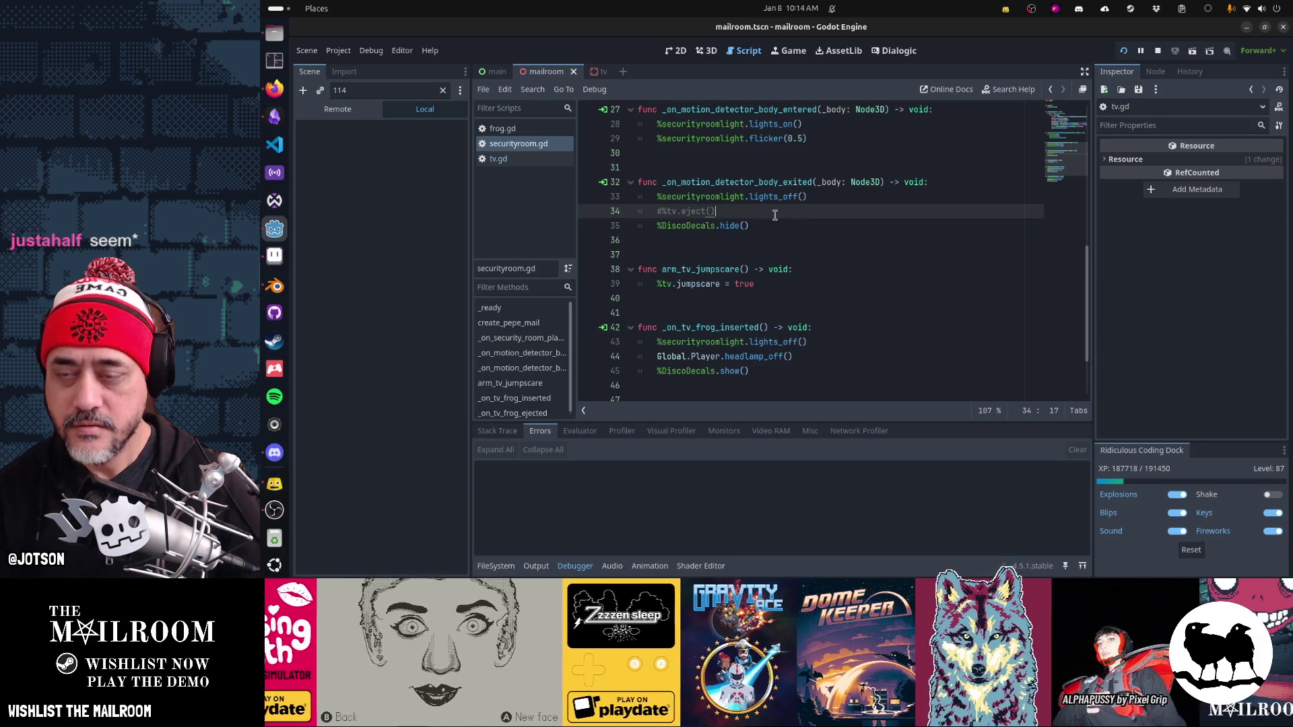
key("Home")
key("Delete")
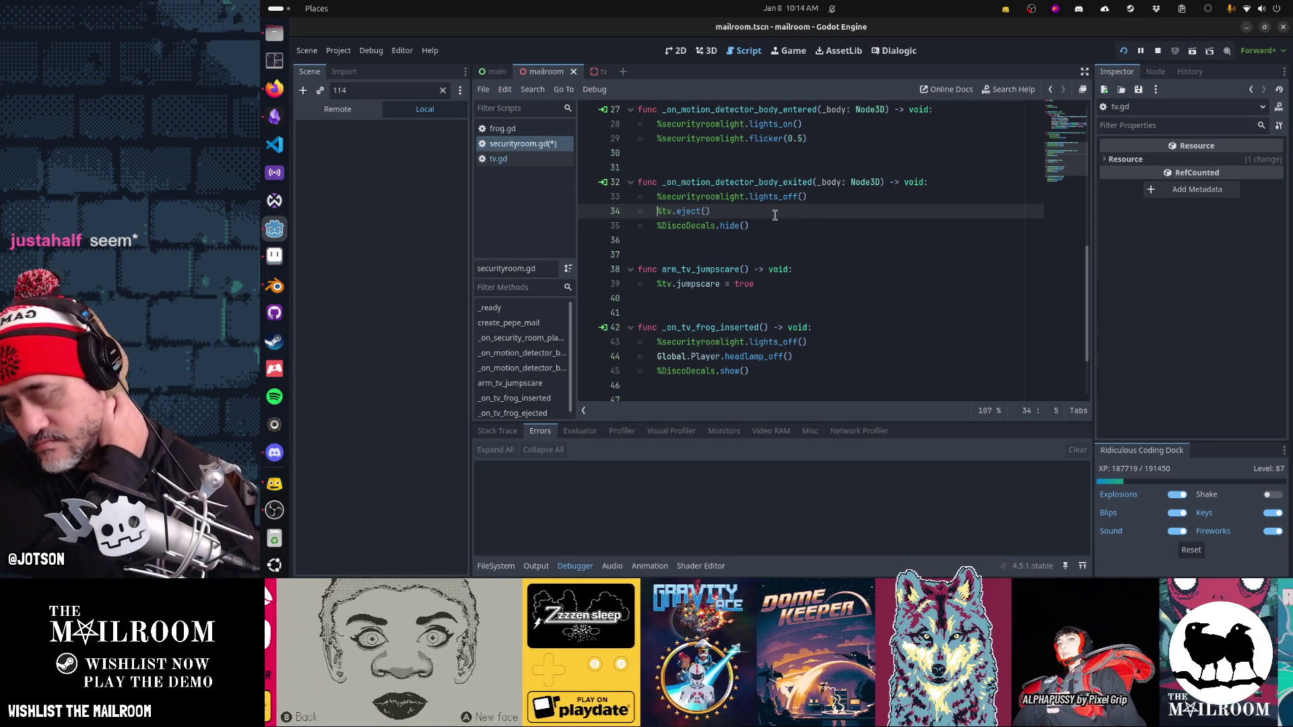
key("ctrl+s")
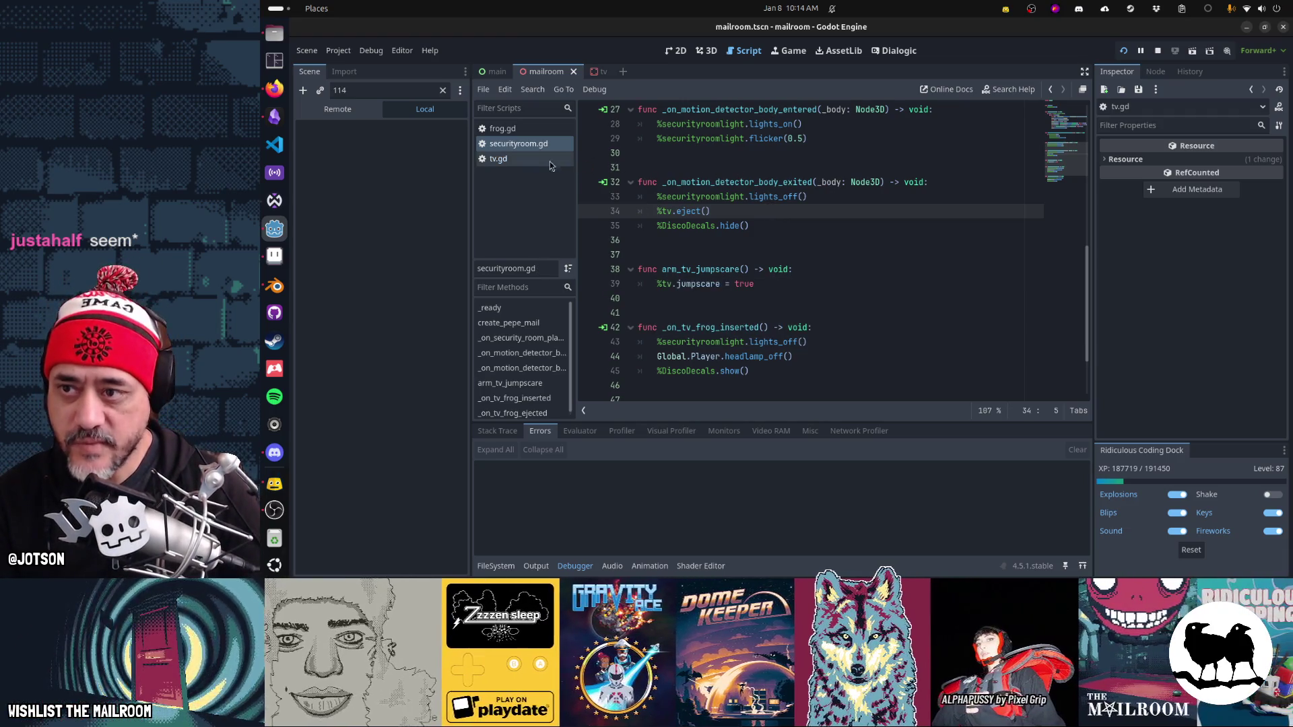
left_click(536, 161)
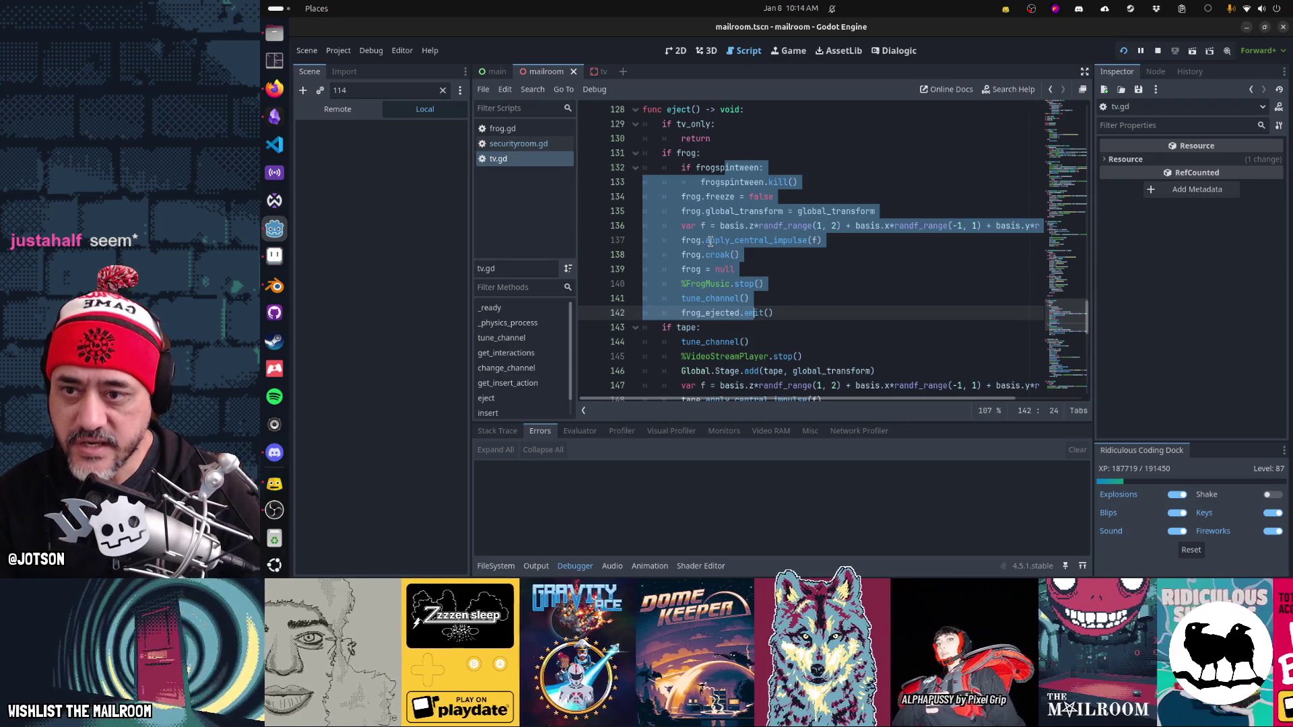
left_click(709, 240)
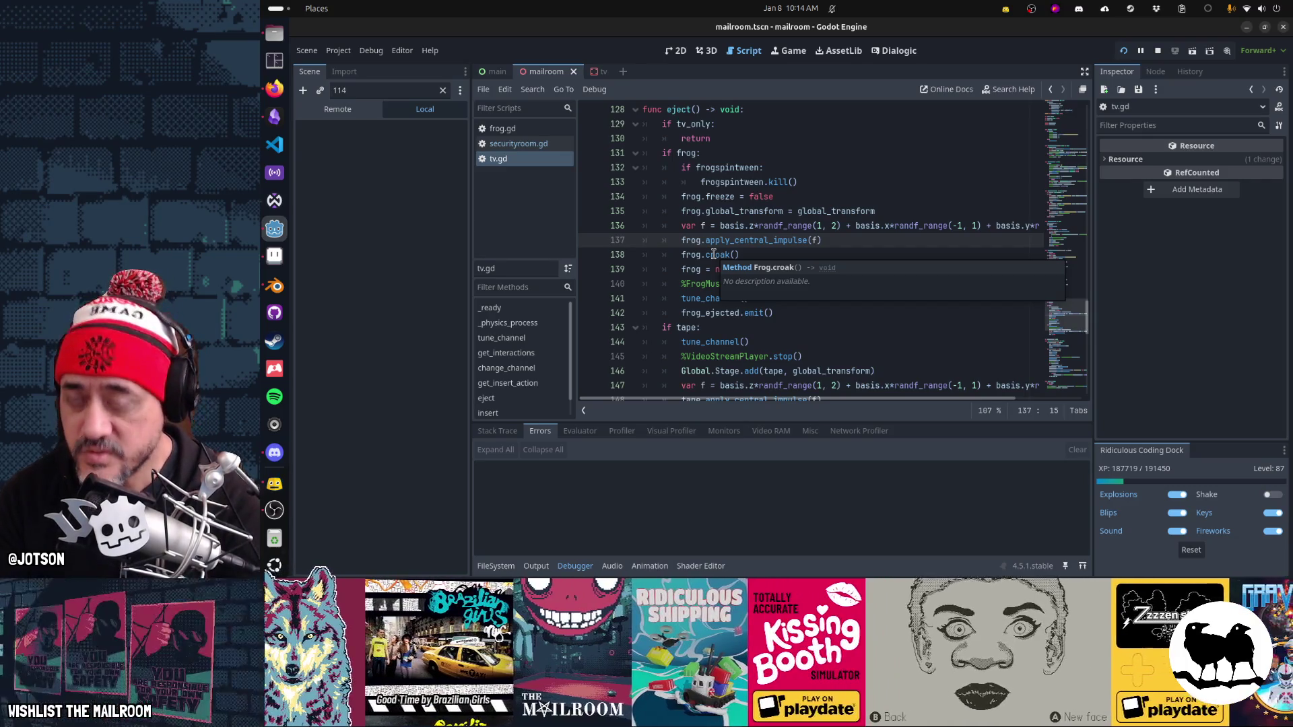
Step: Resume the game, eject the frog from the TV, pick up the dropped item, then pause and stop
key("alt+Tab")
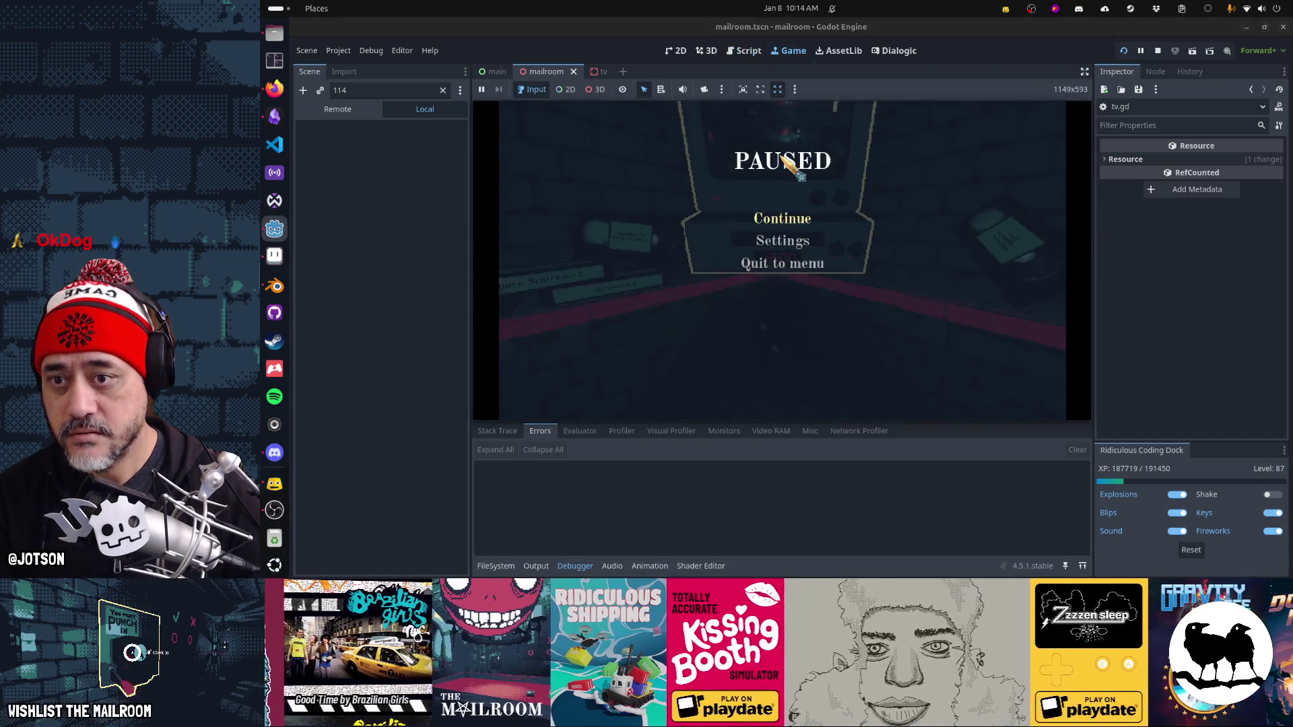
left_click(781, 218)
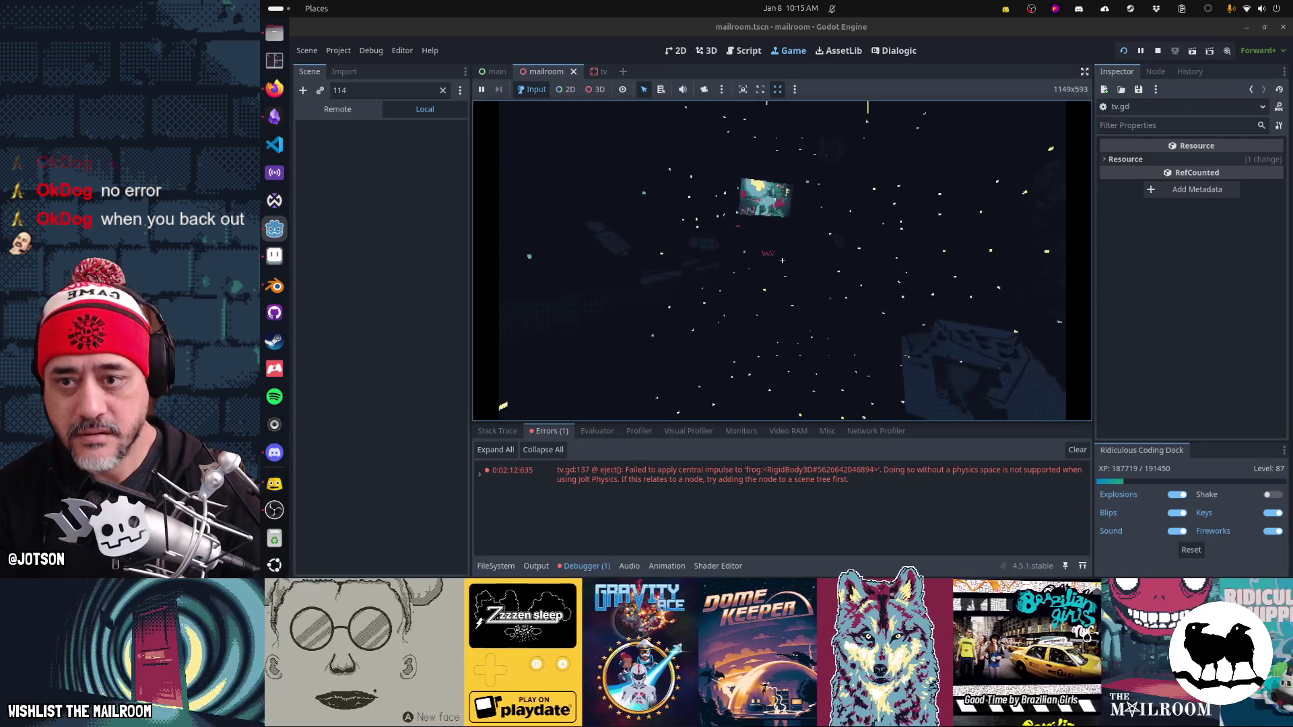
key("Escape")
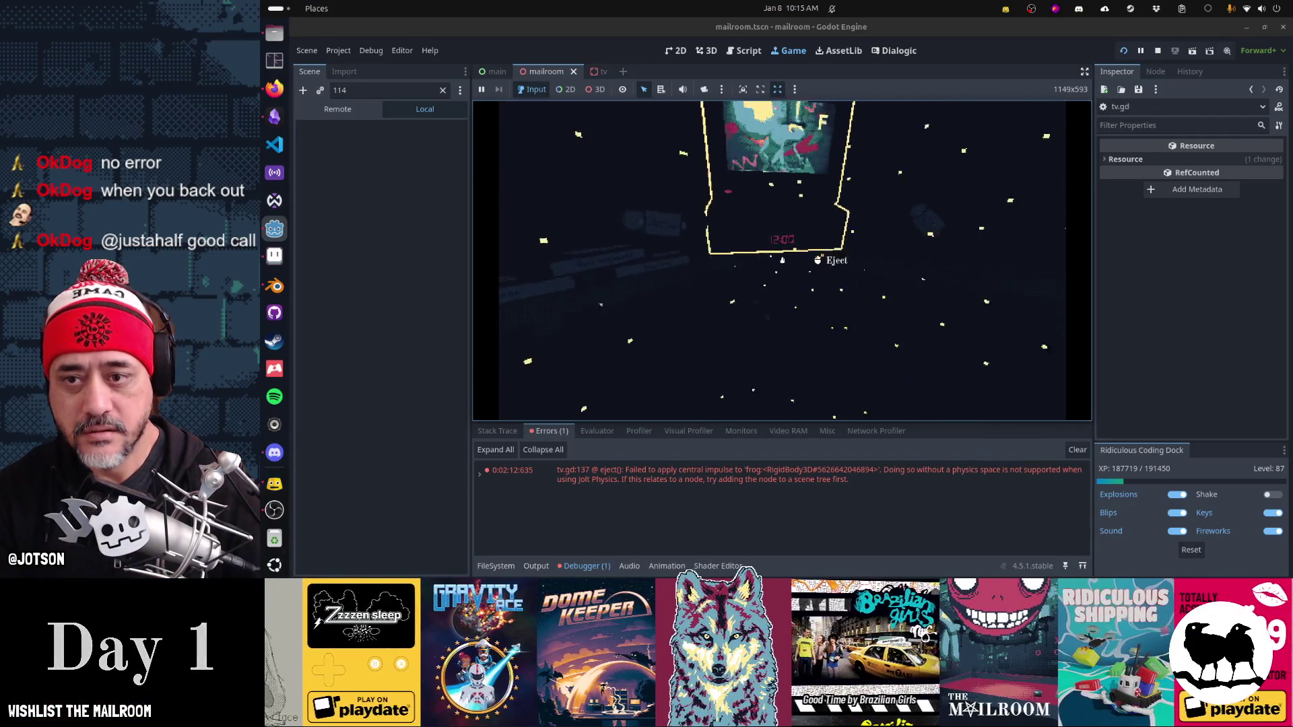
left_click(782, 260)
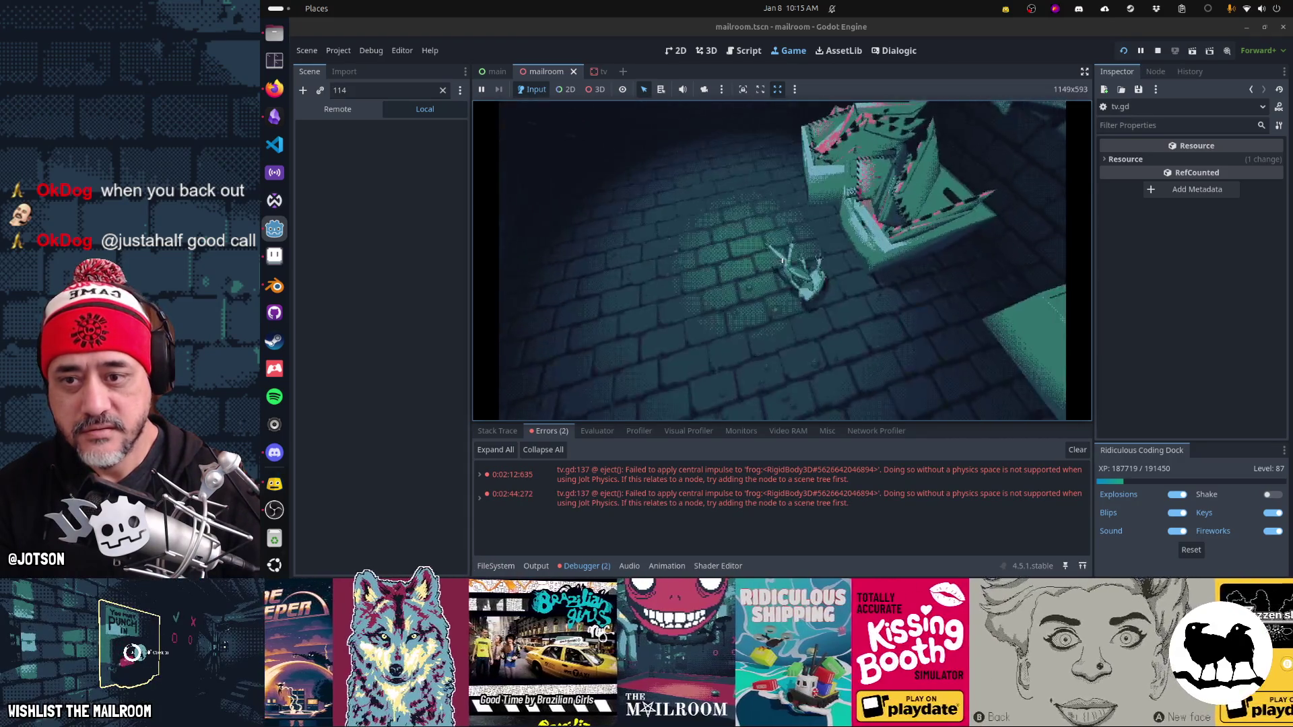
left_click(781, 259)
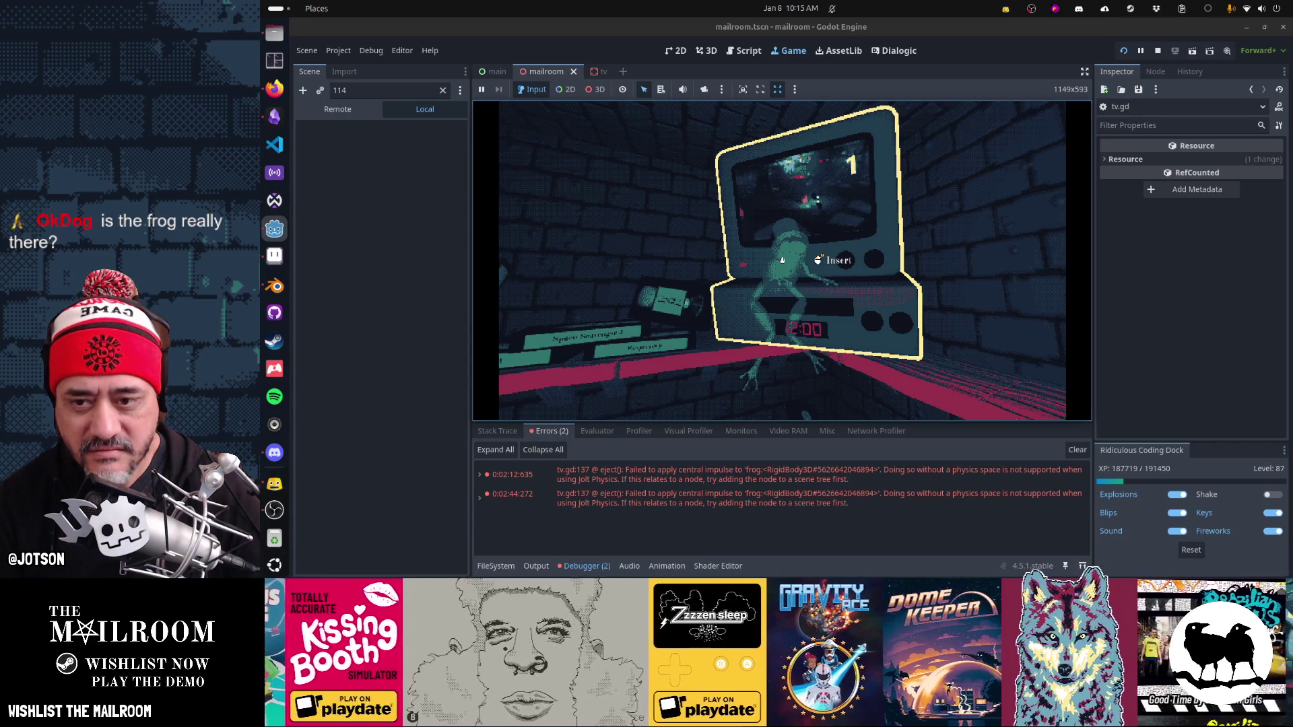
key("Escape")
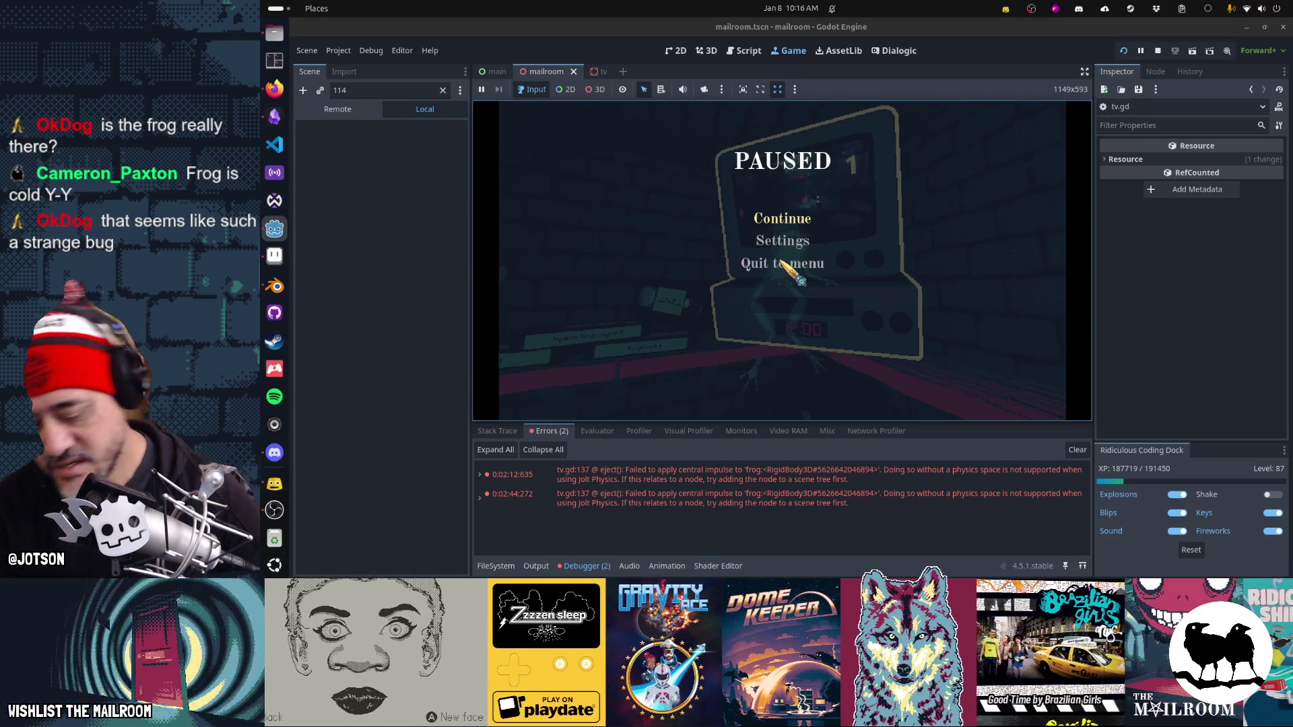
key("F8")
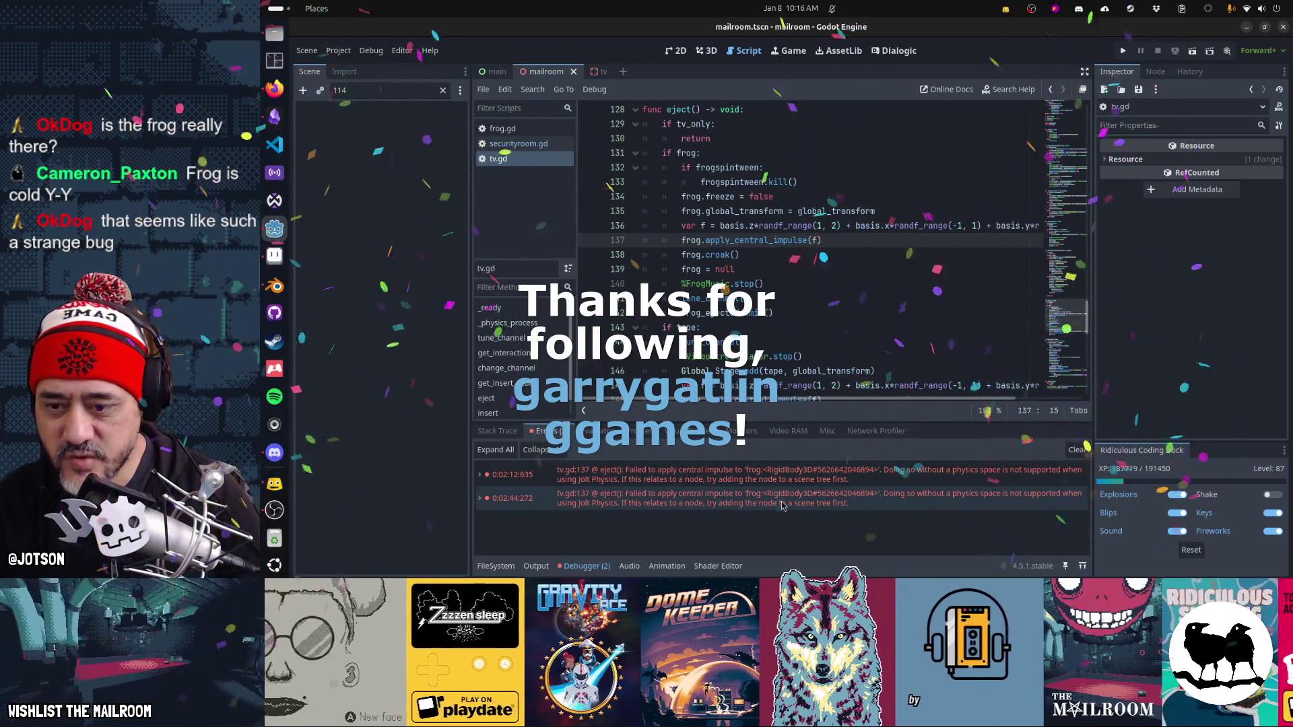
Step: Clear the logged errors from the Errors panel in the Game view
mouse_move(765, 241)
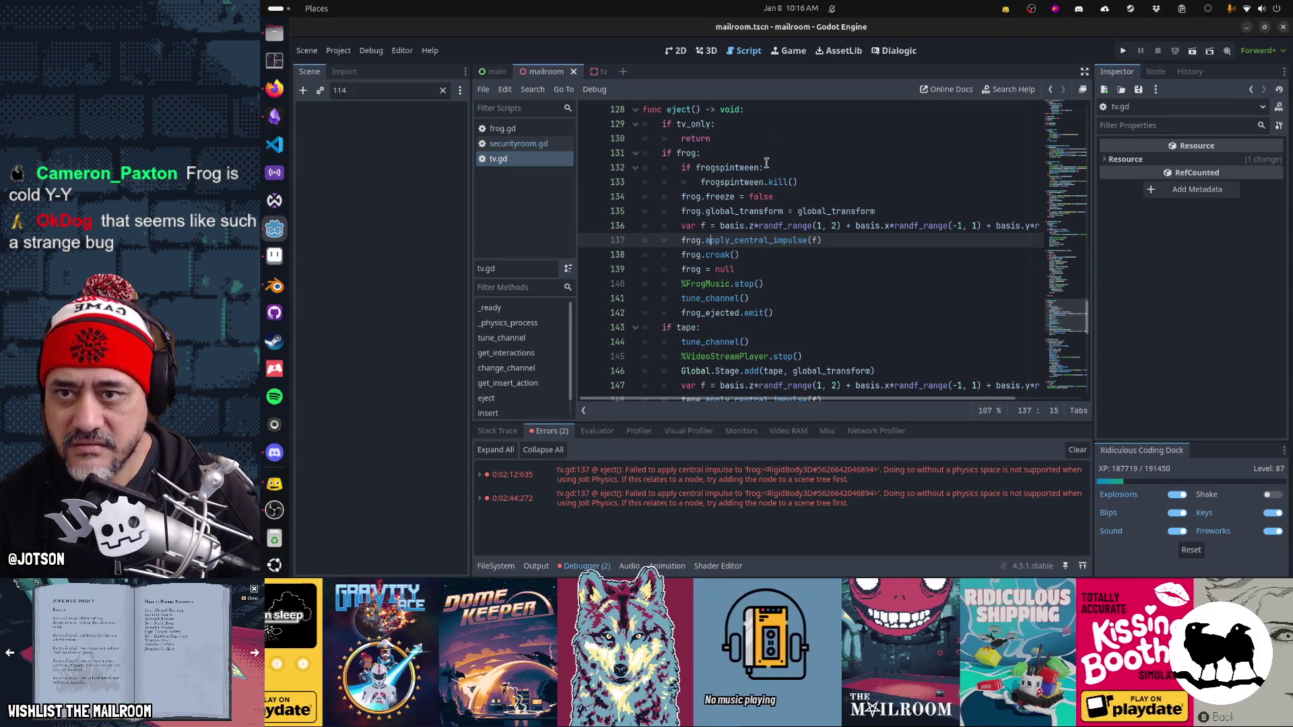
left_click(791, 49)
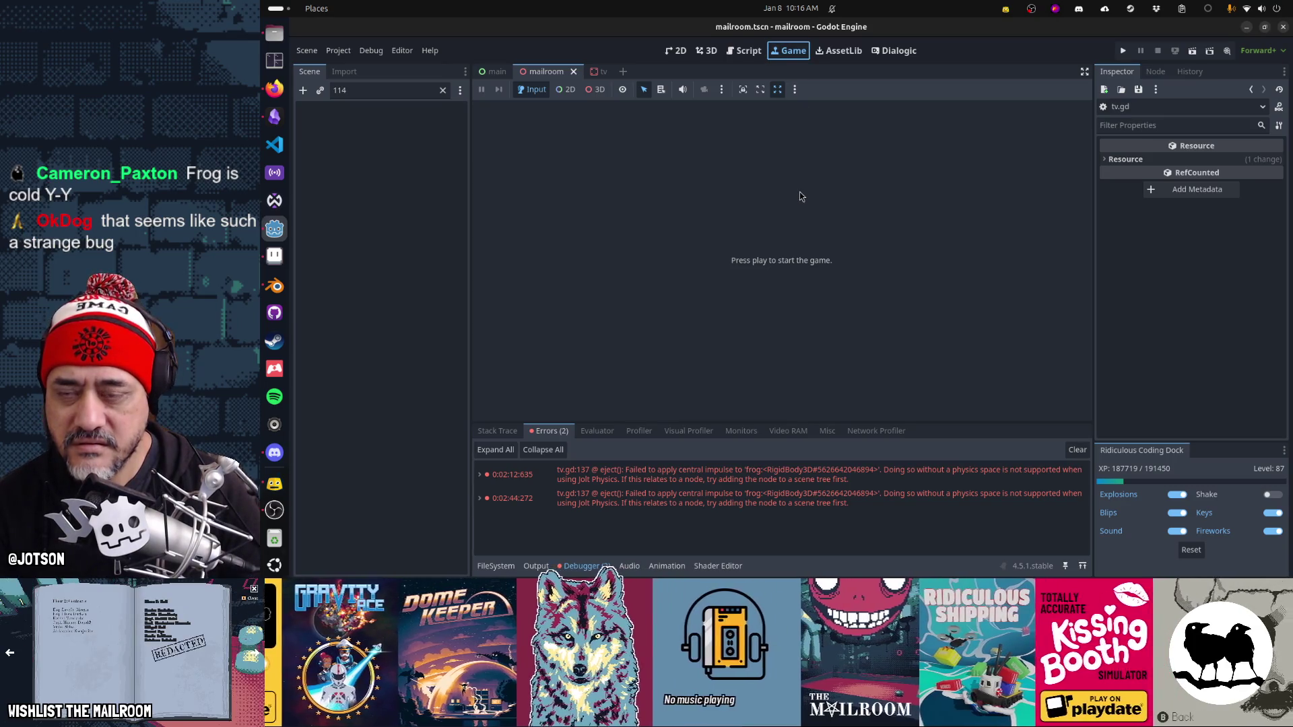
left_click(1078, 449)
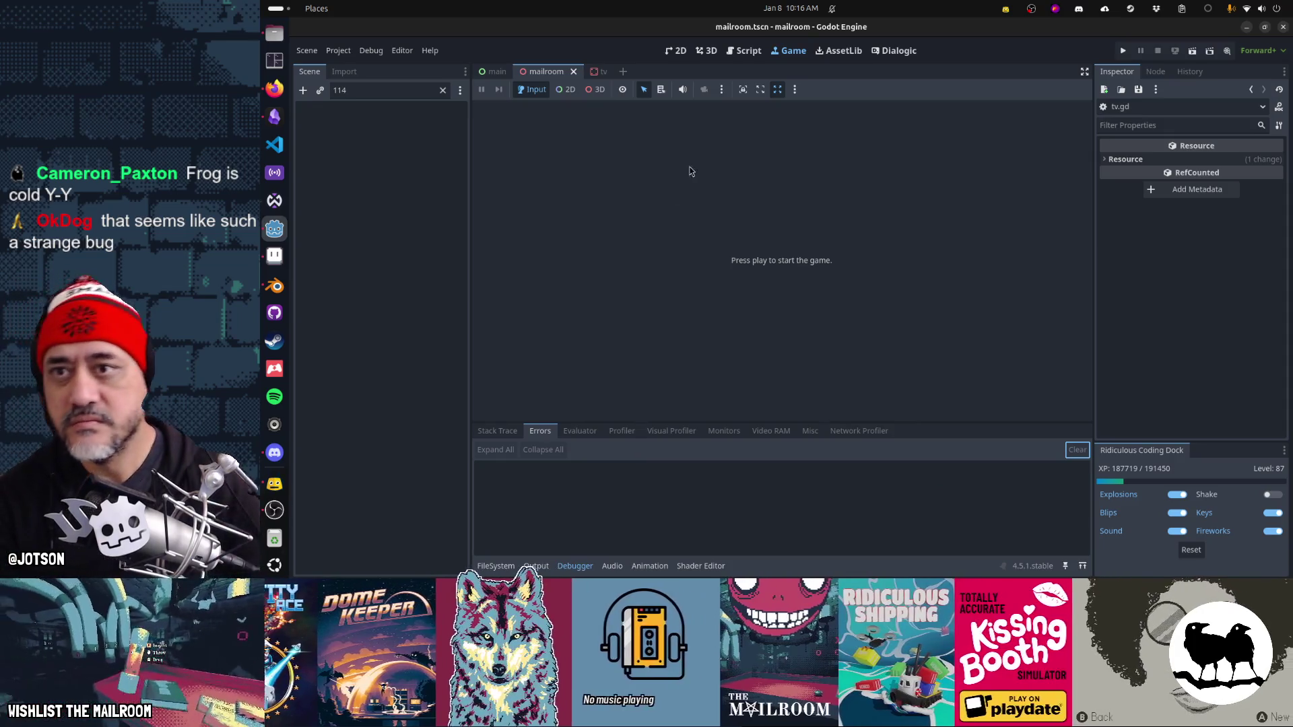
Step: Add the comment '# This raises an error if you aren't looking at the frog when it is ejected' above the impulse call and save tv.gd
left_click(744, 50)
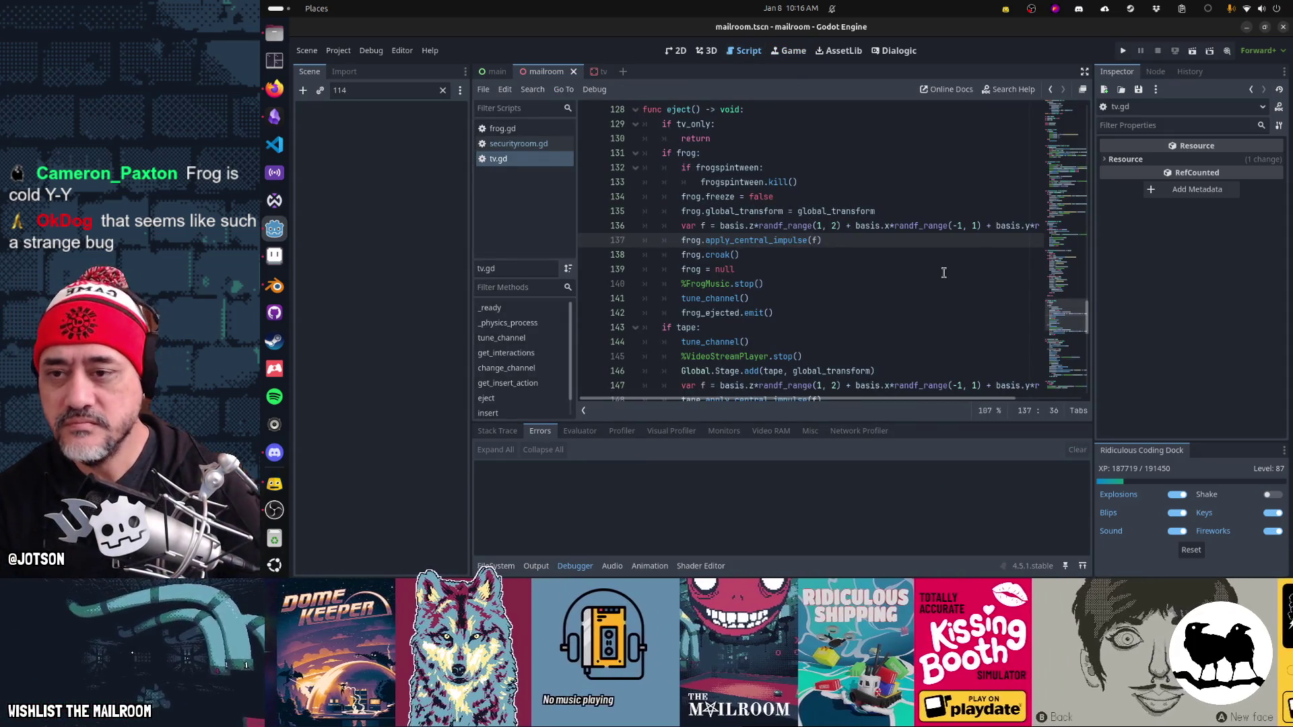
key("ctrl+shift+Return")
type("# This raises ")
type(" an error if ")
type("you aren't looking at")
type(" the frog when it hap")
key("BackSpace")
key("BackSpace")
key("BackSpace")
type("is ejected")
key("ctrl+s")
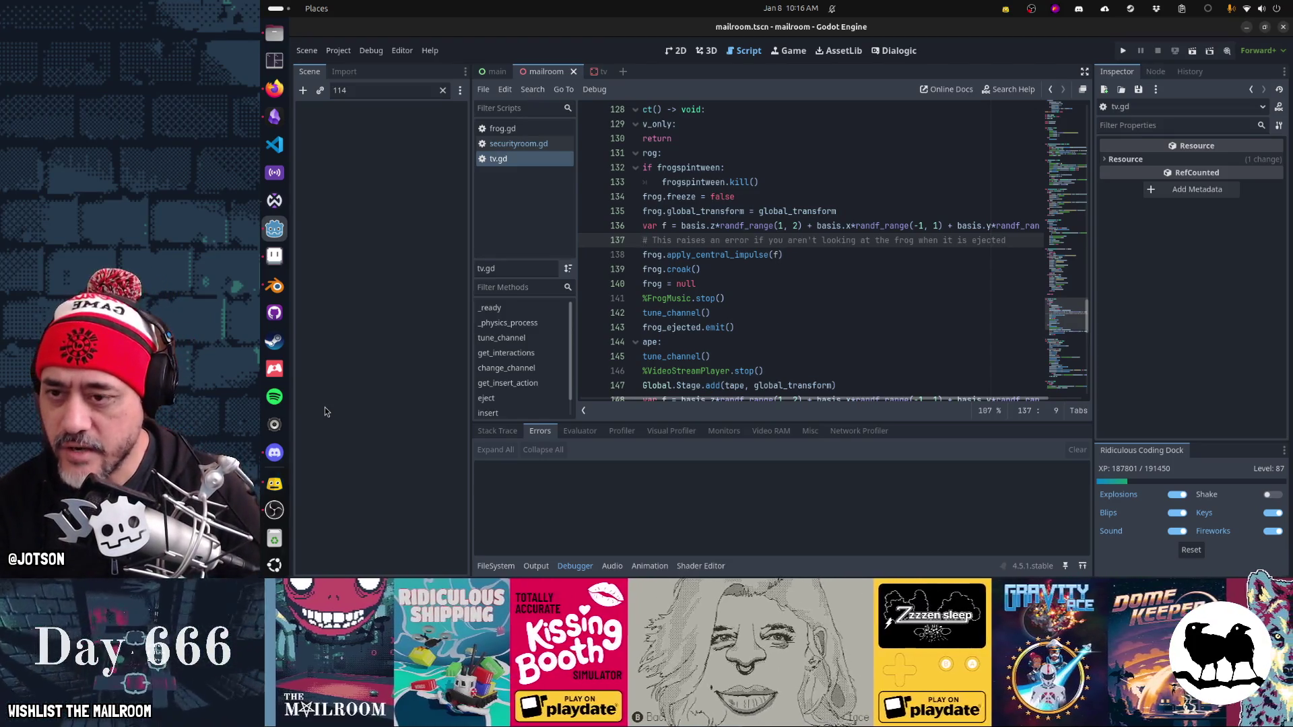
left_click(285, 325)
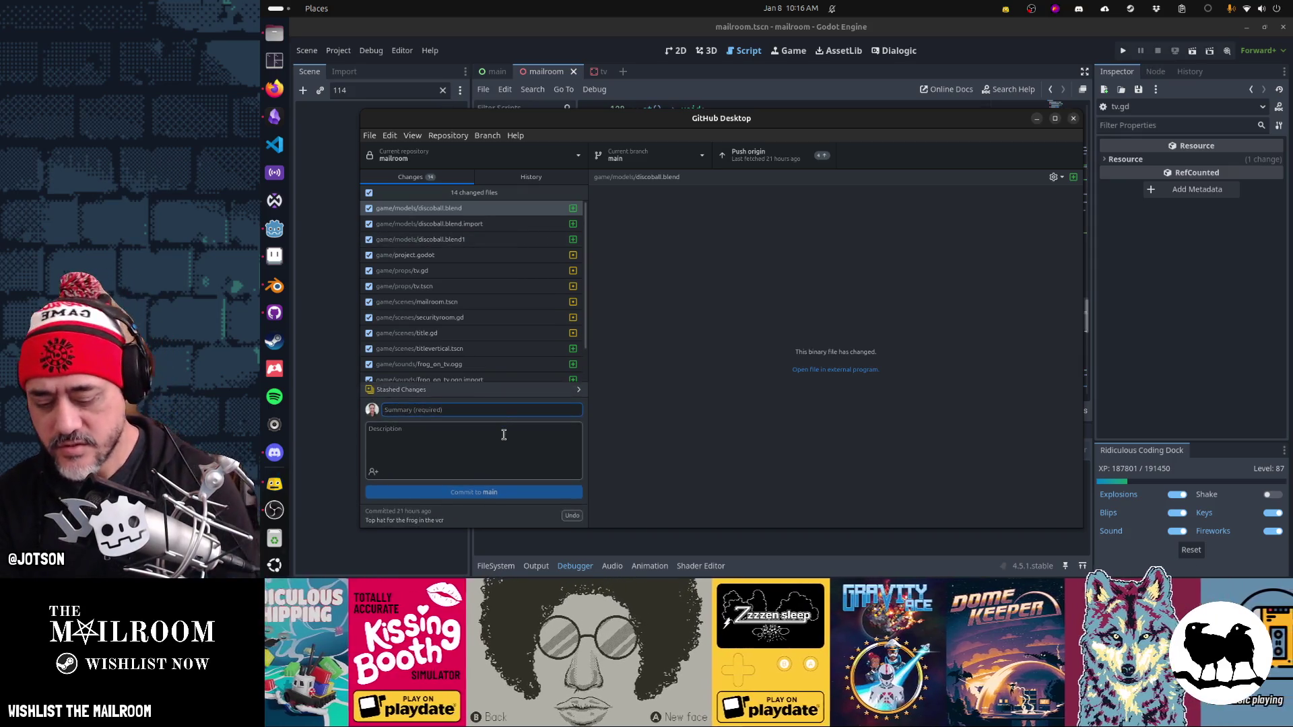
Step: Commit the 14 changed files to main with the summary 'Added disco ball and Frog in tv music'
type("Added disco ball")
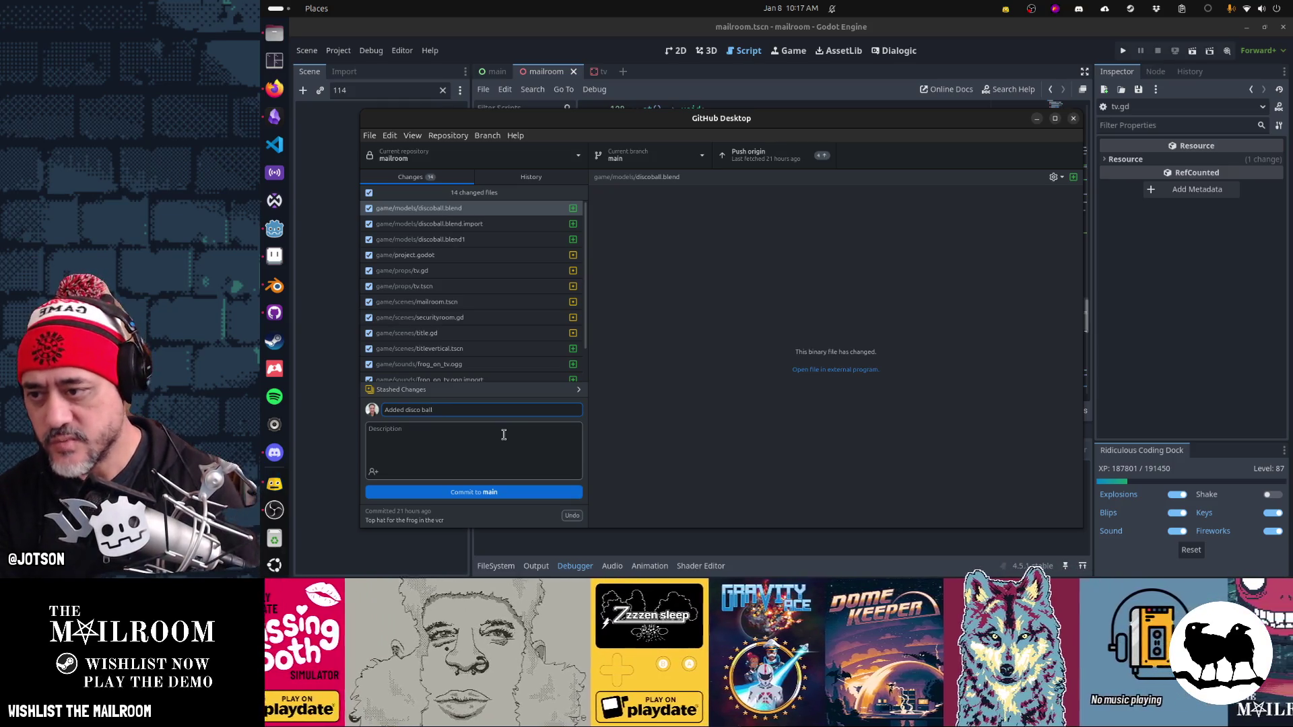
scroll(470, 323, "down", 2)
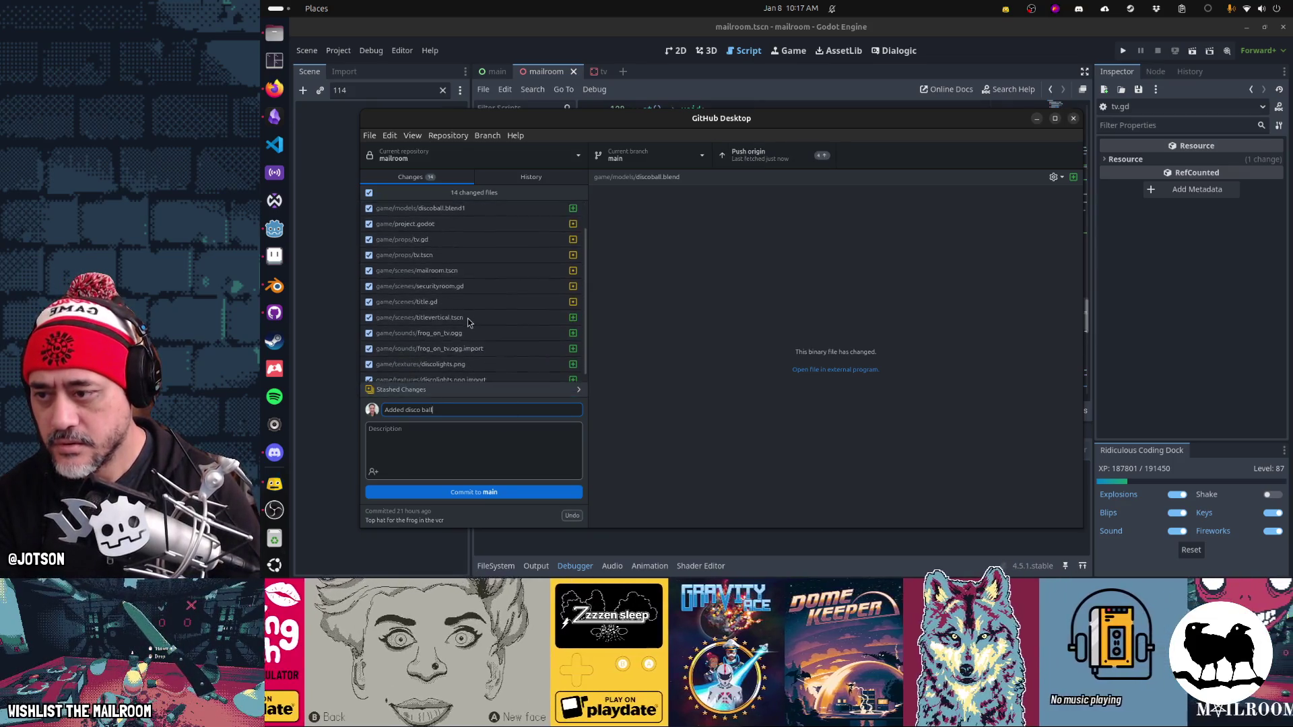
scroll(469, 323, "down", 1)
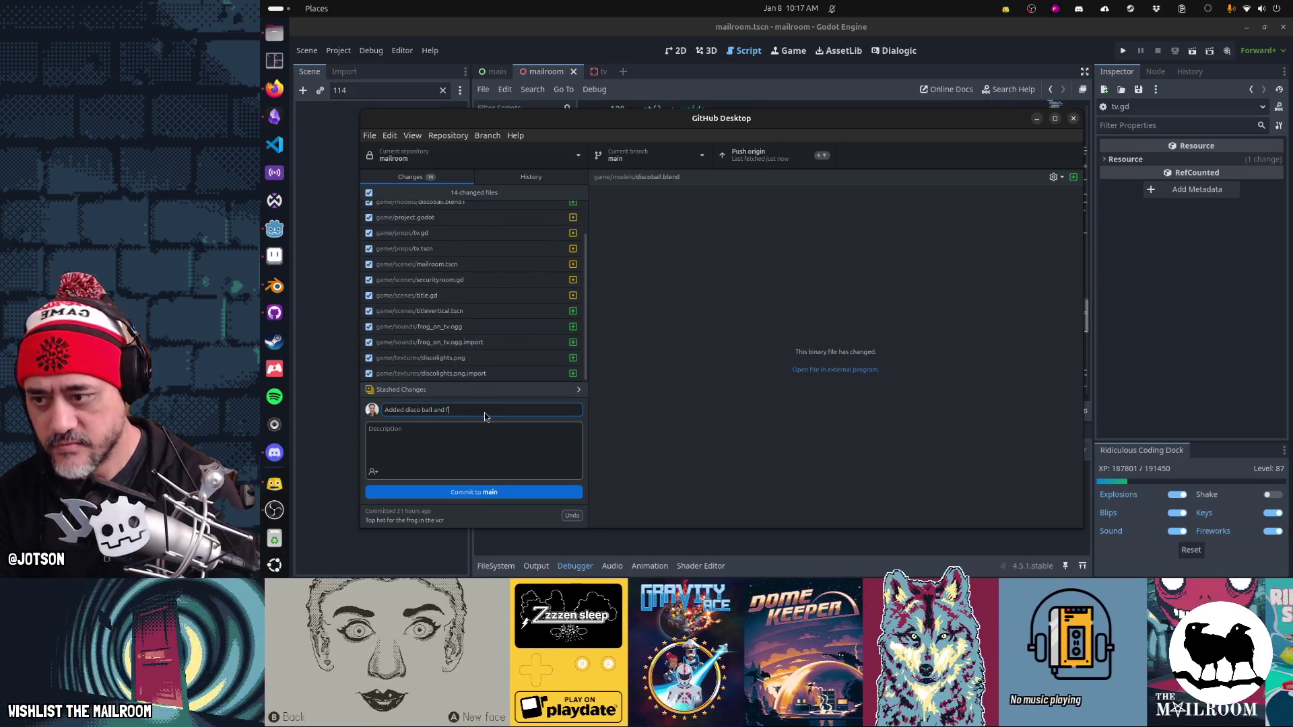
type("music")
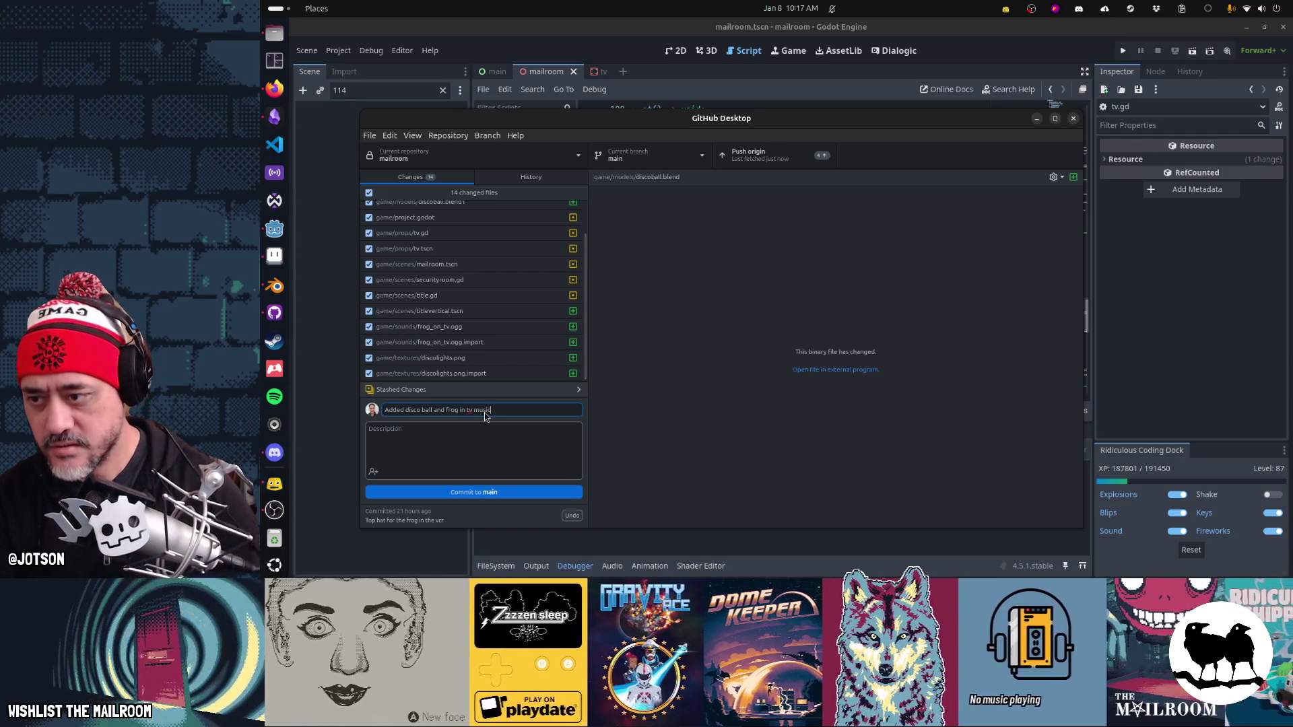
left_click(466, 495)
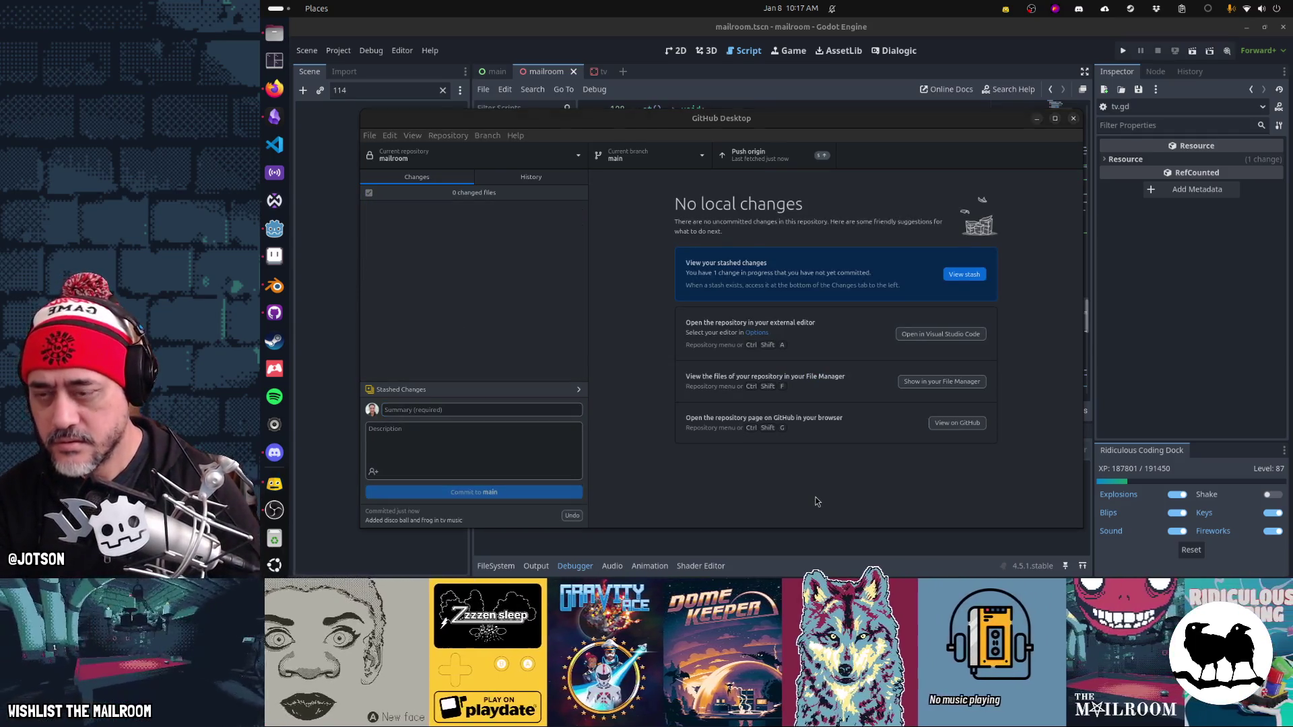
key("alt+Tab")
key("alt+Tab")
key("alt+Tab")
key("alt+Tab")
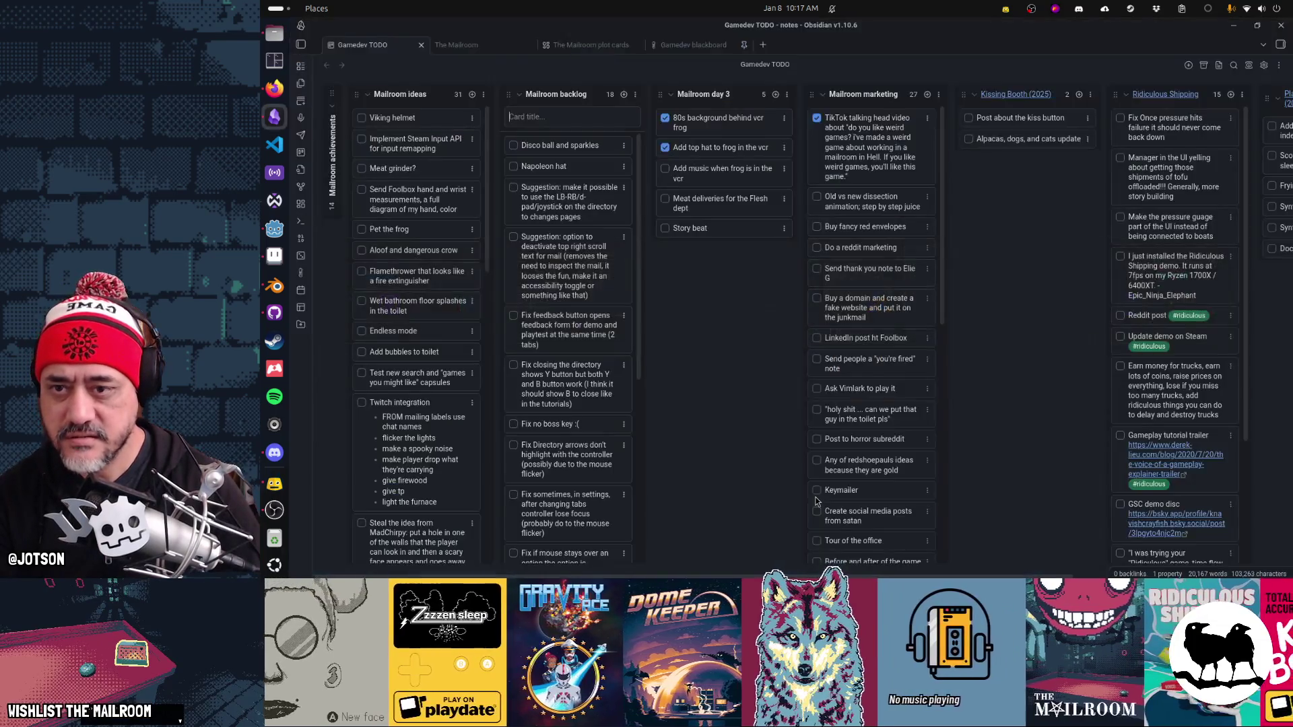
Step: Check off the 'Disco ball and sparkles' card in the Mailroom backlog column
left_click(513, 146)
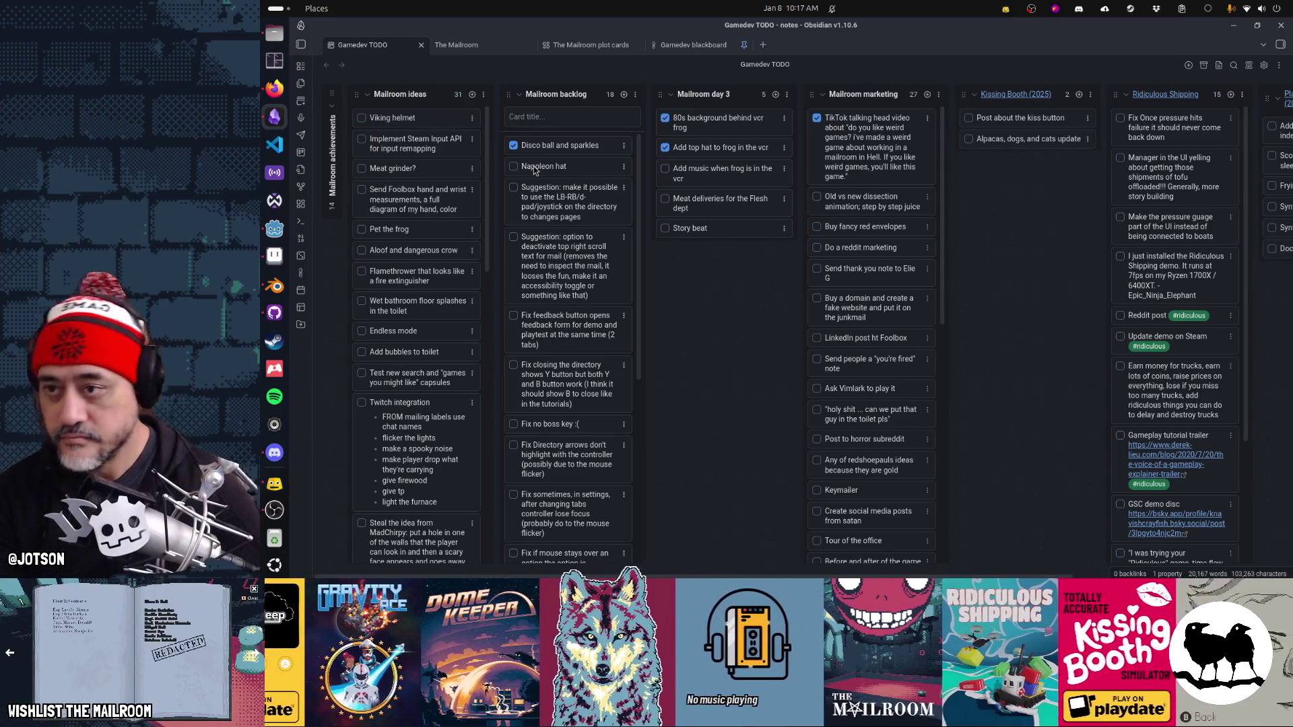
key("alt+Tab")
key("alt+Tab")
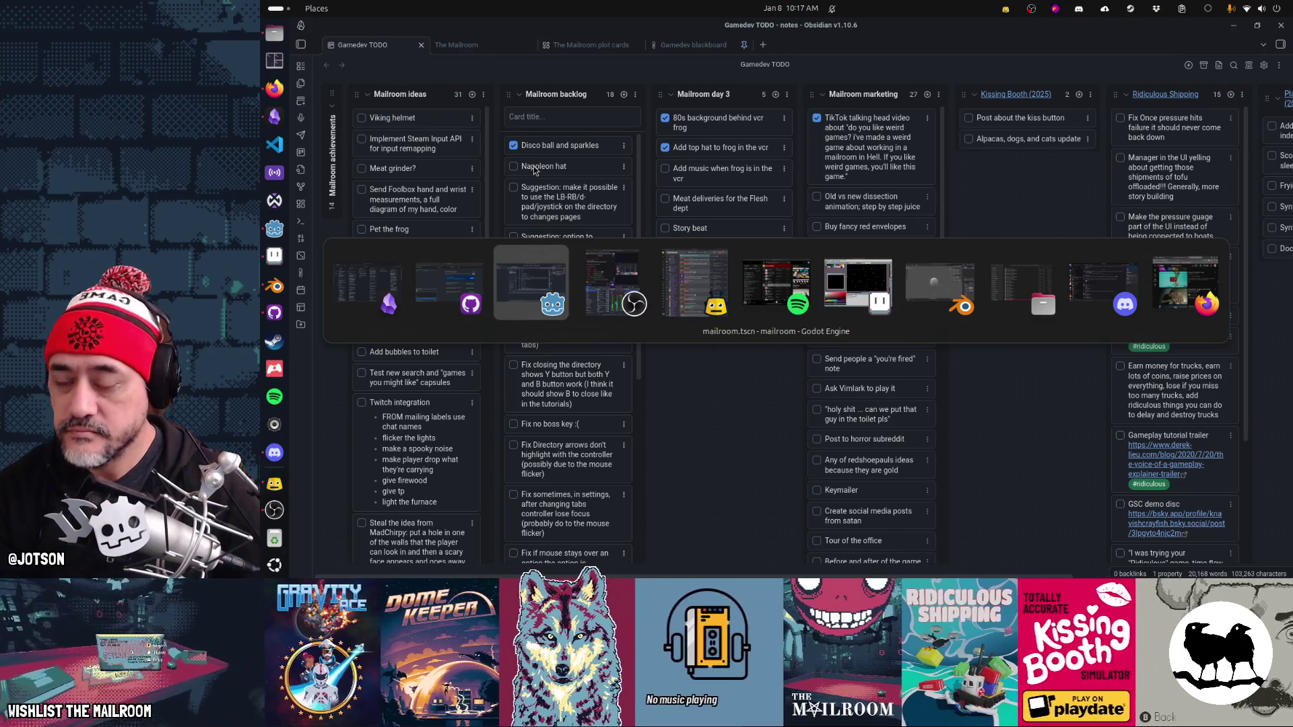
key("alt+Tab")
key("alt+Tab")
key("alt+Tab")
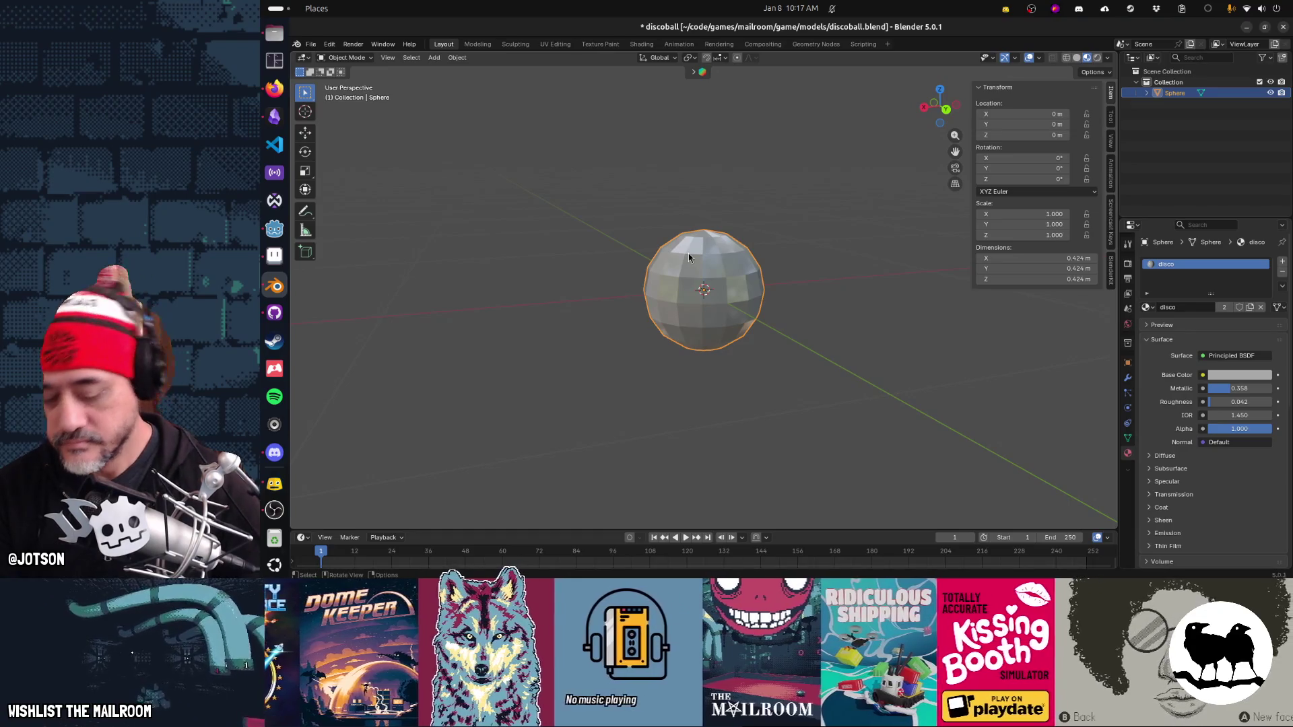
Step: Discard the disco ball changes and open tophat.blend from the mailroom models folder
key("ctrl+q")
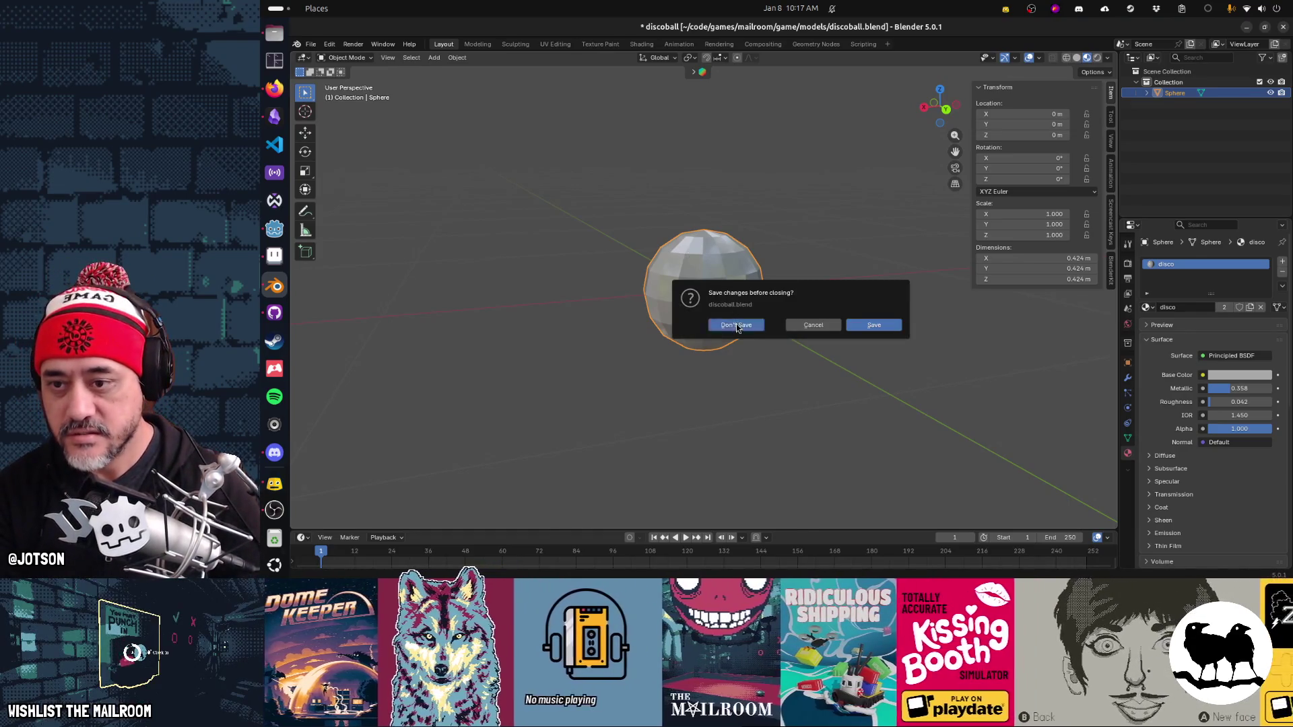
left_click(736, 326)
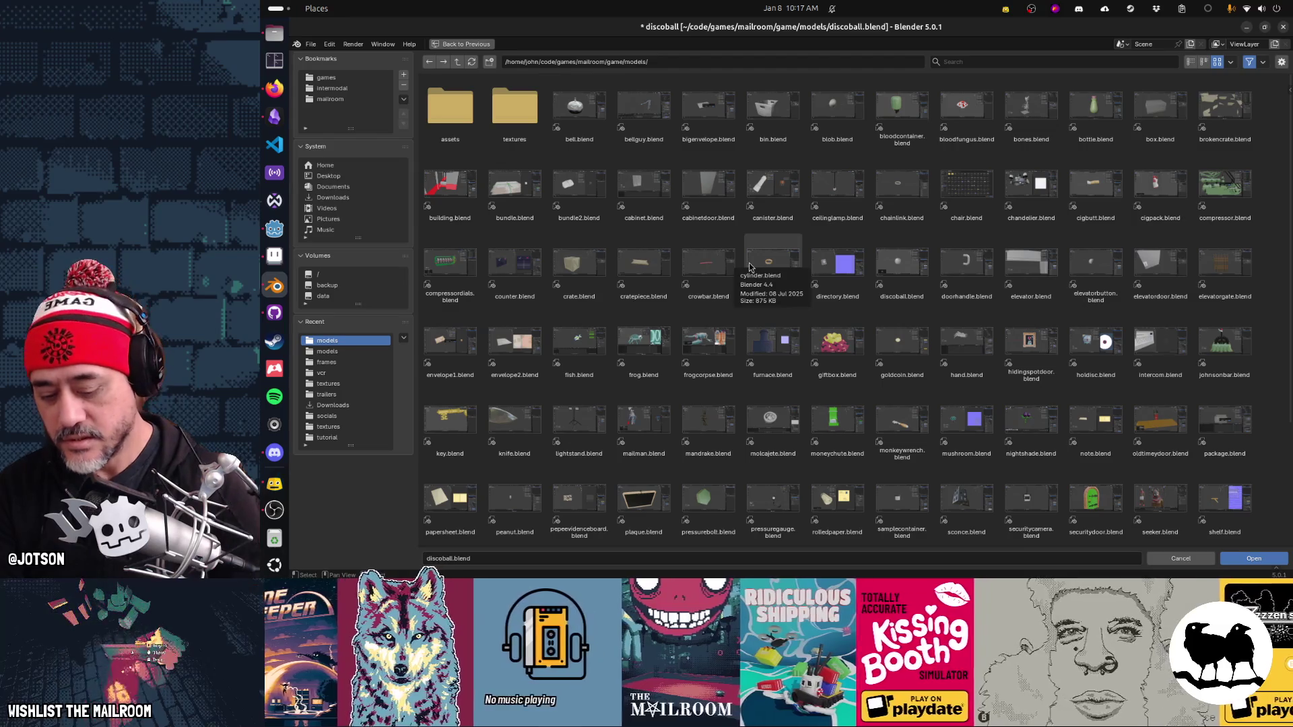
key("Return")
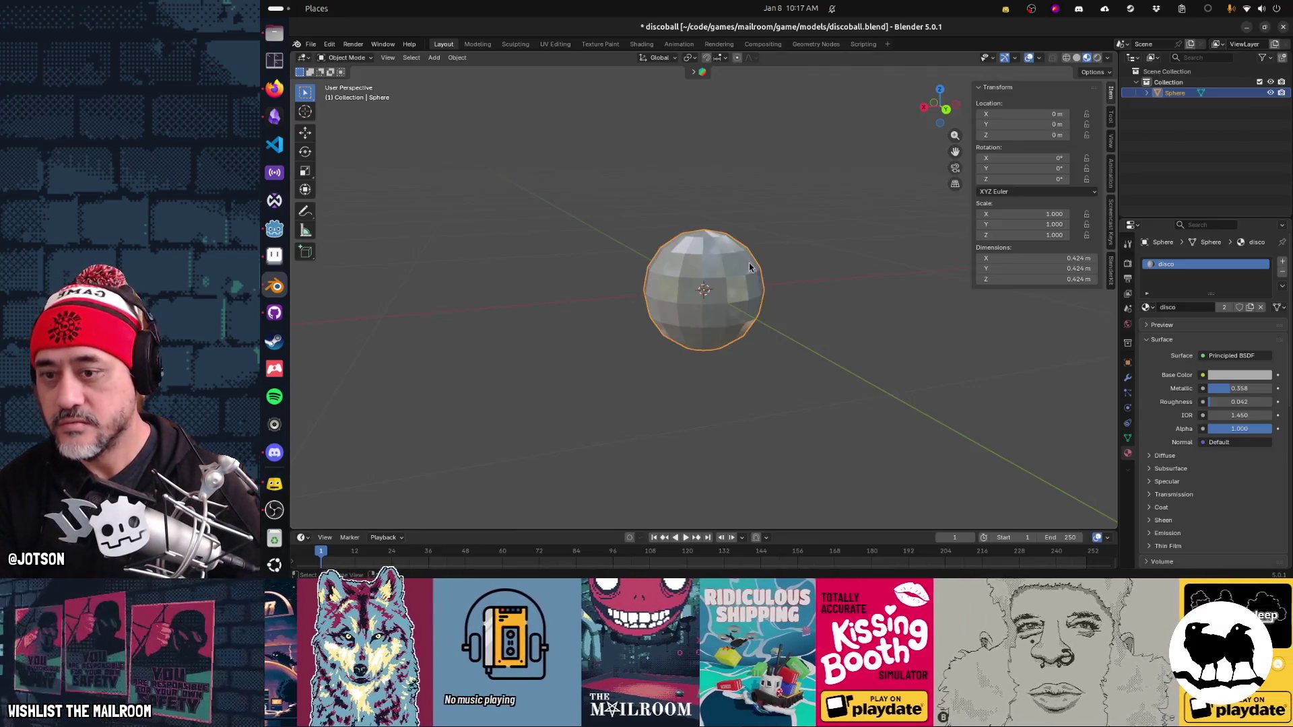
key("ctrl+o")
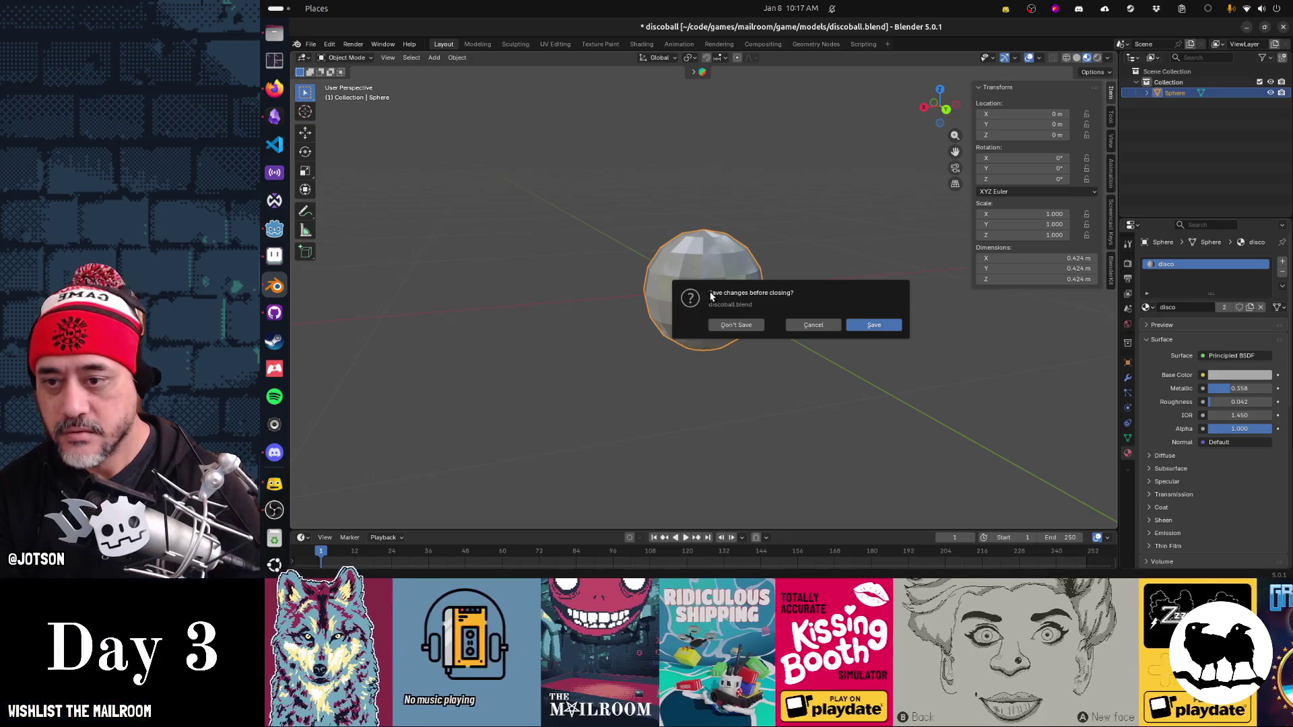
left_click(733, 325)
scroll(828, 308, "down", 5)
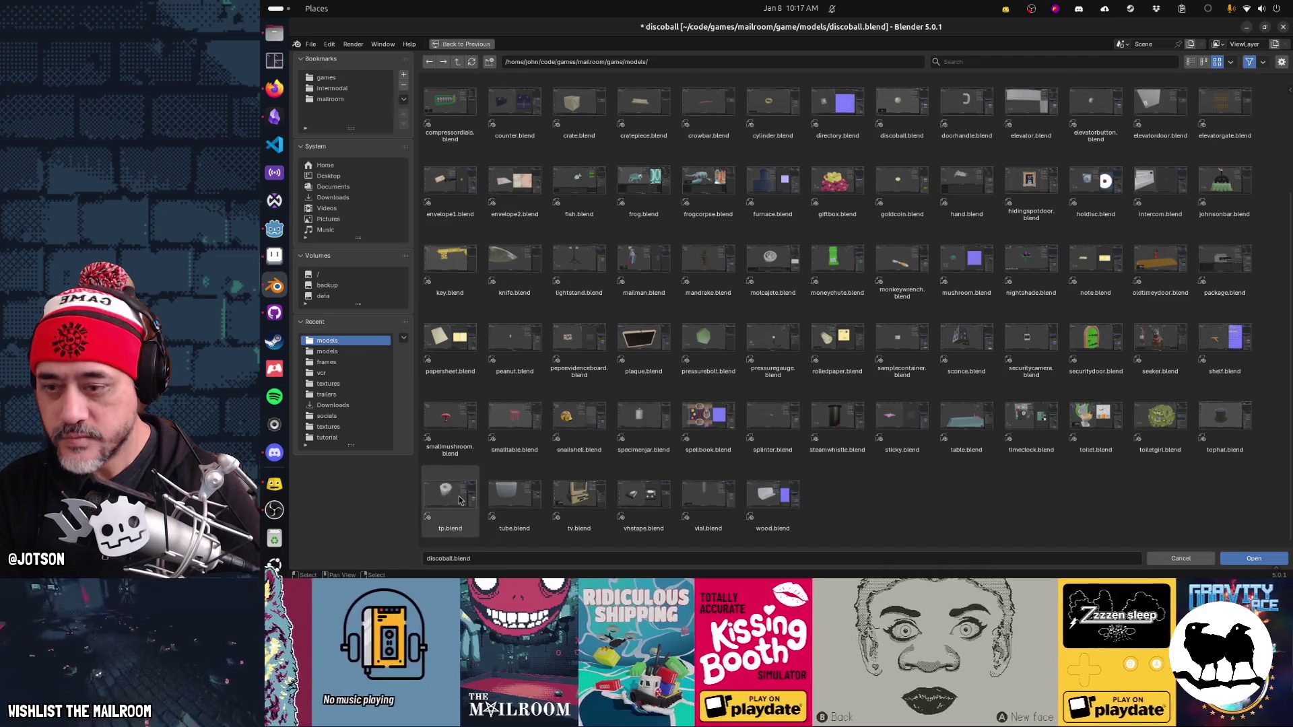
double_click(1226, 431)
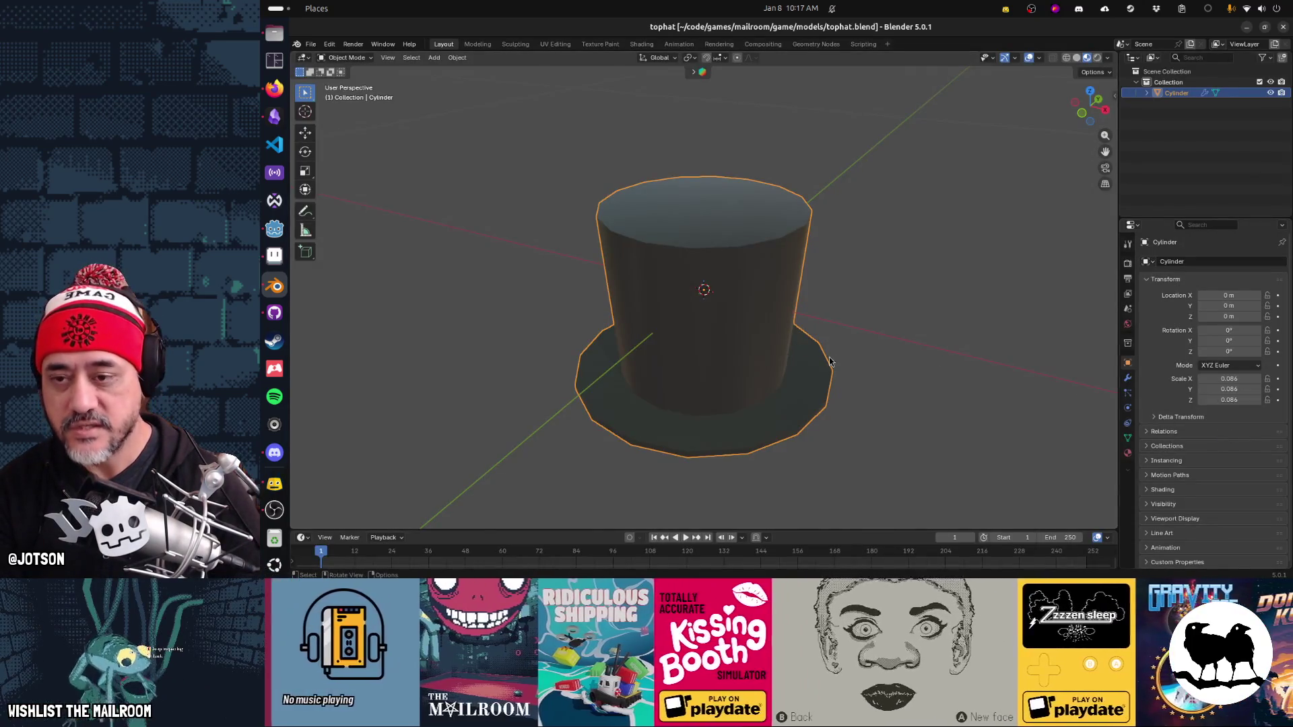
Step: Apply the top hat's 0.086 scale so it reads 1.000, then save tophat.blend
scroll(741, 329, "down", 5)
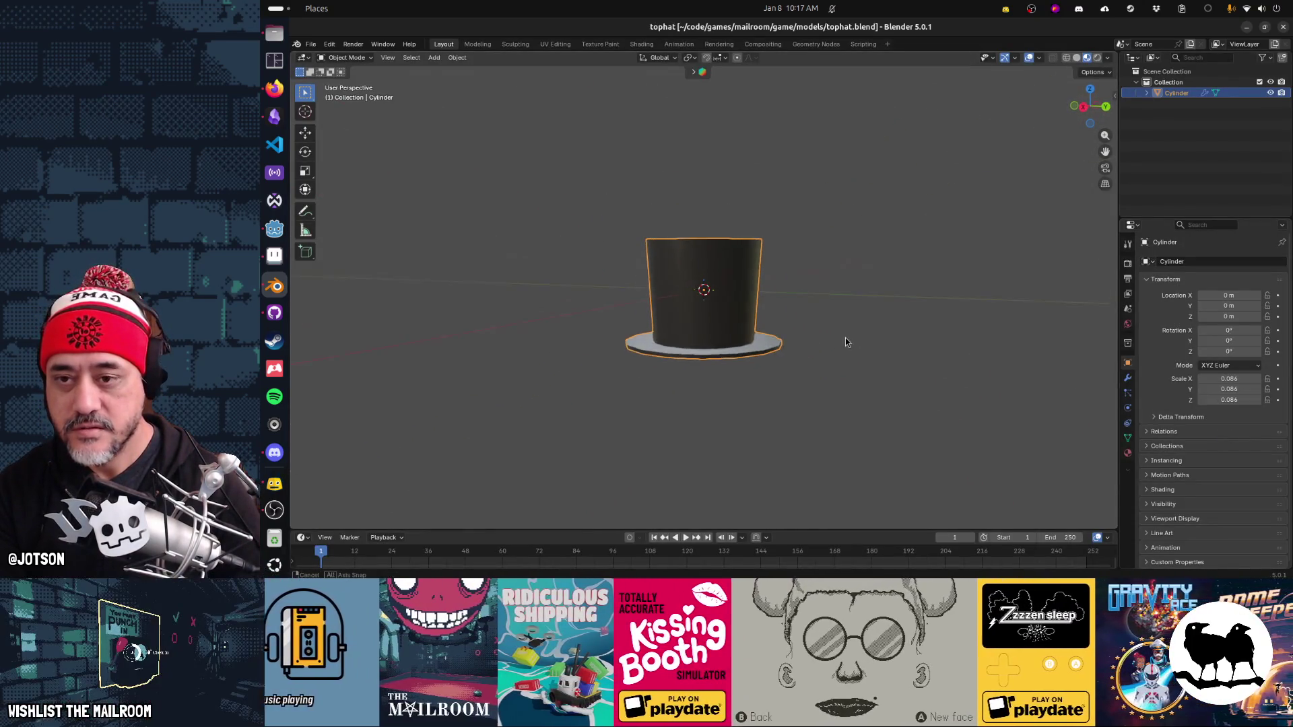
key("n")
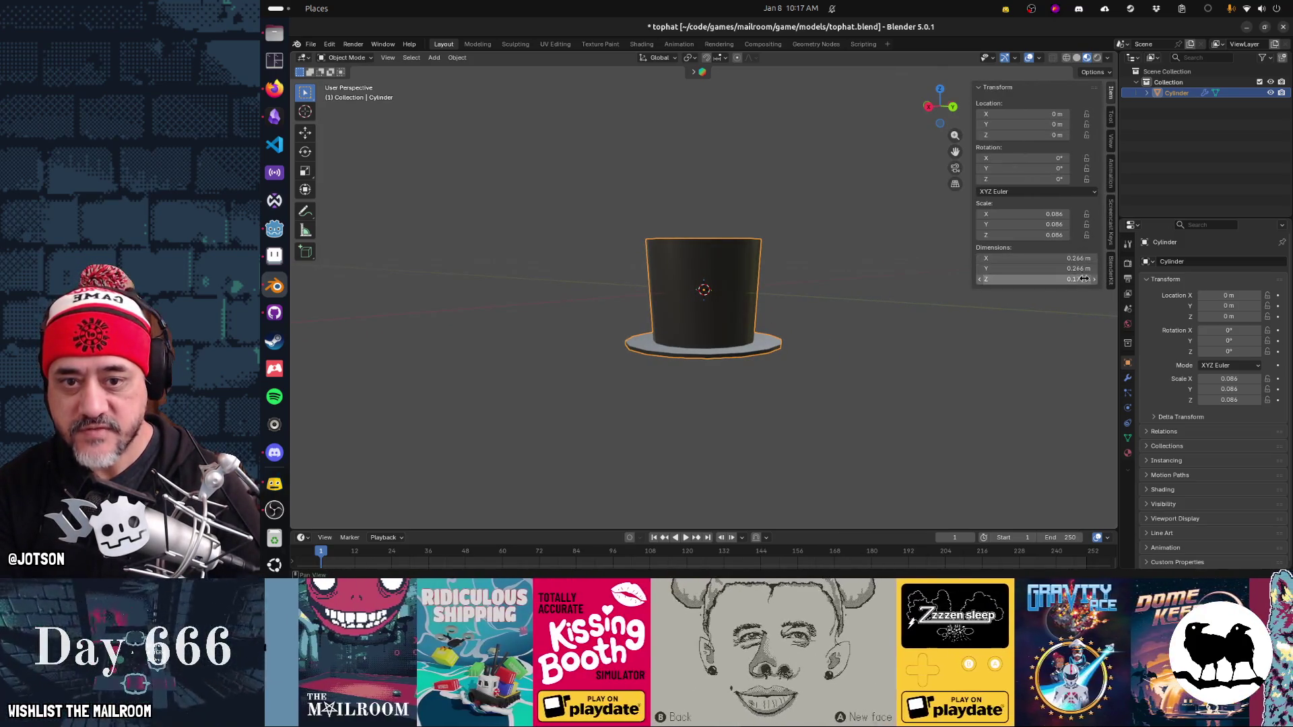
left_click_drag(815, 315, 858, 329)
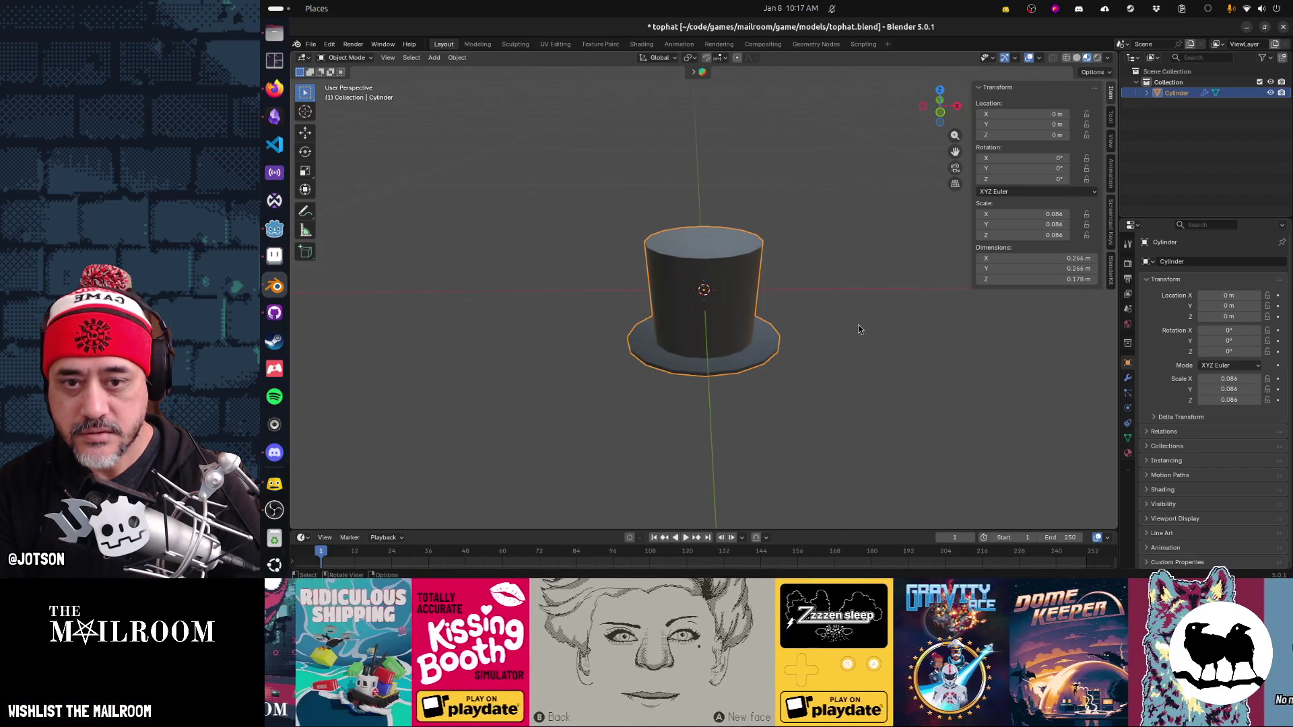
mouse_move(858, 329)
left_mouse_down()
mouse_move(764, 302)
mouse_move(770, 413)
mouse_move(784, 332)
left_mouse_up()
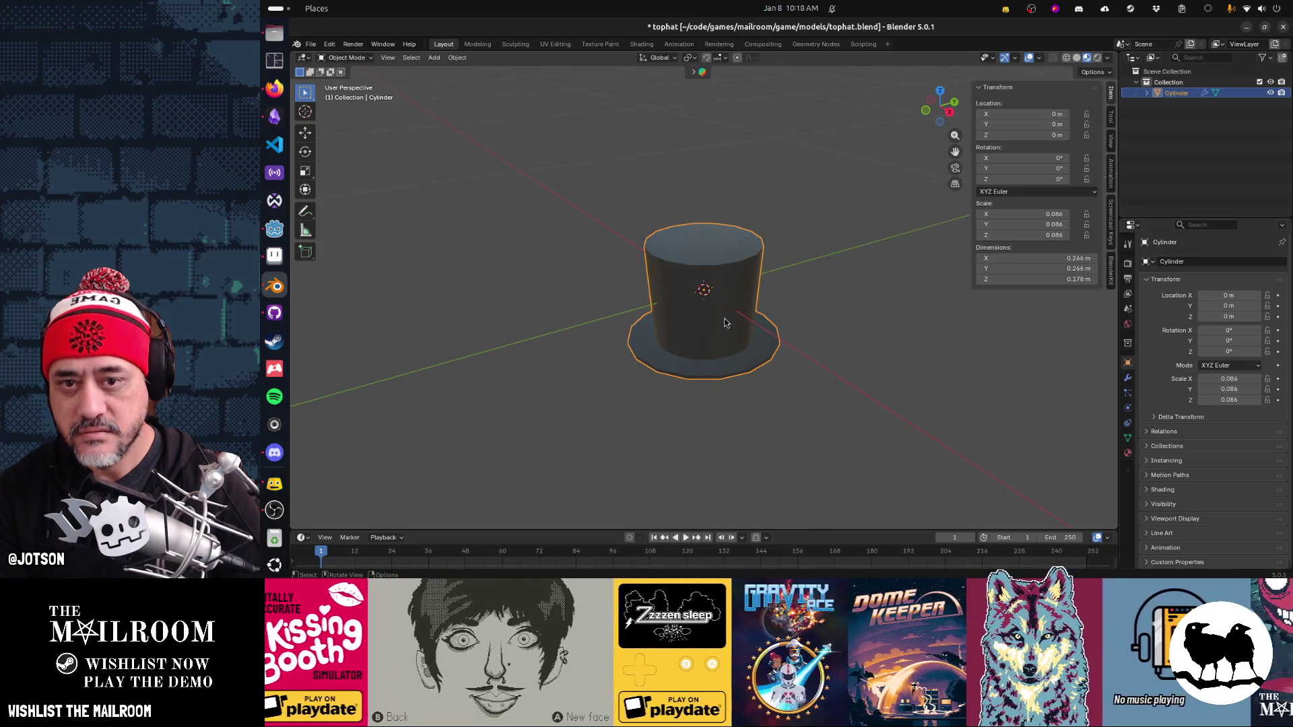
key("Tab")
key("Tab")
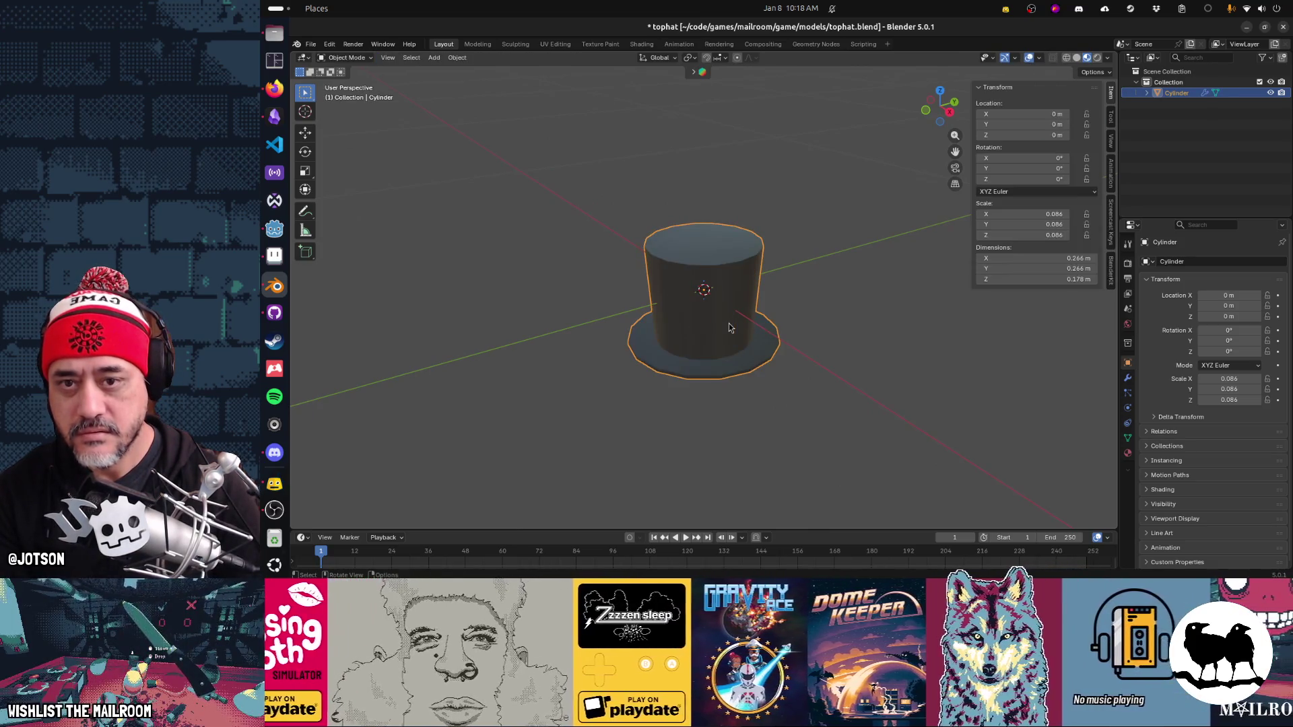
key("ctrl+a")
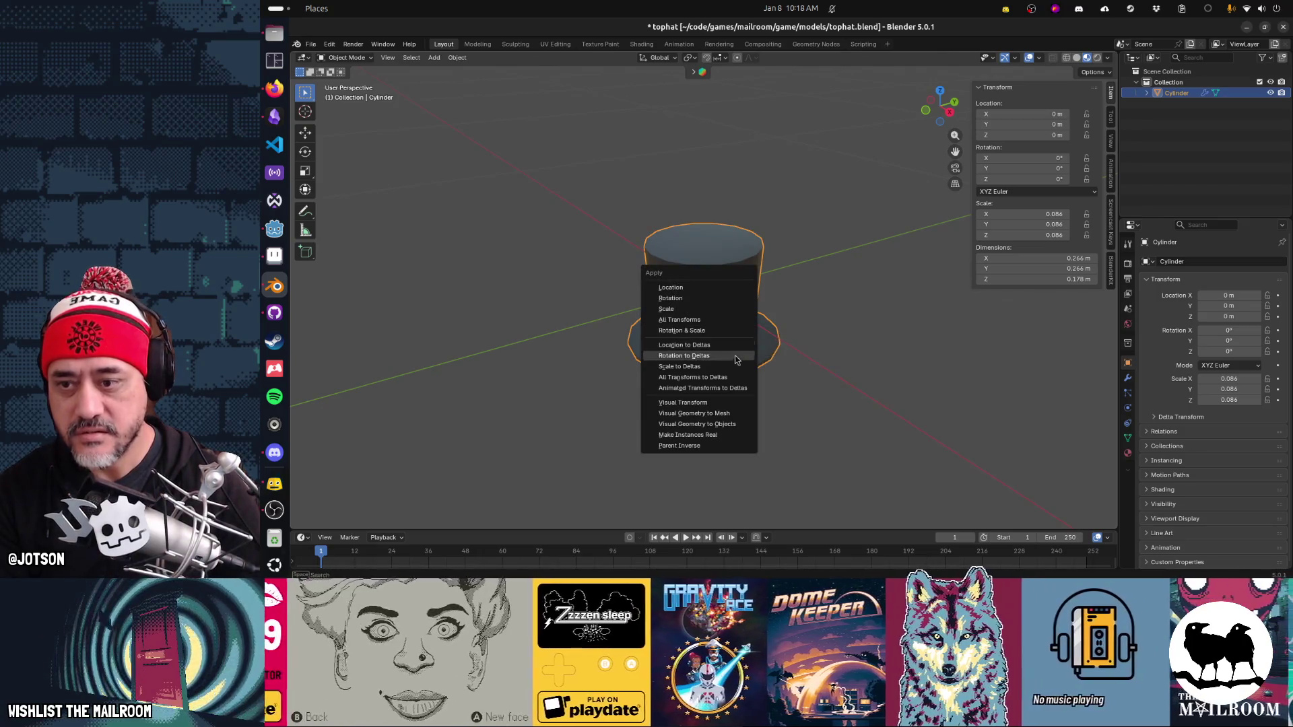
left_click(725, 332)
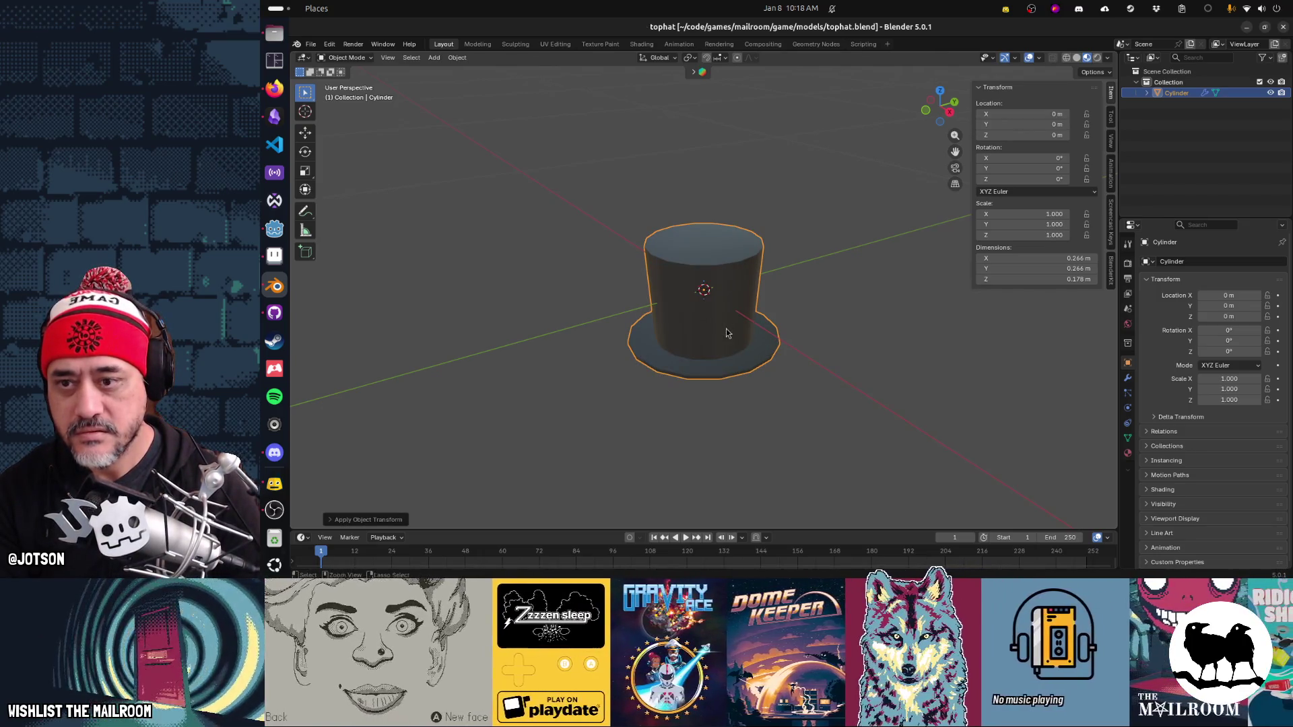
key("ctrl+s")
key("alt+Tab")
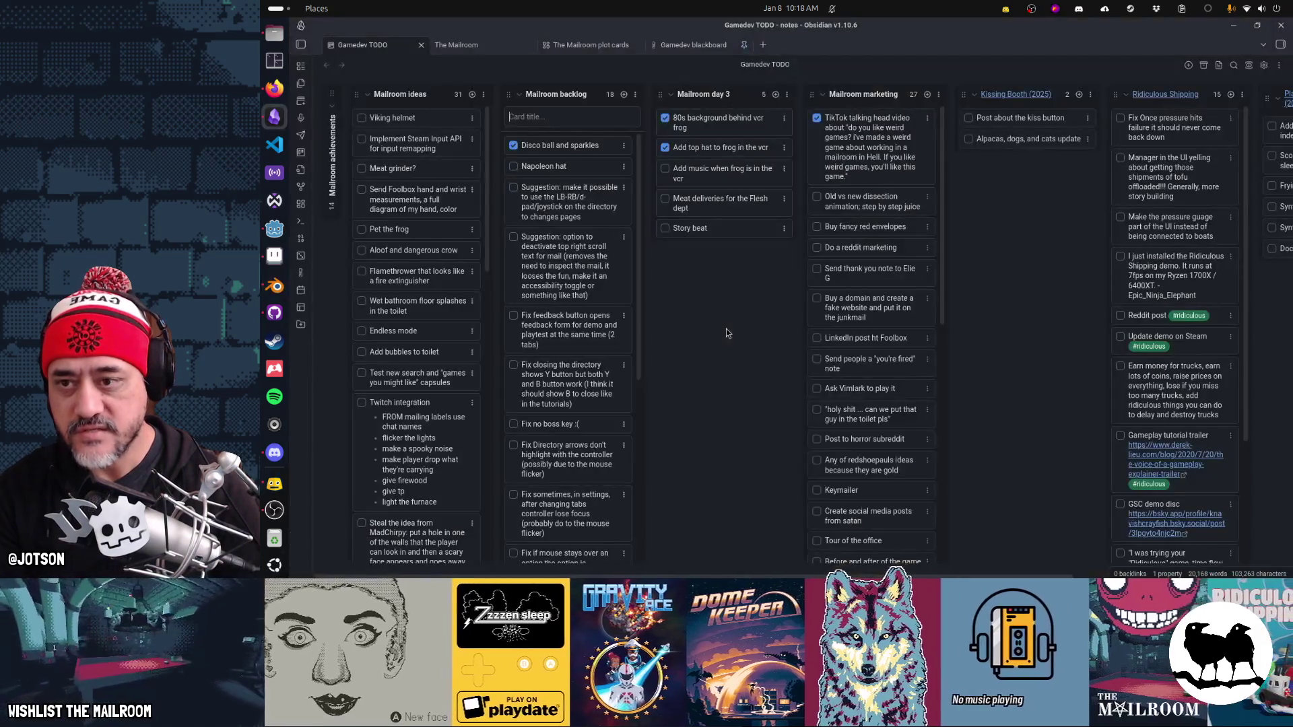
Step: Open frog.tscn to view the frog wearing the rescaled top hat
key("alt+Tab")
key("alt+Tab")
key("alt+Tab")
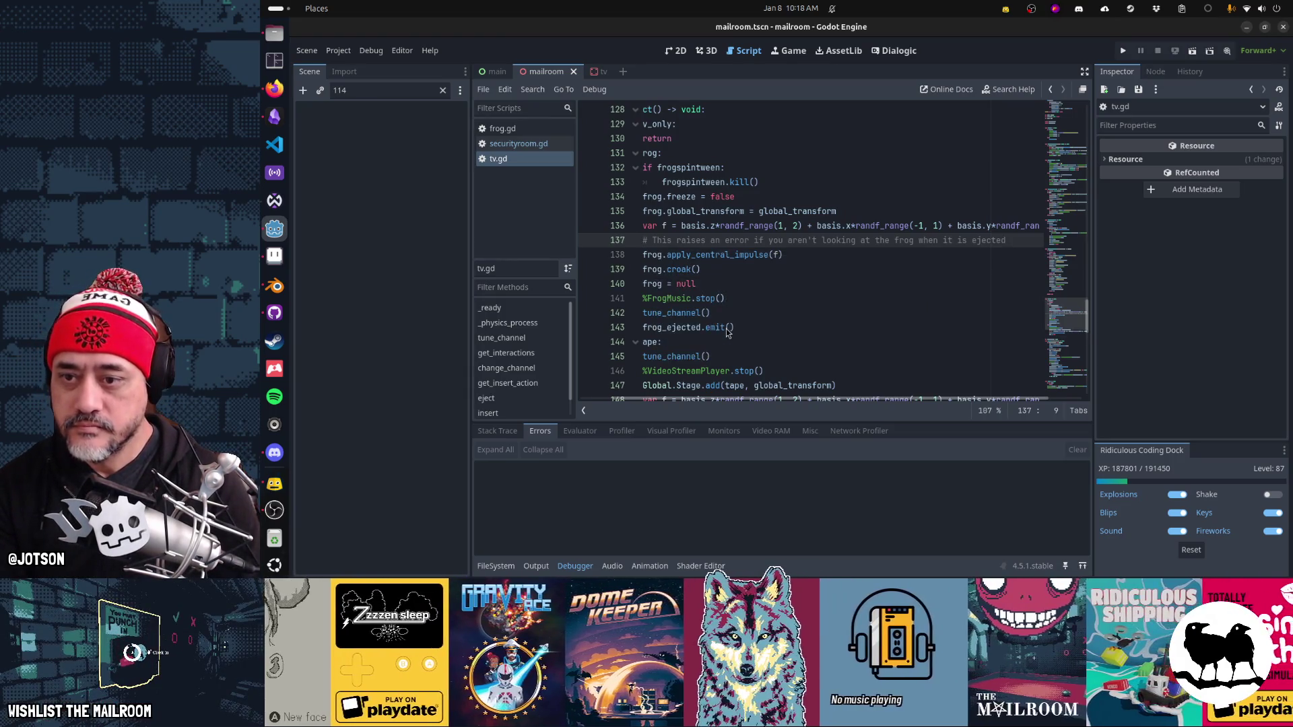
key("shift+alt+o")
type("frog")
key("Down")
key("Return")
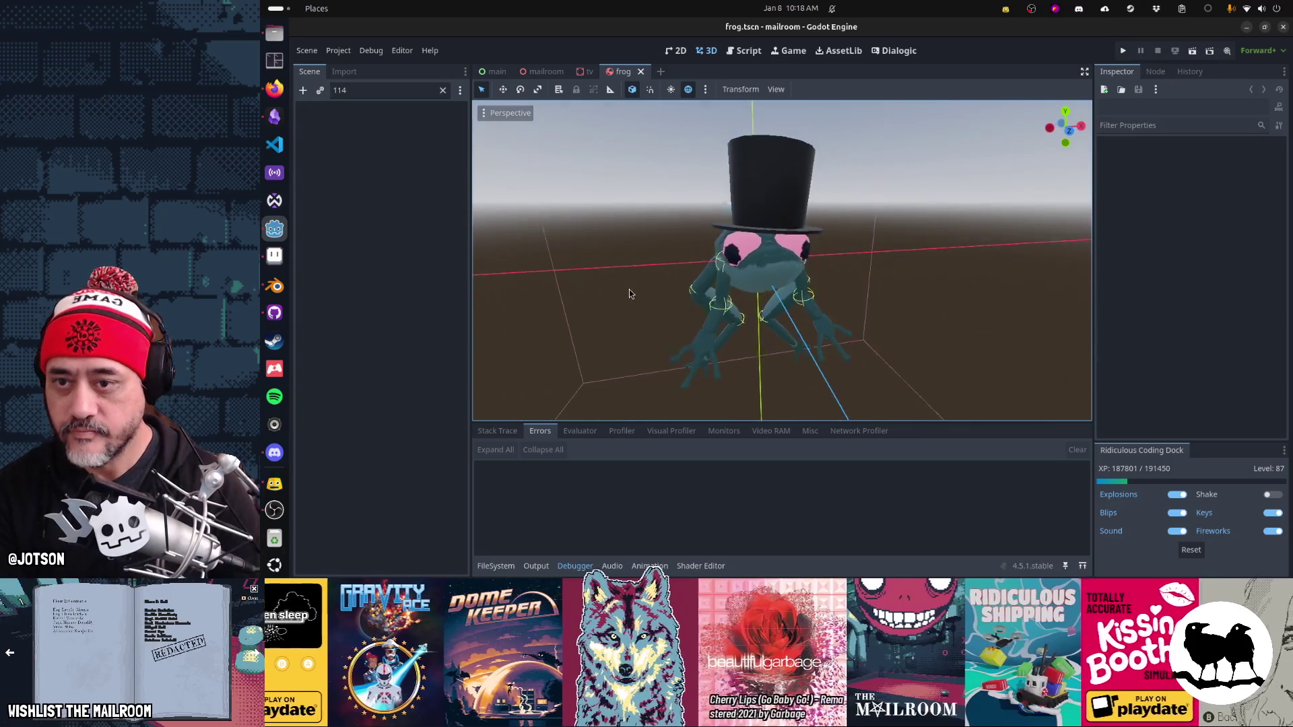
key("alt+Tab")
key("alt+Tab")
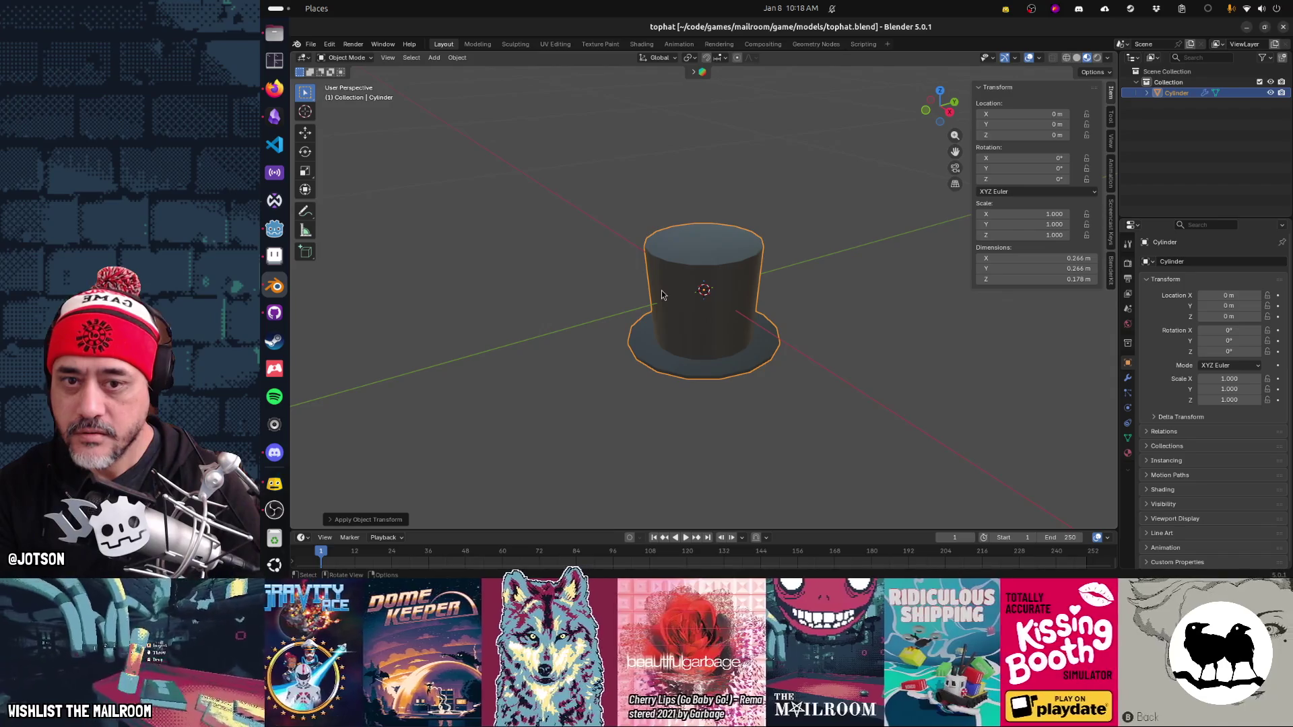
Step: Inspect the top hat from several angles, leaving it in place, and save tophat.blend
key("ctrl+z")
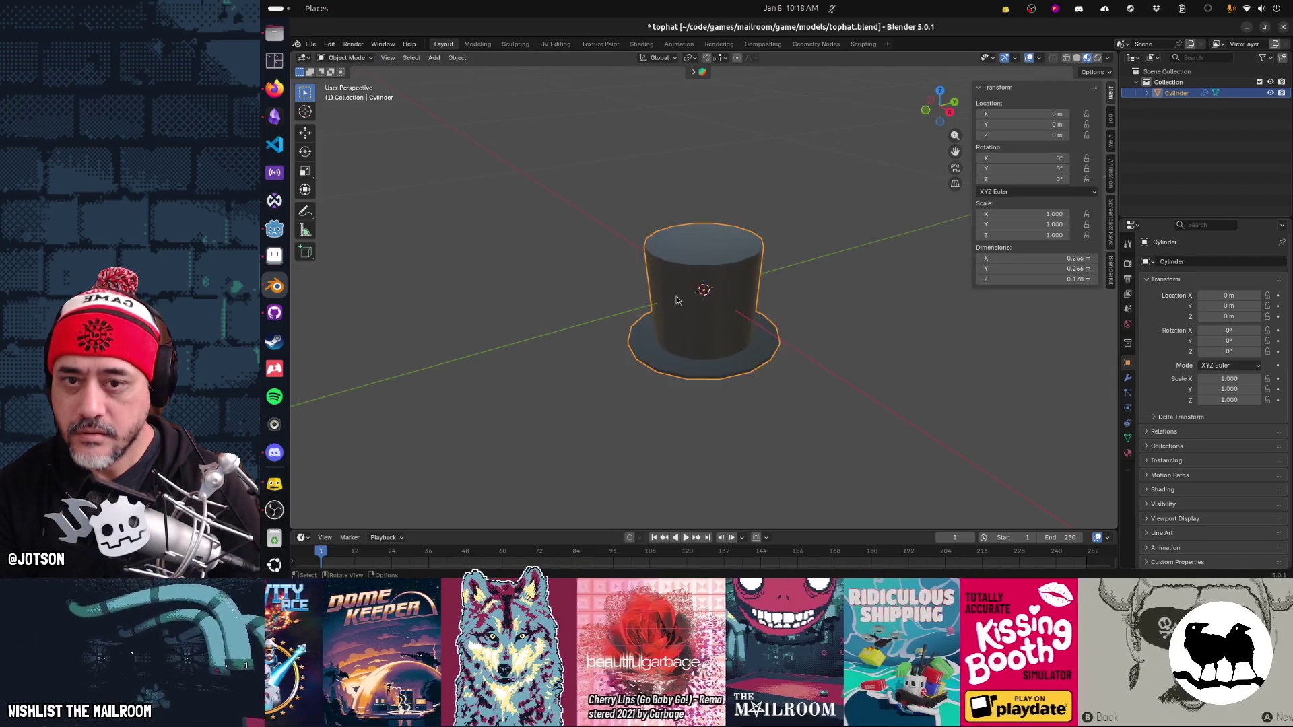
key("g")
key("z")
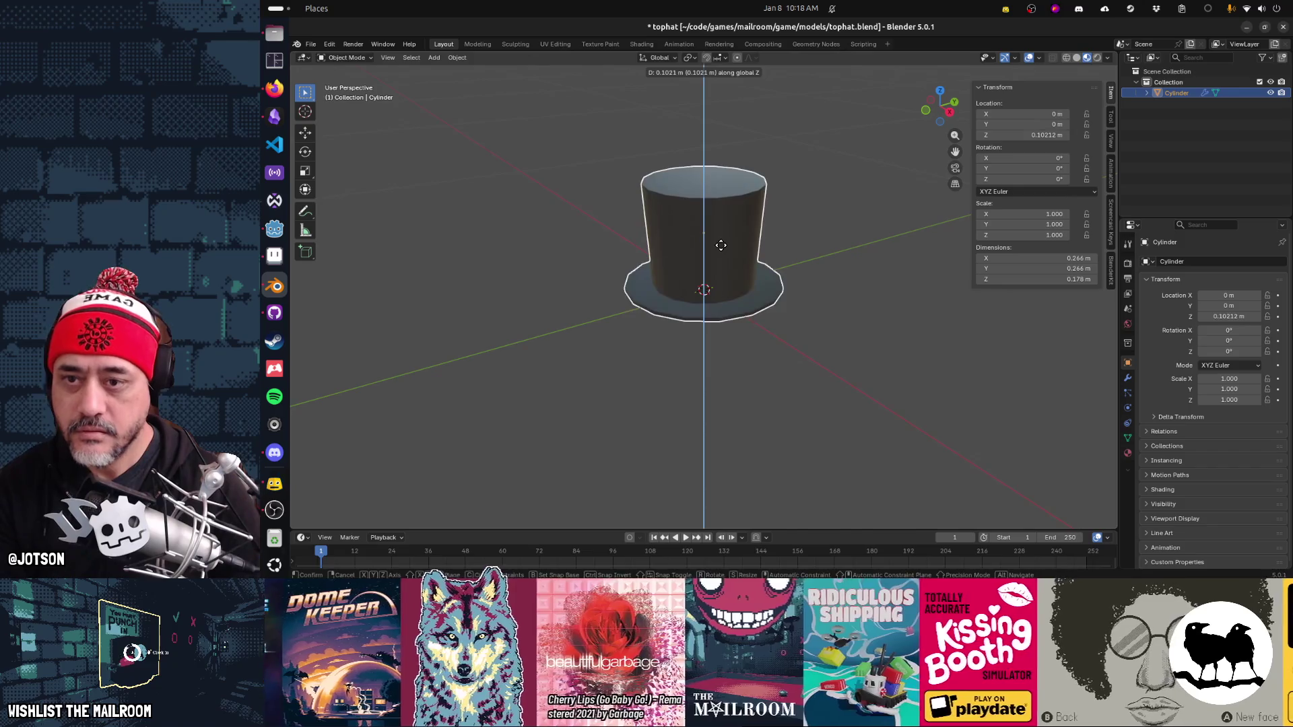
key("Escape")
left_click_drag(801, 336, 751, 293)
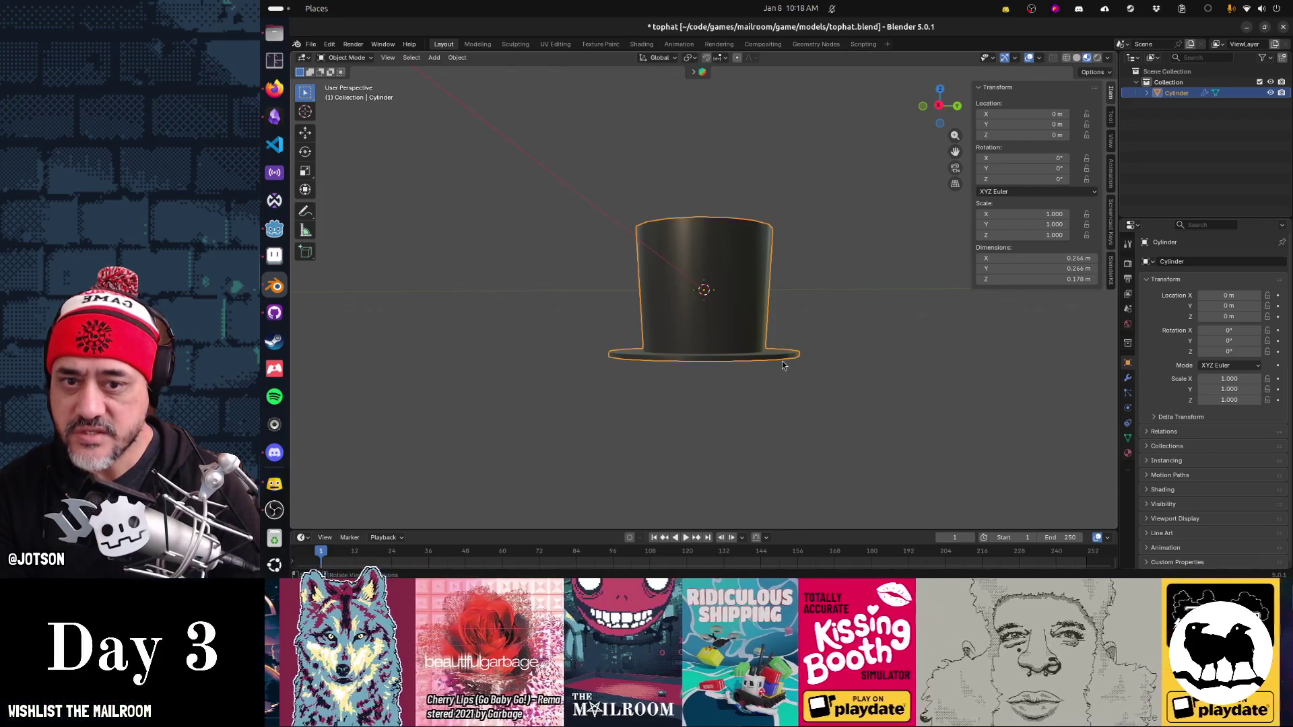
left_click_drag(687, 366, 693, 369)
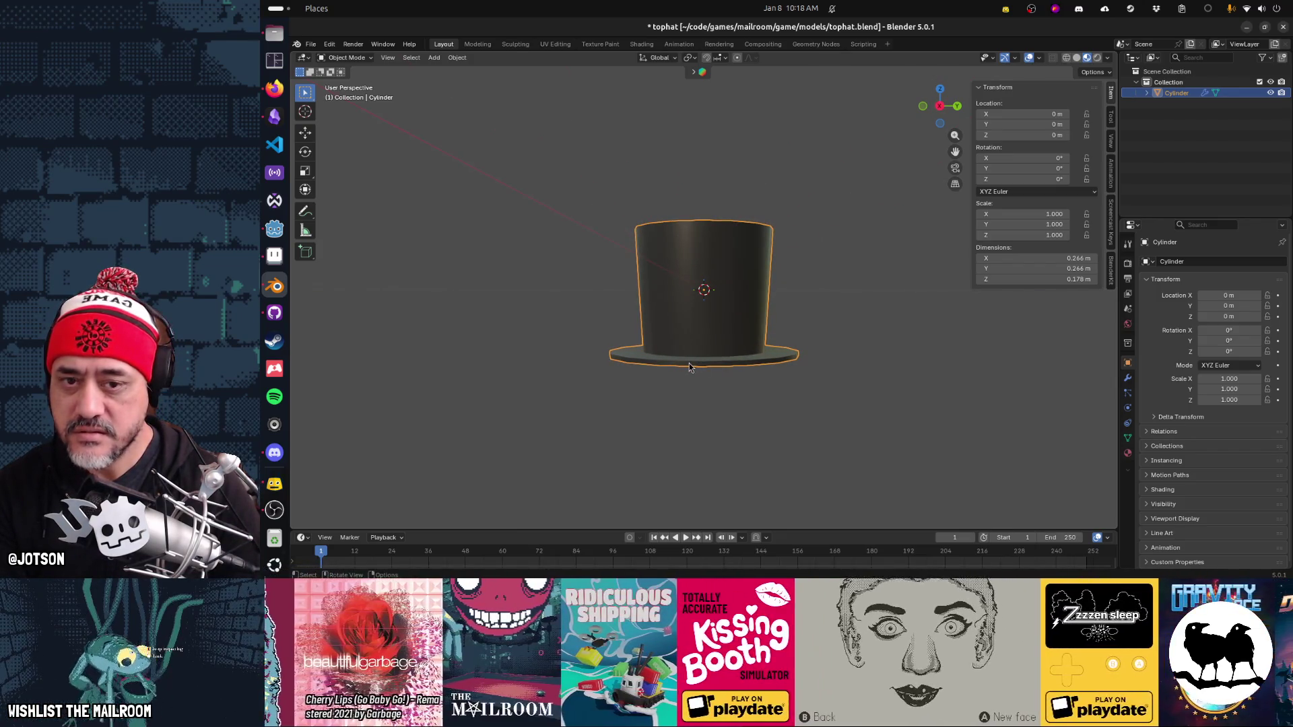
mouse_move(782, 327)
left_mouse_down()
mouse_move(827, 334)
mouse_move(803, 361)
mouse_move(835, 358)
mouse_move(802, 348)
mouse_move(716, 423)
left_mouse_up()
scroll(716, 424, "up", 1)
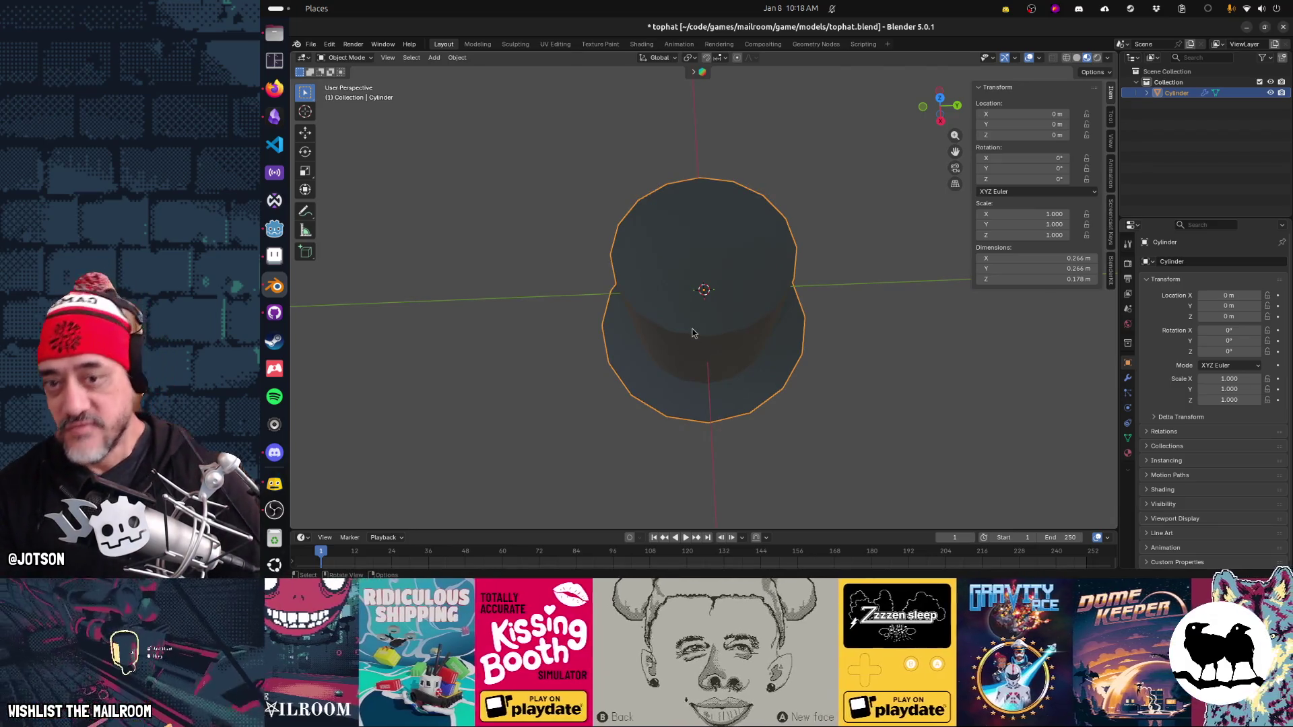
key("ctrl+s")
Step: Start a new General file and delete its camera and light, keeping only the cube
key("ctrl+n")
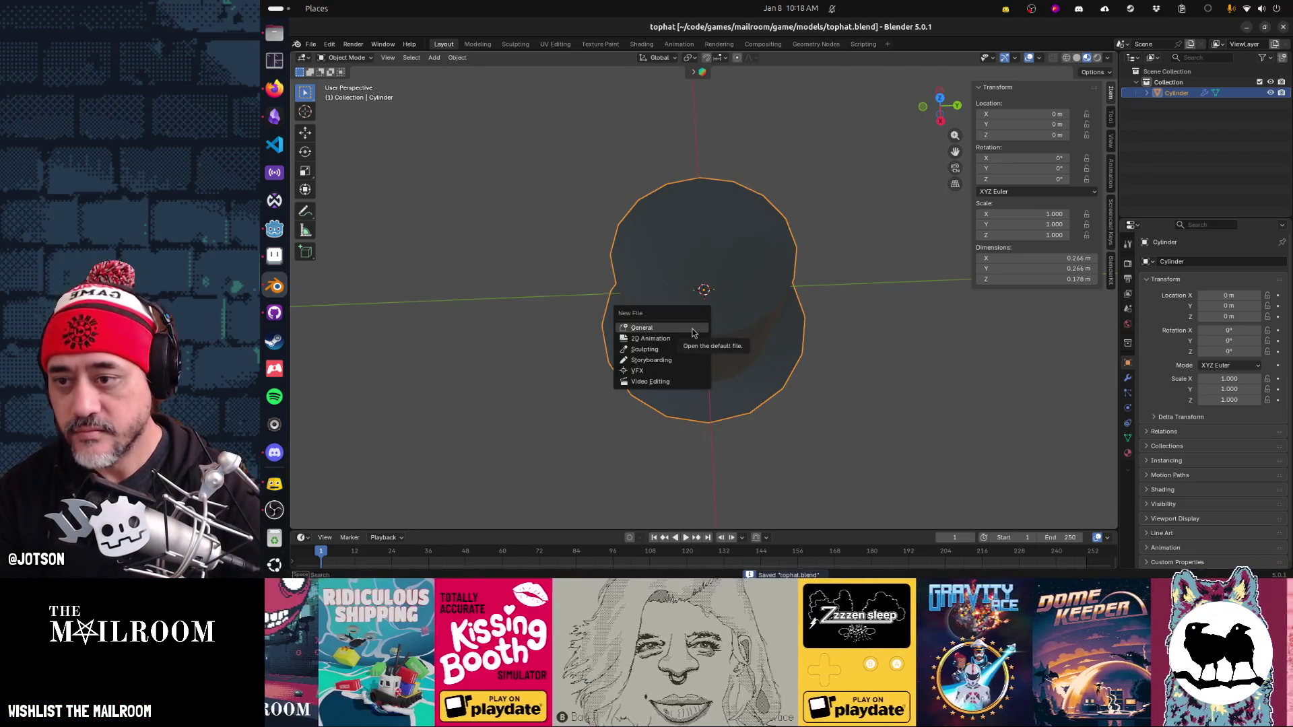
left_click(694, 333)
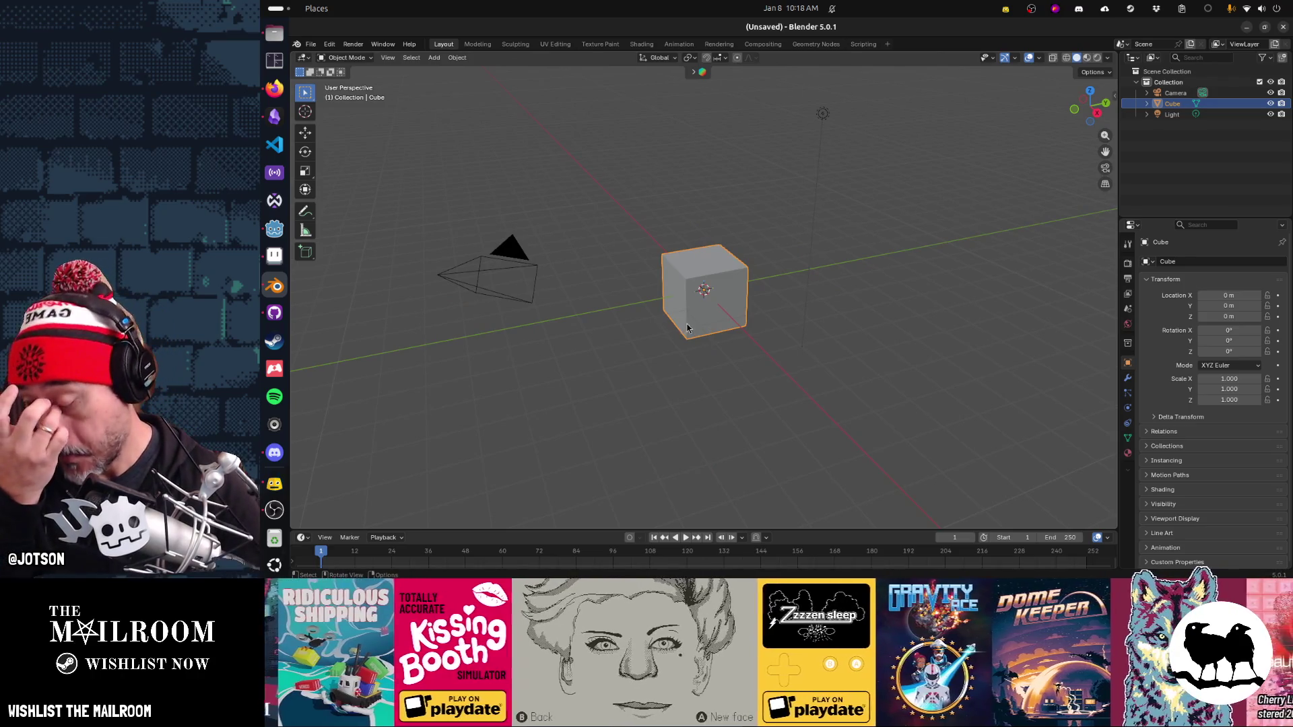
left_click(510, 299)
key("Delete")
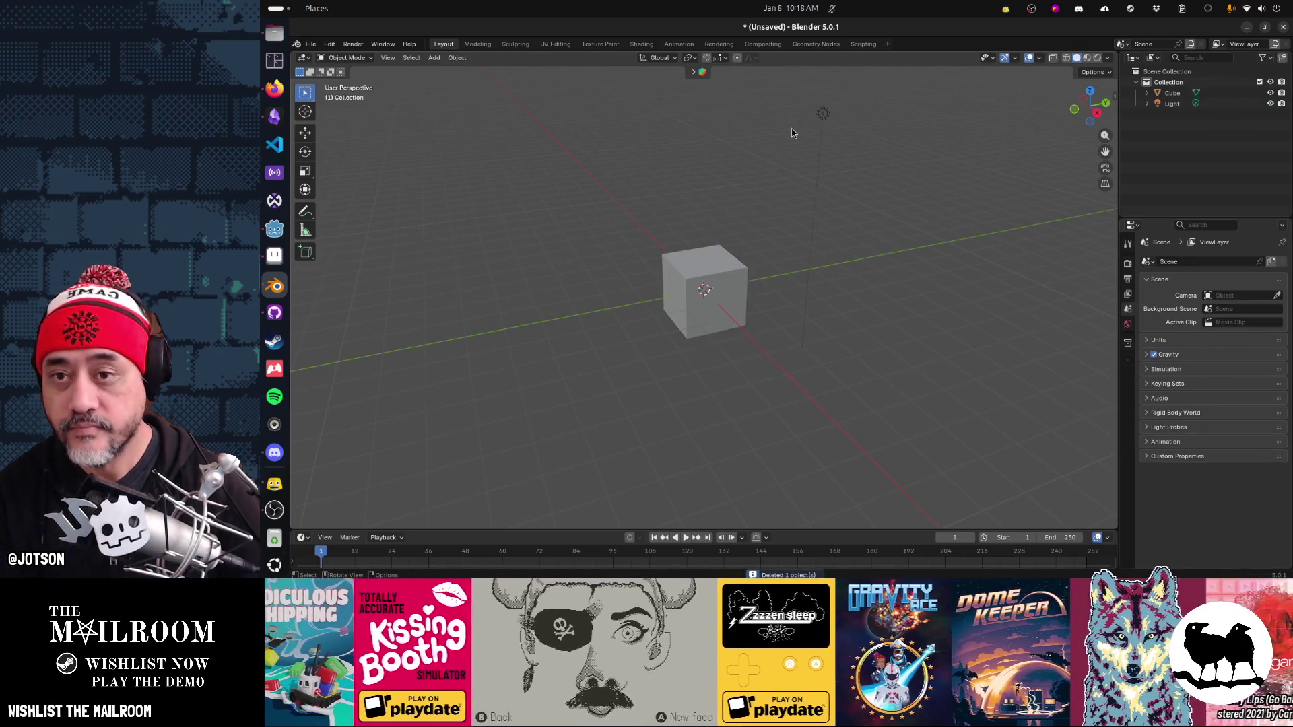
left_click(823, 114)
key("Delete")
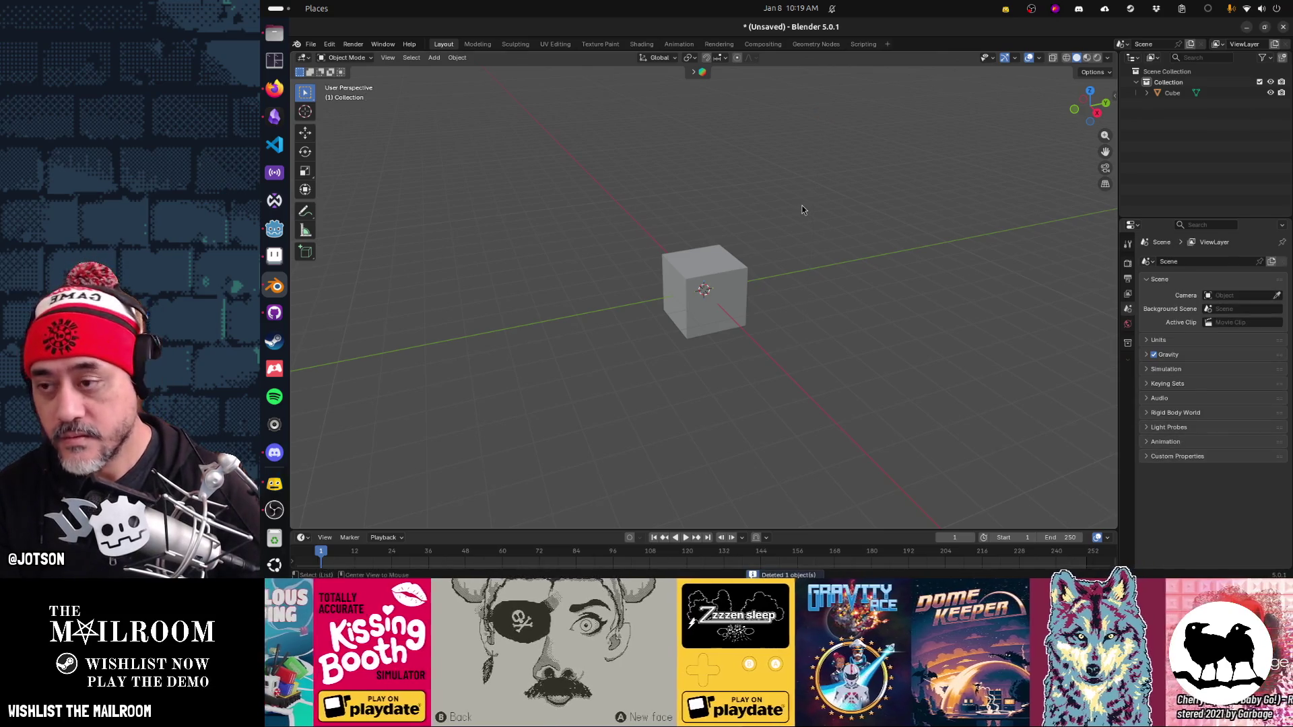
key("alt+Tab")
key("alt+Tab")
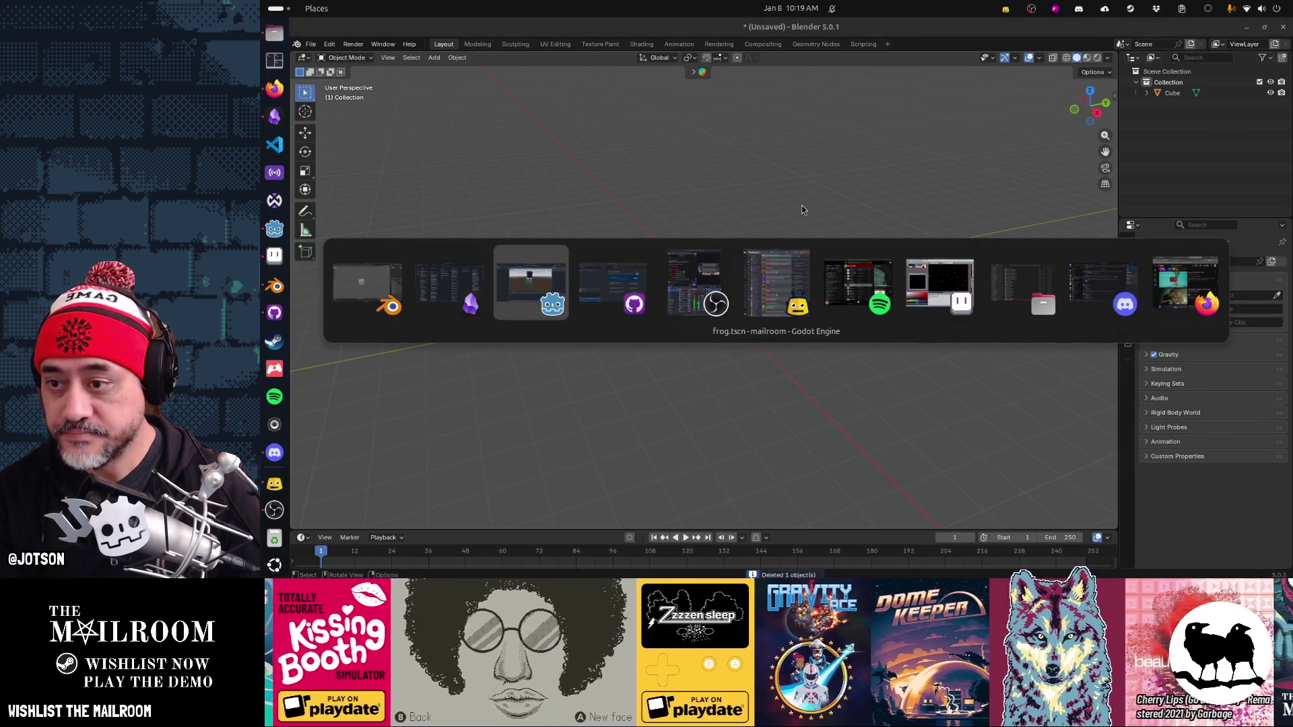
key("alt+Tab")
key("alt+Tab")
key("alt+Tab")
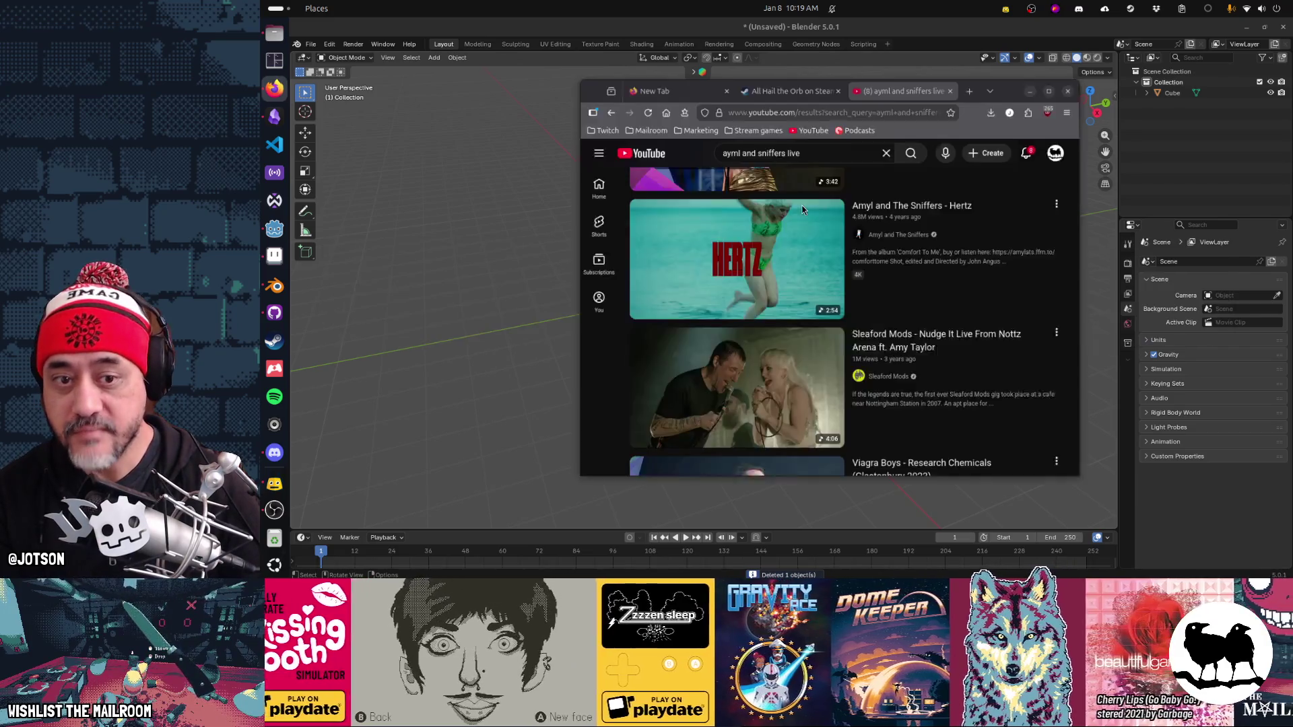
Step: Search Google for 'napoleon hat' in a new tab for reference images
key("ctrl+t")
type("na")
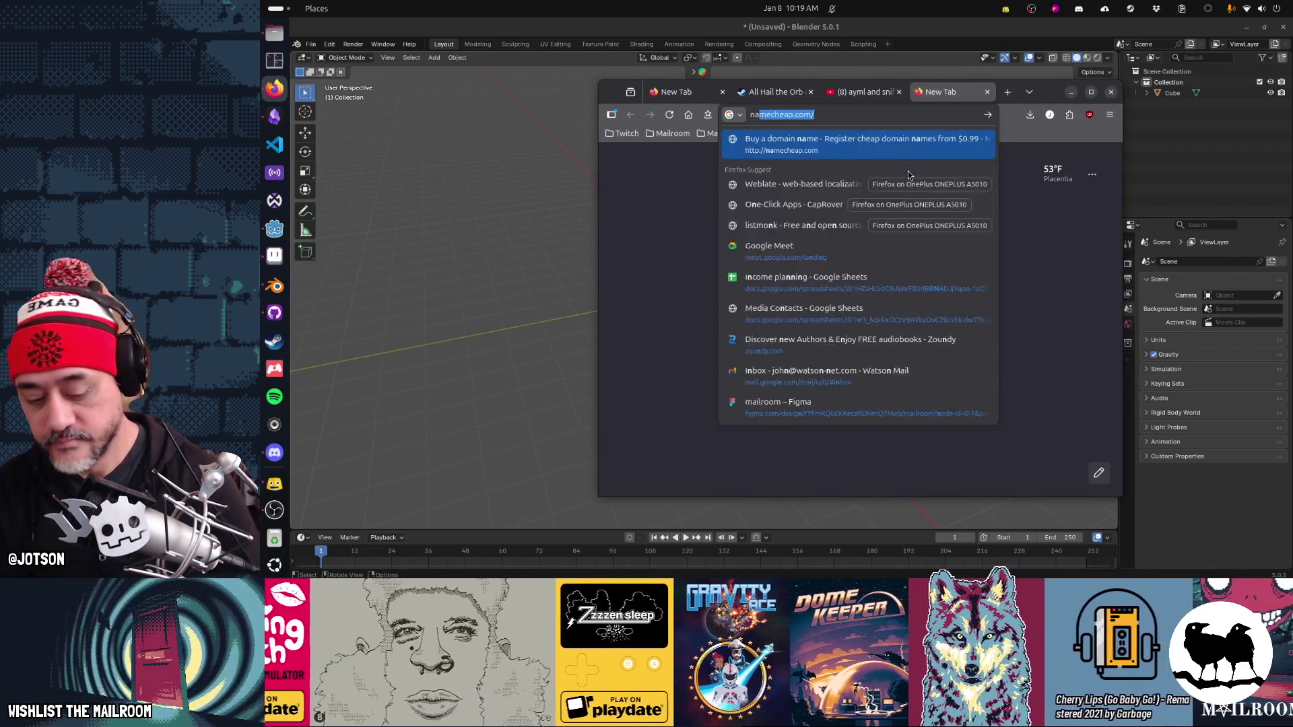
type("poleon hat")
key("Return")
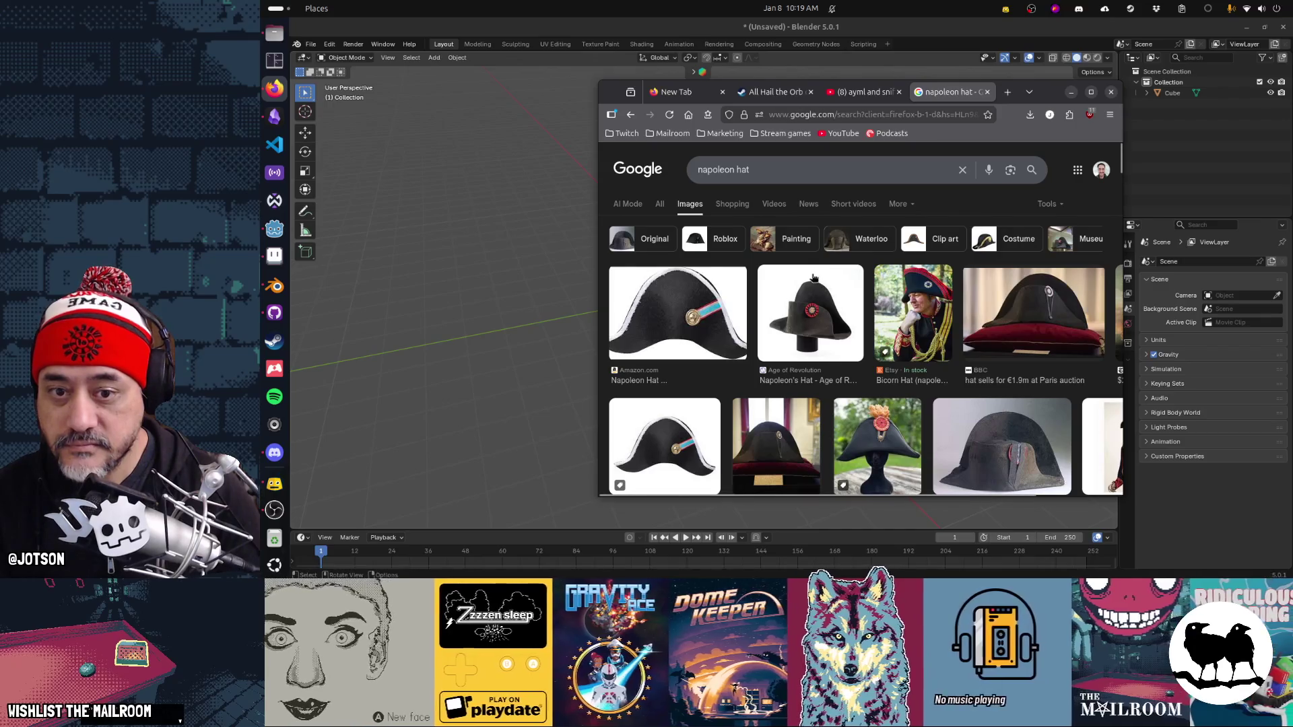
scroll(849, 364, "down", 2)
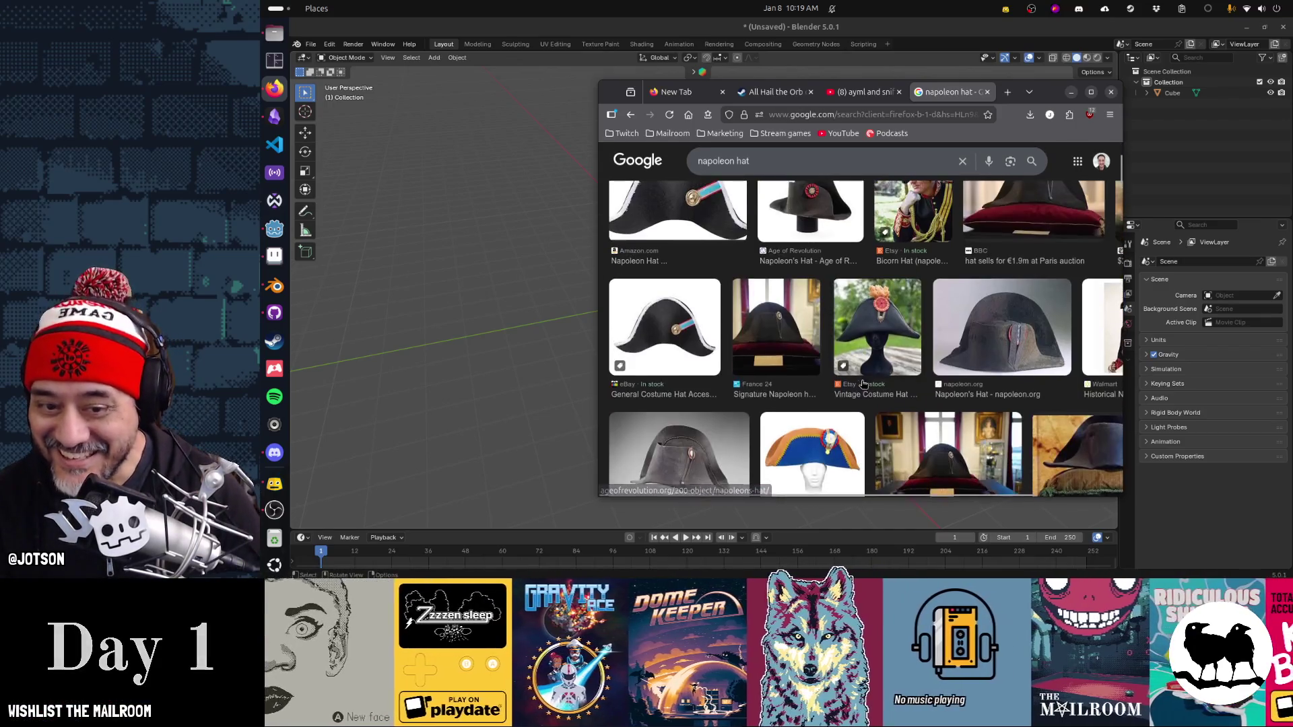